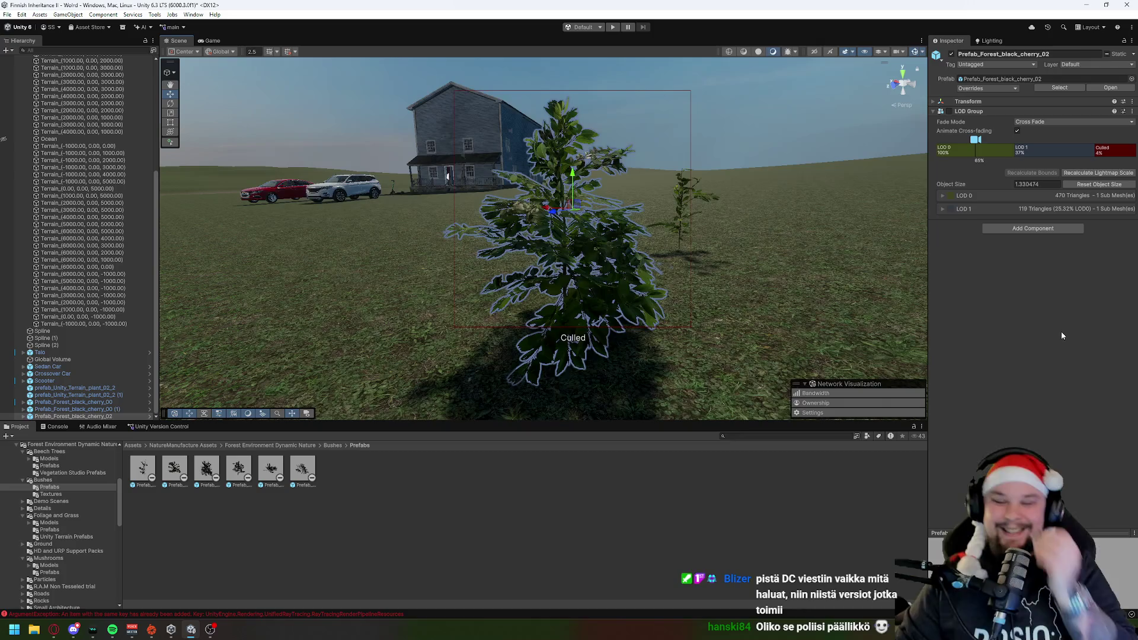
Step: Zoom and orbit around the Prefab_Forest_black_cherry_02 bush, then delete it from the scene
scroll(676, 276, "up", 3)
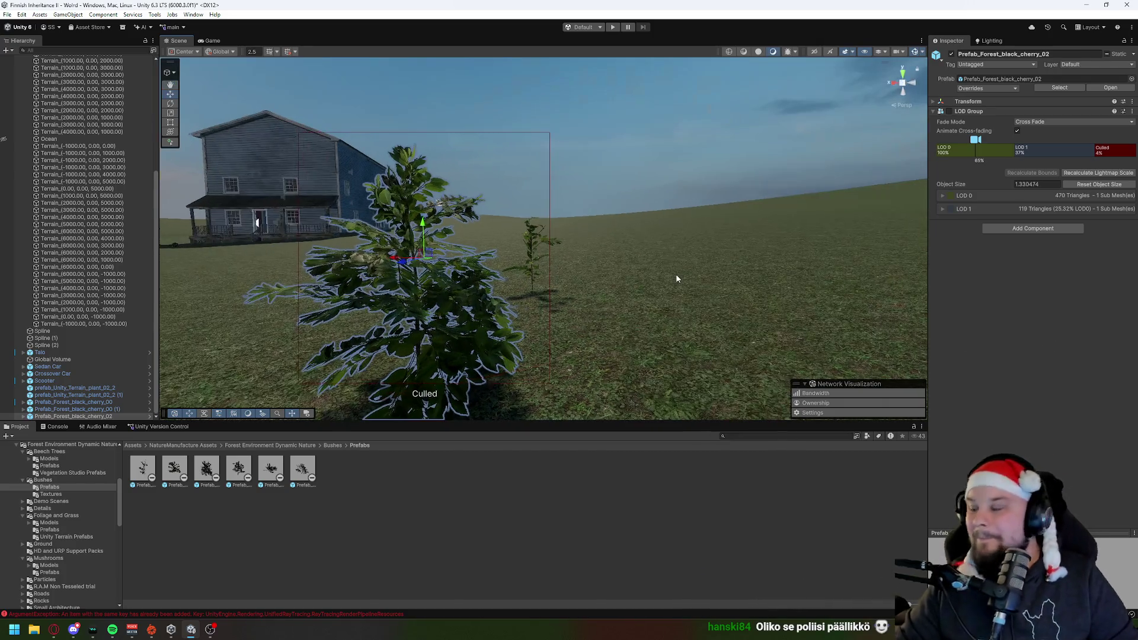
scroll(592, 307, "down", 8)
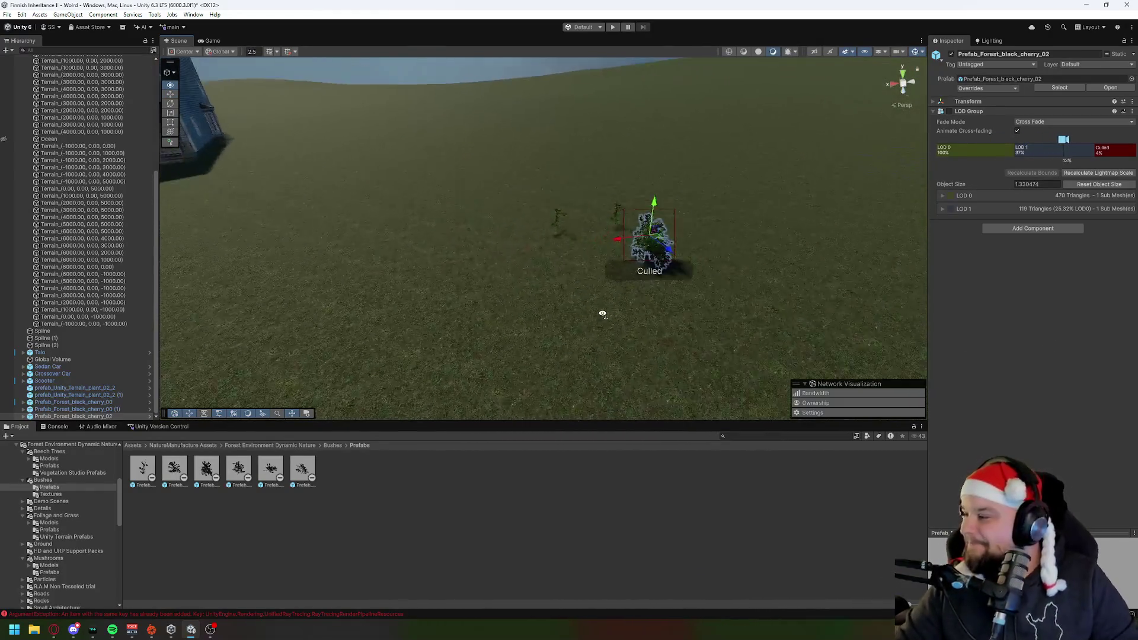
scroll(593, 305, "up", 5)
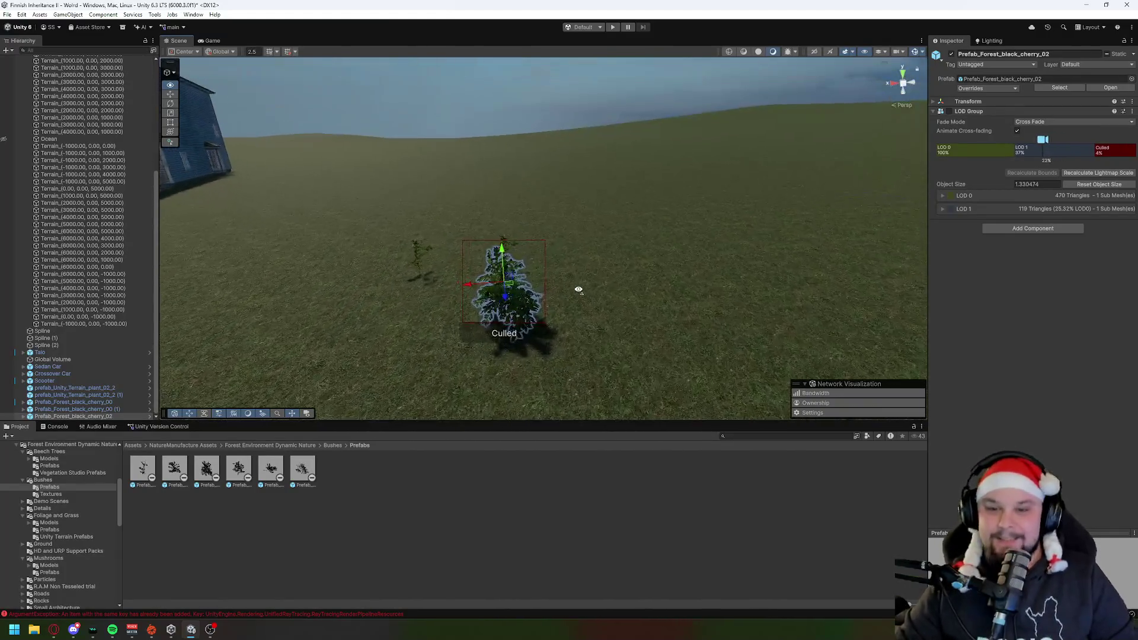
mouse_move(722, 302)
left_mouse_down()
mouse_move(731, 304)
mouse_move(635, 292)
mouse_move(643, 315)
mouse_move(686, 328)
mouse_move(691, 378)
mouse_move(697, 339)
left_mouse_up()
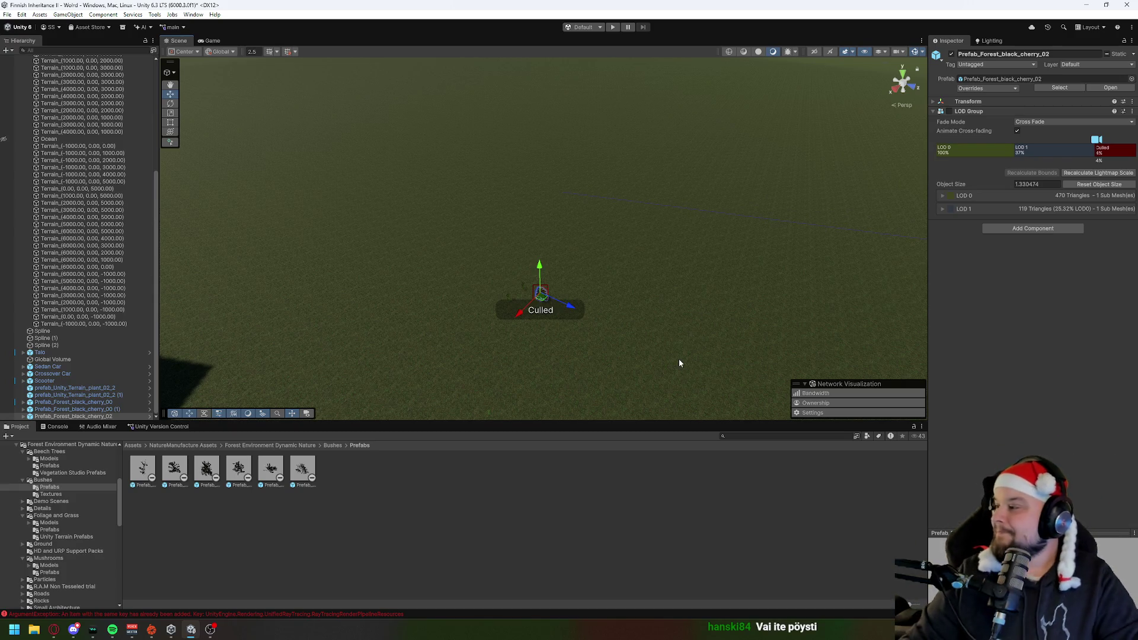
mouse_move(533, 313)
left_mouse_down()
mouse_move(537, 260)
mouse_move(546, 323)
mouse_move(531, 302)
mouse_move(527, 362)
left_mouse_up()
scroll(527, 362, "up", 5)
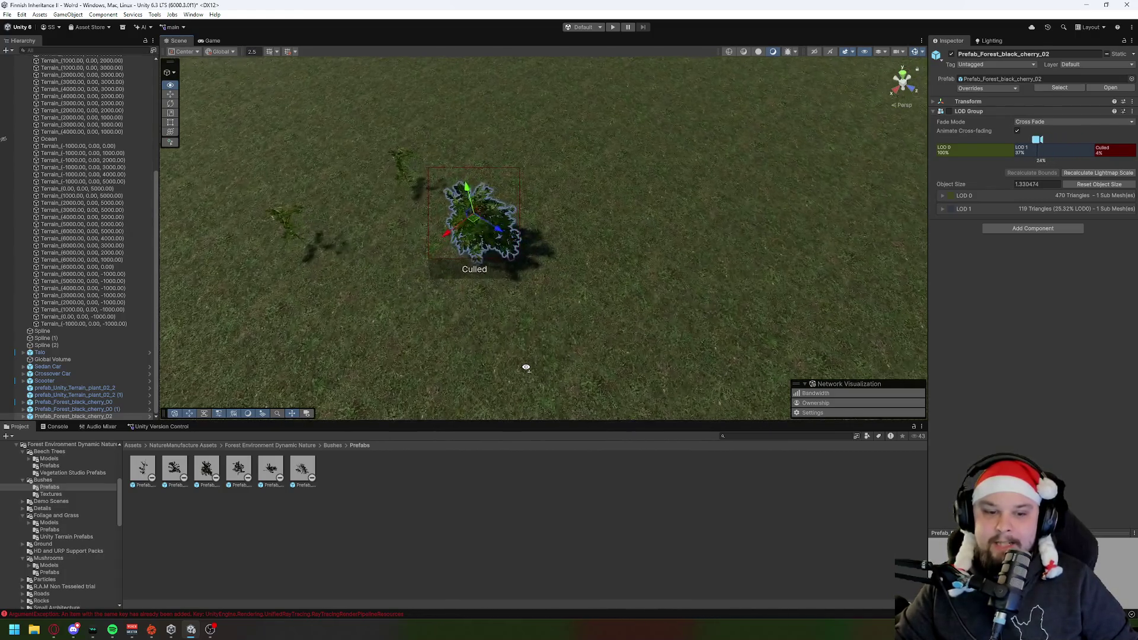
key("Delete")
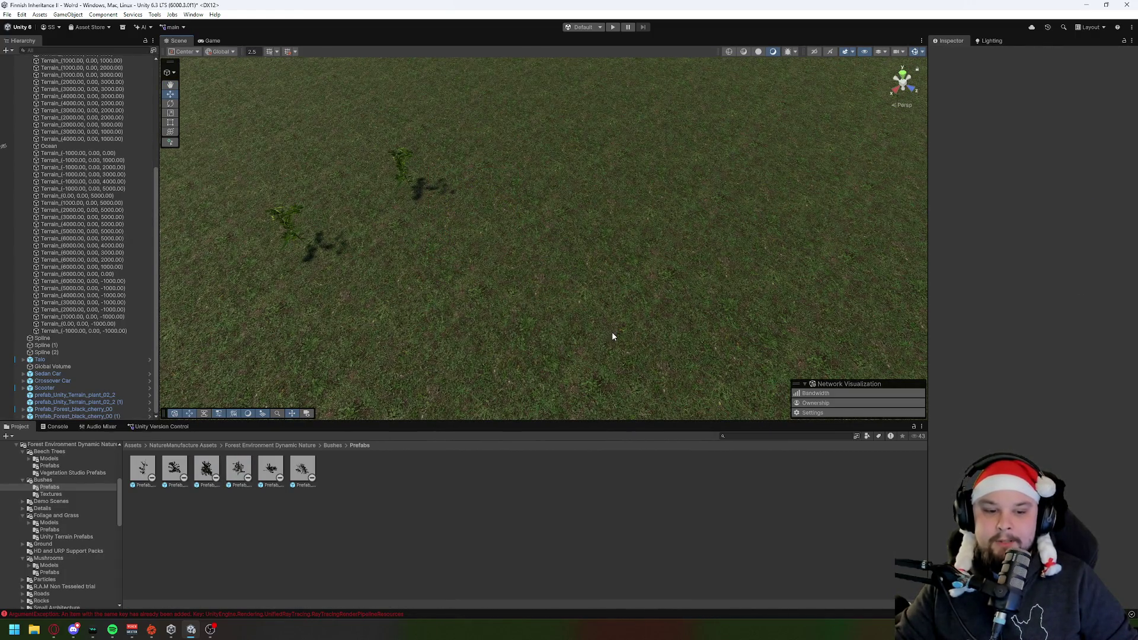
Step: Remove the remaining cherry bushes, then place and delete a trial black cherry bush from Bushes/Prefabs
key("ctrl+z")
key("ctrl+z")
key("ctrl+z")
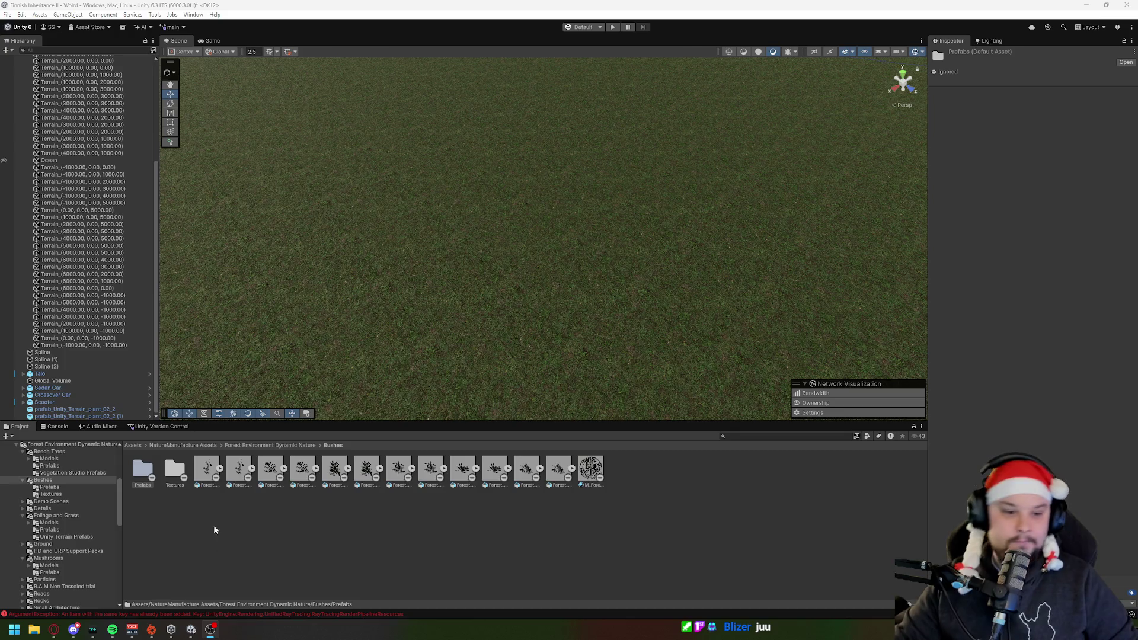
left_click(206, 468)
double_click(142, 470)
mouse_move(142, 469)
left_mouse_down()
mouse_move(432, 247)
mouse_move(481, 232)
left_mouse_up()
left_click_drag(503, 307, 686, 261)
key("Delete")
Step: Place another trial black cherry bush, try renaming it, then remove it again
left_click(332, 445)
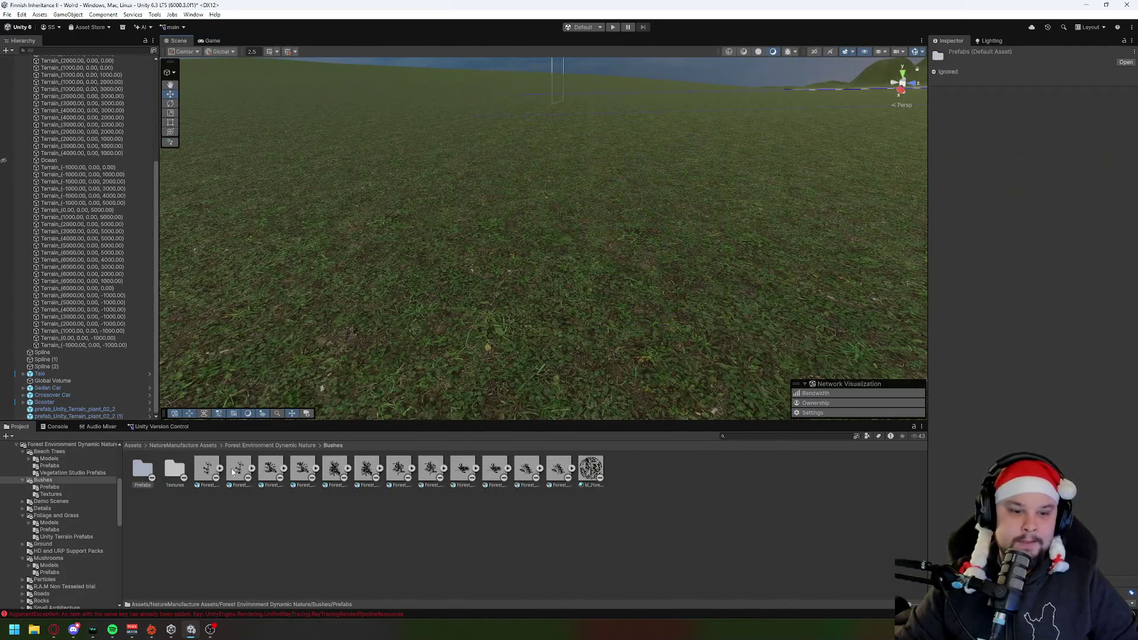
double_click(146, 471)
mouse_move(206, 468)
left_mouse_down()
mouse_move(234, 427)
mouse_move(535, 296)
left_mouse_up()
mouse_move(371, 304)
left_mouse_down()
mouse_move(381, 292)
mouse_move(726, 312)
left_mouse_up()
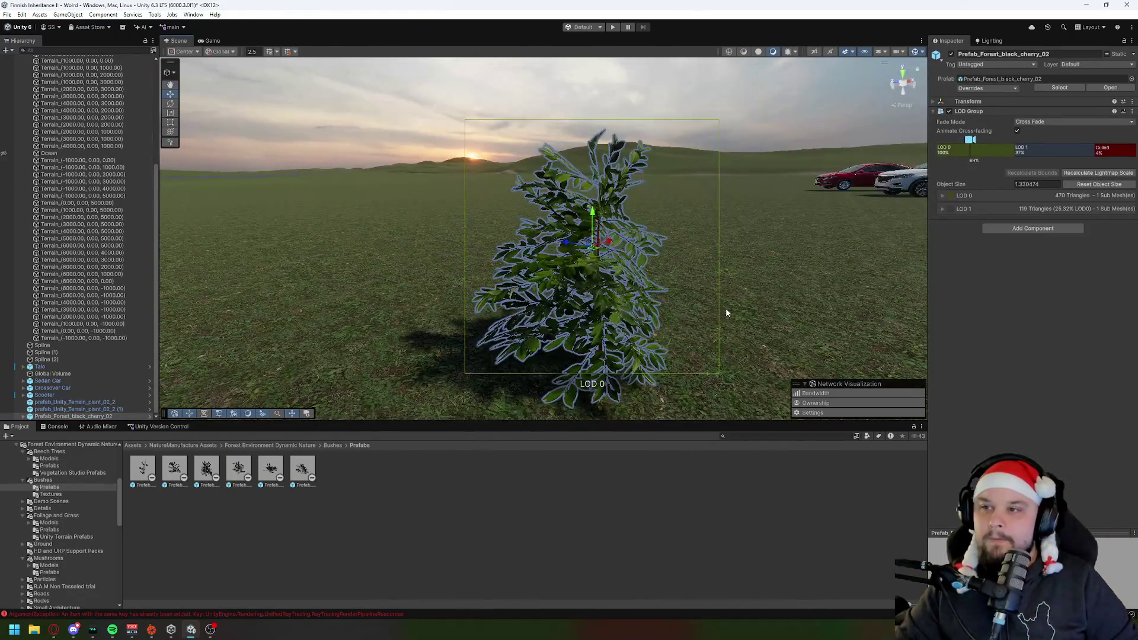
left_click(1054, 54)
key("ctrl+a")
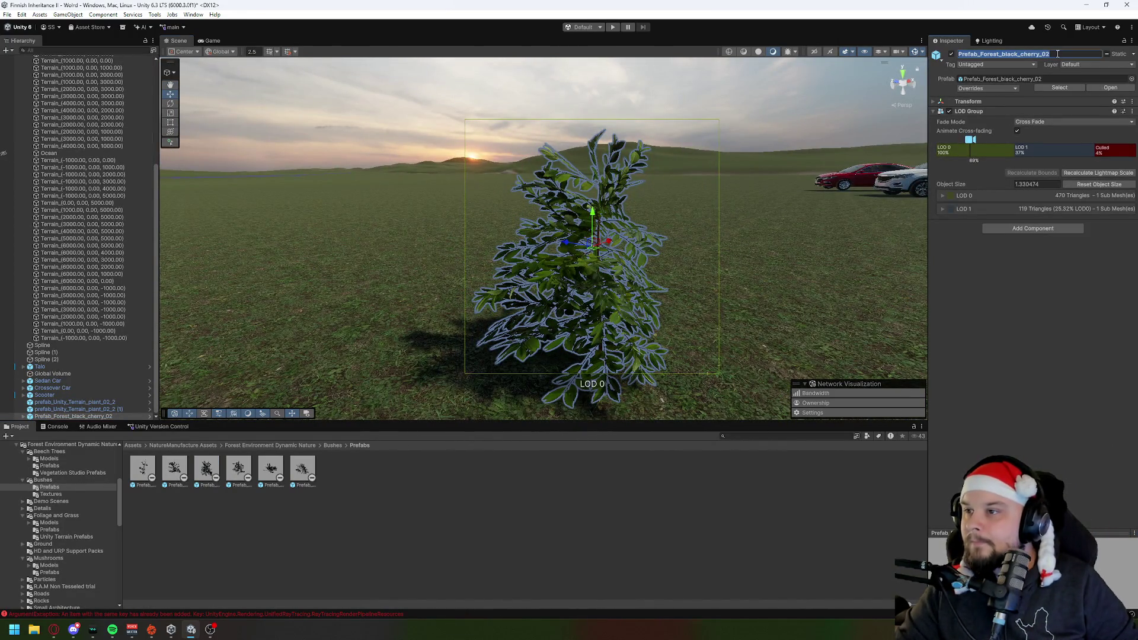
key("BackSpace")
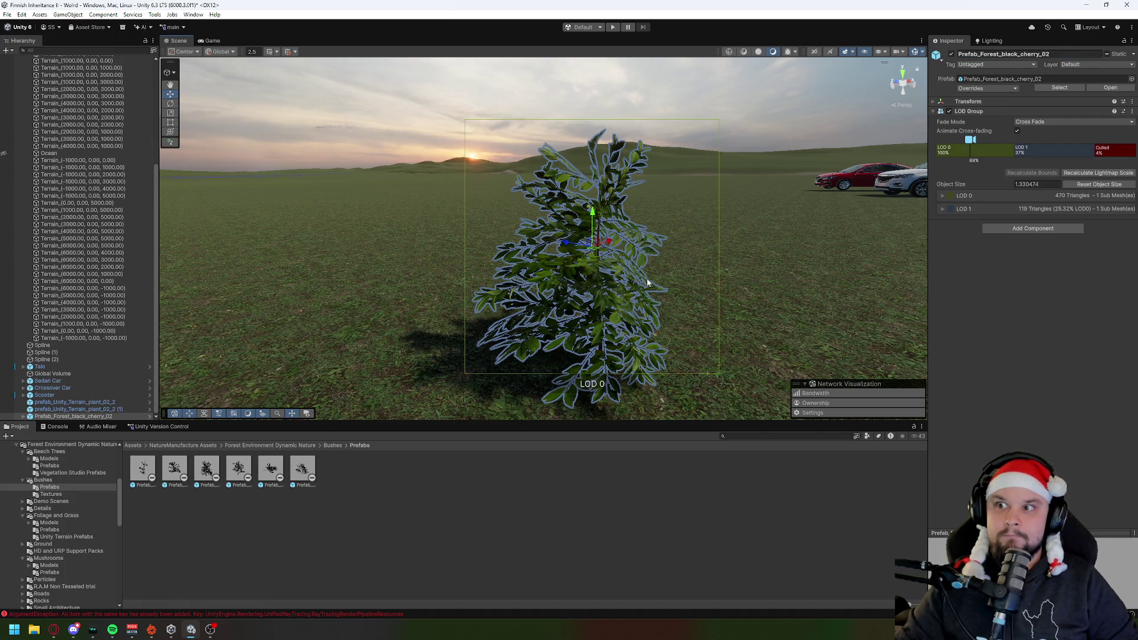
left_click(647, 282)
key("ctrl+z")
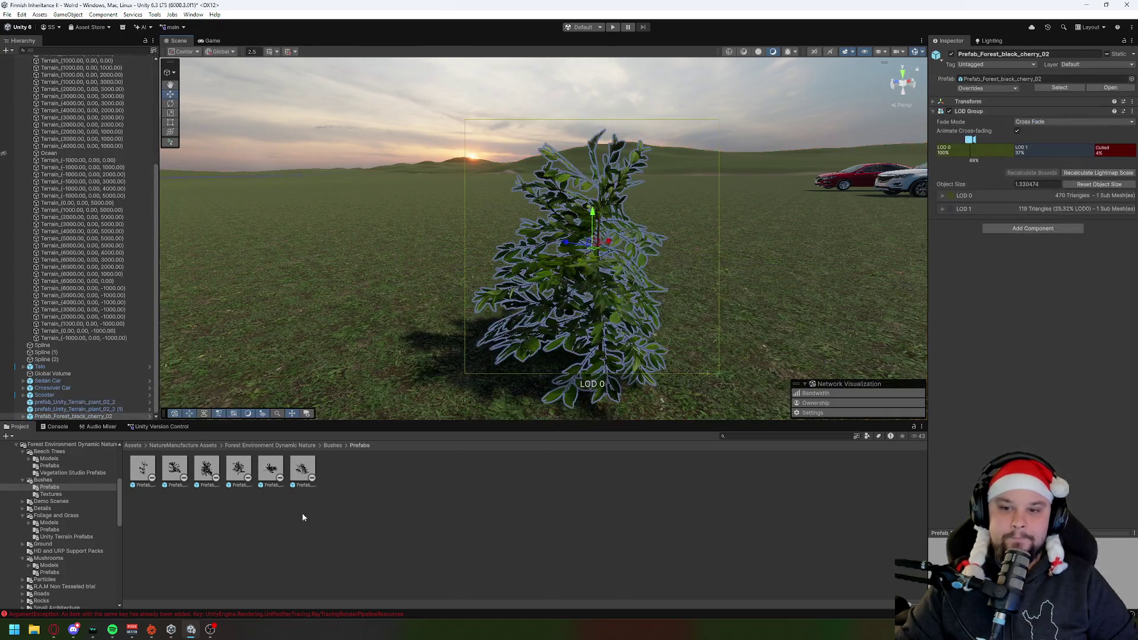
left_click(383, 559)
key("ctrl+z")
key("ctrl+z")
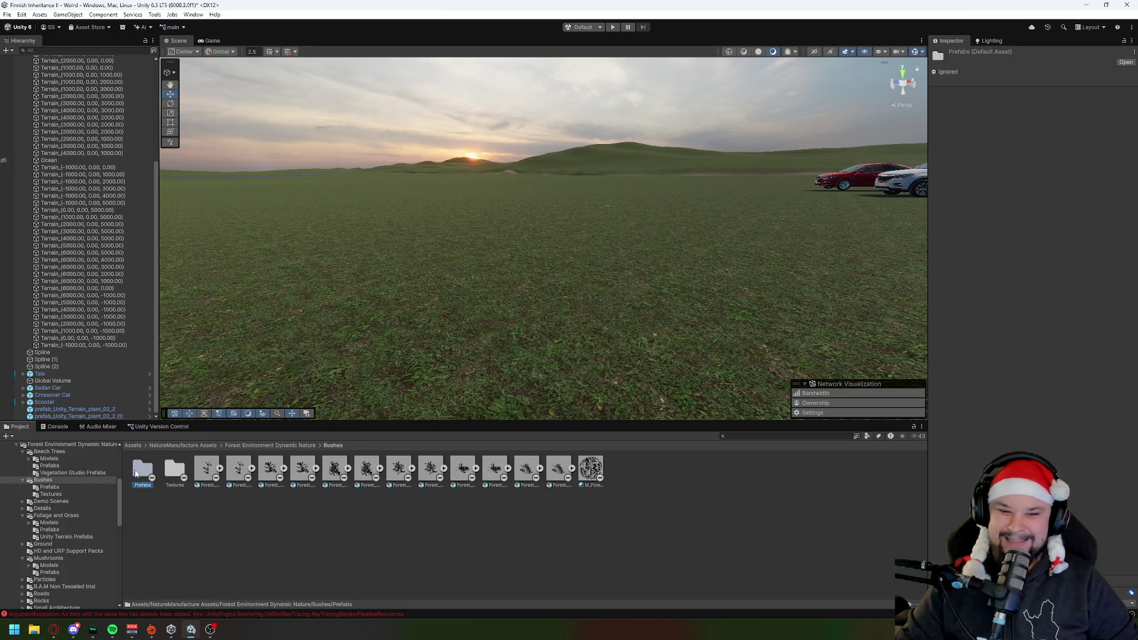
Step: Place Prefab_Forest_black_cherry_05 in front of the house, undoing an extra copy
double_click(135, 474)
mouse_move(302, 469)
left_mouse_down()
mouse_move(343, 407)
mouse_move(445, 309)
left_mouse_up()
scroll(584, 325, "down", 5)
mouse_move(302, 468)
left_mouse_down()
mouse_move(343, 317)
mouse_move(367, 314)
left_mouse_up()
key("ctrl+z")
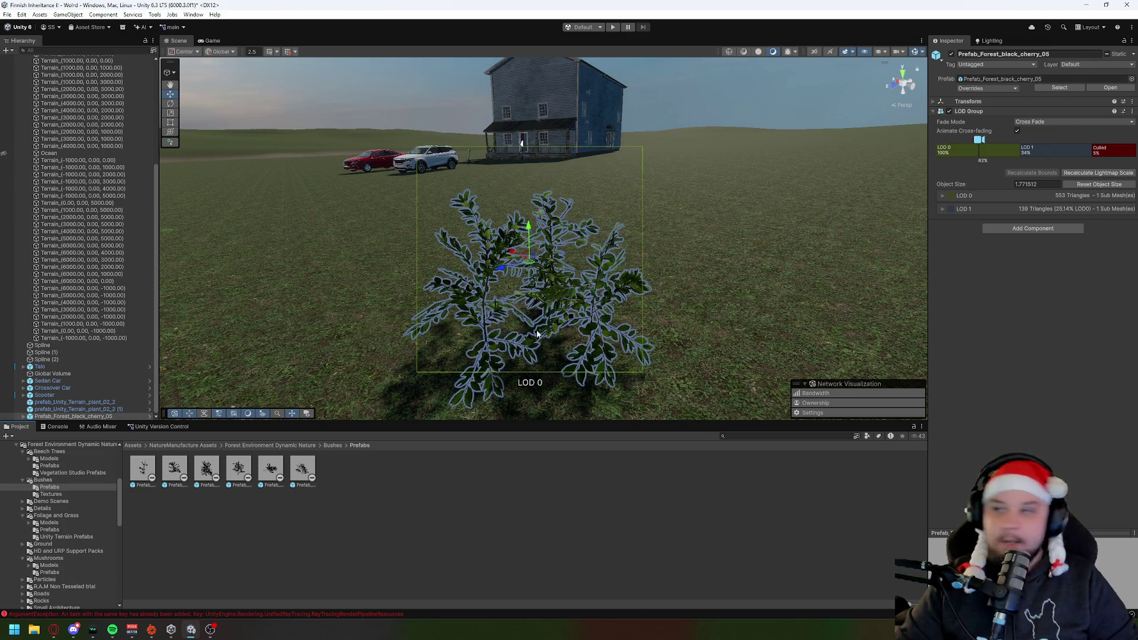
left_click(1067, 52)
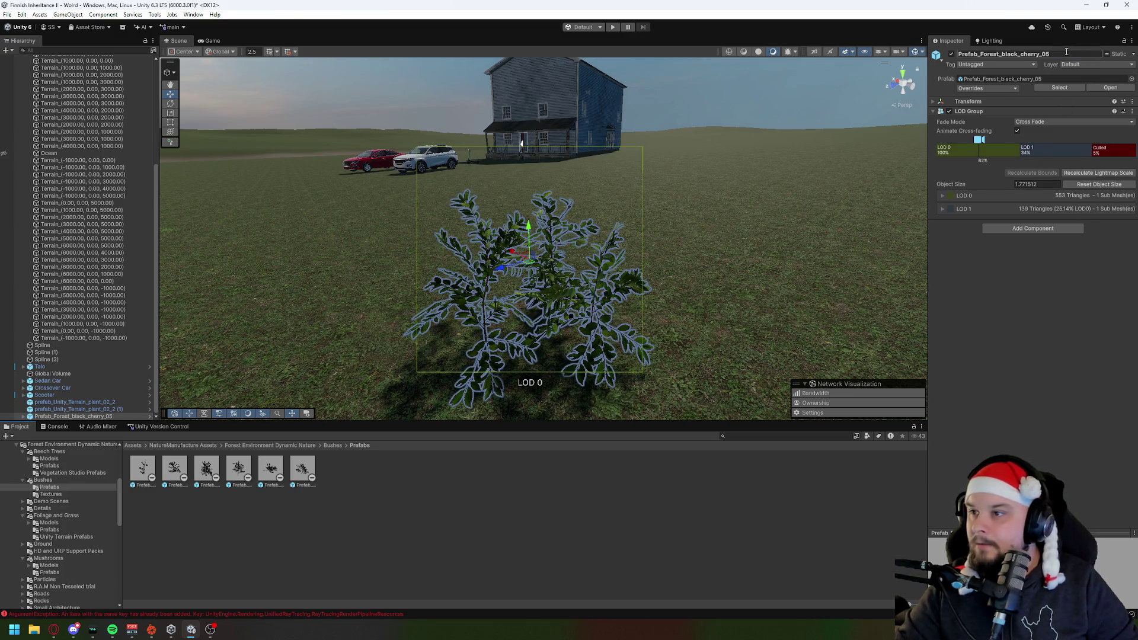
key("alt+Tab")
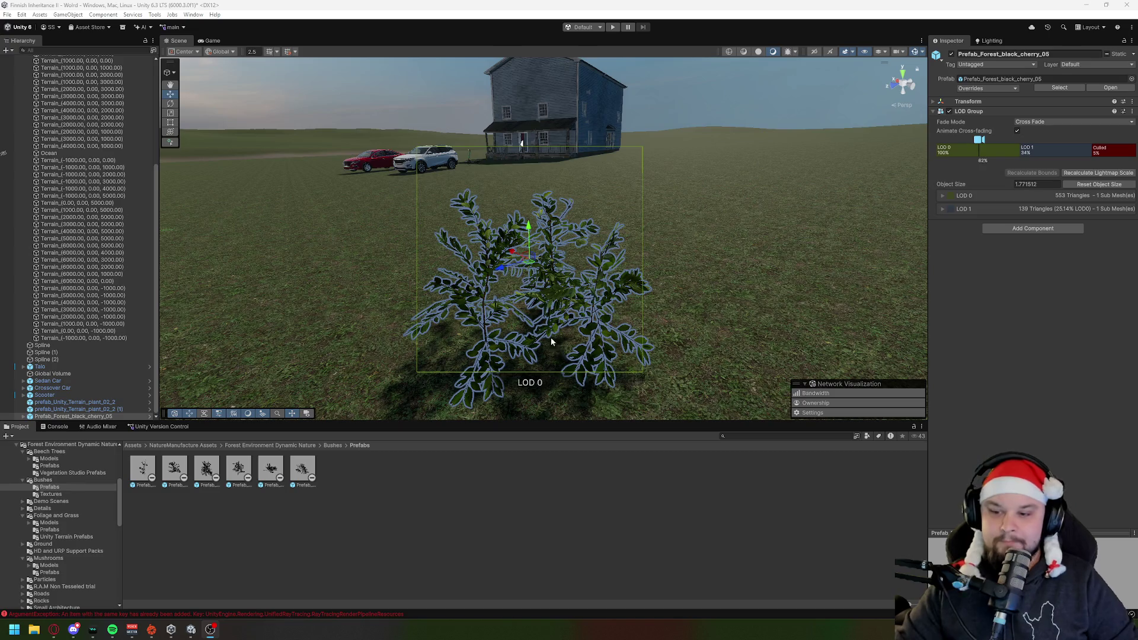
Step: Delete the cherry bush, then test-place and remove one more bush prefab
left_click_drag(552, 341, 383, 402)
left_click(291, 446)
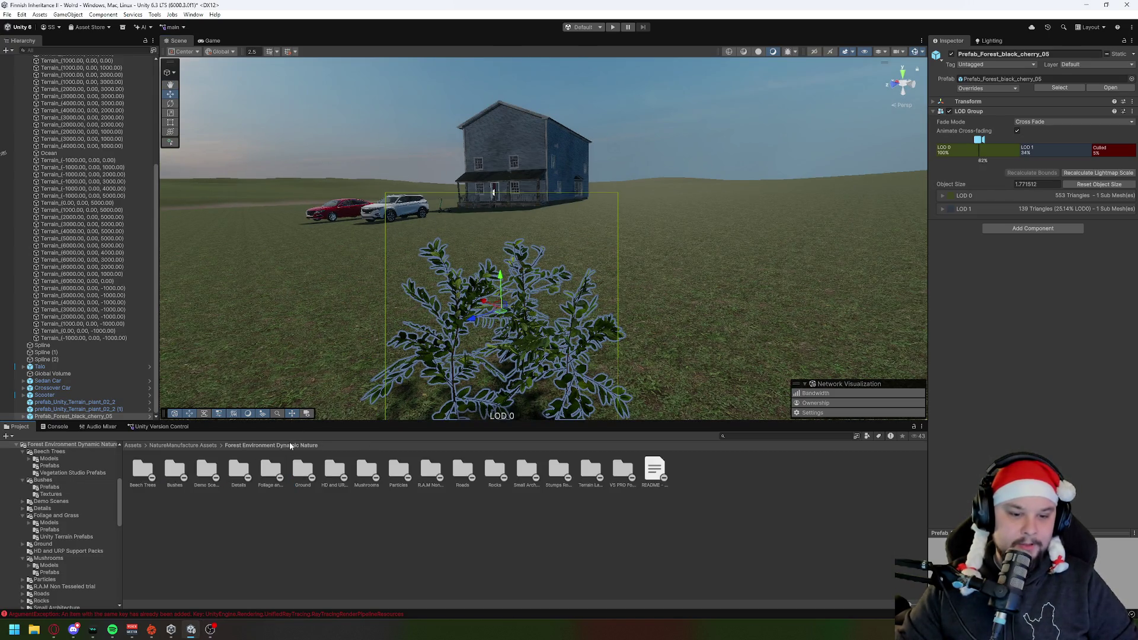
left_click(250, 534)
double_click(173, 477)
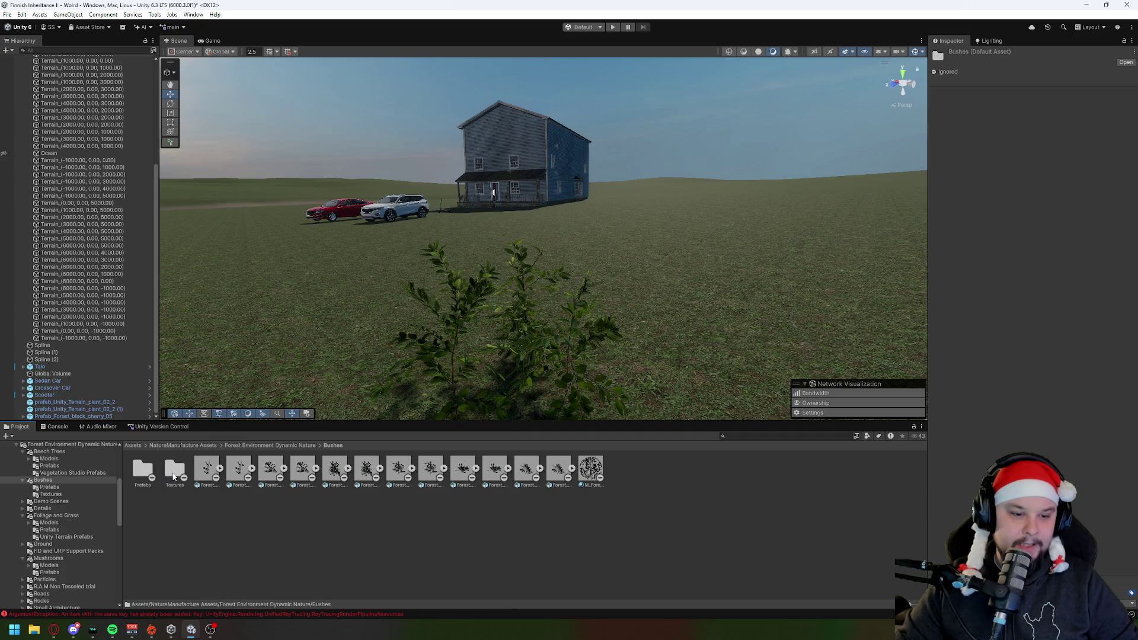
scroll(615, 356, "up", 2)
left_click(615, 350)
key("Delete")
left_click(143, 470)
double_click(138, 475)
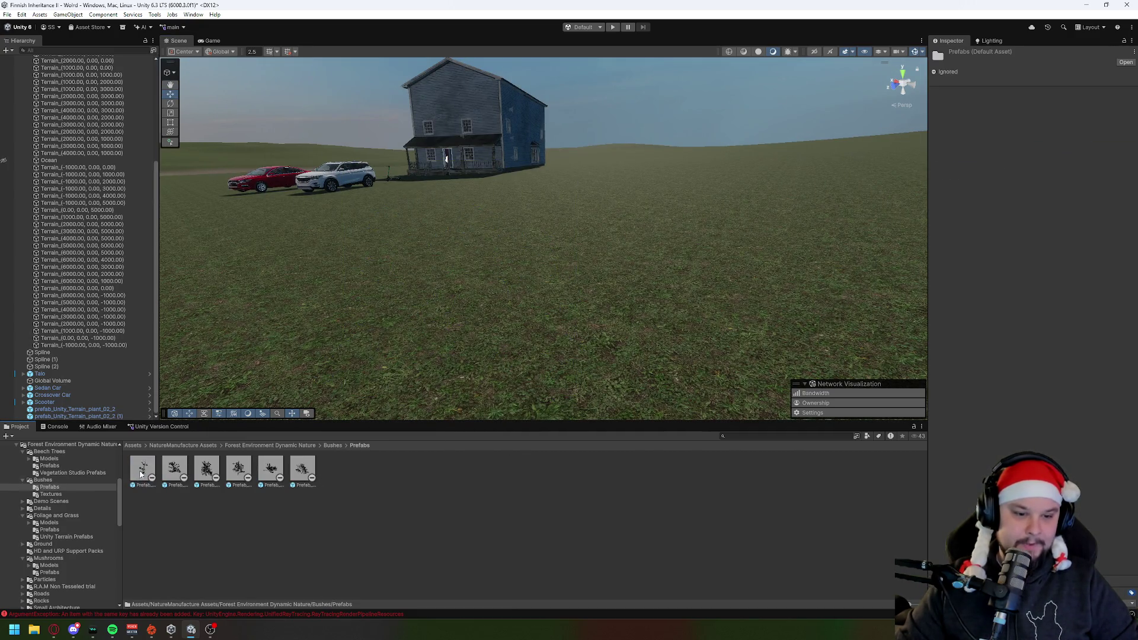
mouse_move(303, 469)
left_mouse_down()
mouse_move(514, 336)
mouse_move(772, 357)
left_mouse_up()
key("ctrl+z")
Step: Place a trial mushroom from Mushrooms/Prefabs on the grass, frame it, and remove it
left_click(256, 446)
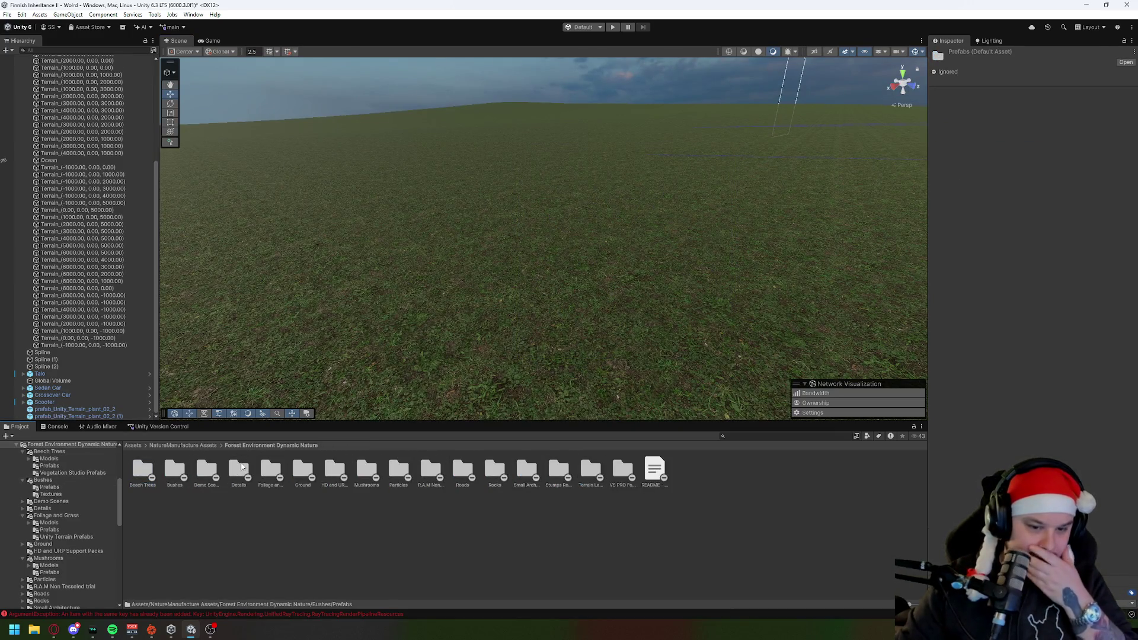
double_click(367, 469)
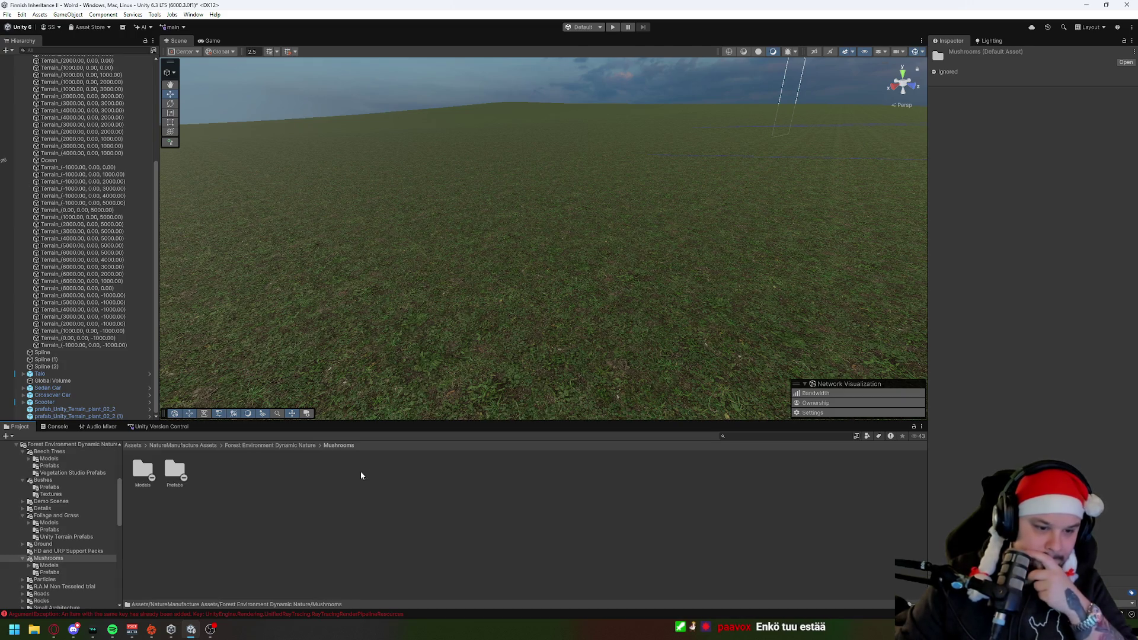
double_click(175, 469)
left_click_drag(490, 467, 501, 392)
key("f")
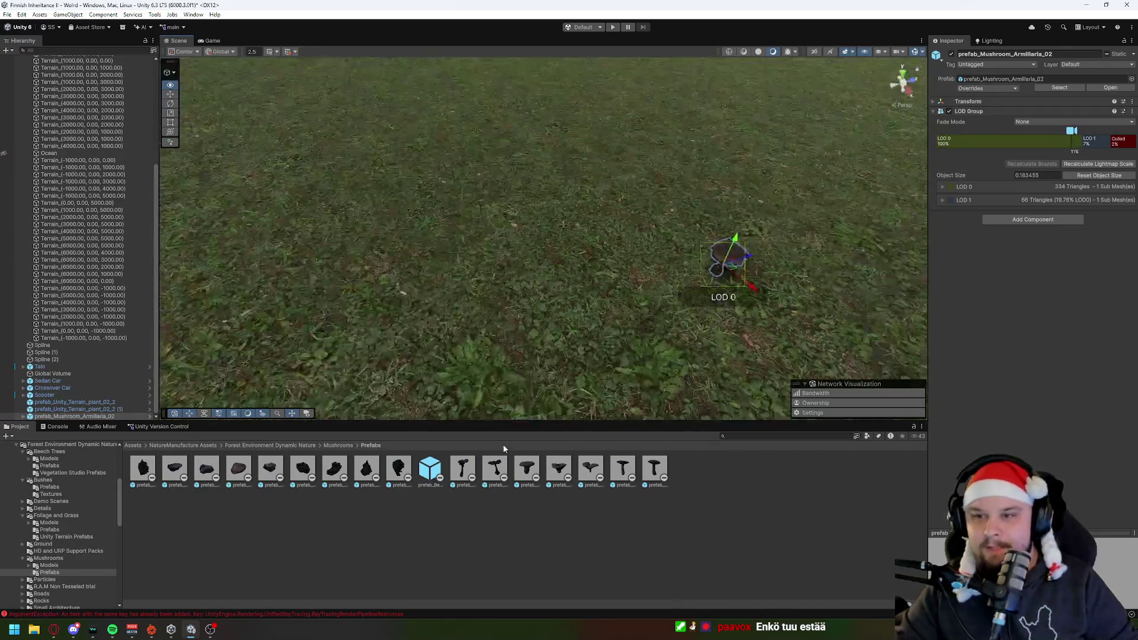
key("ctrl+z")
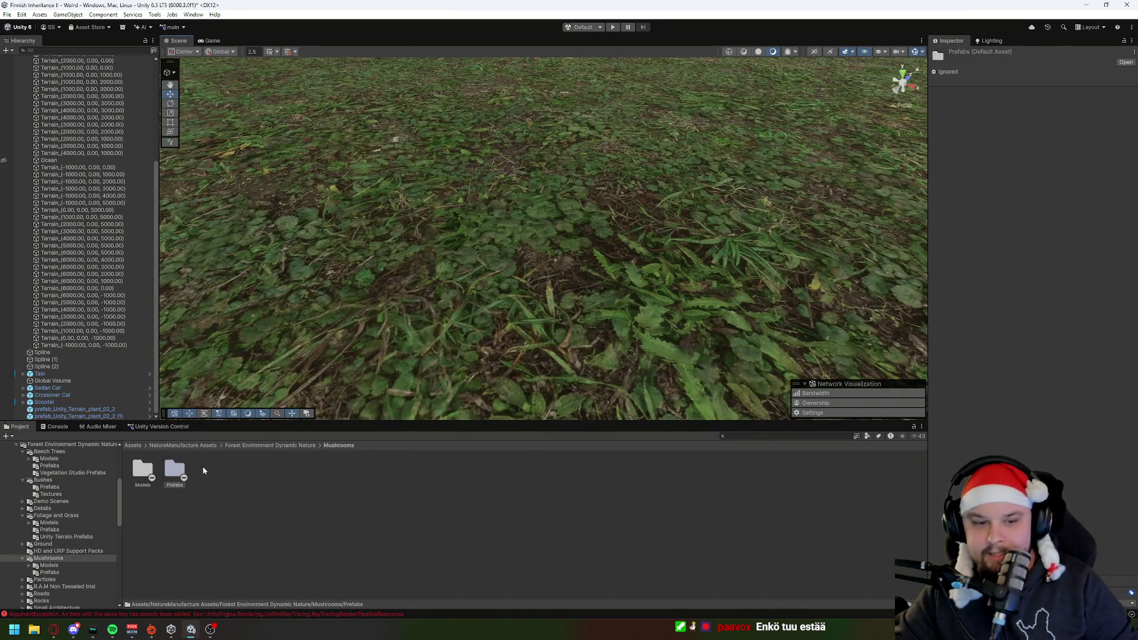
Step: Add mushrooms including Russula and Lactarius near the house, delete them, and return to Forest Environment Dynamic Nature
double_click(175, 469)
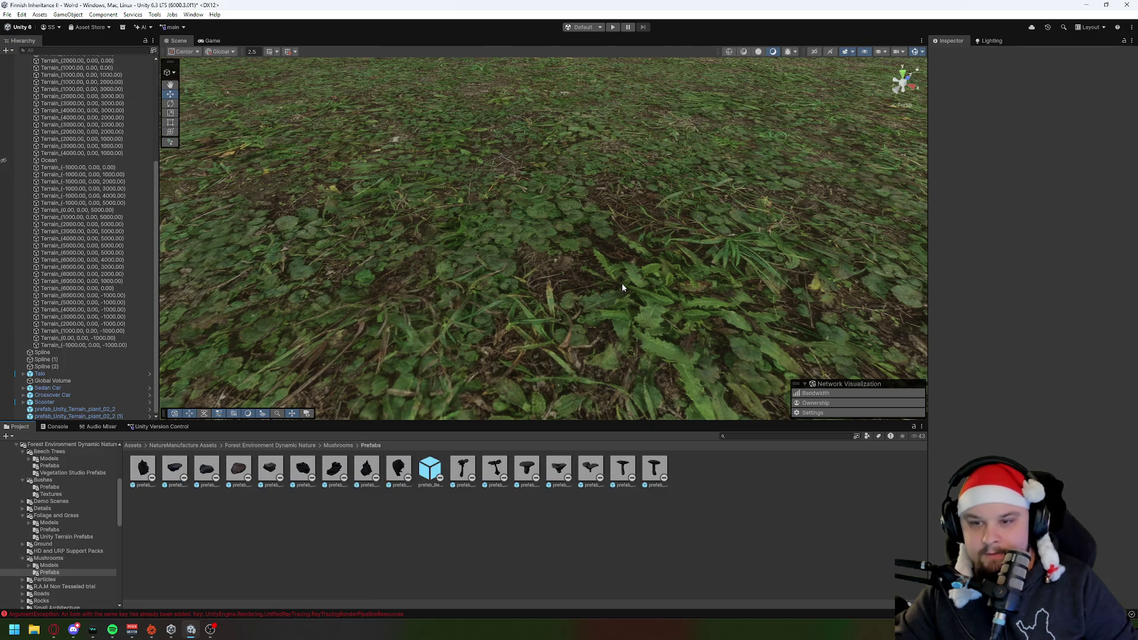
left_click_drag(655, 469, 677, 315)
scroll(766, 272, "down", 5)
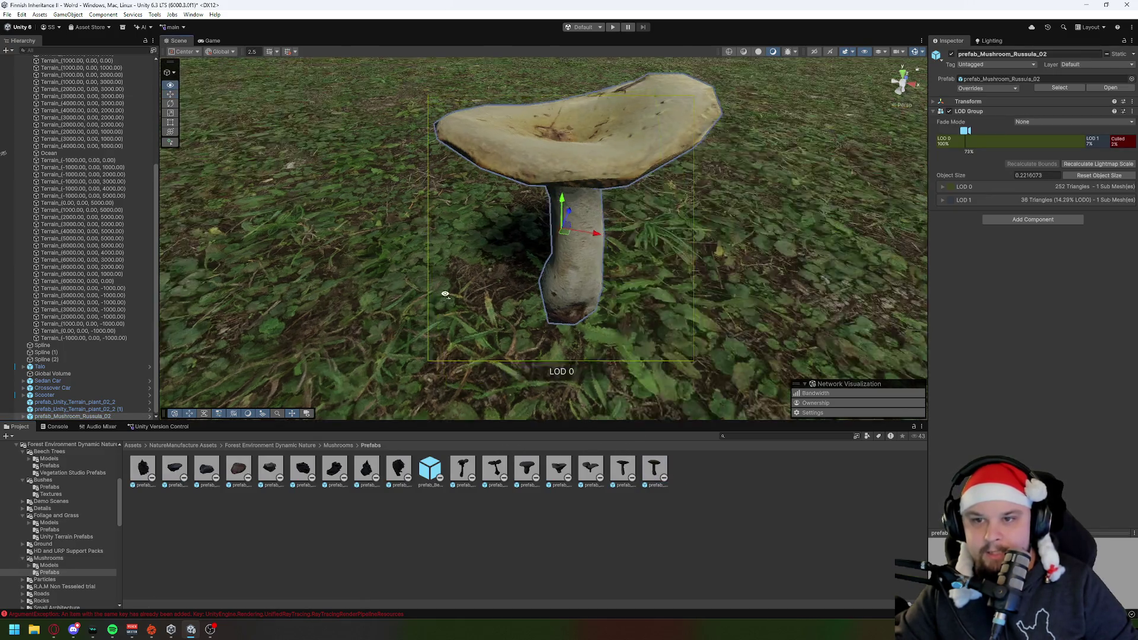
left_click_drag(766, 272, 761, 260)
left_click_drag(614, 469, 639, 295)
mouse_move(595, 478)
left_mouse_down()
mouse_move(572, 415)
mouse_move(593, 309)
mouse_move(737, 325)
left_mouse_up()
key("ctrl+z")
key("ctrl+z")
key("ctrl+z")
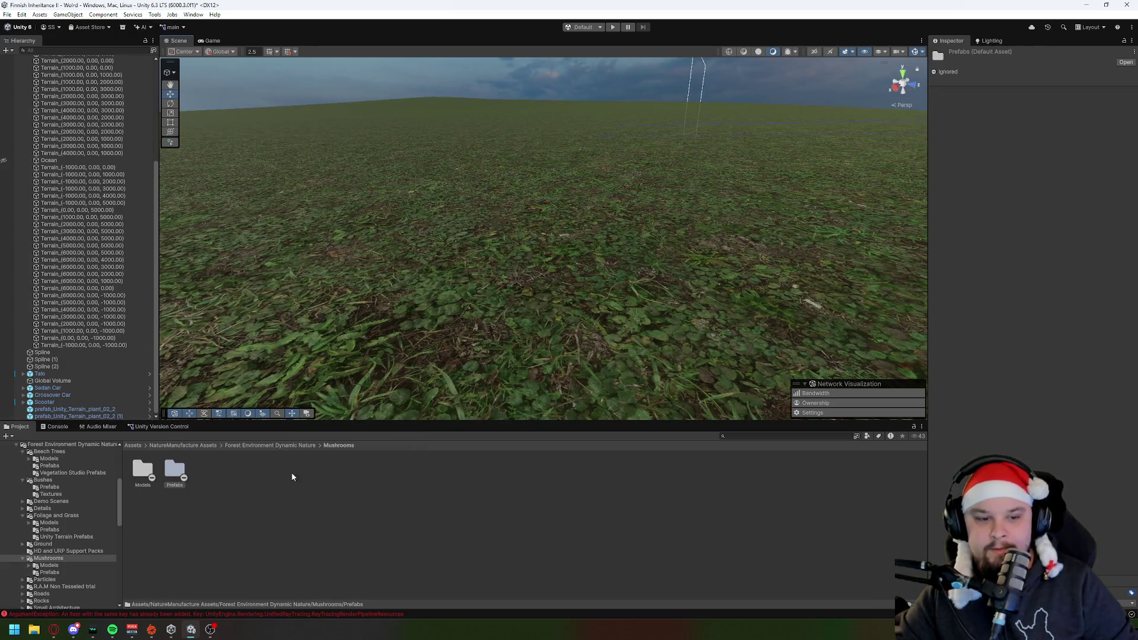
left_click(292, 446)
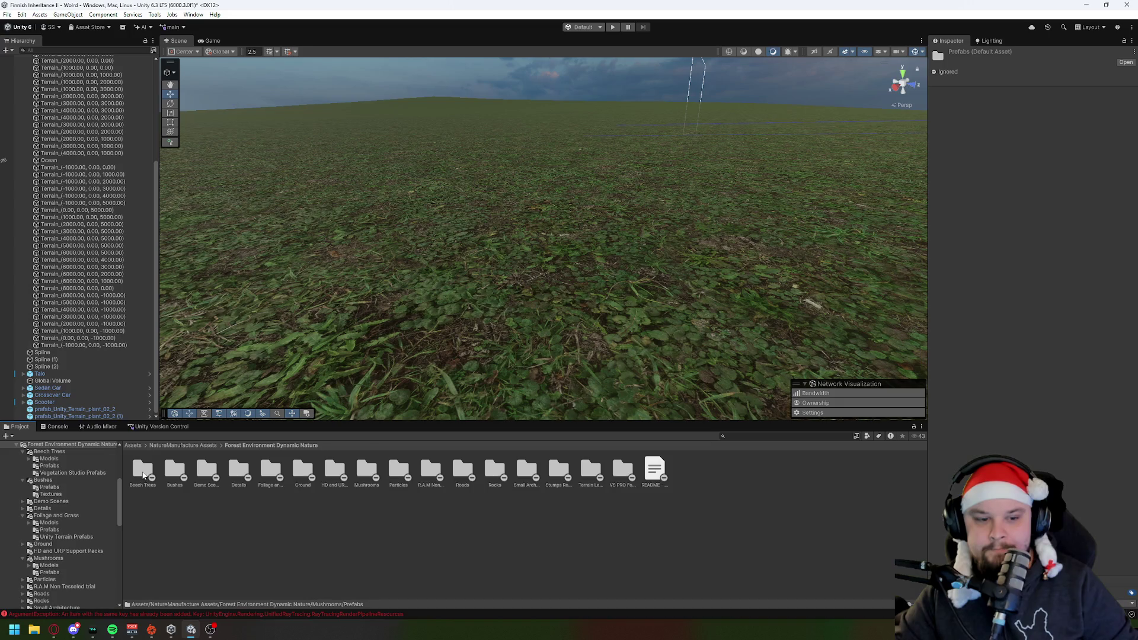
double_click(143, 471)
double_click(175, 471)
mouse_move(142, 468)
left_mouse_down()
mouse_move(225, 332)
mouse_move(370, 329)
left_mouse_up()
key("f")
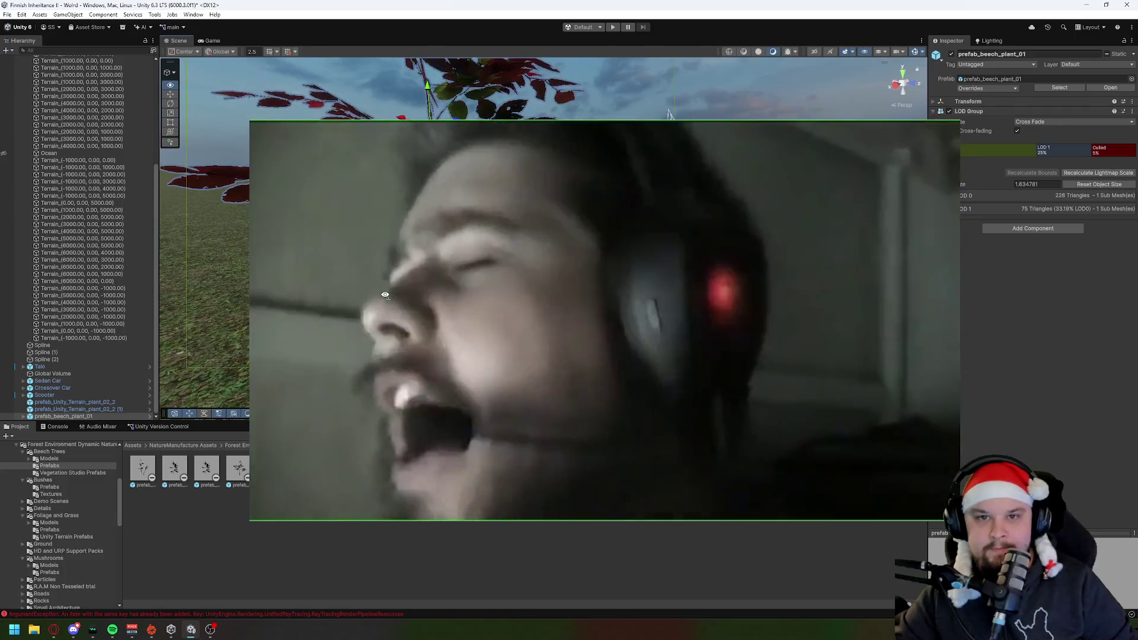
key("ctrl+z")
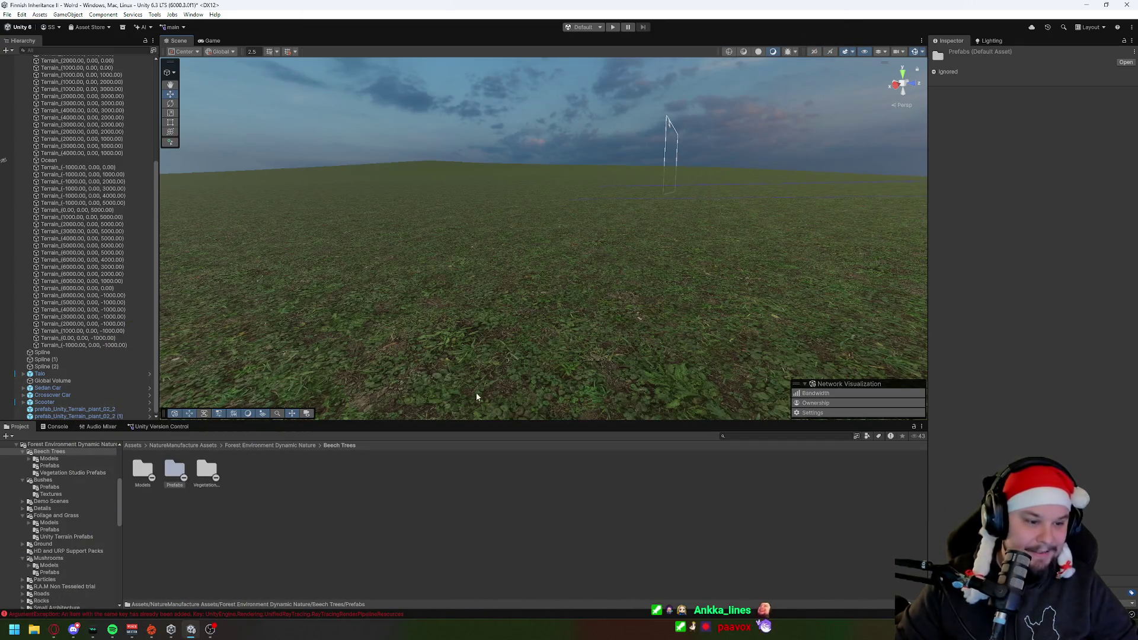
scroll(62, 474, "up", 2)
left_click(62, 471)
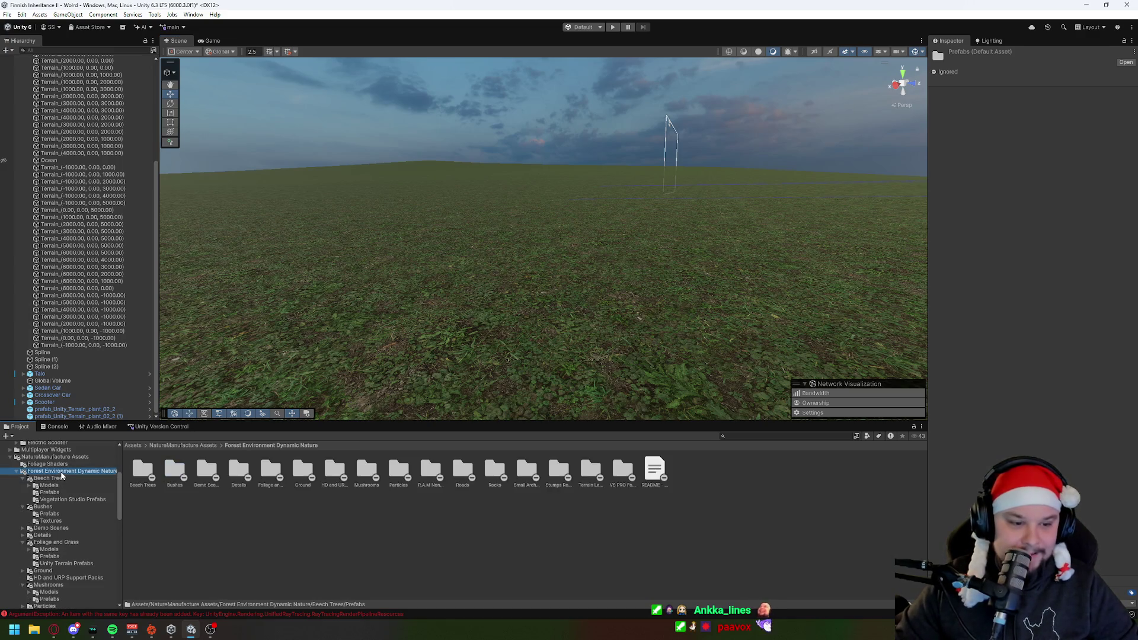
Step: Open Rocks/Prefabs and place a beech forest stone rock on the grass
left_click(280, 513)
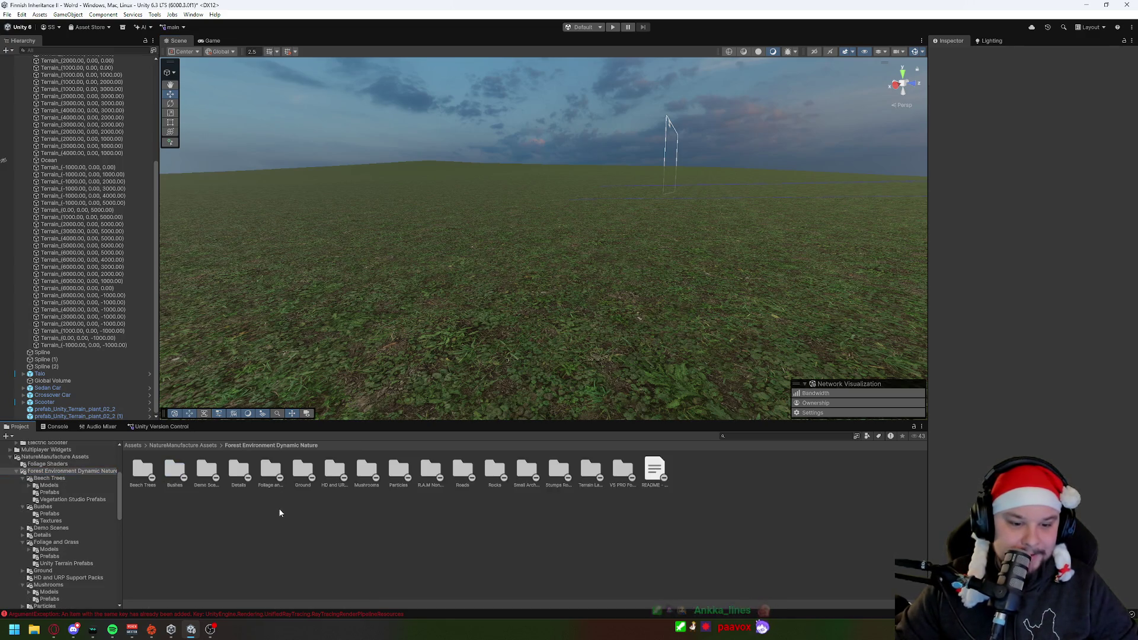
left_click(270, 472)
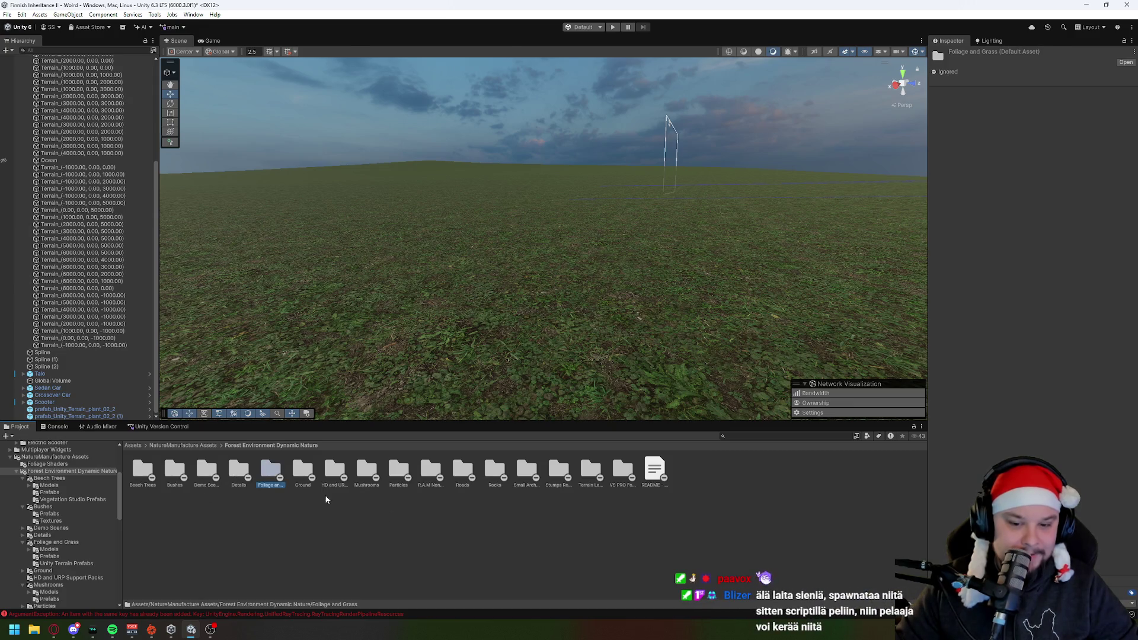
left_click(562, 542)
double_click(495, 471)
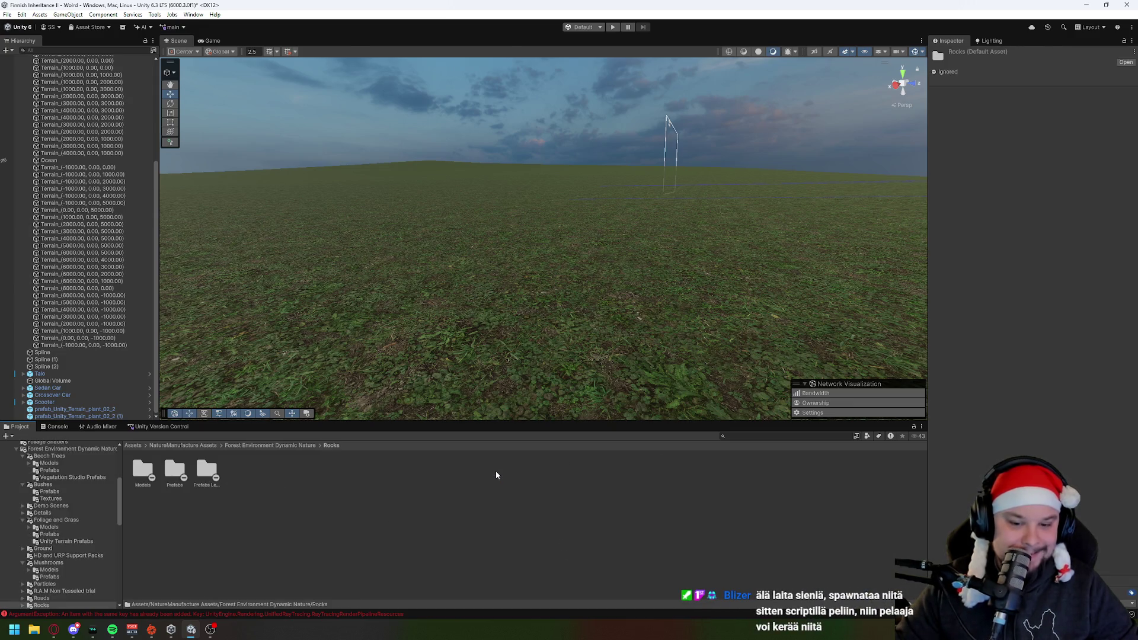
double_click(175, 471)
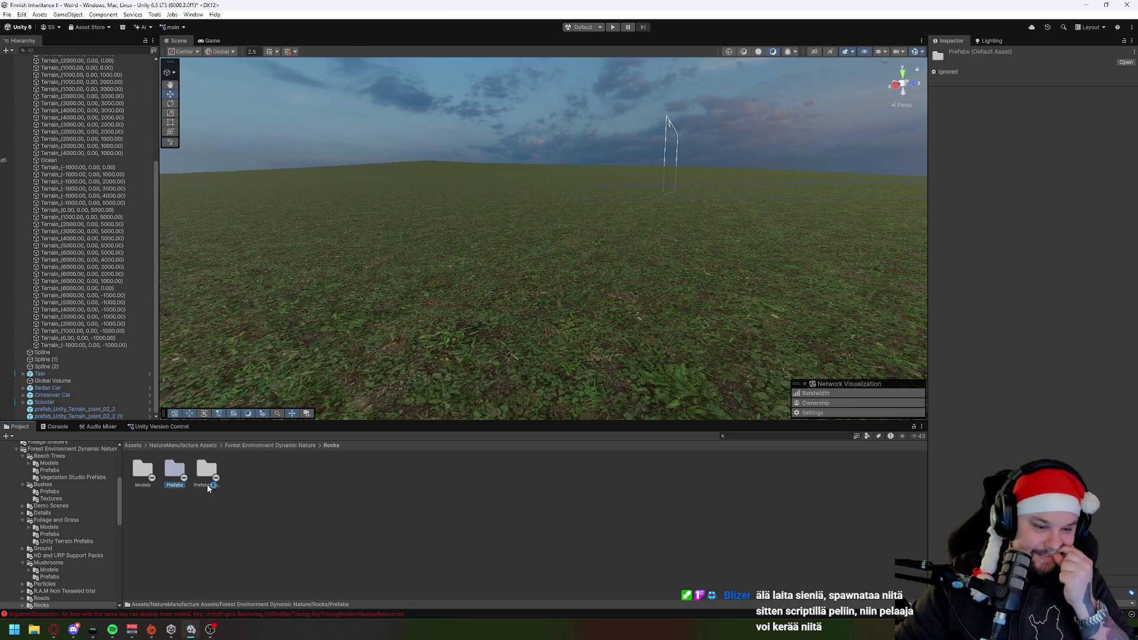
left_click_drag(569, 523, 536, 356)
mouse_move(430, 468)
left_mouse_down()
mouse_move(541, 196)
mouse_move(394, 381)
mouse_move(723, 352)
left_mouse_up()
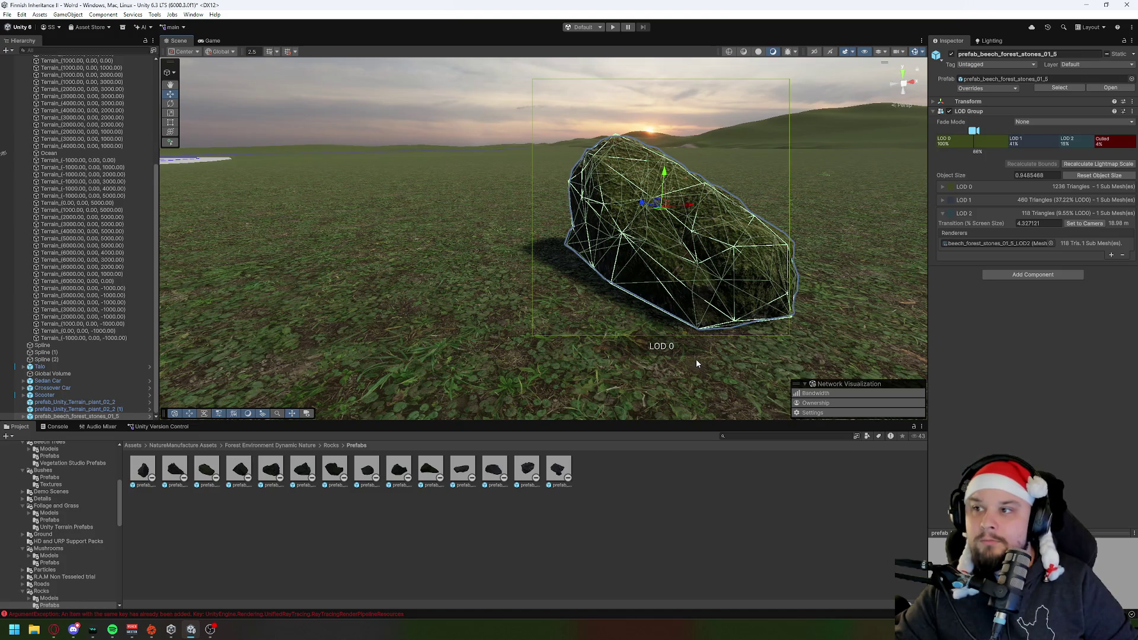
Step: Inspect the prefab_beech_forest_stones_01_S rock, then delete it from the scene
left_click(421, 296)
mouse_move(421, 300)
left_mouse_down()
mouse_move(452, 271)
mouse_move(442, 267)
mouse_move(475, 257)
mouse_move(506, 265)
left_mouse_up()
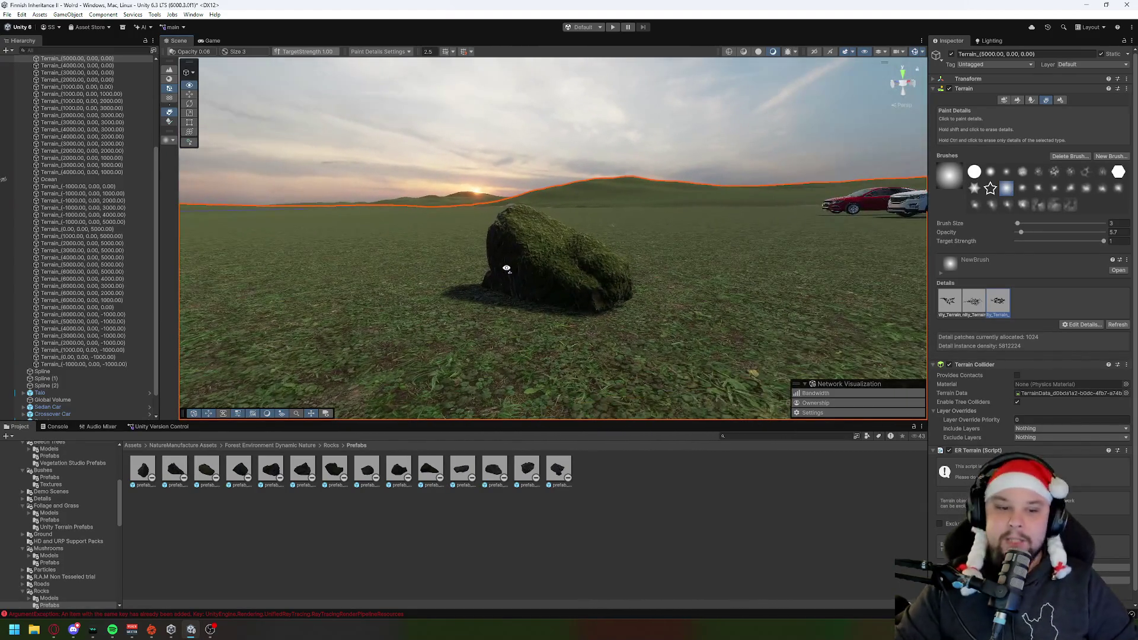
left_click(272, 469)
left_click(598, 325)
left_click(596, 318)
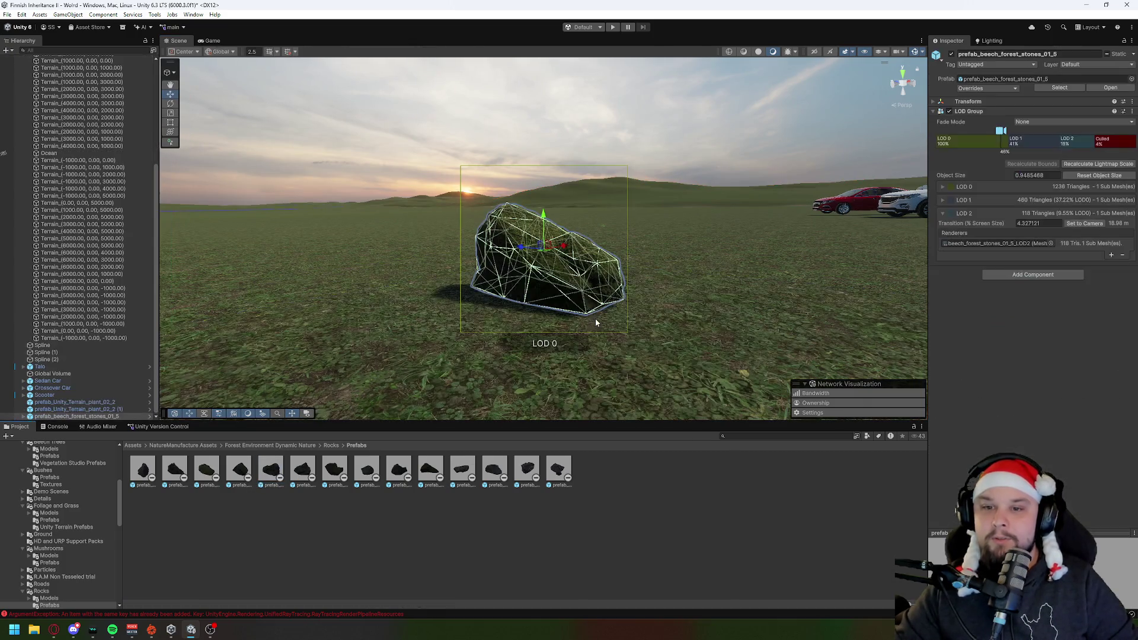
key("Delete")
left_click(330, 445)
double_click(174, 471)
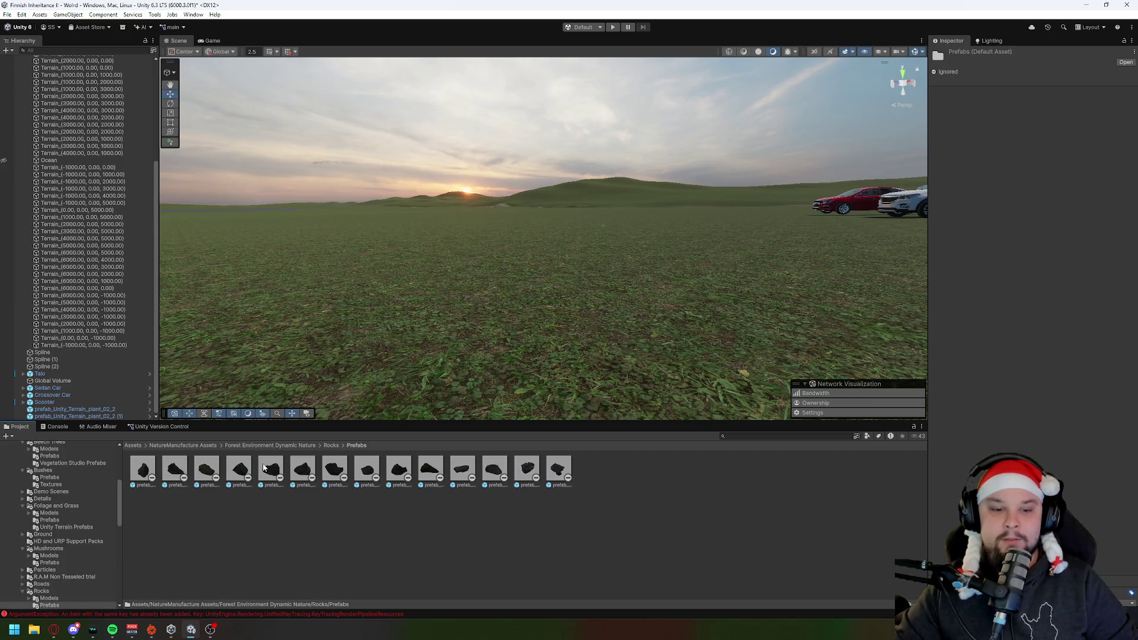
Step: Place the first beech forest stone rocks side by side on the grass
left_click_drag(271, 470, 451, 350)
left_click(1041, 54)
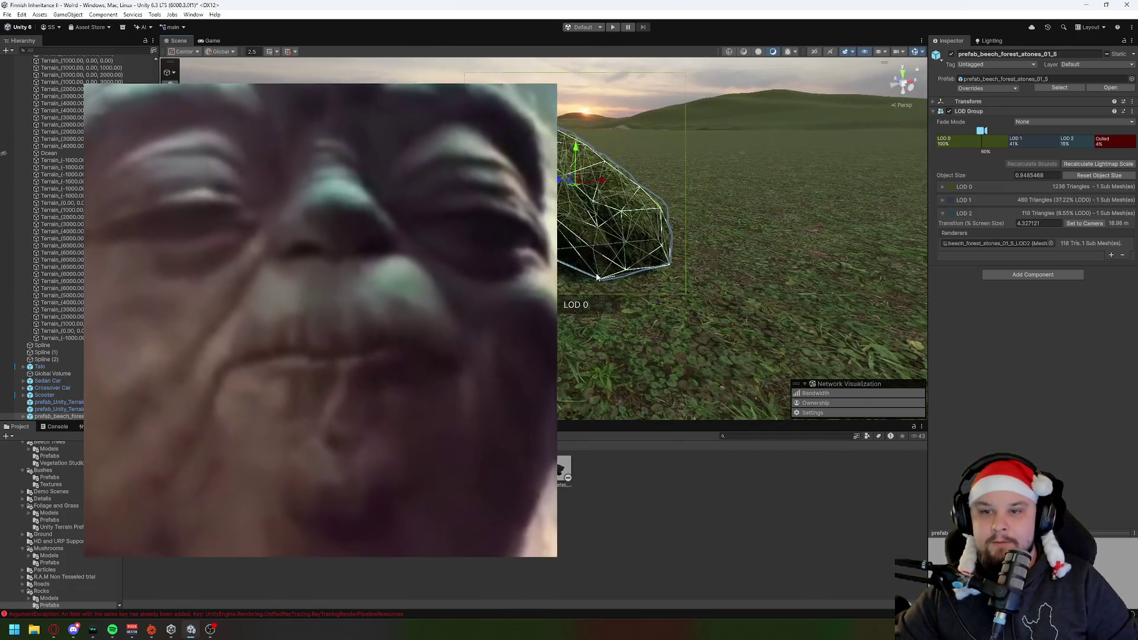
left_click(554, 449)
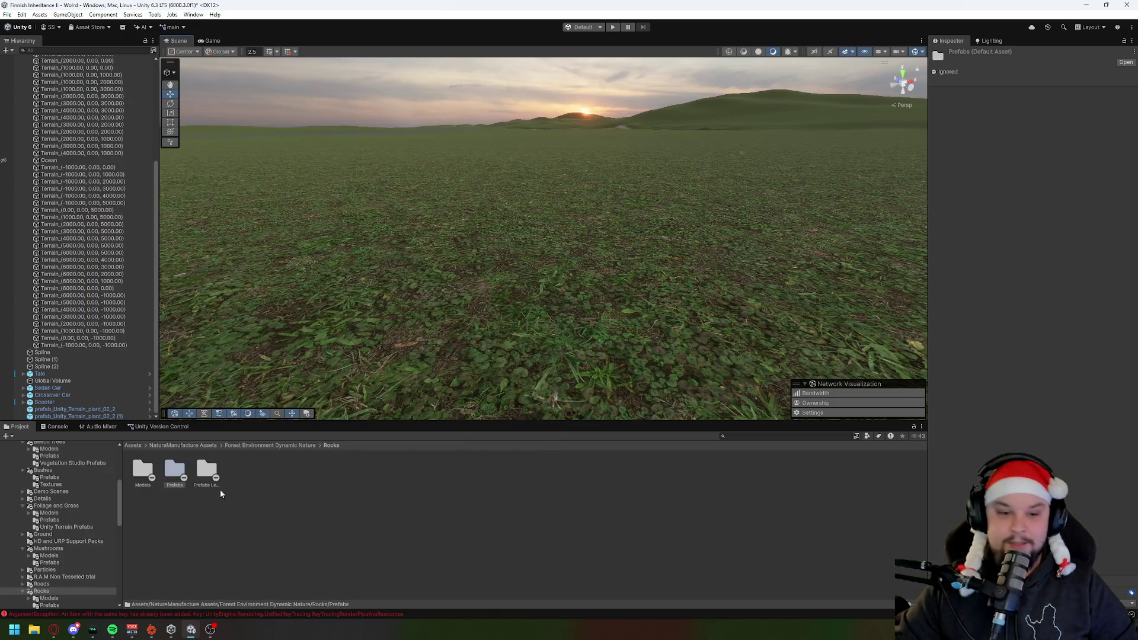
double_click(182, 468)
mouse_move(235, 473)
left_mouse_down()
mouse_move(438, 290)
mouse_move(699, 273)
left_mouse_up()
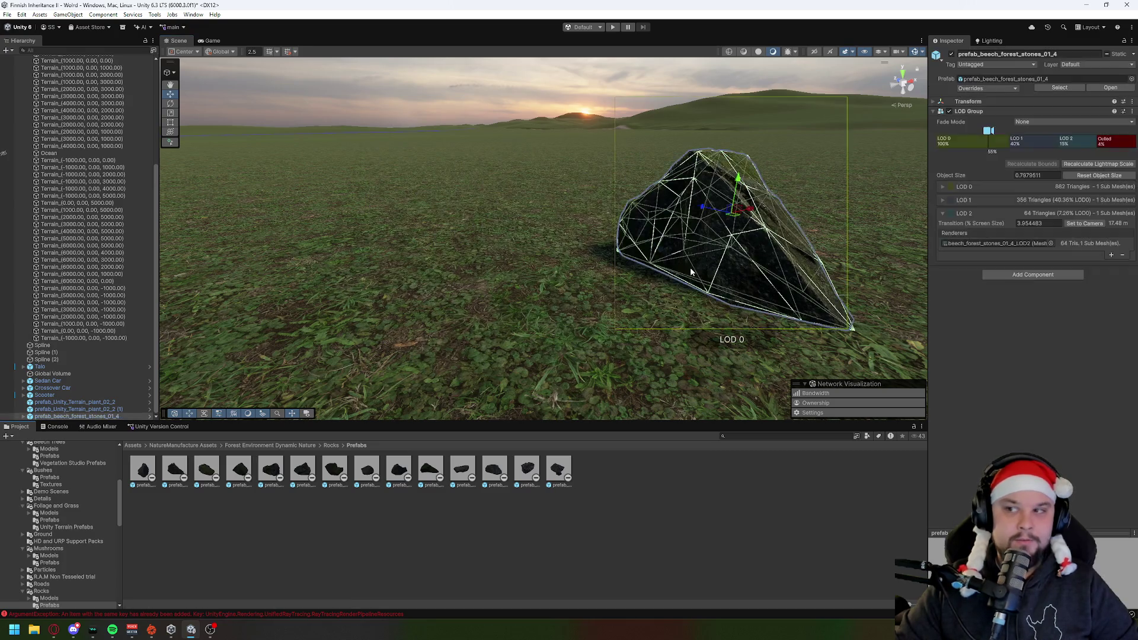
left_click_drag(406, 283, 218, 486)
mouse_move(398, 320)
left_mouse_down()
mouse_move(437, 272)
mouse_move(427, 249)
mouse_move(723, 308)
left_mouse_up()
left_click(649, 299)
scroll(649, 299, "up", 5)
scroll(482, 356, "down", 5)
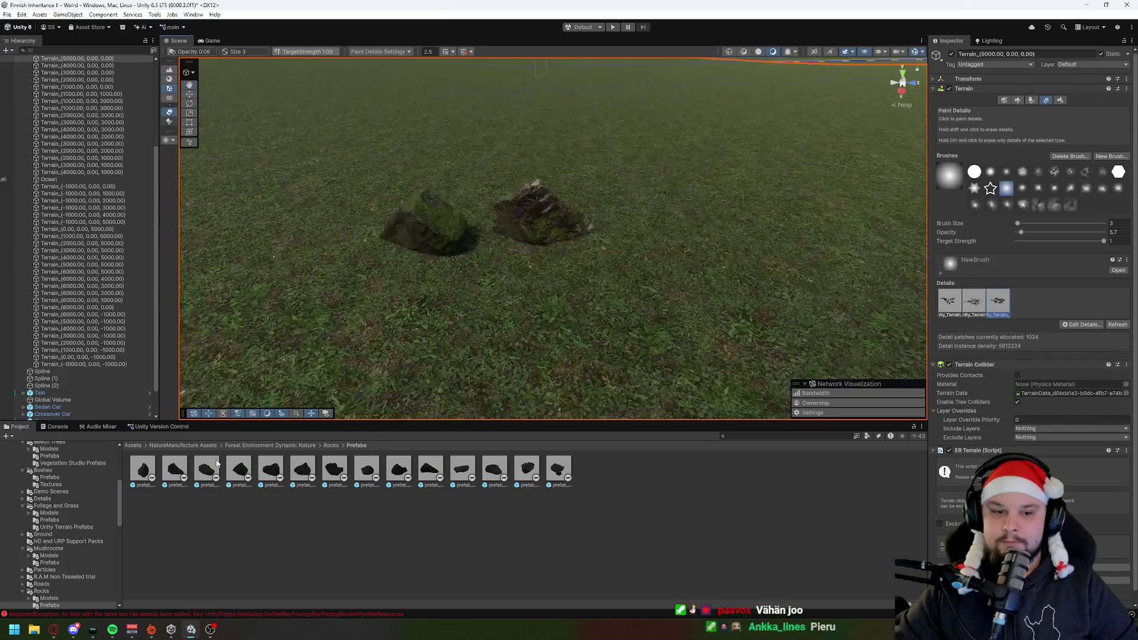
Step: Add a third rock in front, a large rock on the left, and a tiny stones_01_11 pebble
left_click_drag(143, 475, 620, 305)
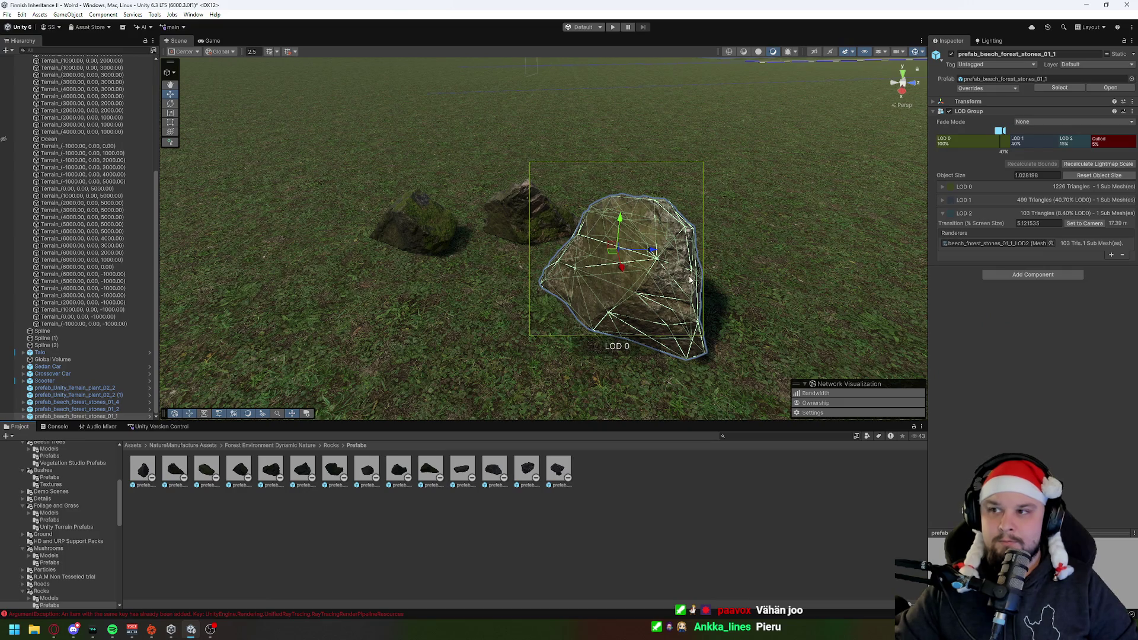
left_click_drag(339, 389, 389, 324)
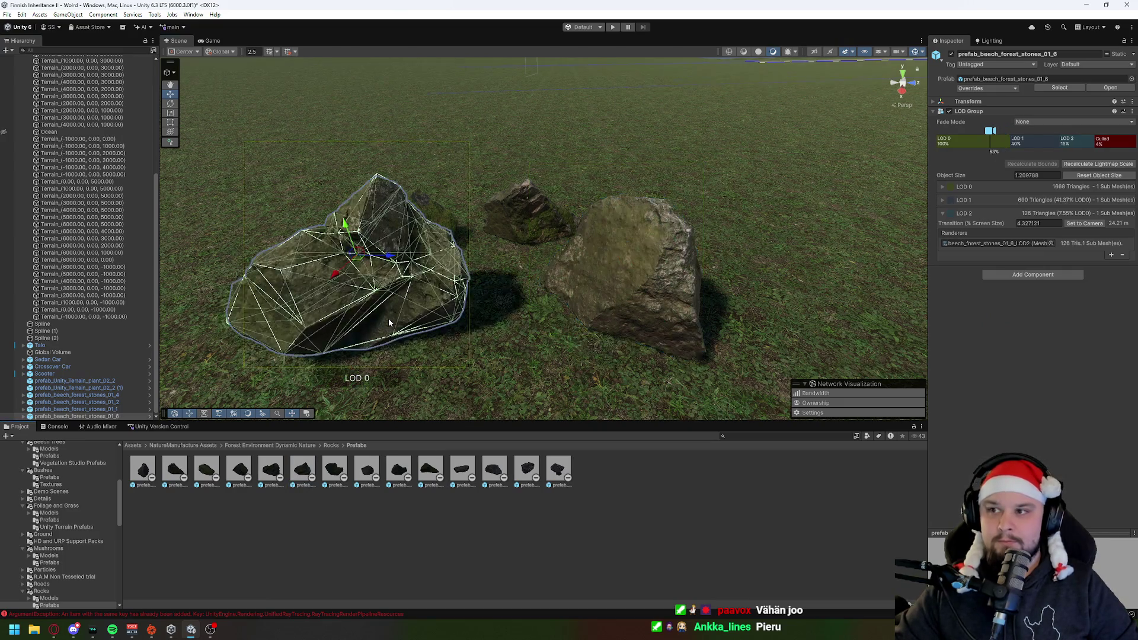
scroll(390, 323, "down", 5)
left_click_drag(462, 470, 750, 336)
scroll(751, 336, "up", 10)
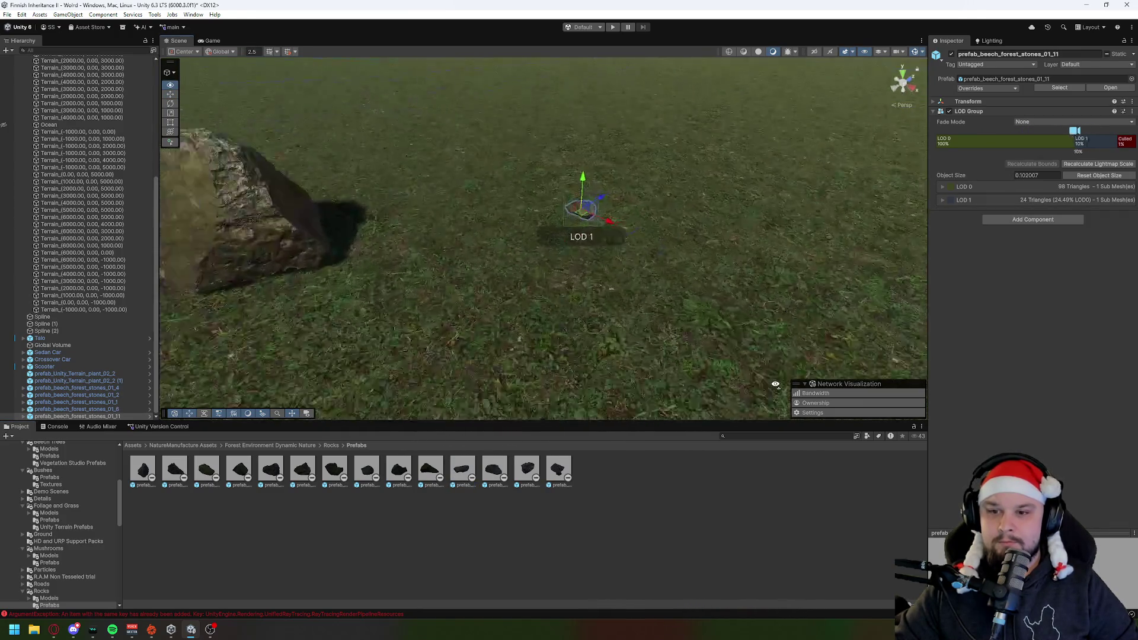
key("f")
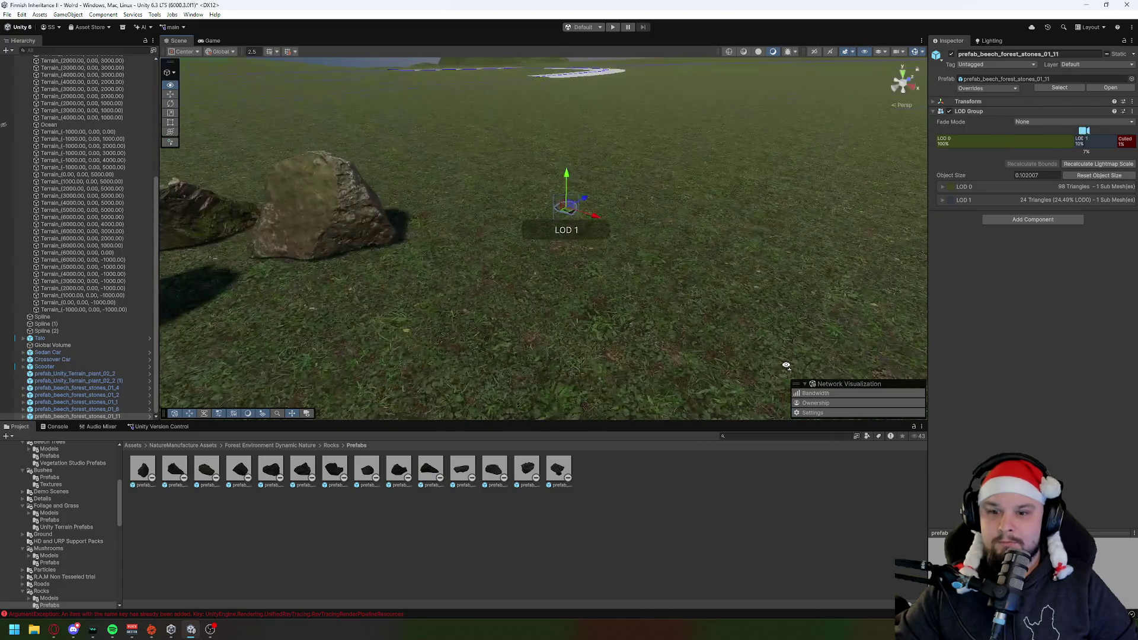
left_click(760, 309)
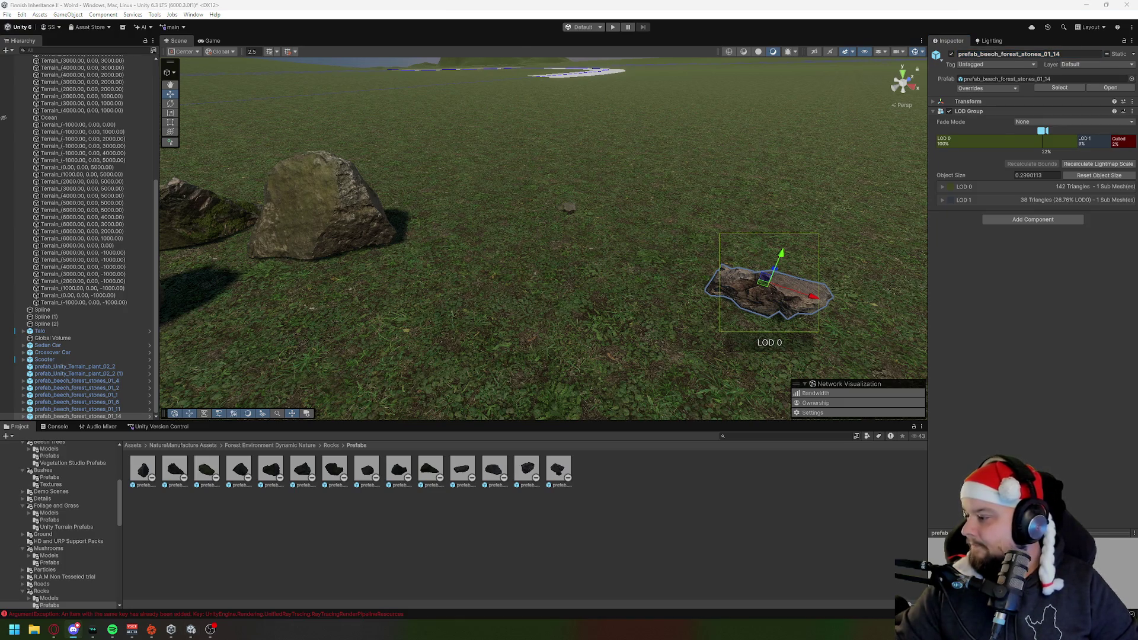
Step: Add another rock behind the group and a second flat rock in front, checking from above
mouse_move(143, 470)
left_mouse_down()
mouse_move(604, 249)
mouse_move(624, 196)
left_mouse_up()
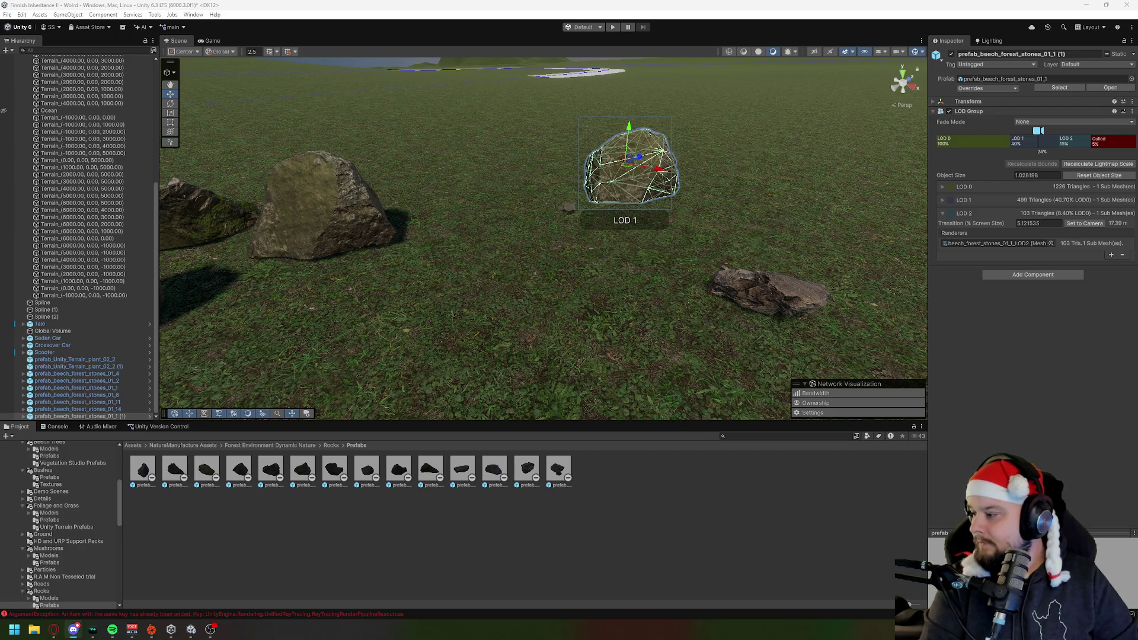
left_click_drag(557, 468, 605, 308)
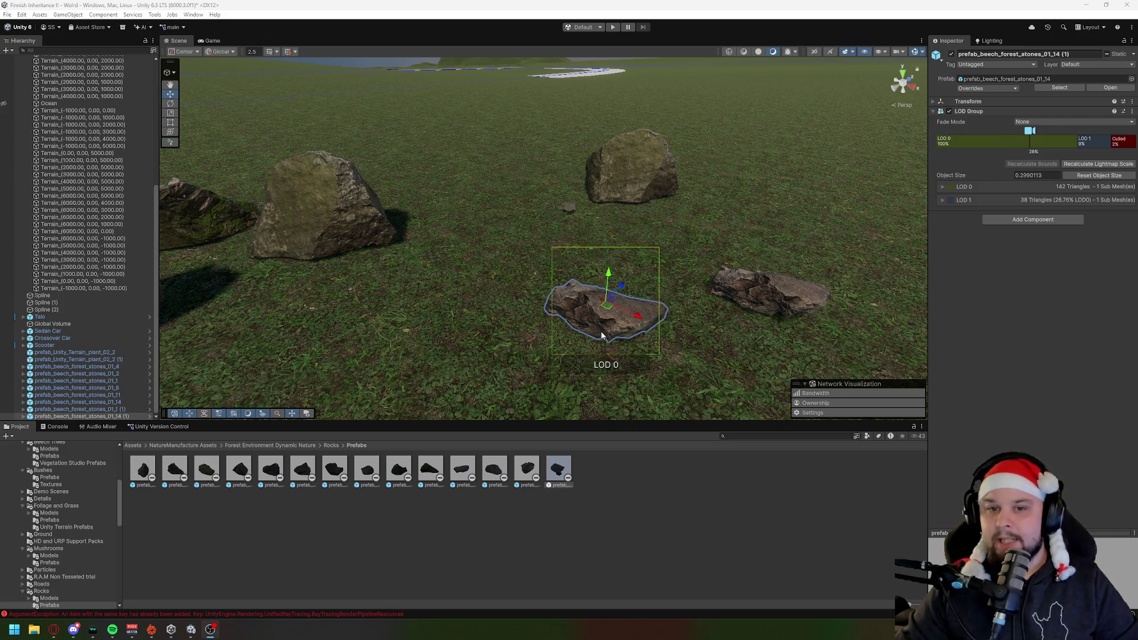
scroll(604, 339, "down", 5)
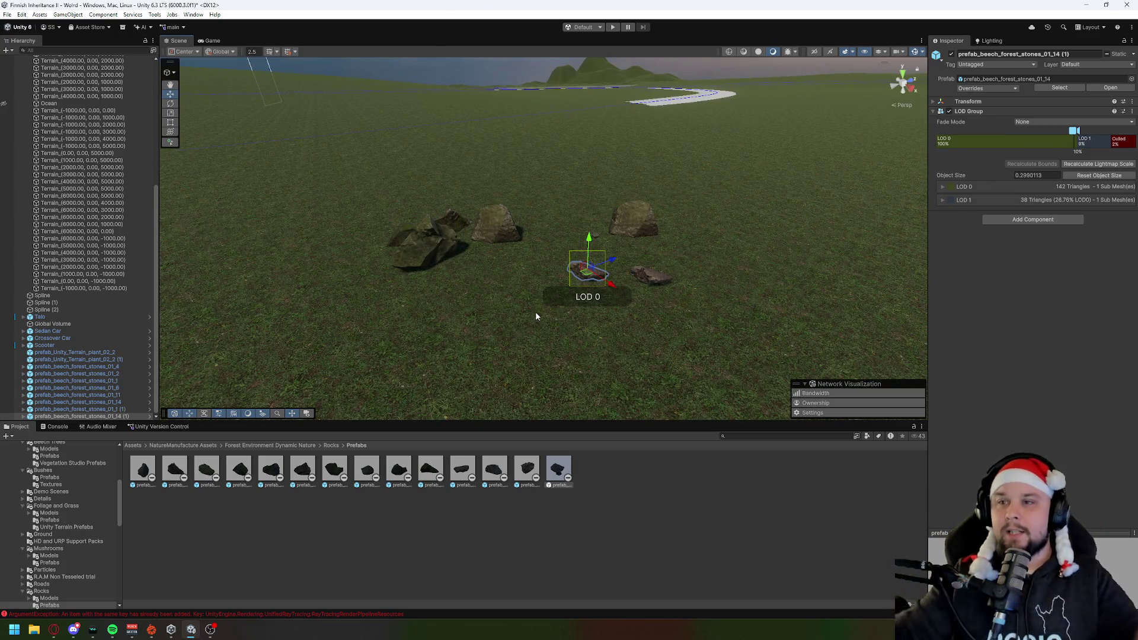
scroll(536, 313, "down", 5)
mouse_move(535, 313)
left_mouse_down()
mouse_move(592, 326)
mouse_move(589, 336)
mouse_move(411, 274)
left_mouse_up()
left_click(427, 183)
mouse_move(541, 350)
left_mouse_down()
mouse_move(271, 354)
mouse_move(473, 300)
mouse_move(472, 259)
mouse_move(437, 249)
mouse_move(715, 280)
mouse_move(746, 223)
mouse_move(635, 241)
mouse_move(670, 318)
mouse_move(415, 201)
mouse_move(528, 231)
left_mouse_up()
Step: Orbit to a low view of the hills, then frame the house and cars
scroll(828, 351, "down", 3)
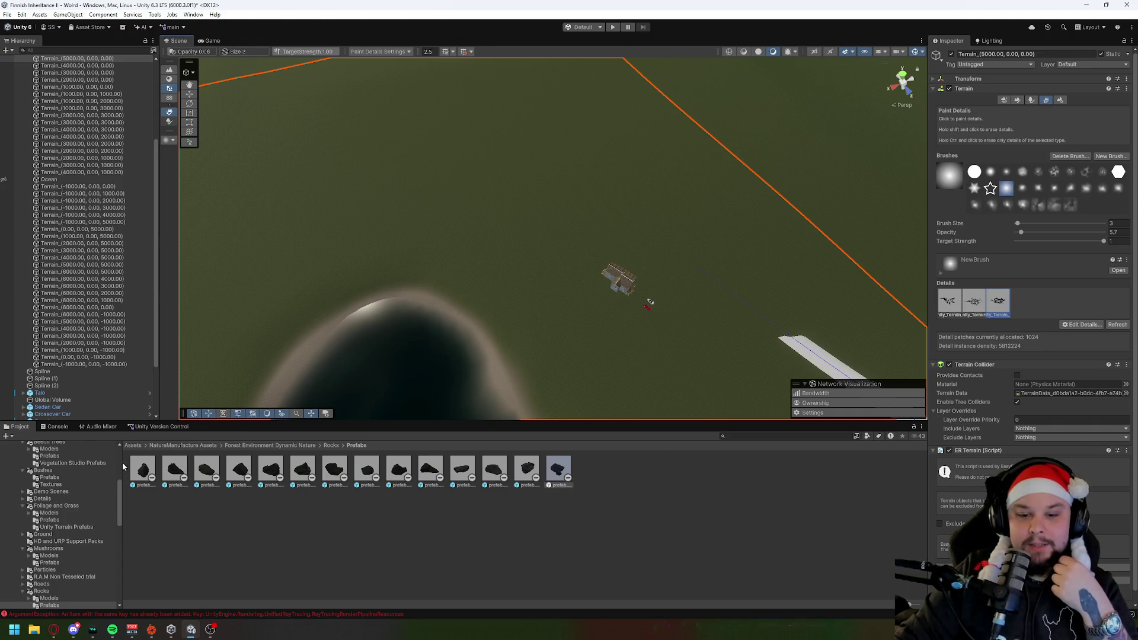
mouse_move(681, 295)
left_mouse_down()
mouse_move(577, 237)
mouse_move(371, 211)
left_mouse_up()
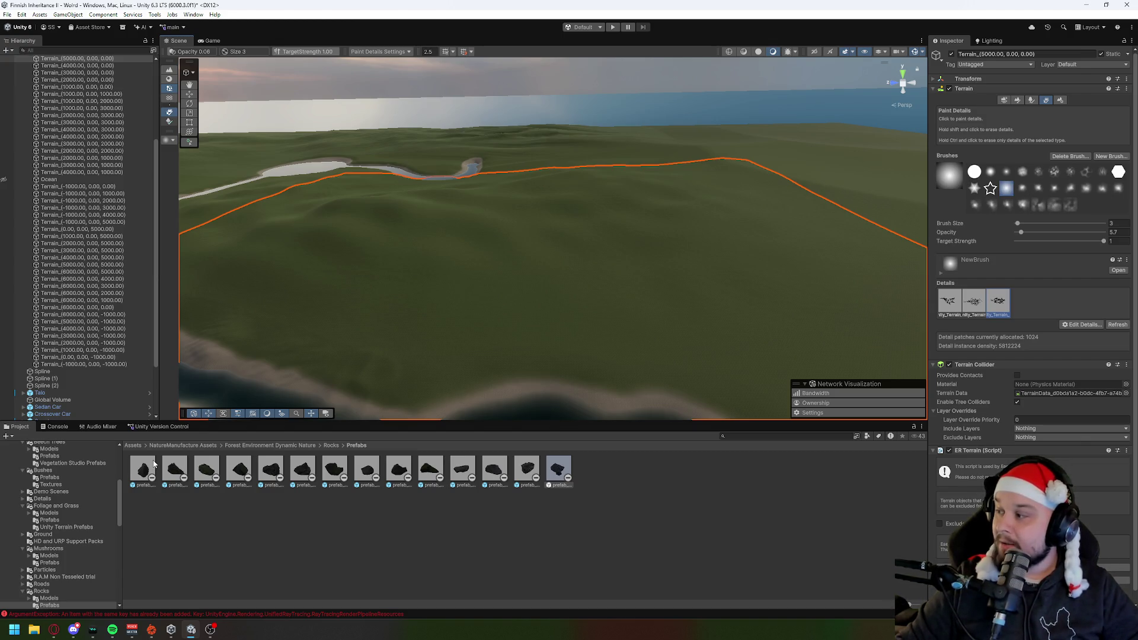
right_click(133, 468)
left_click(503, 351)
key("f")
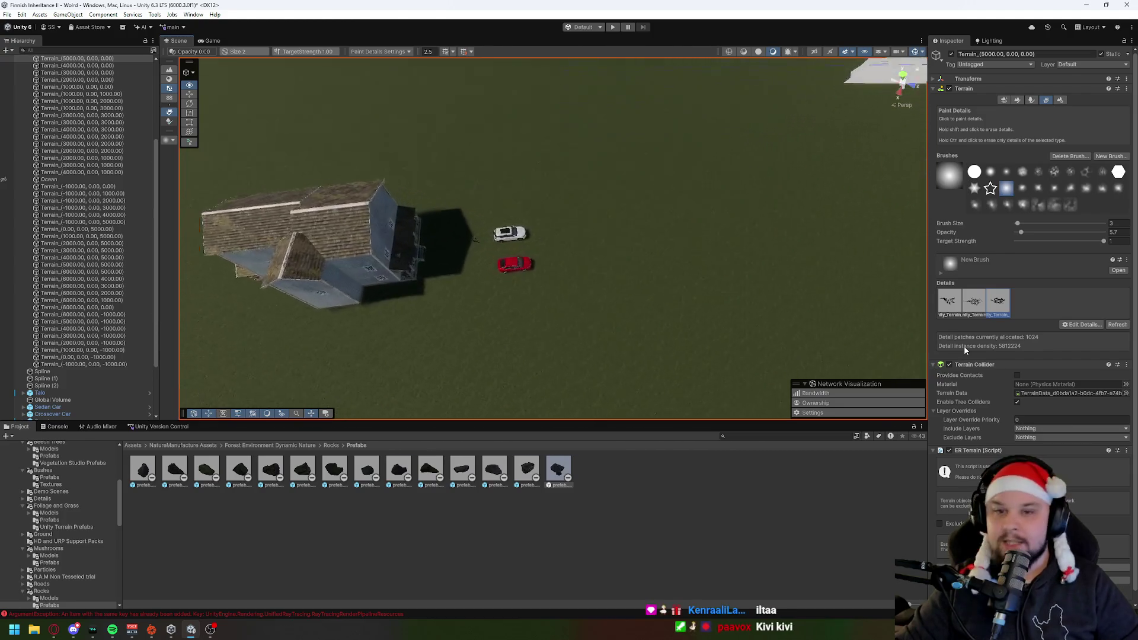
mouse_move(579, 367)
left_mouse_down()
mouse_move(580, 295)
mouse_move(622, 300)
mouse_move(597, 272)
left_mouse_up()
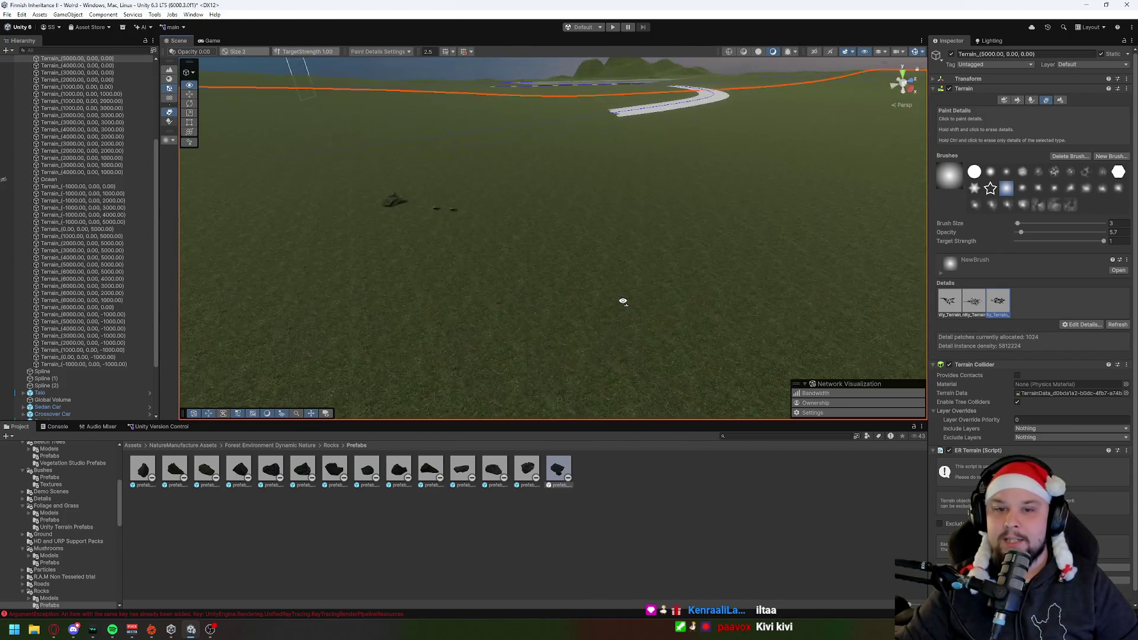
Step: Delete the placed rocks and fly around the empty grass field
key("ctrl+z")
key("ctrl+z")
key("ctrl+z")
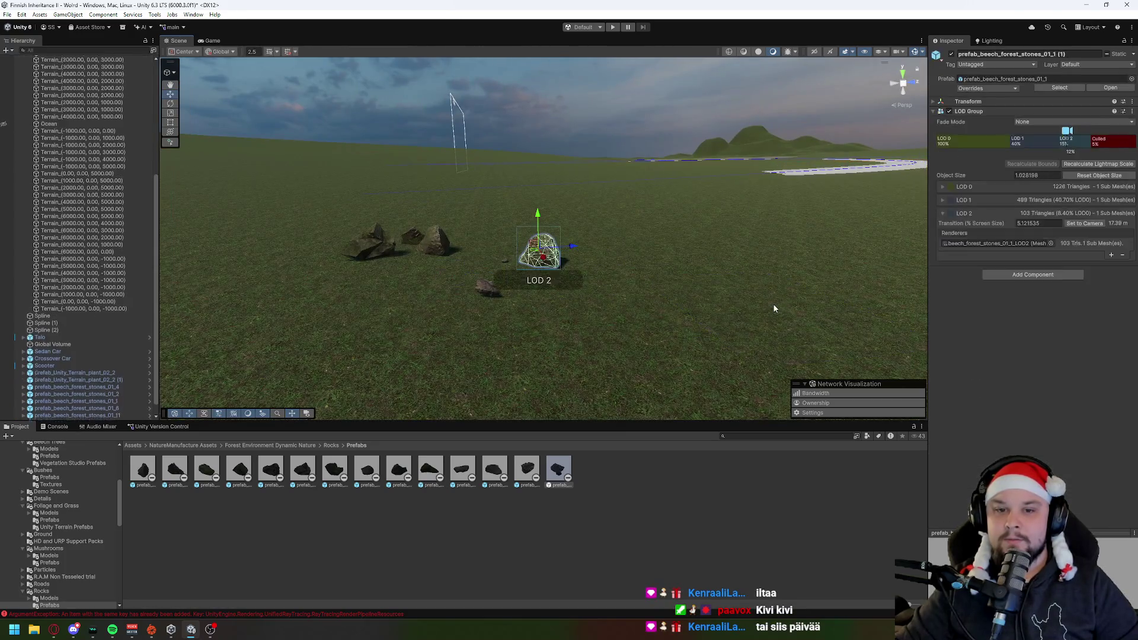
key("ctrl+z")
key("ctrl+z")
key("ctrl+z")
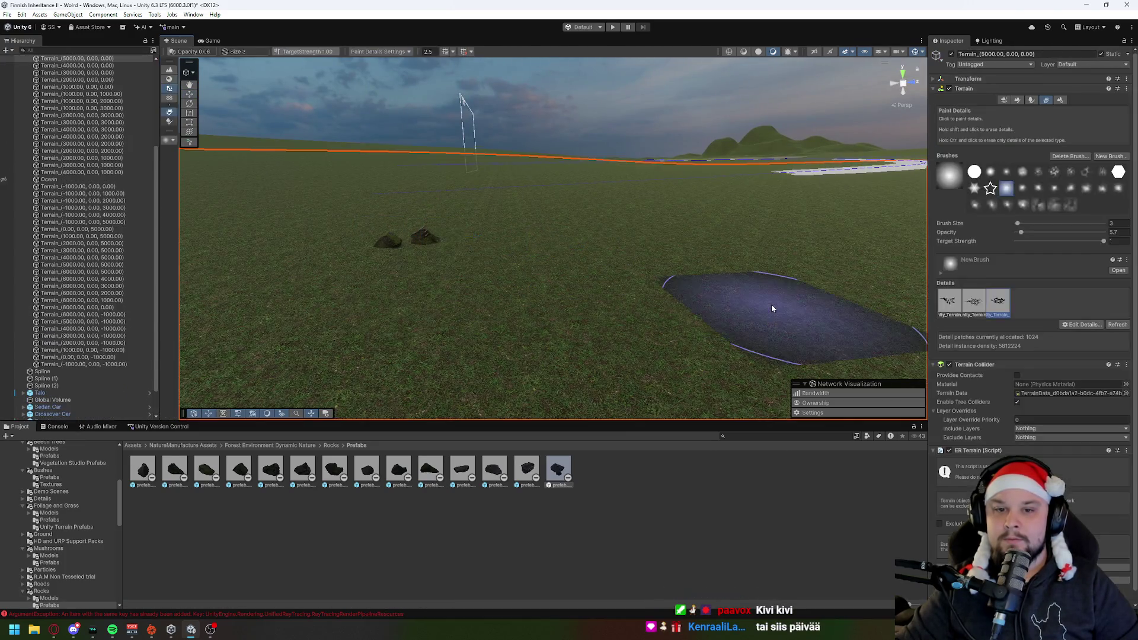
right_click(667, 288)
key("w")
key("s")
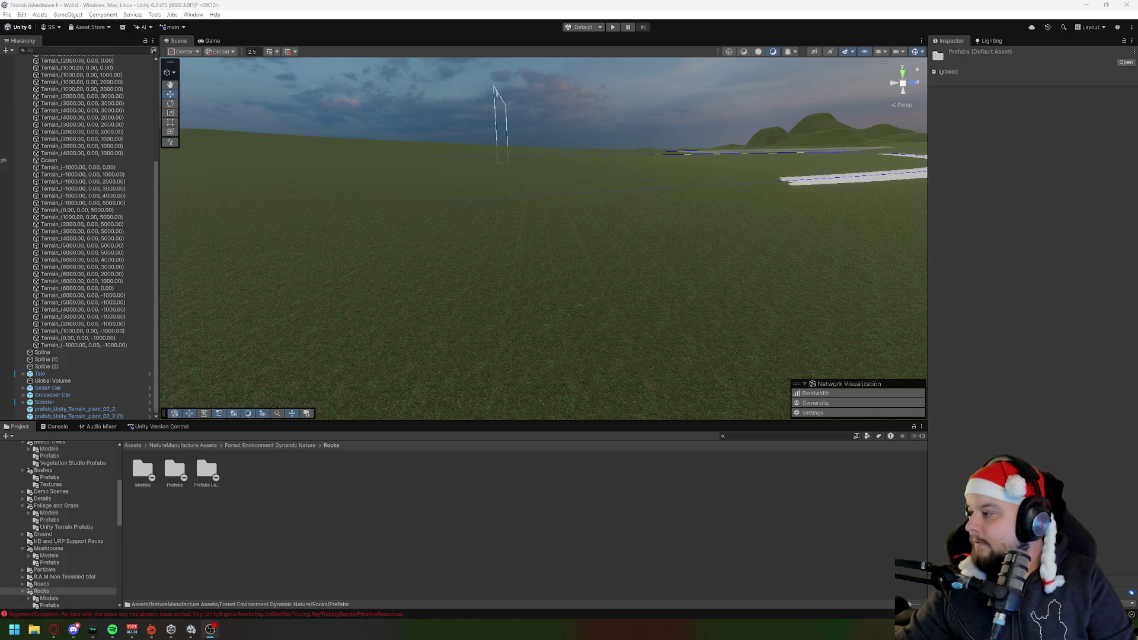
mouse_move(659, 301)
left_mouse_down()
mouse_move(453, 336)
mouse_move(197, 462)
left_mouse_up()
Step: Open Package Manager's My Assets list and start searching for mountain trees
left_click(193, 14)
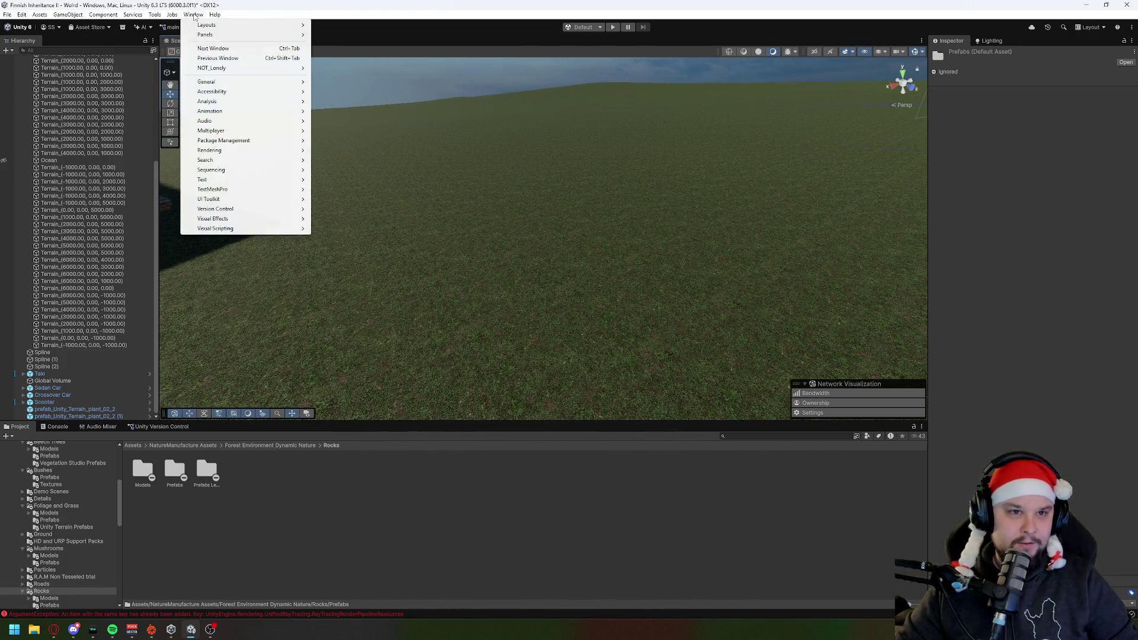
mouse_move(226, 143)
left_click(361, 152)
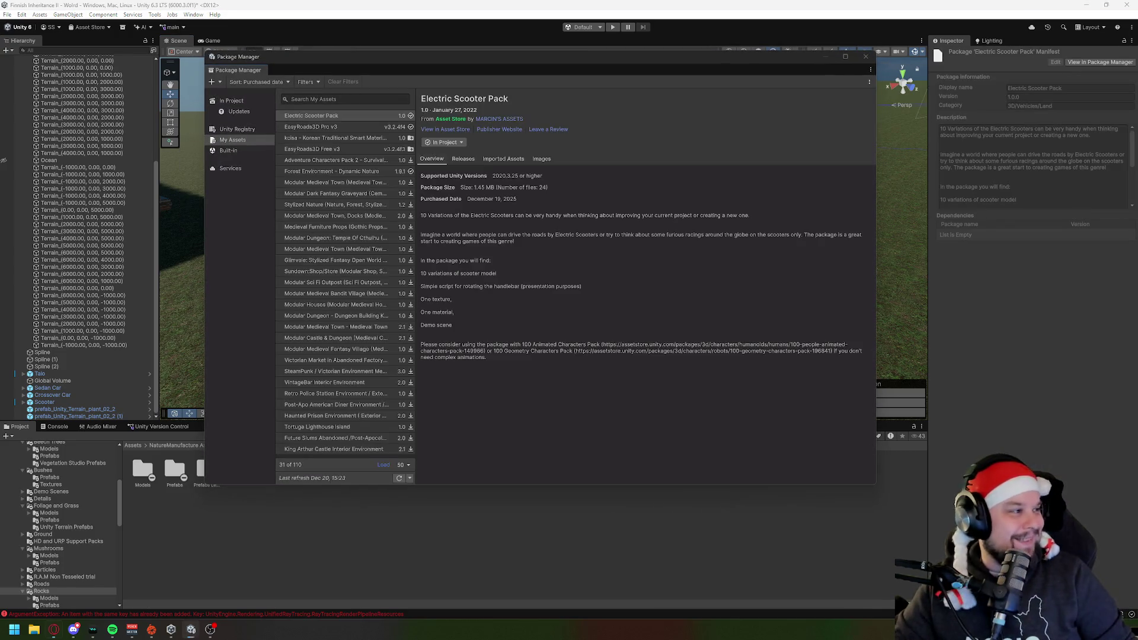
left_click(337, 99)
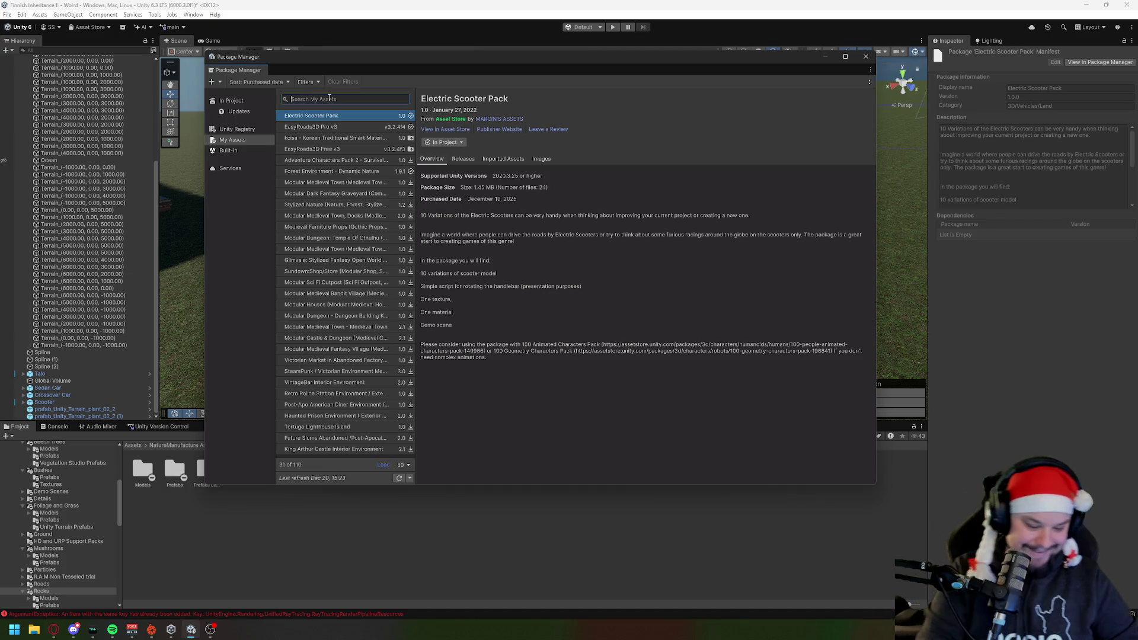
type("mount")
type(" trr")
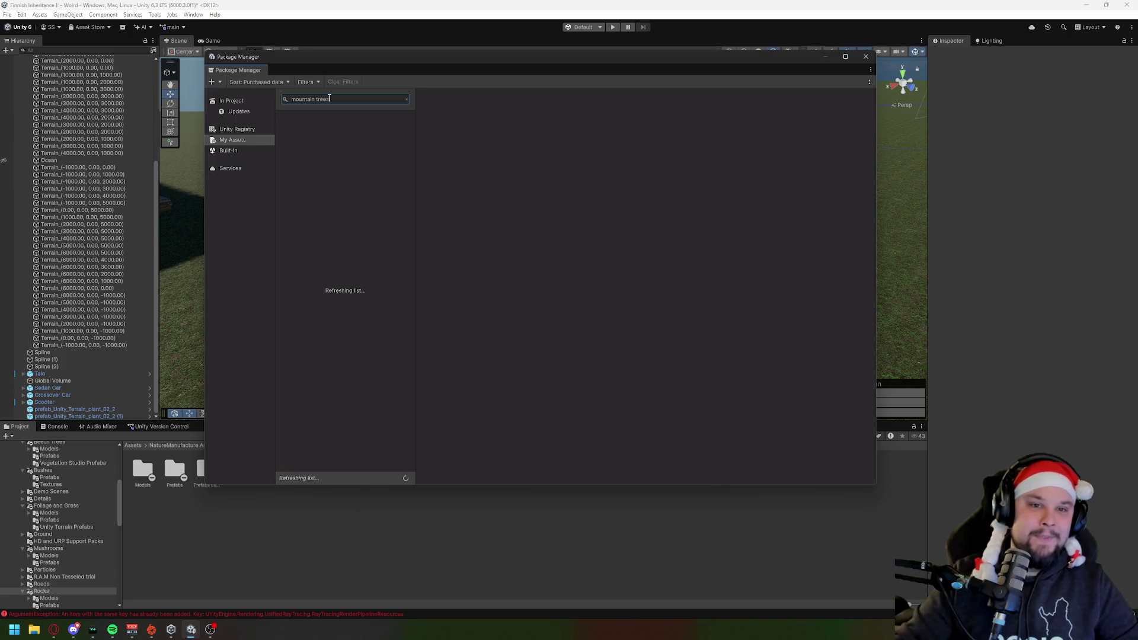
type("s")
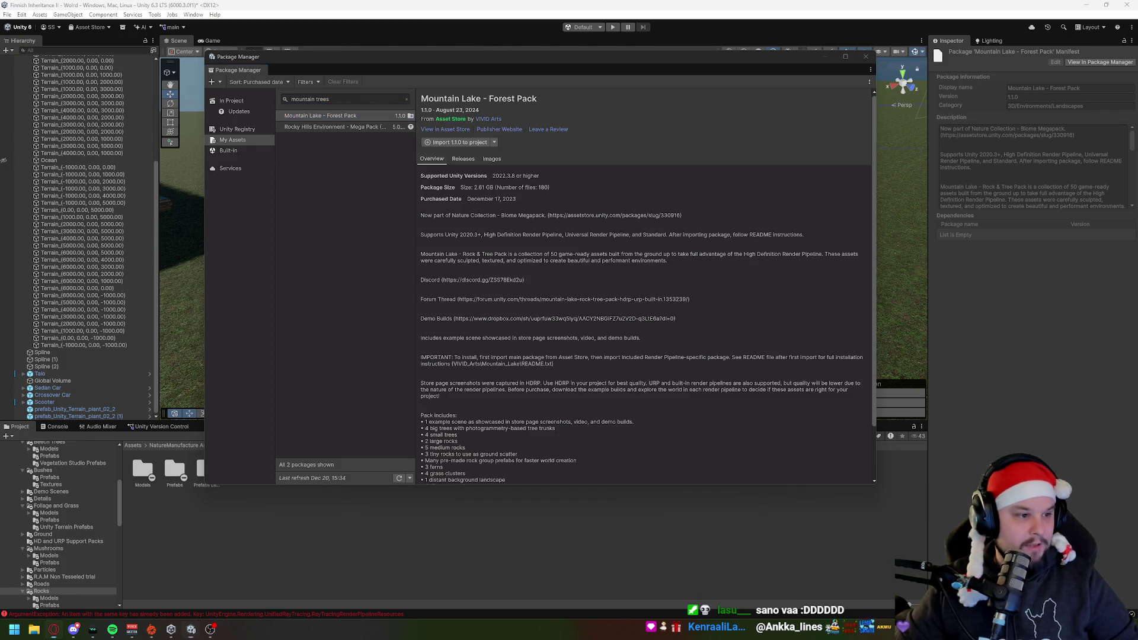
Step: Filter purchased assets to Mountain Trees, view Mountain Lake - Forest Pack in the store, then select Rocky Hills
left_click(345, 100)
key("ctrl+a")
key("ctrl+v")
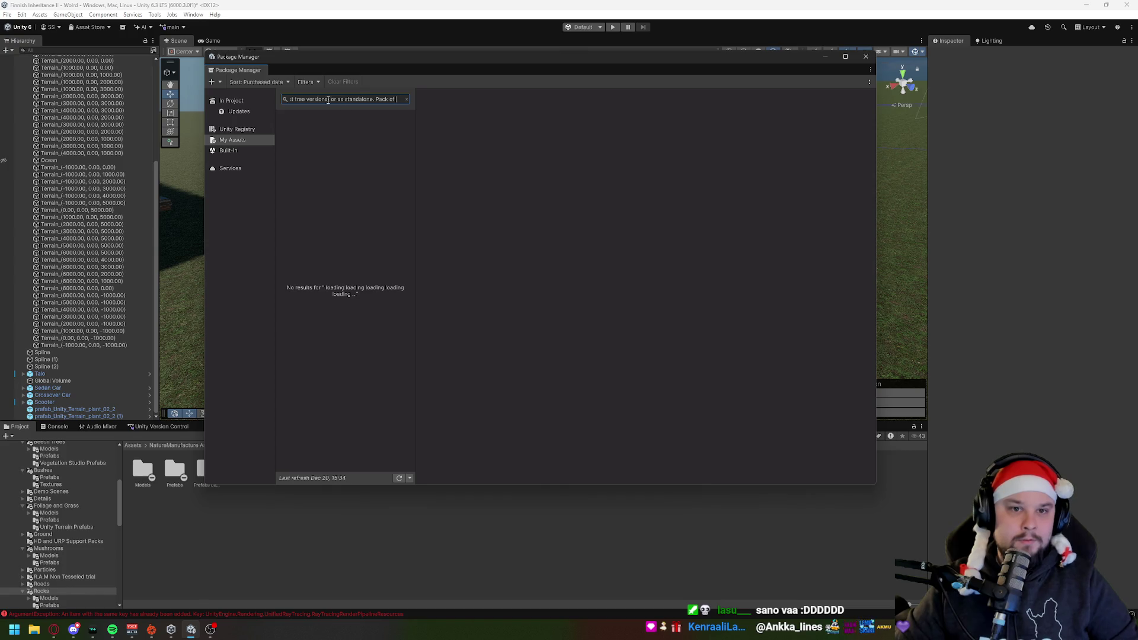
mouse_move(397, 99)
left_mouse_down()
mouse_move(291, 100)
mouse_move(368, 95)
left_mouse_up()
key("BackSpace")
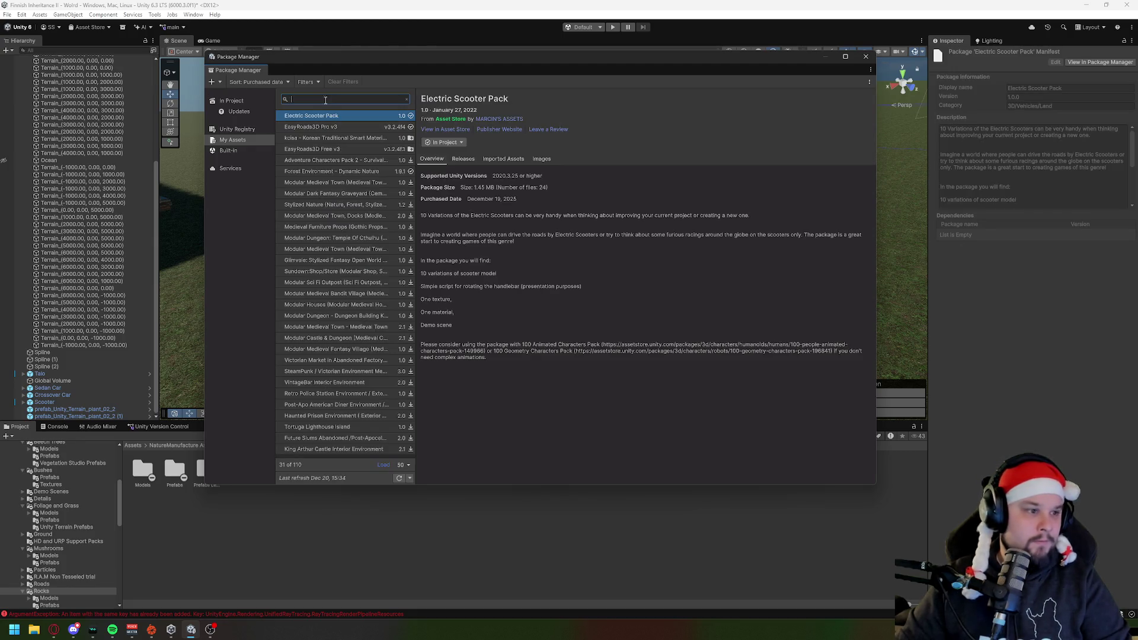
key("alt+Tab")
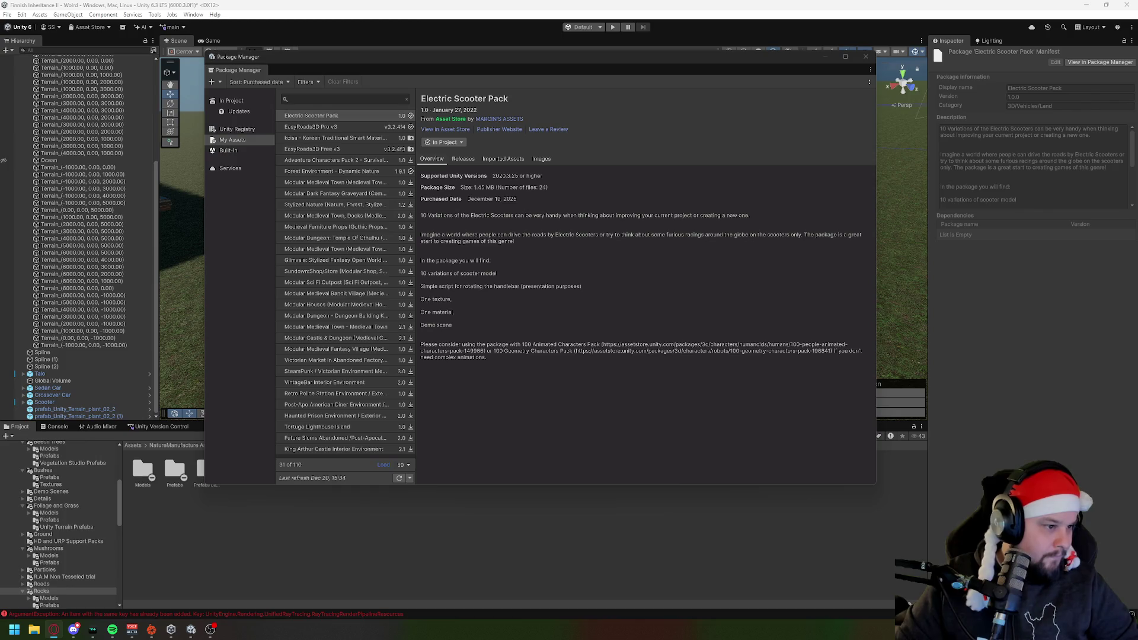
key("alt+Tab")
type("Mountain Trees")
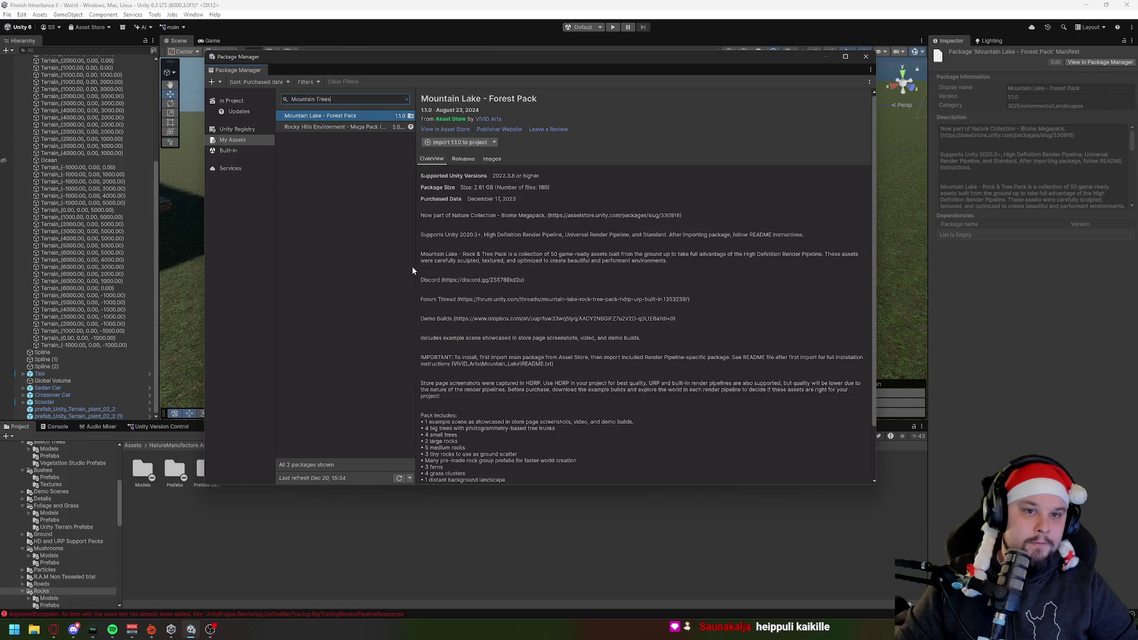
left_click(444, 129)
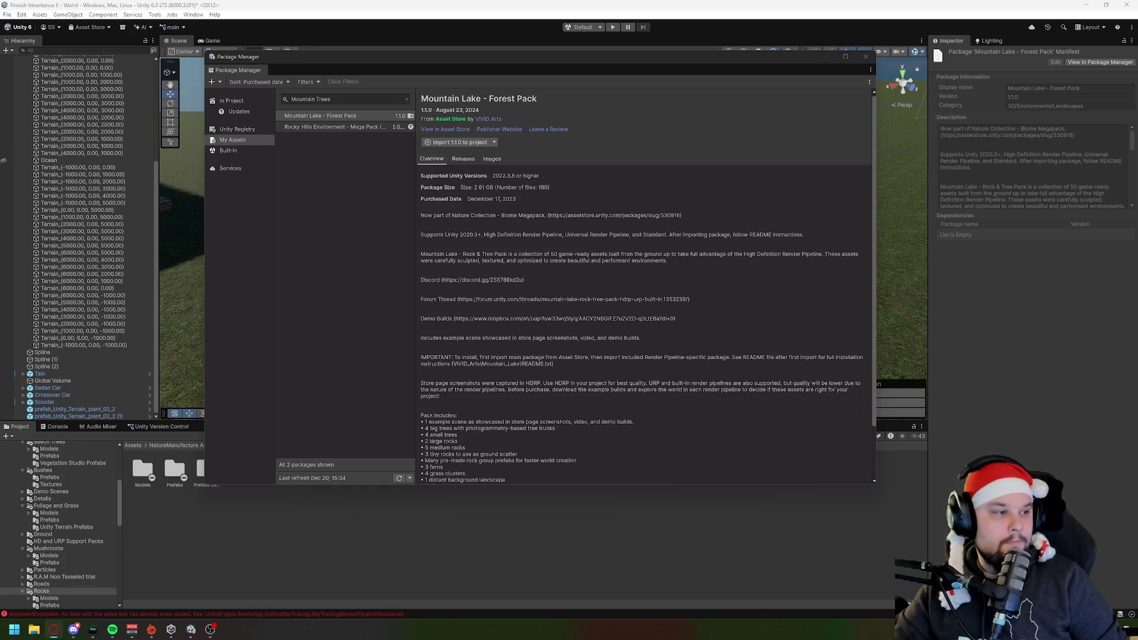
left_click(341, 128)
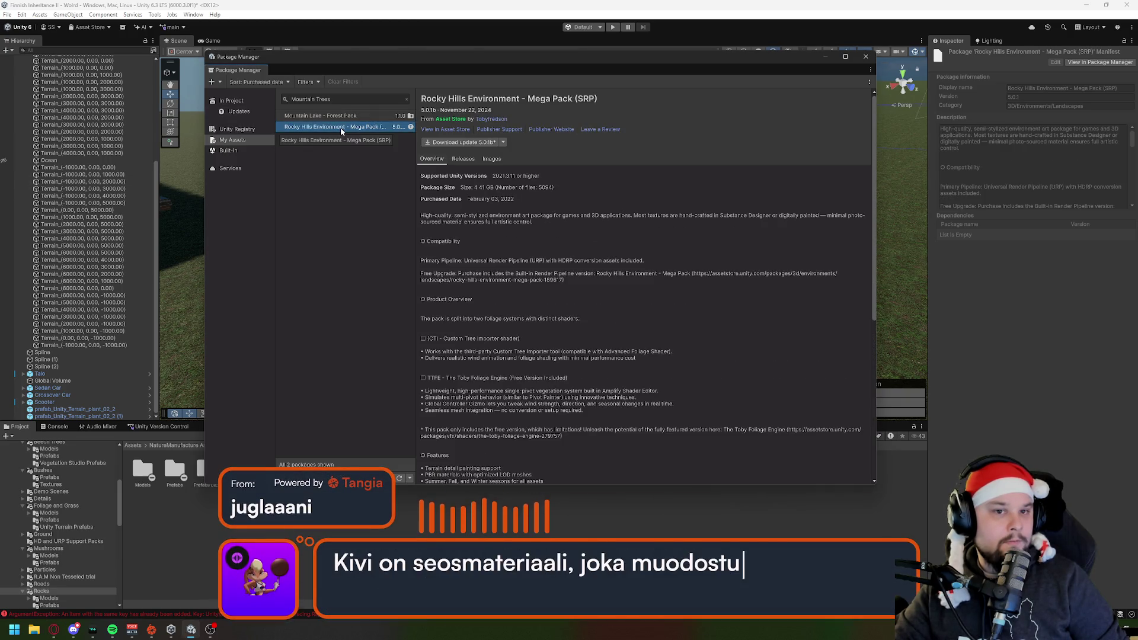
Step: View Rocky Hills Environment - Mega Pack (SRP) in the Asset Store, then select the search text
left_click(435, 130)
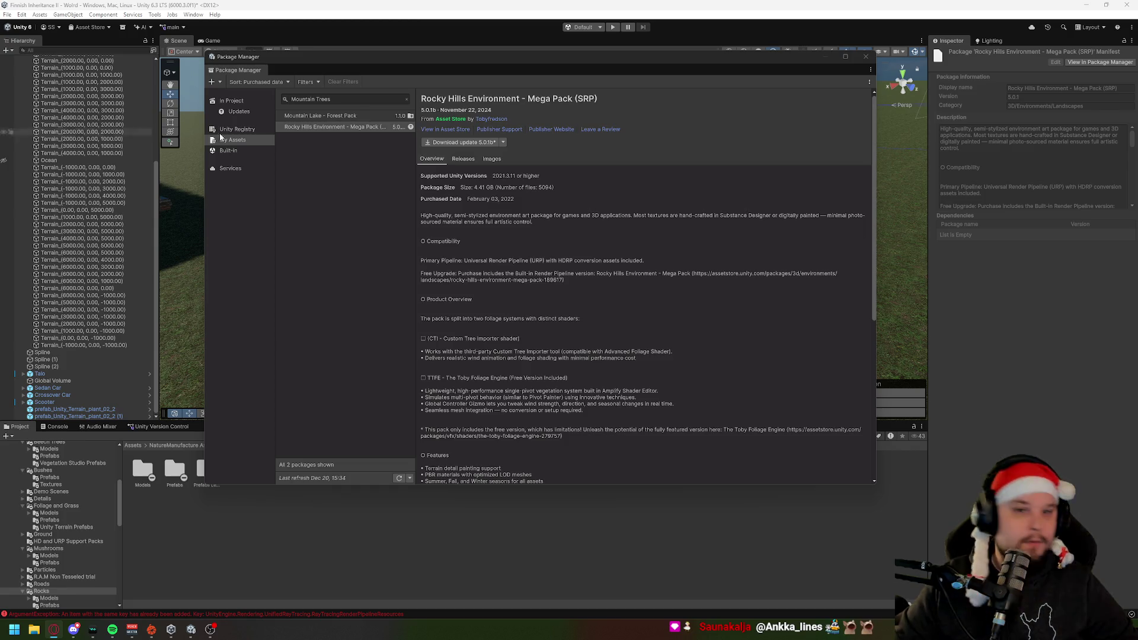
left_click(375, 98)
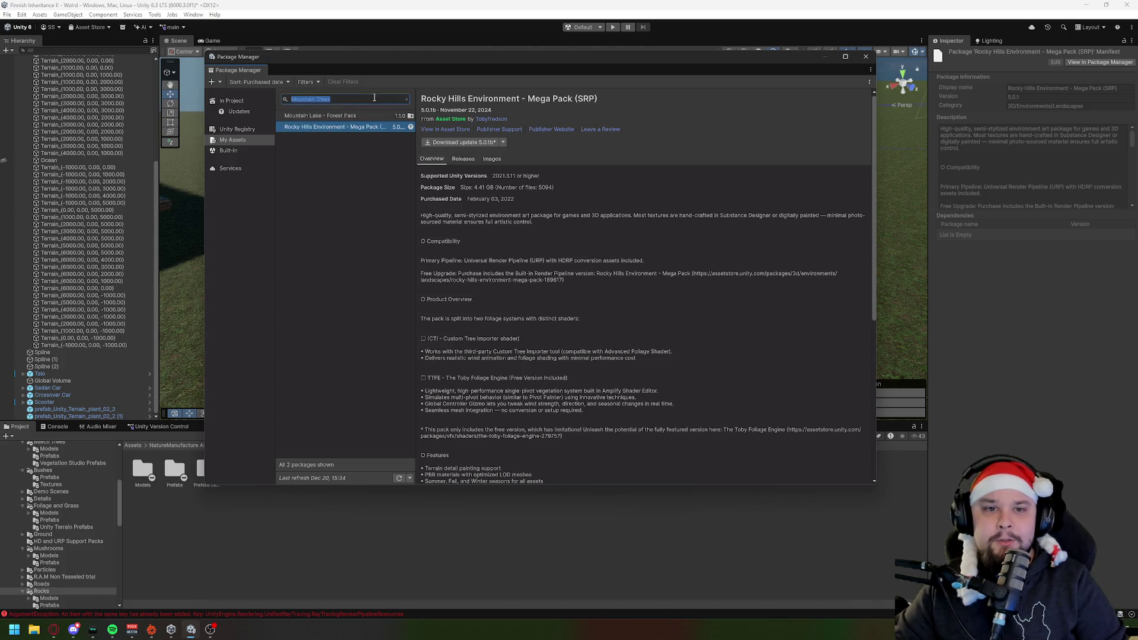
Step: Search purchased assets for Trees and browse Pine, Meadow, Rocky Hills, Forest and Stylized Nature packs
type("Trees")
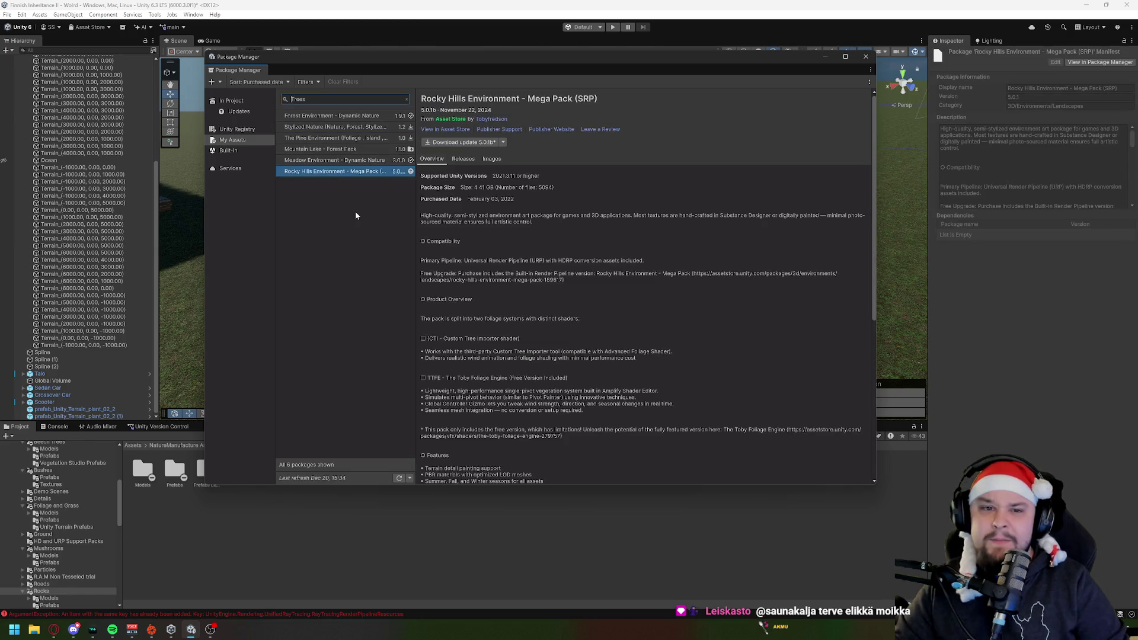
left_click(306, 139)
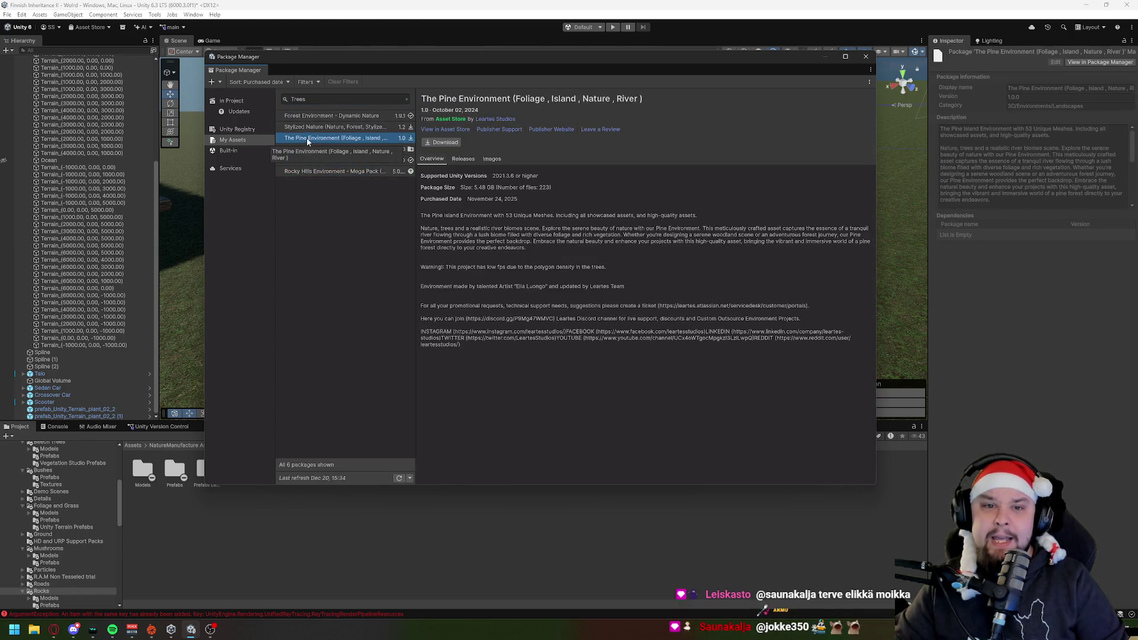
left_click(456, 131)
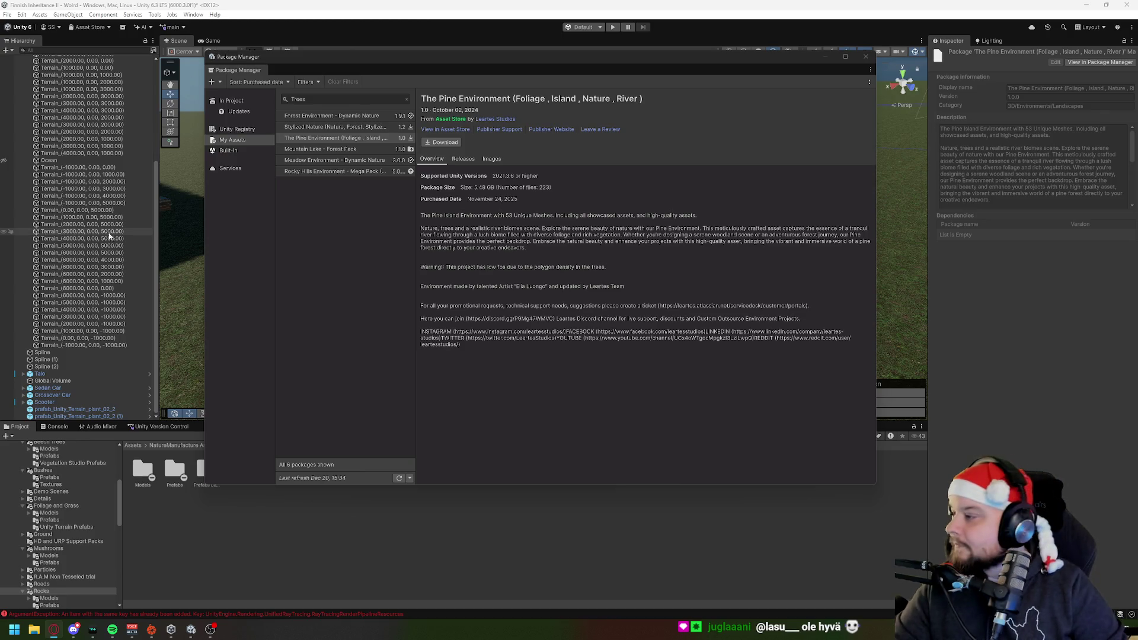
left_click(309, 160)
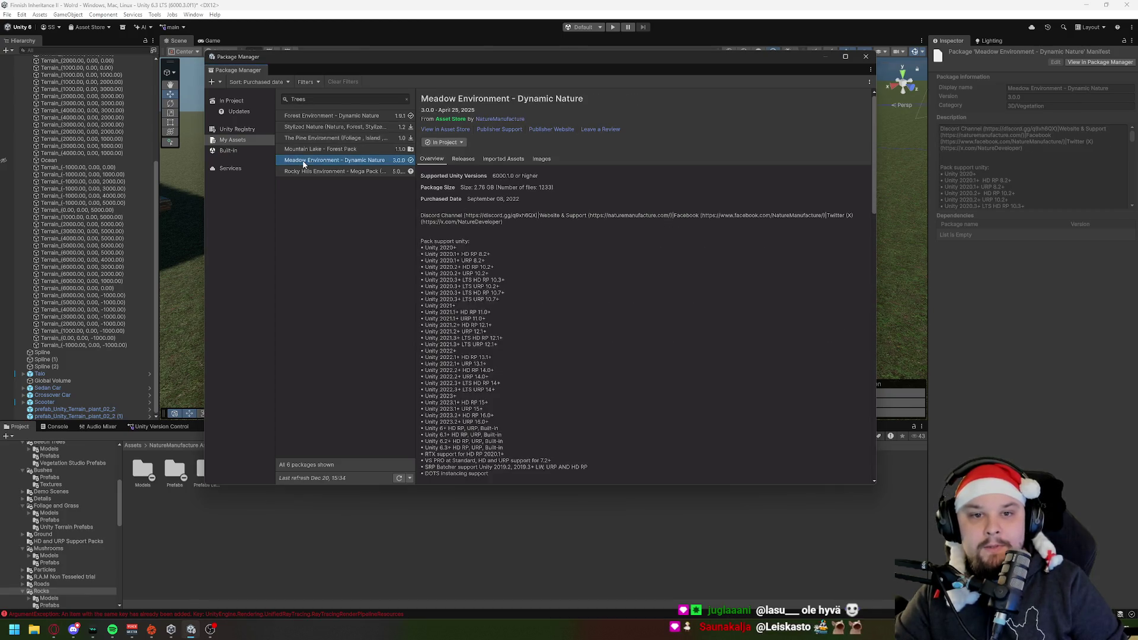
left_click(302, 172)
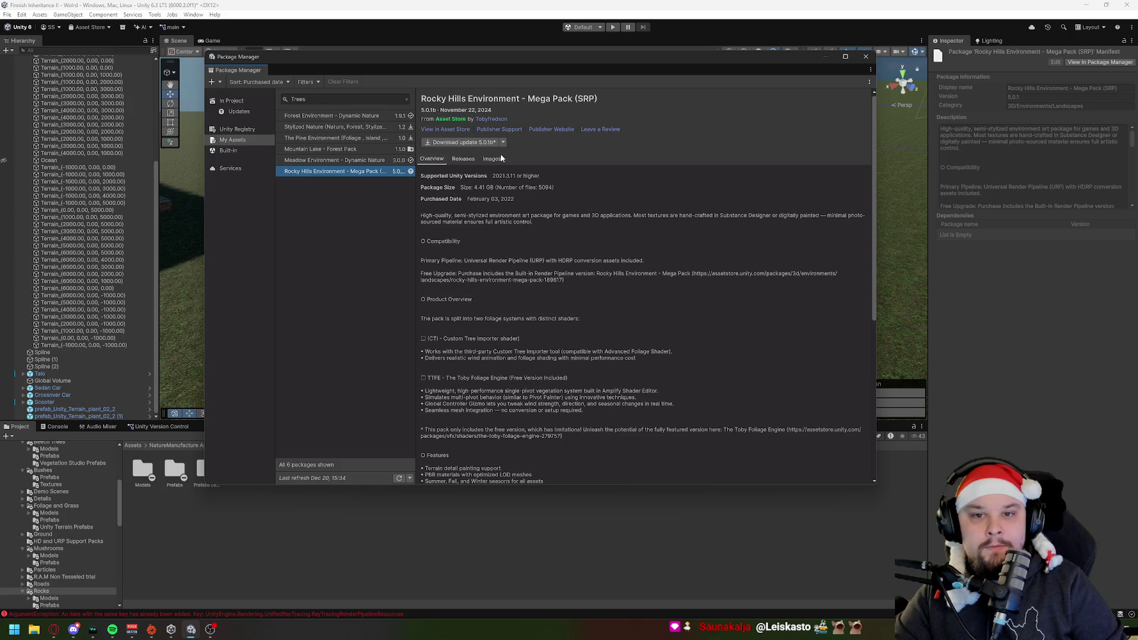
left_click(445, 130)
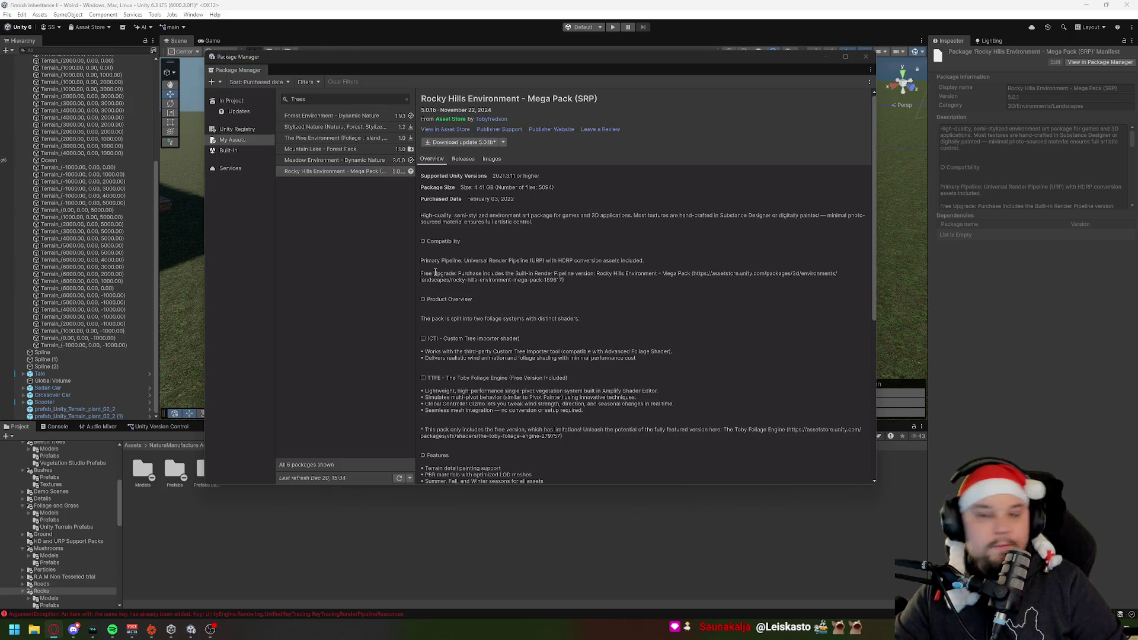
left_click(324, 118)
left_click(328, 128)
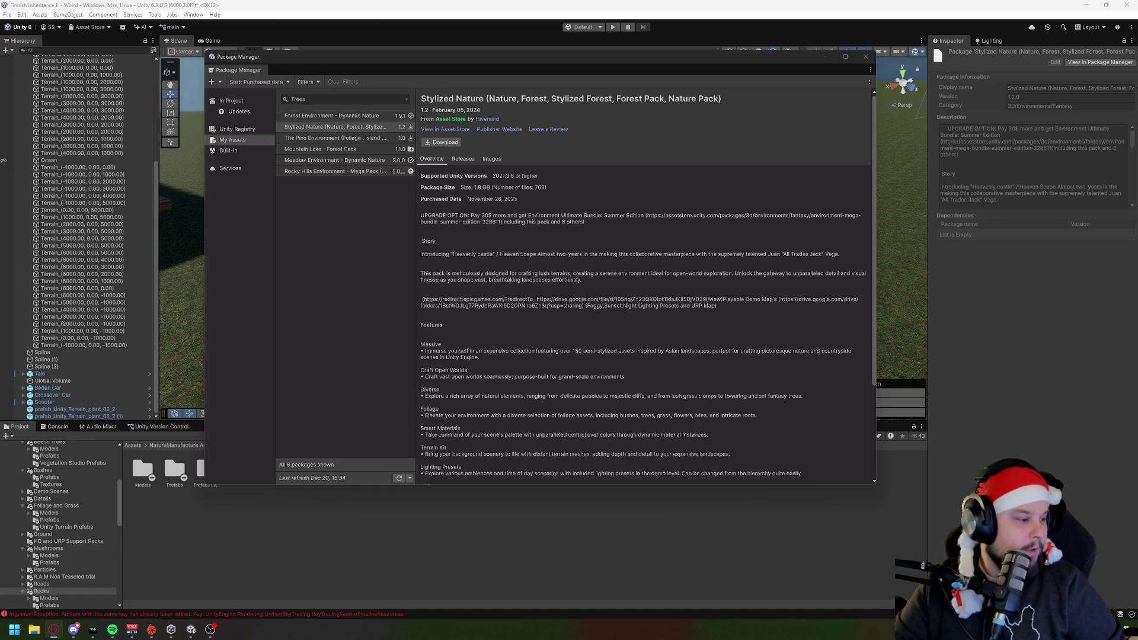
Step: Open the Rocky Hills Environment screenshot gallery and view images 37 back to 35
key("alt+Tab")
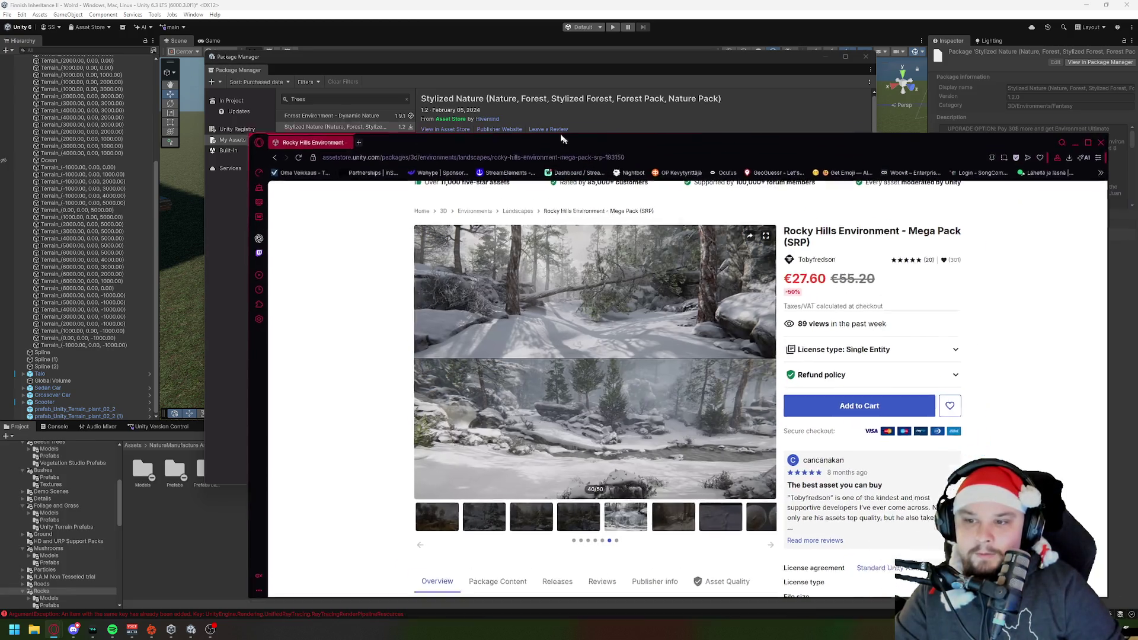
left_click_drag(562, 139, 493, 69)
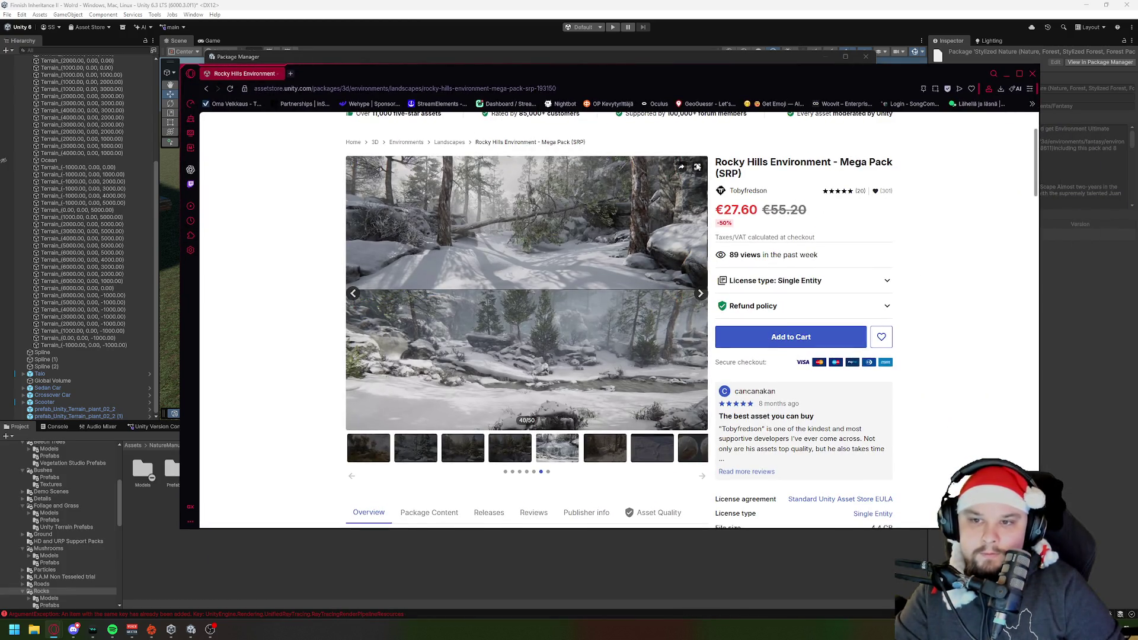
left_click(697, 166)
left_click(326, 502)
left_click(285, 500)
left_click(237, 495)
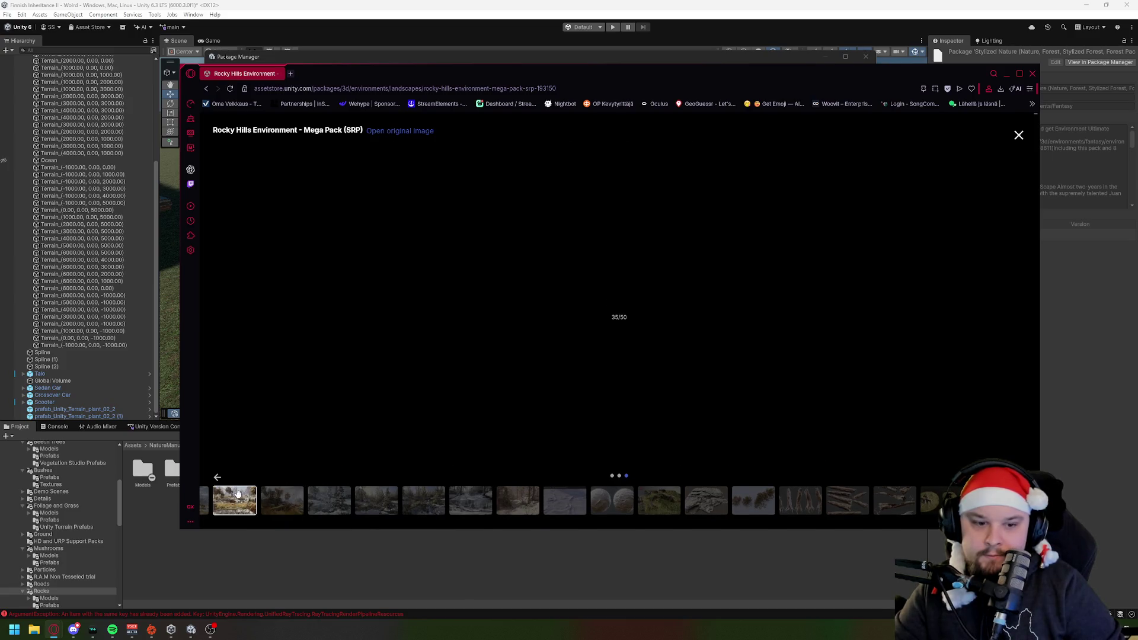
Step: Page back through the thumbnails and view gallery images 23 down to 18
left_click(217, 480)
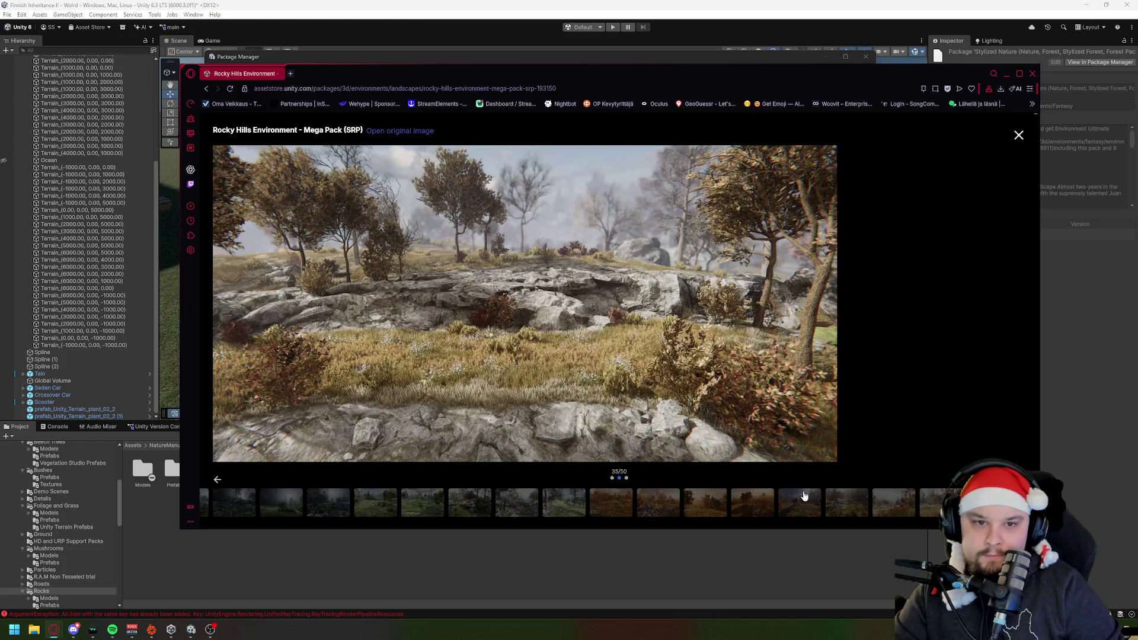
left_click(474, 505)
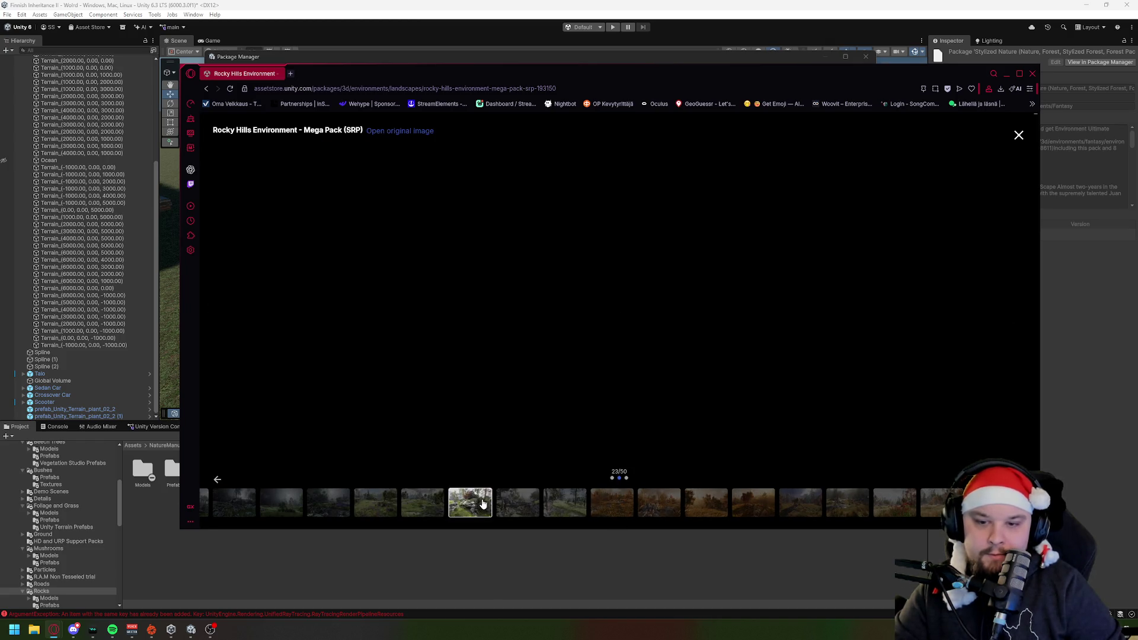
left_click(423, 505)
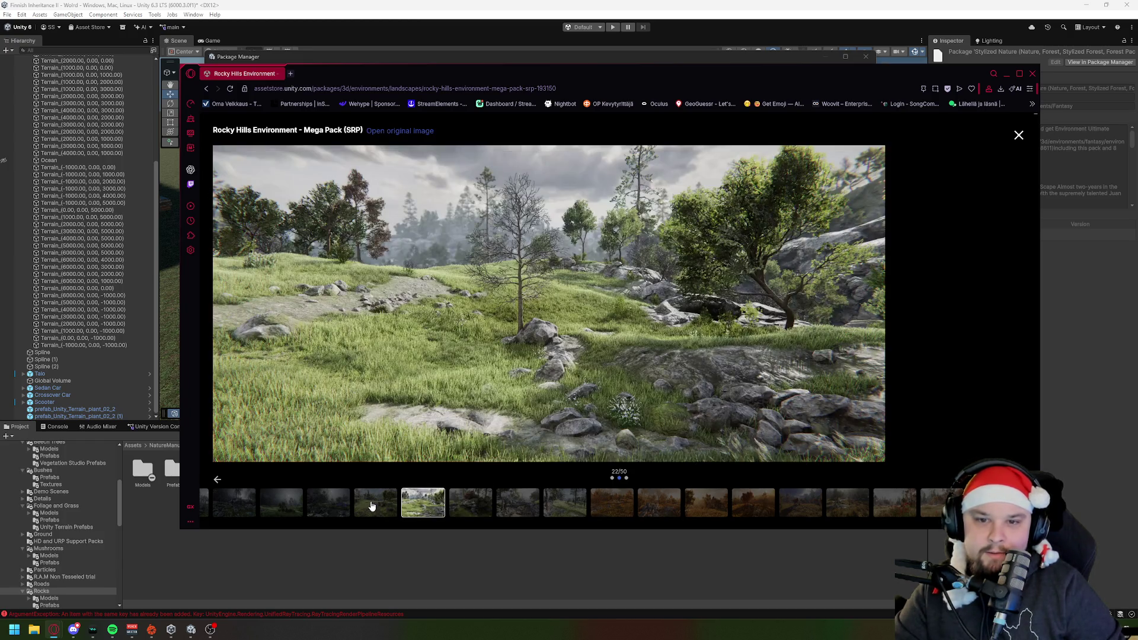
left_click(372, 505)
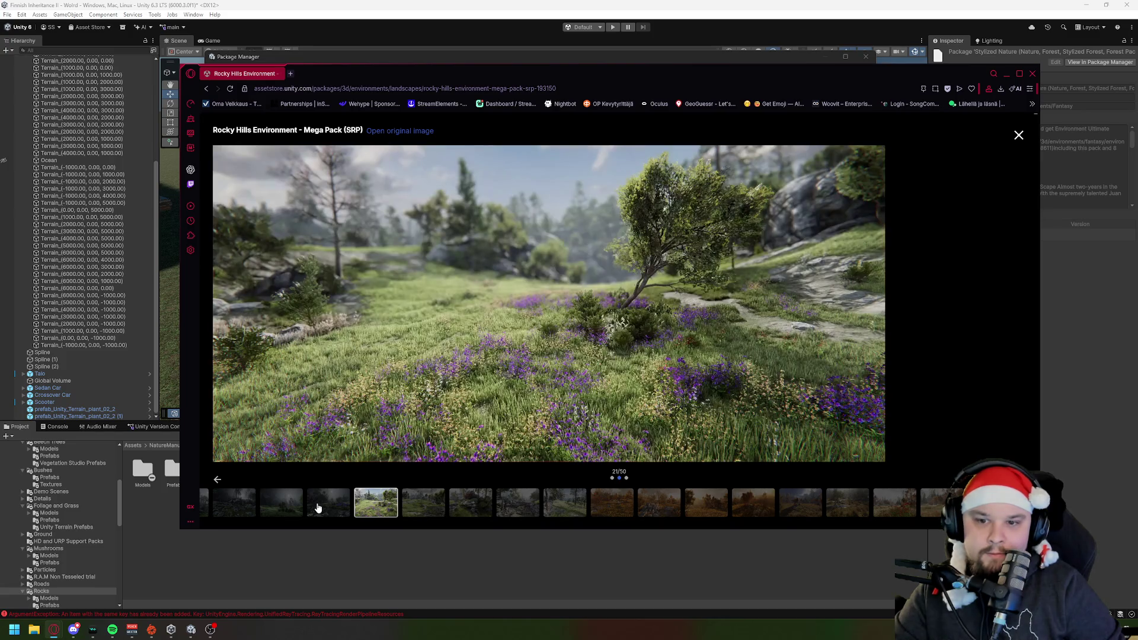
left_click(318, 508)
left_click(279, 506)
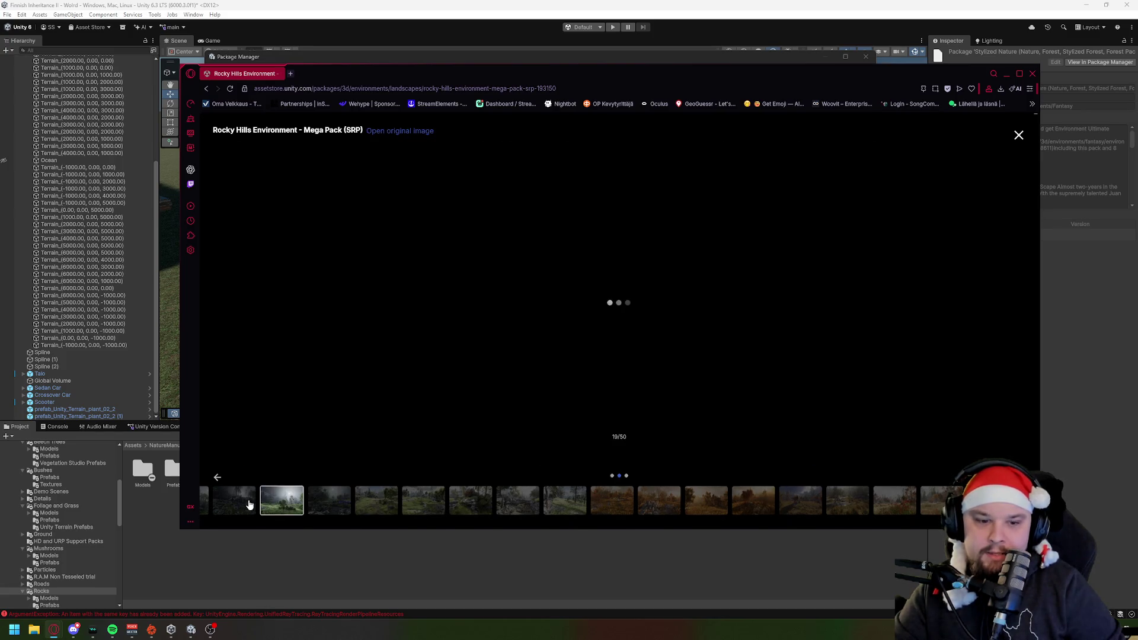
left_click(250, 504)
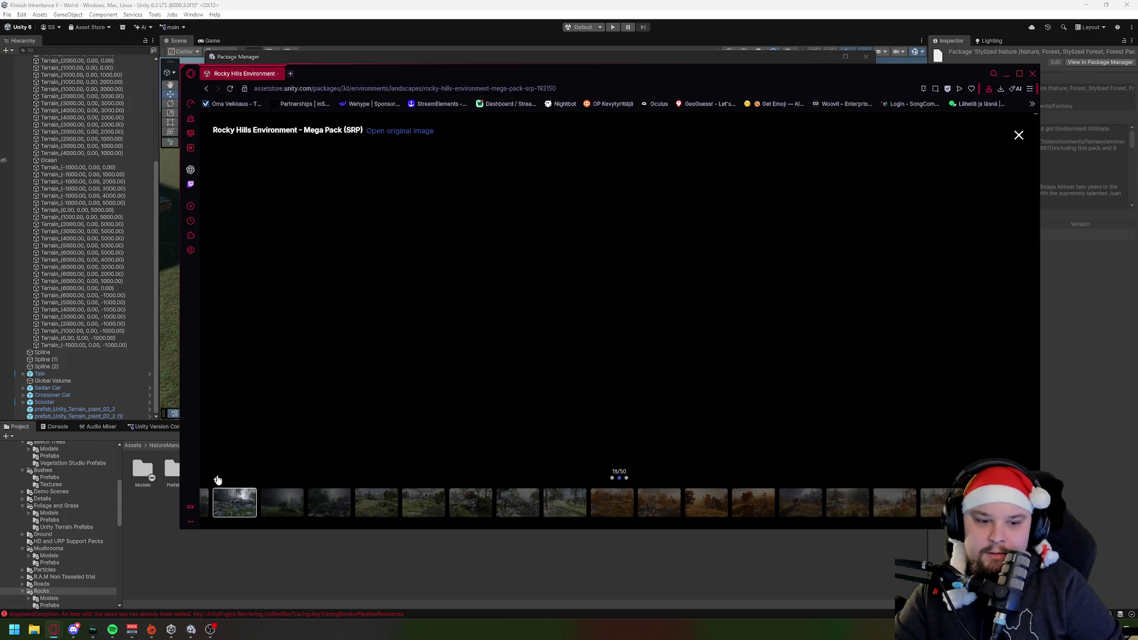
Step: View gallery images 5 and 6, then close the browser window
left_click(217, 479)
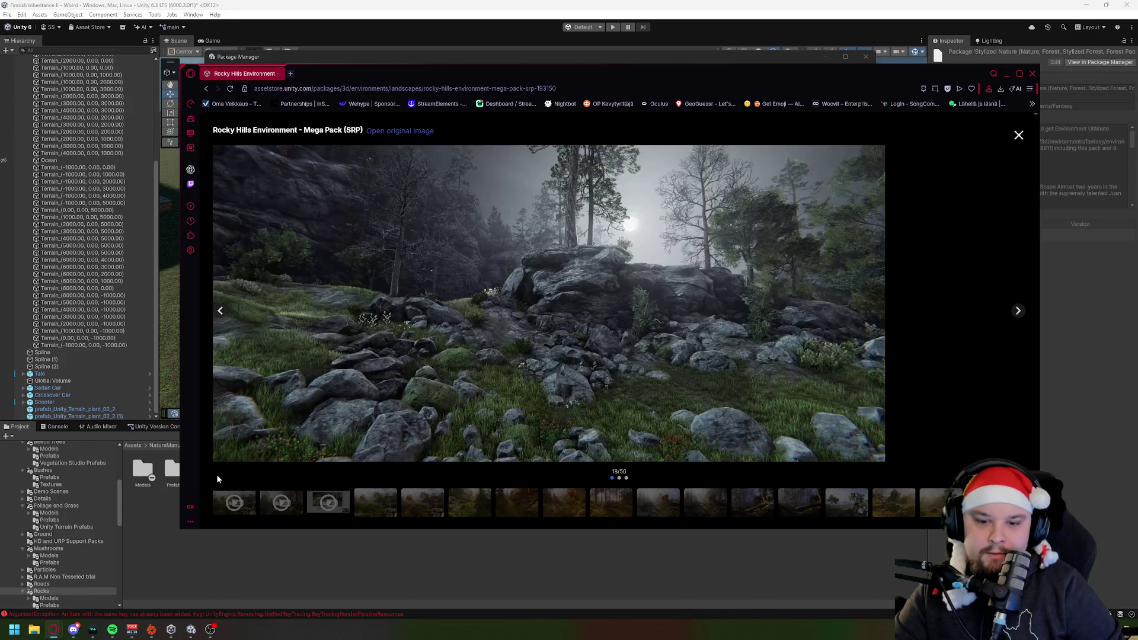
left_click(418, 507)
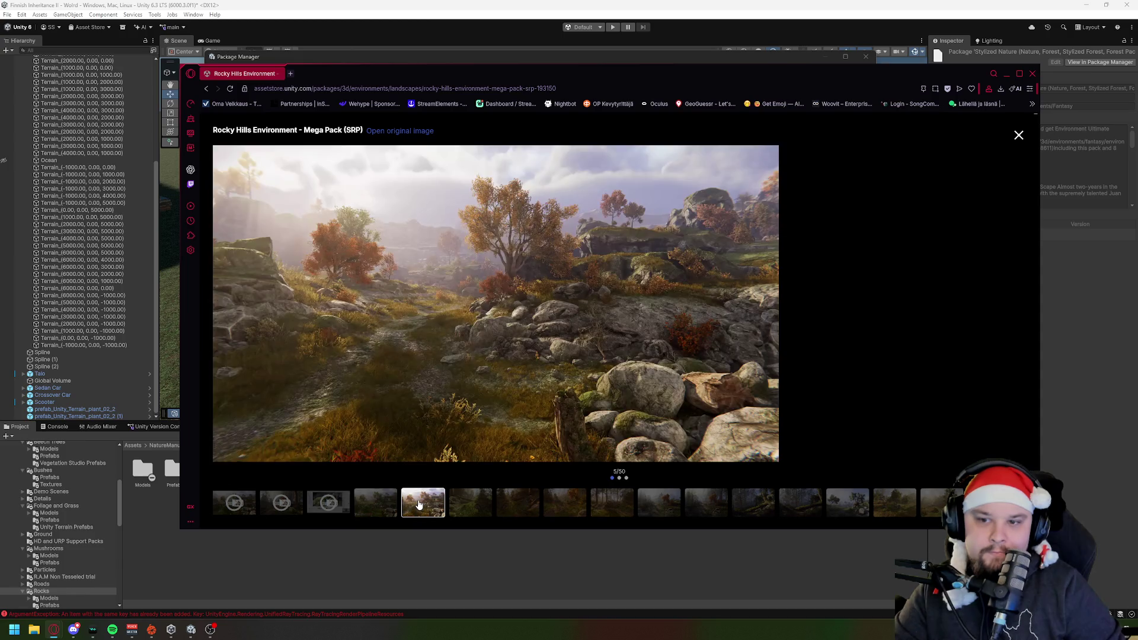
left_click(477, 509)
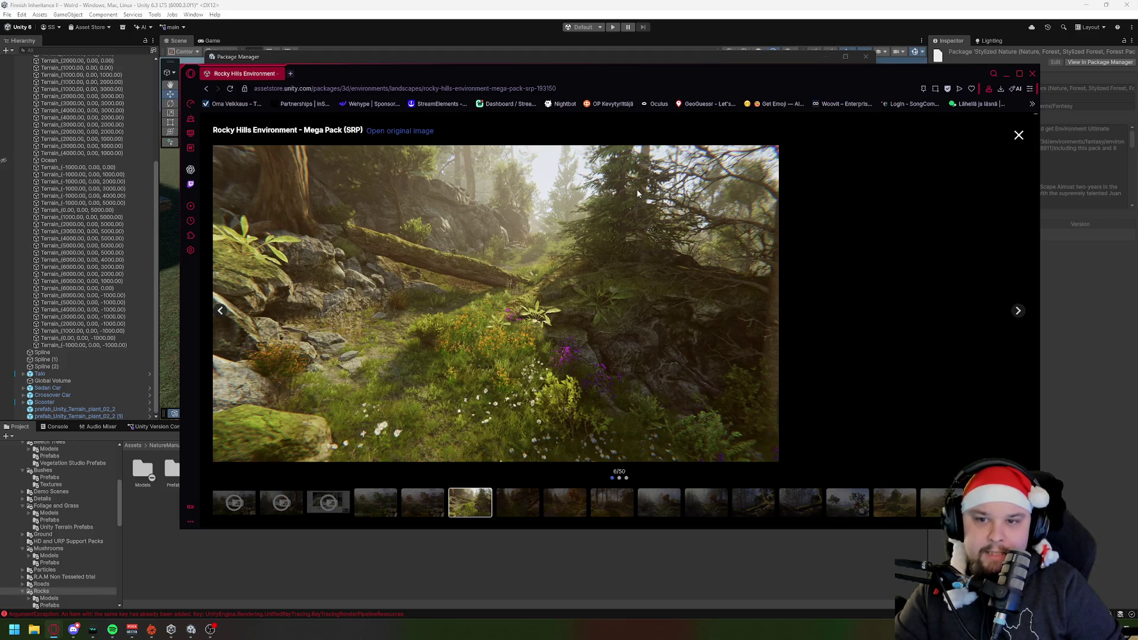
left_click(1033, 74)
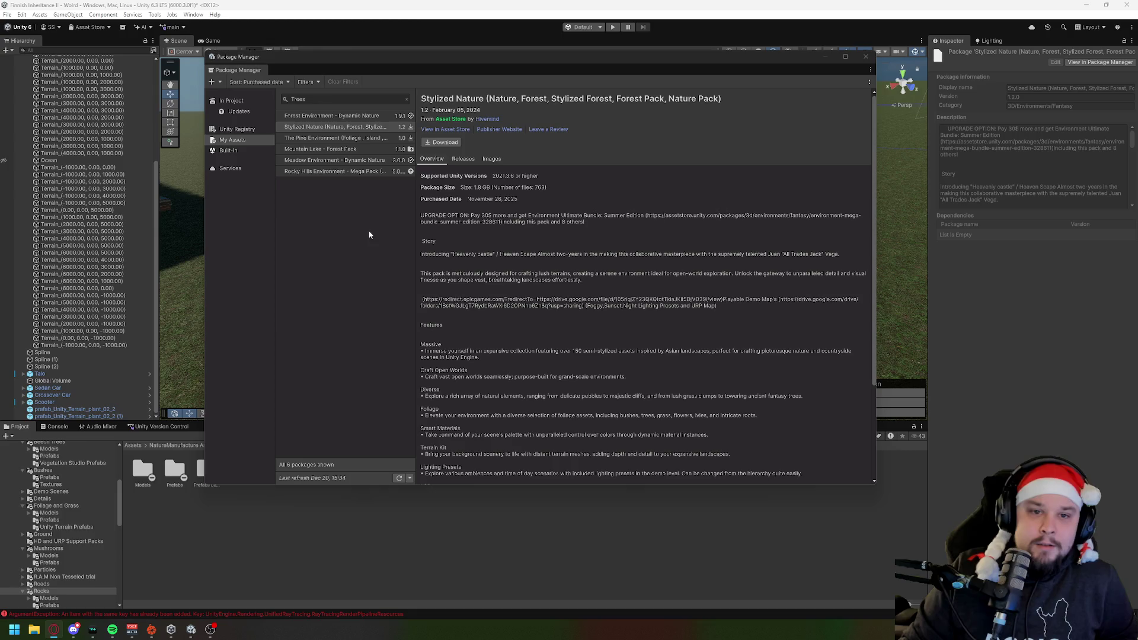
Step: Preview Forest Environment and Mountain Lake, open Mountain Lake's store page, then close Package Manager
left_click(326, 116)
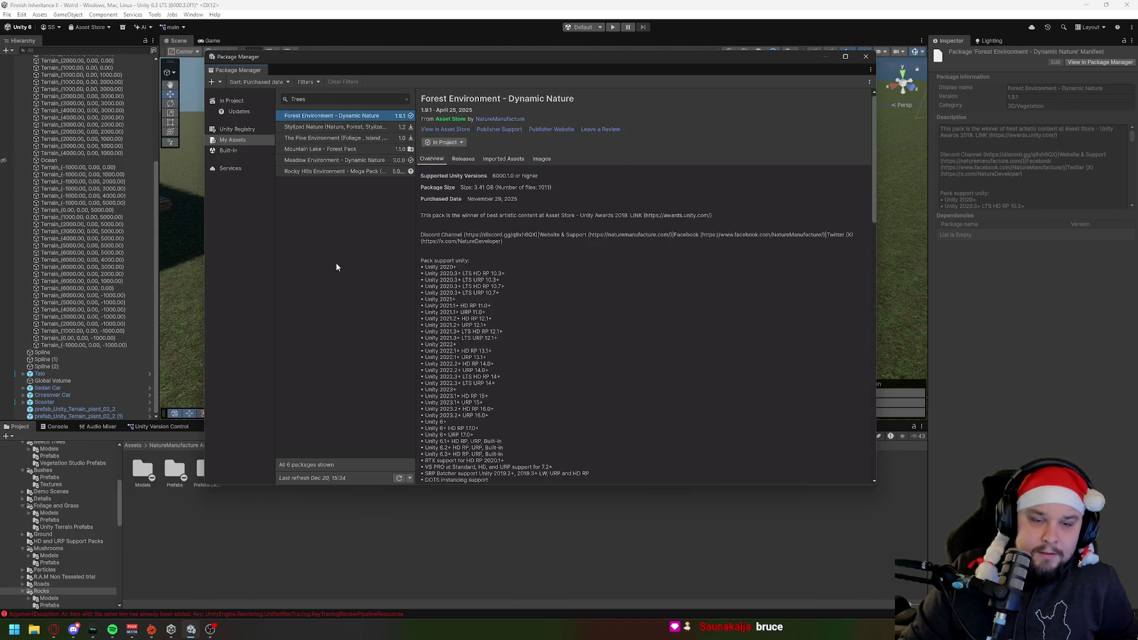
left_click(342, 151)
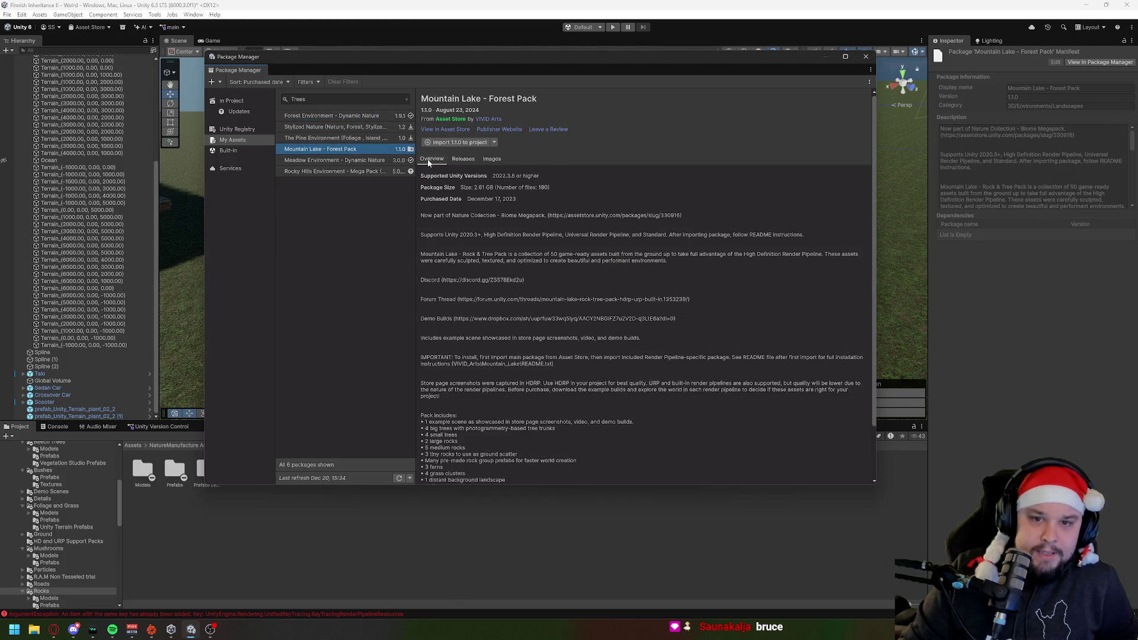
left_click(443, 130)
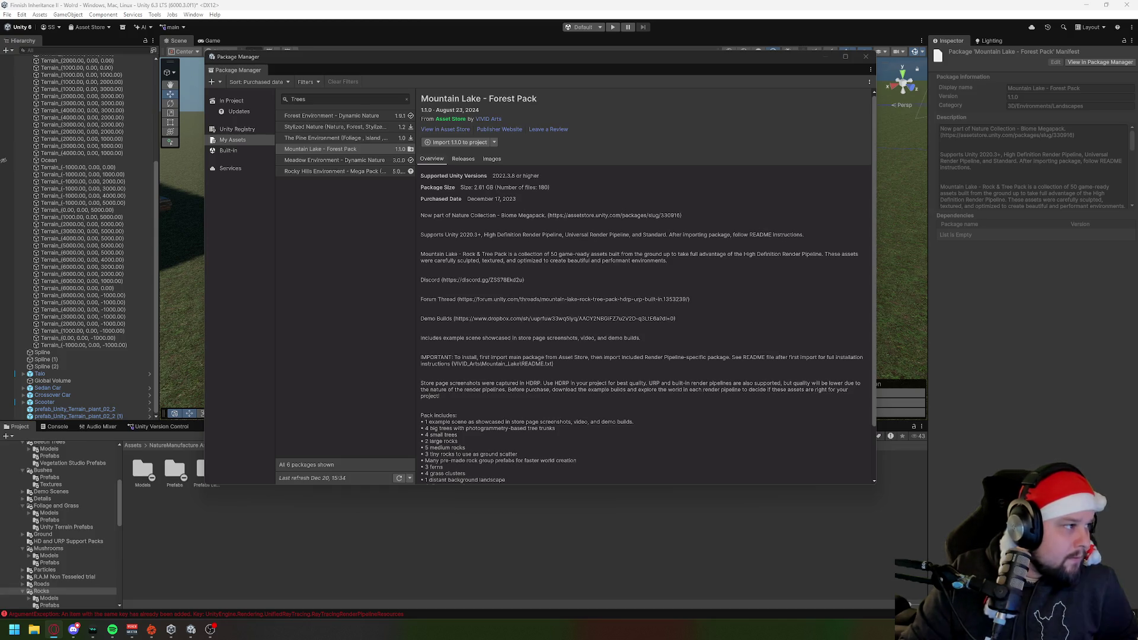
left_click(866, 57)
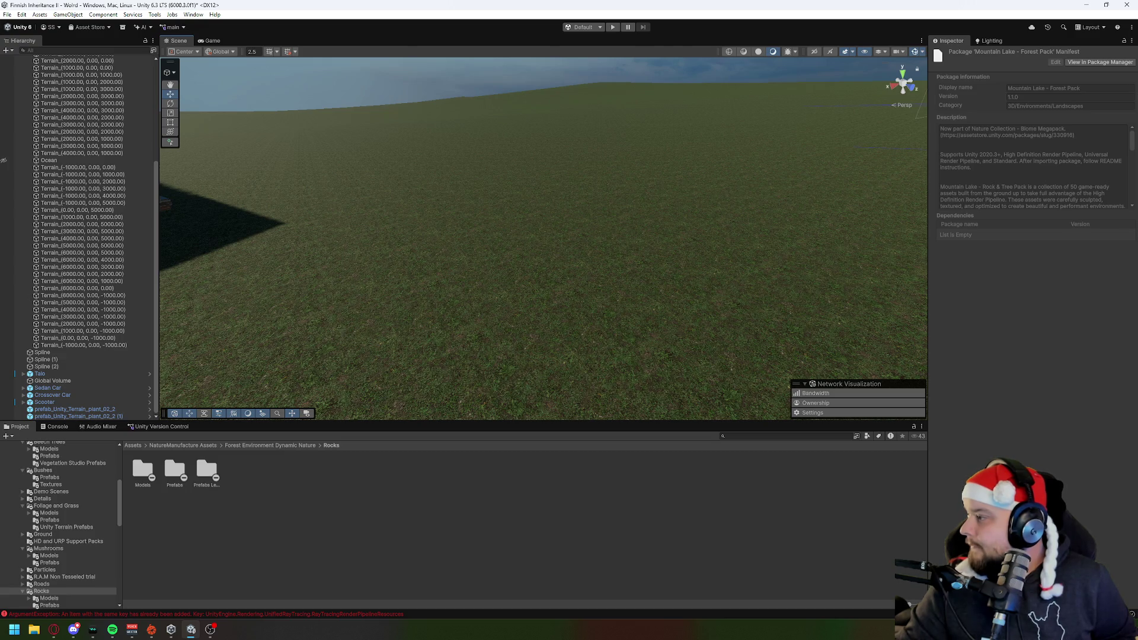
Step: Orbit past the house and white car up to an aerial view of the road network
key("alt+Tab")
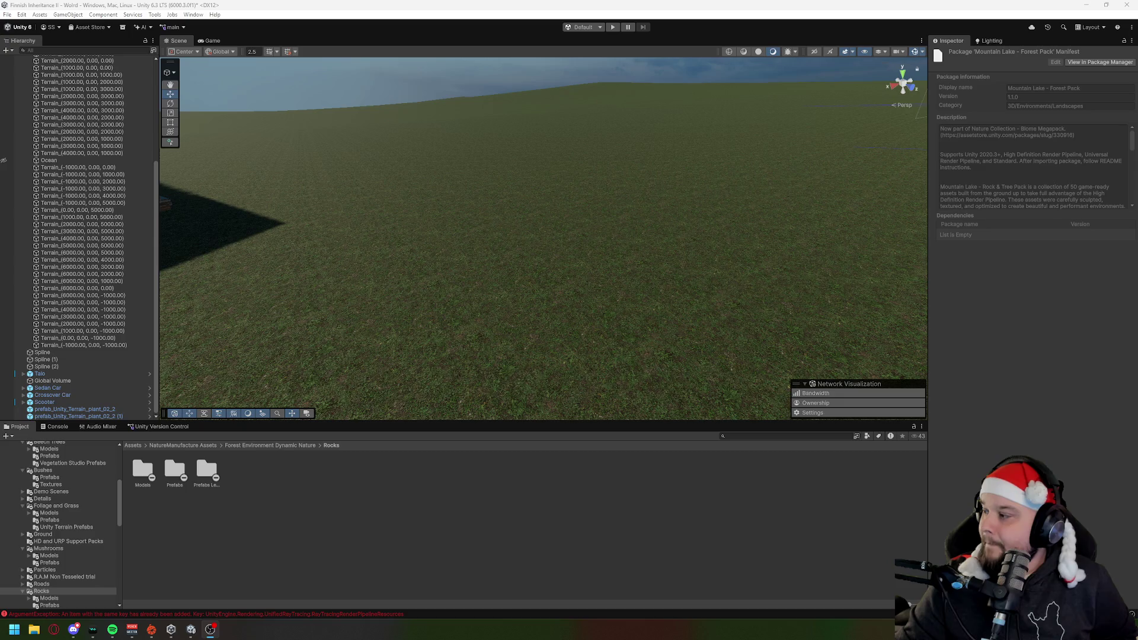
left_click_drag(536, 218, 478, 211)
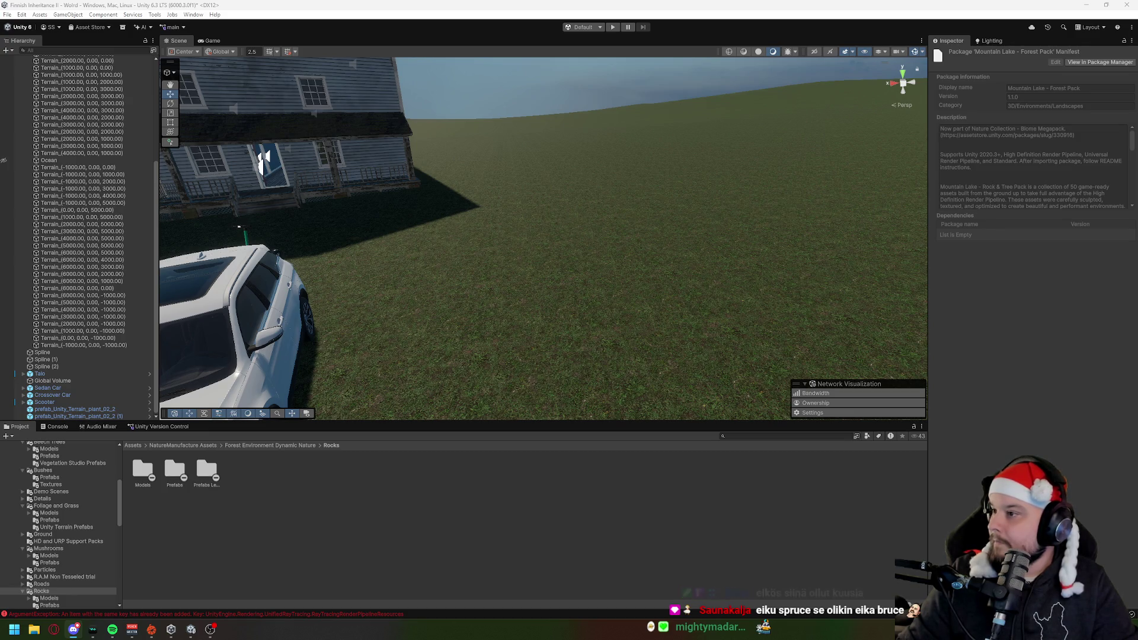
mouse_move(708, 308)
left_mouse_down()
mouse_move(635, 286)
mouse_move(774, 254)
mouse_move(907, 247)
mouse_move(730, 310)
mouse_move(699, 236)
mouse_move(713, 178)
mouse_move(614, 294)
left_mouse_up()
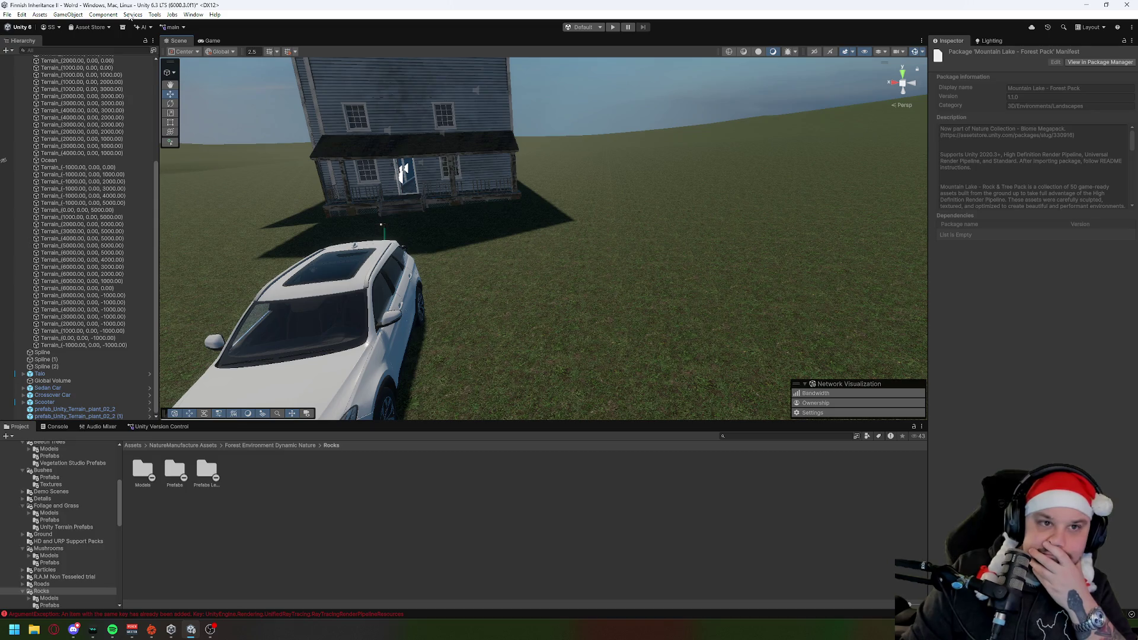
mouse_move(409, 214)
left_mouse_down()
mouse_move(437, 241)
mouse_move(709, 249)
left_mouse_up()
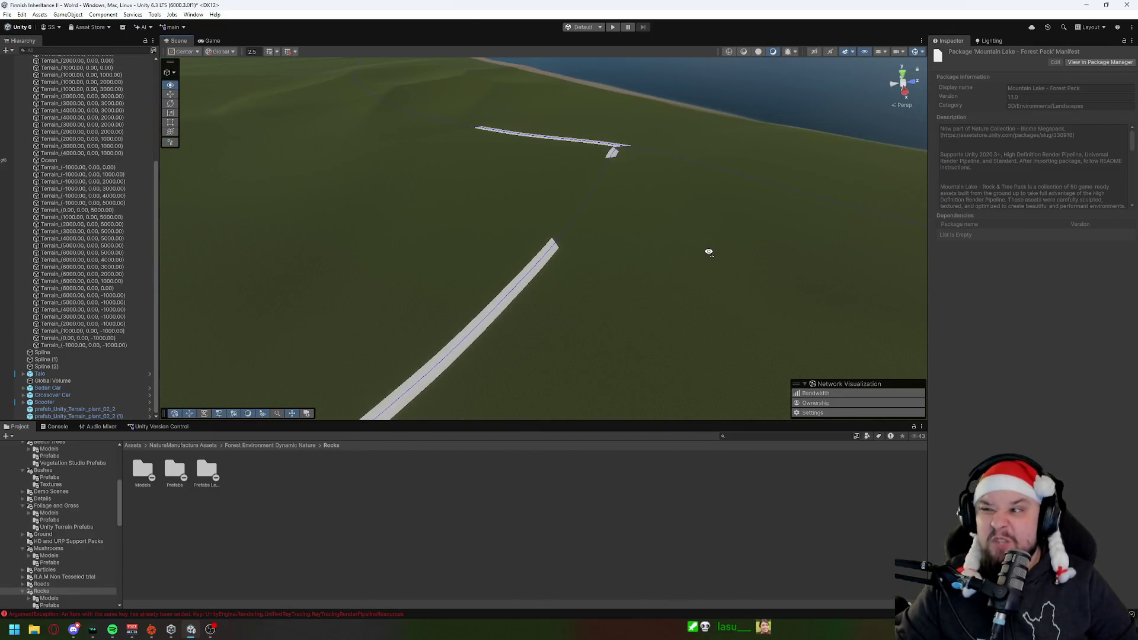
scroll(47, 237, "up", 5)
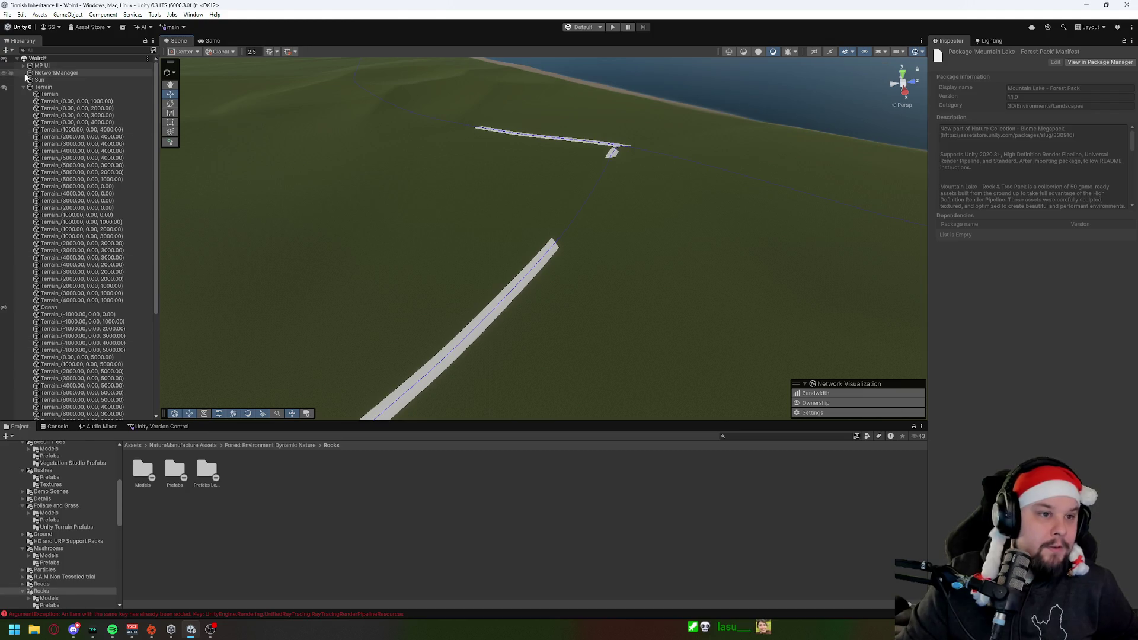
left_click(23, 87)
Step: Clear the selection so the Inspector is empty, then bring up the web browser
left_click(65, 254)
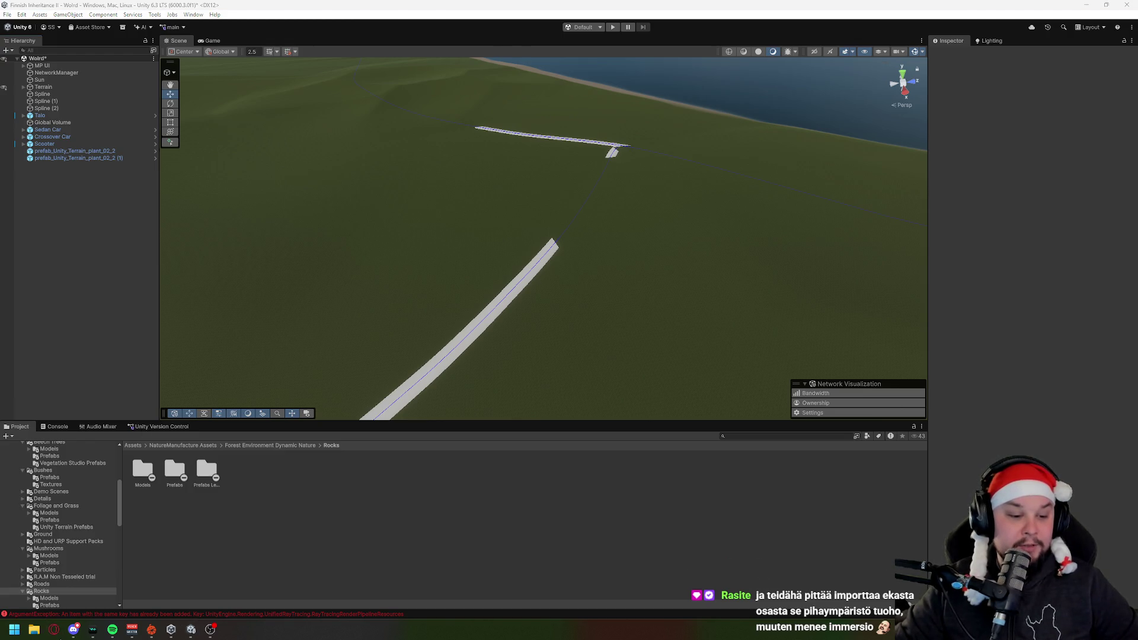
left_click(54, 631)
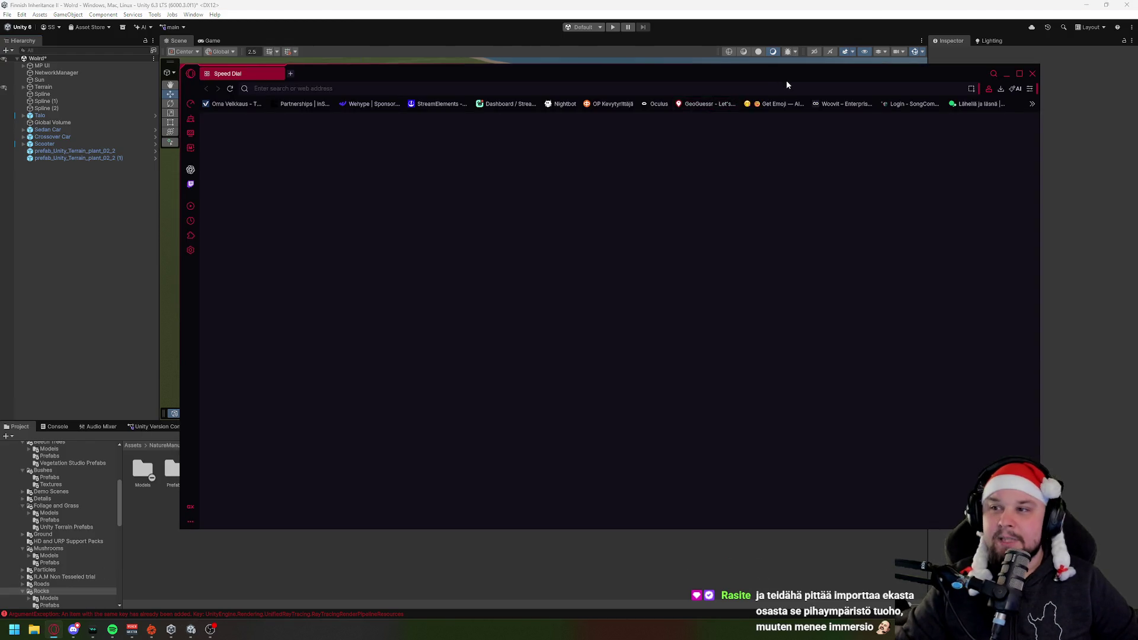
left_click(961, 92)
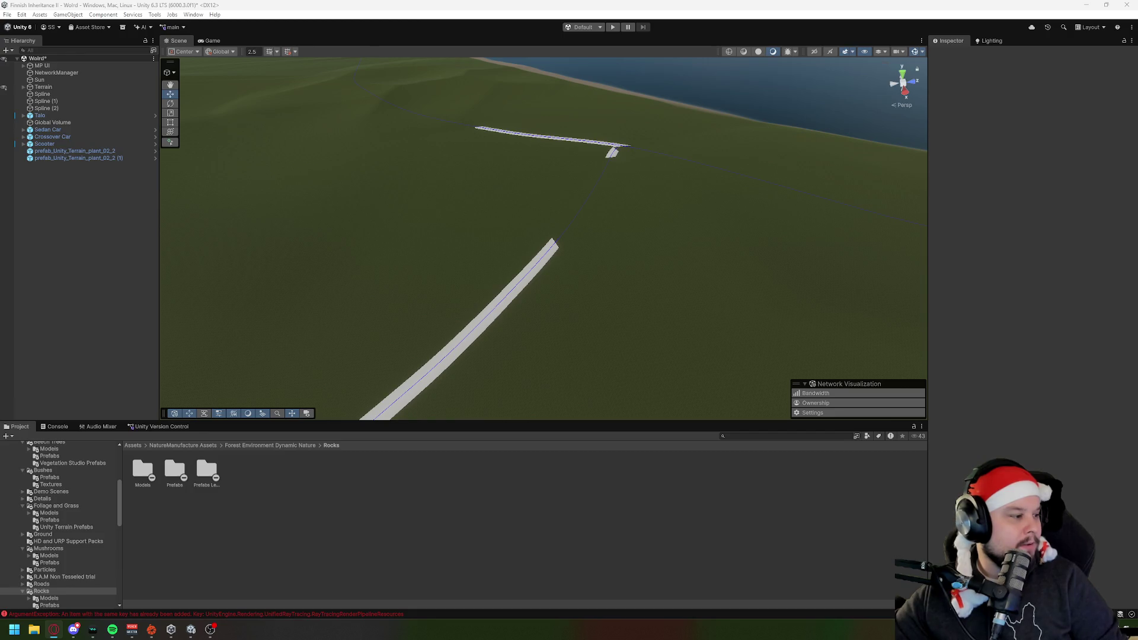
Step: Move the spruce-image browser aside and put it away to uncover the scene
key("alt+Tab")
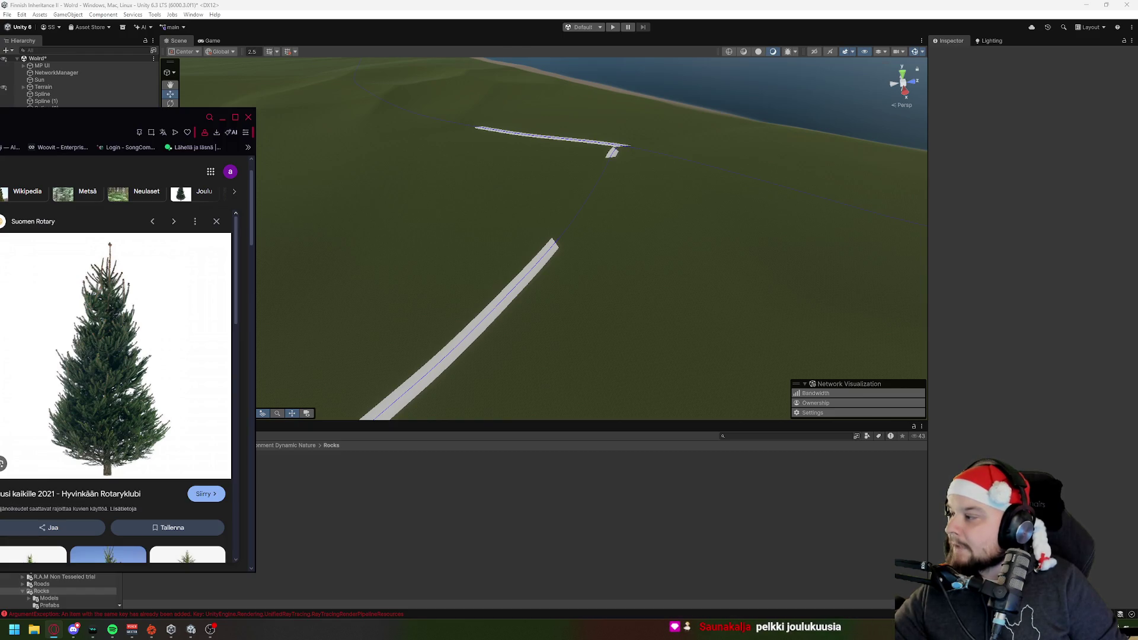
left_click_drag(148, 117, 50, 109)
left_click(124, 109)
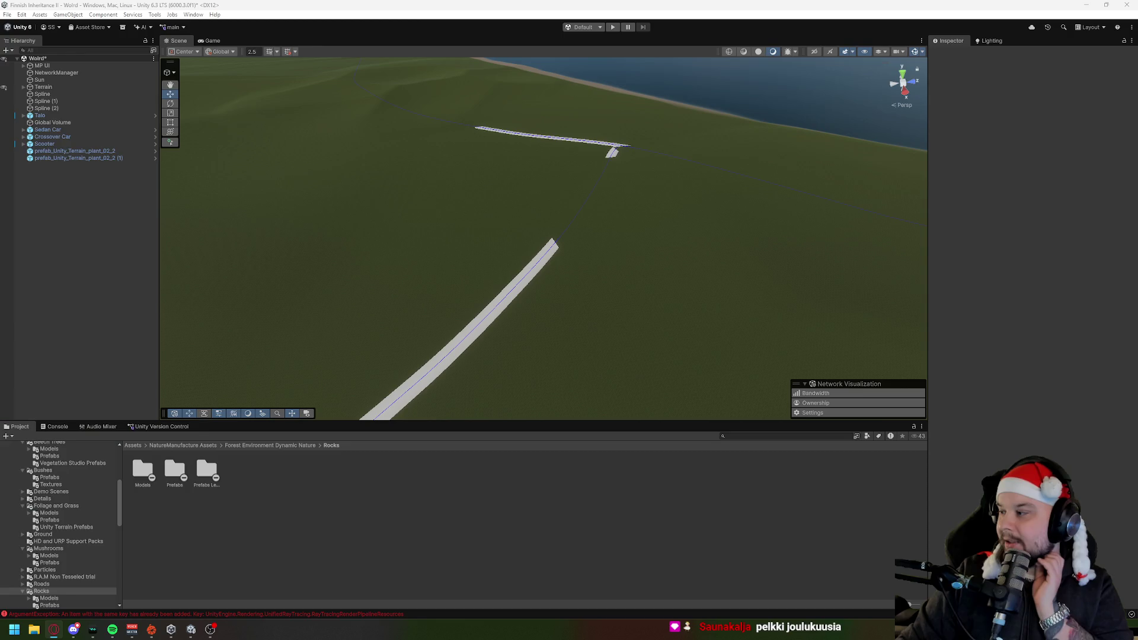
Step: Orbit over the lake and road, then bring the view down to ground level
left_click_drag(374, 255, 238, 236)
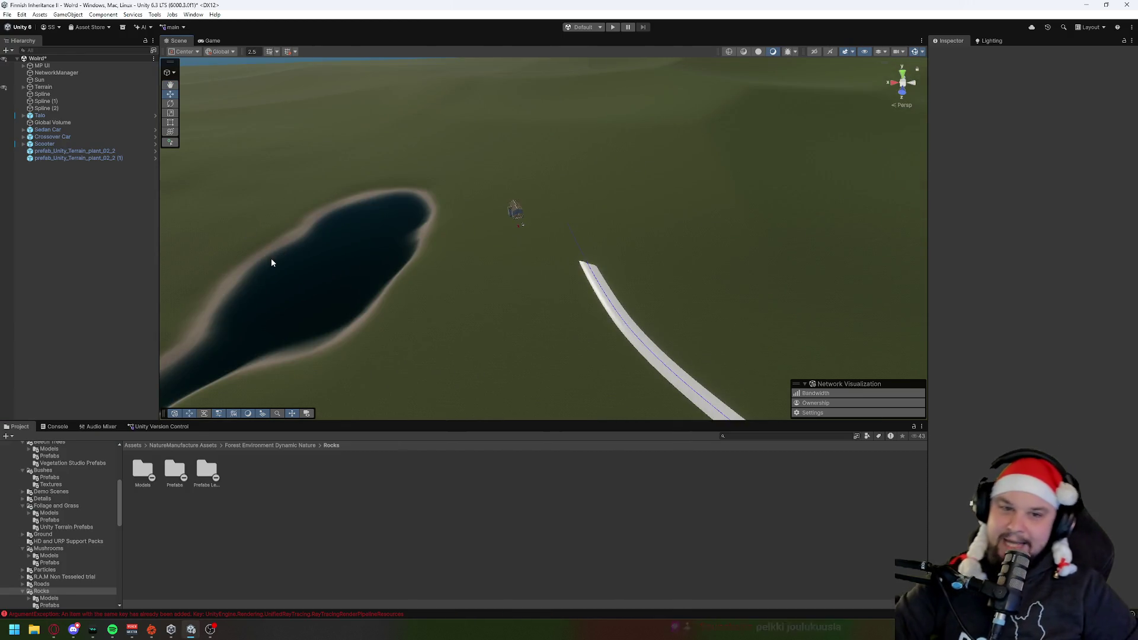
mouse_move(440, 238)
left_mouse_down()
mouse_move(332, 262)
mouse_move(534, 249)
mouse_move(755, 198)
mouse_move(709, 231)
left_mouse_up()
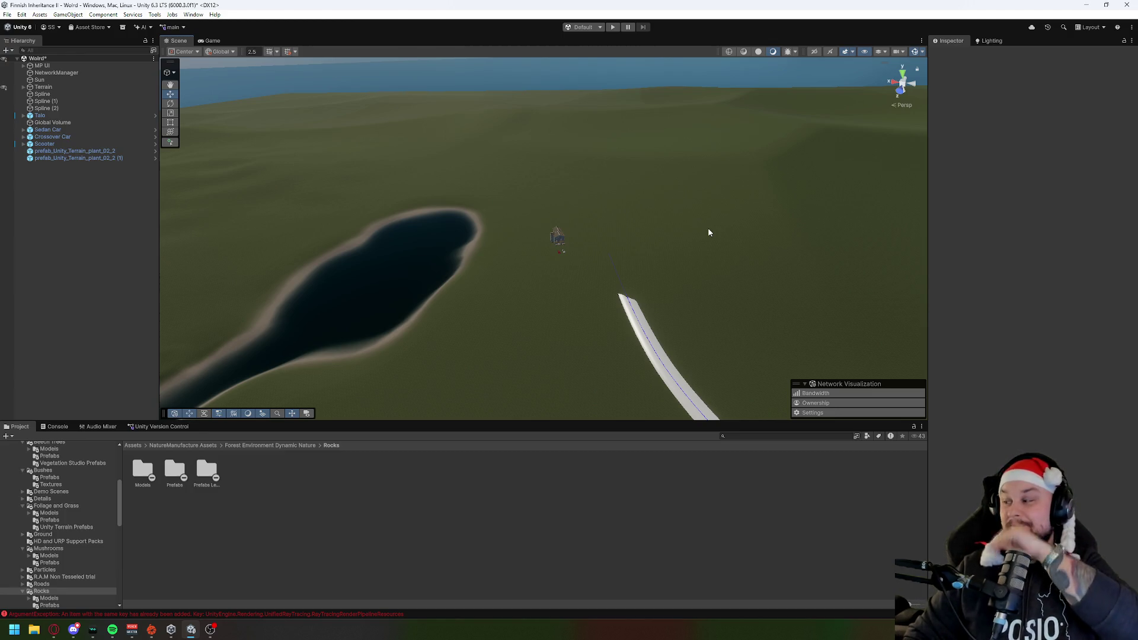
mouse_move(709, 231)
left_mouse_down()
mouse_move(668, 261)
mouse_move(680, 277)
mouse_move(671, 241)
mouse_move(628, 219)
mouse_move(650, 198)
mouse_move(741, 187)
left_mouse_up()
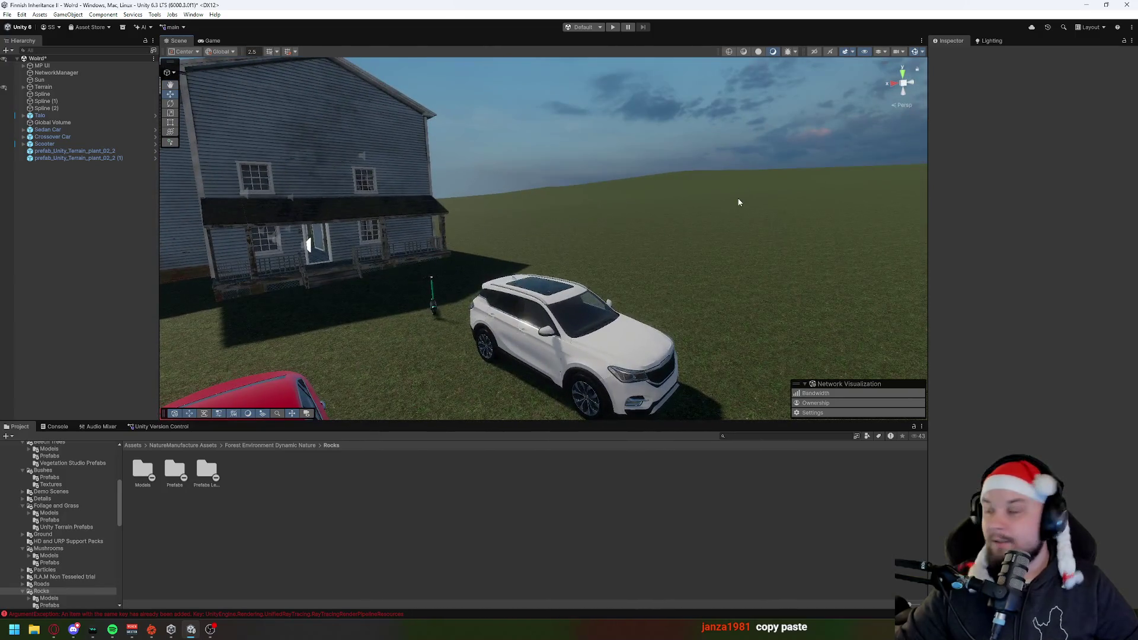
key("alt+Tab")
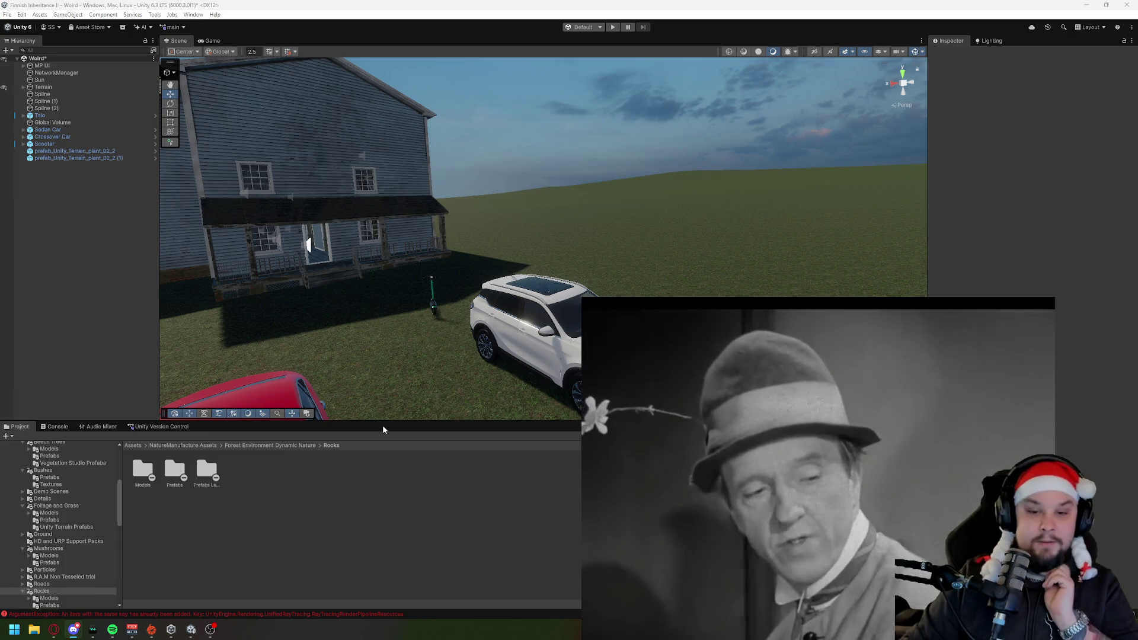
mouse_move(425, 264)
left_mouse_down()
mouse_move(476, 291)
mouse_move(460, 300)
left_mouse_up()
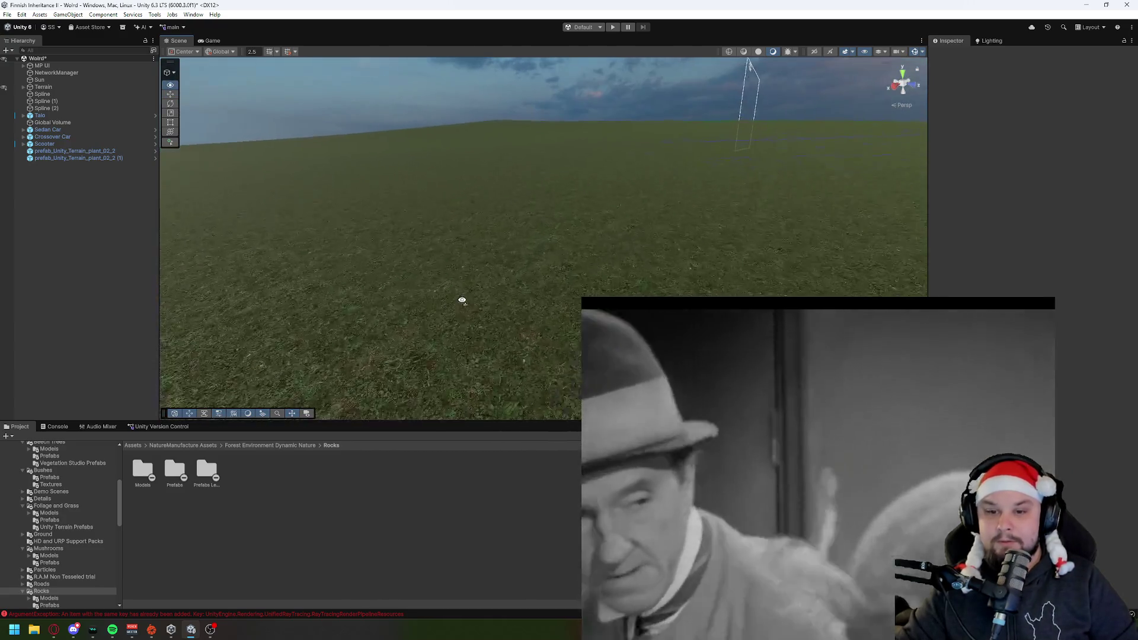
left_click(731, 437)
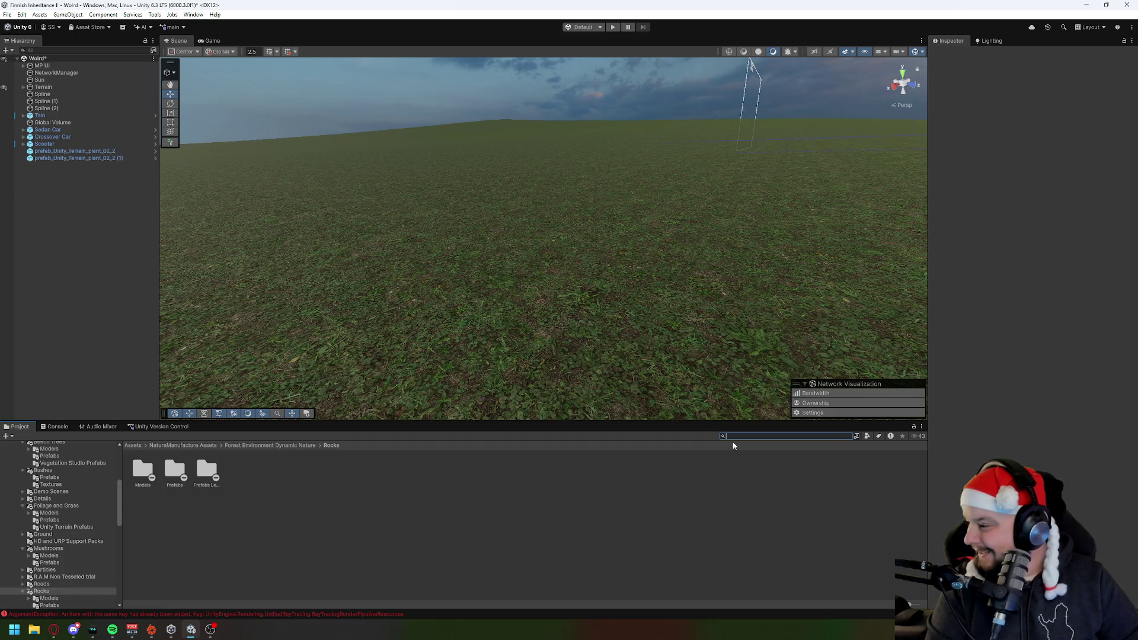
Step: Search the Project panel for plant_02_2 and place one plant on the terrain
type("pant_02")
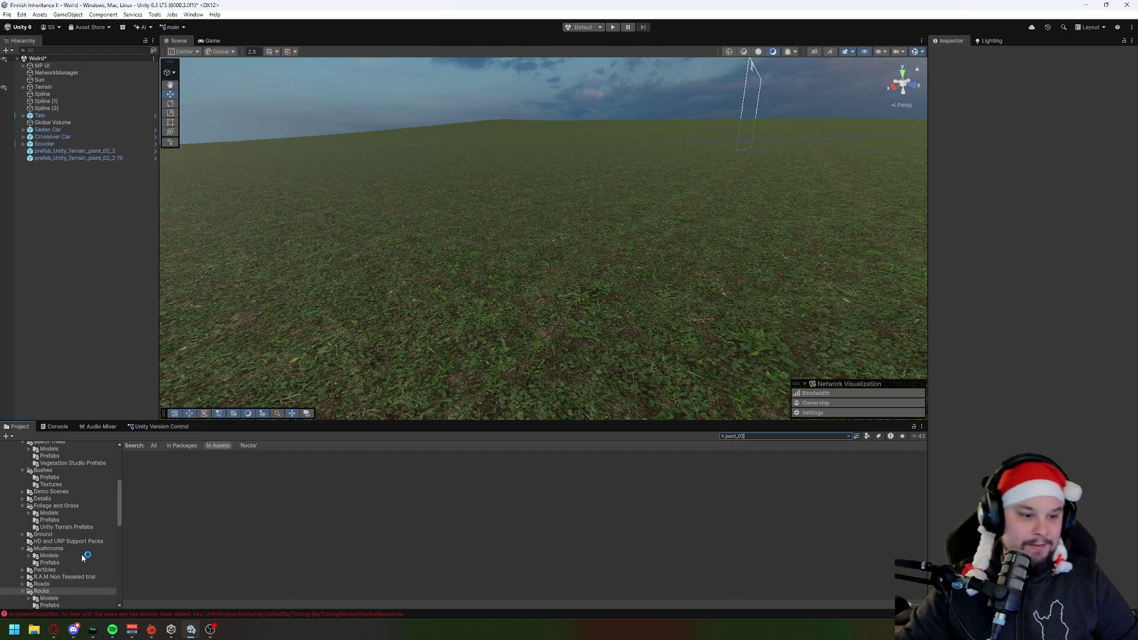
scroll(81, 553, "up", 5)
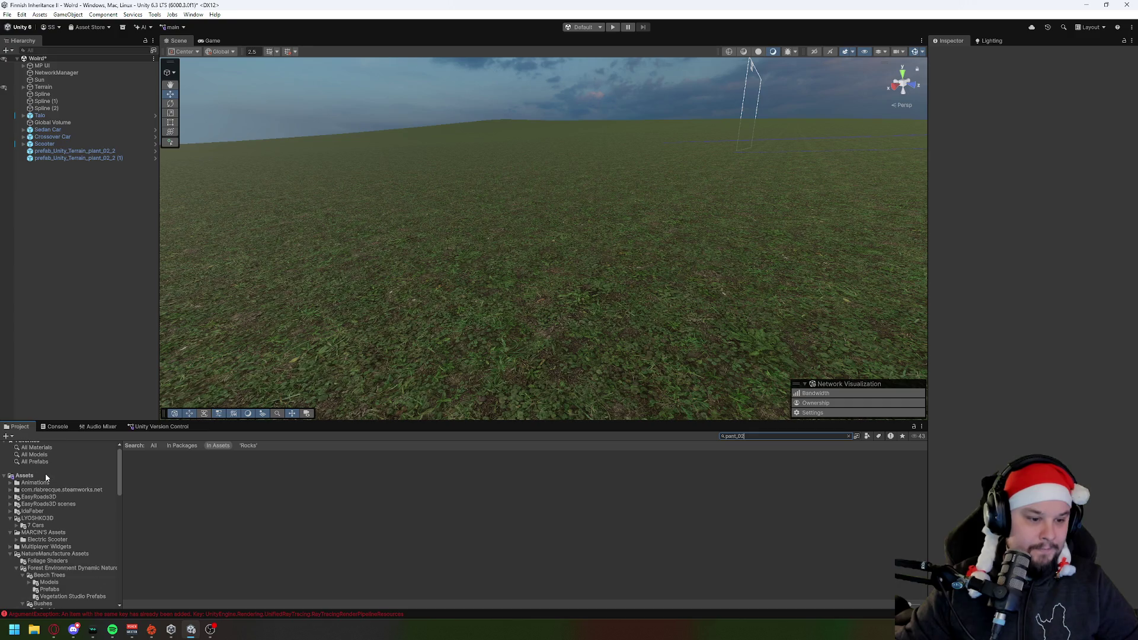
left_click(23, 477)
left_click(771, 436)
type("plant")
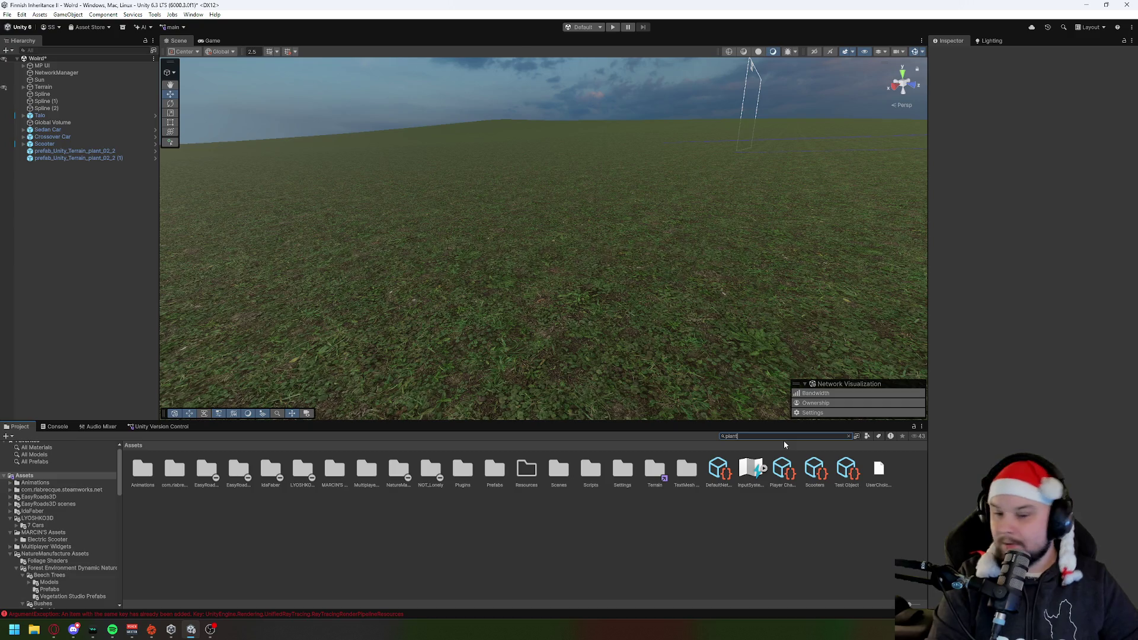
type("_02_2")
mouse_move(142, 470)
left_mouse_down()
mouse_move(432, 333)
mouse_move(536, 302)
left_mouse_up()
key("f")
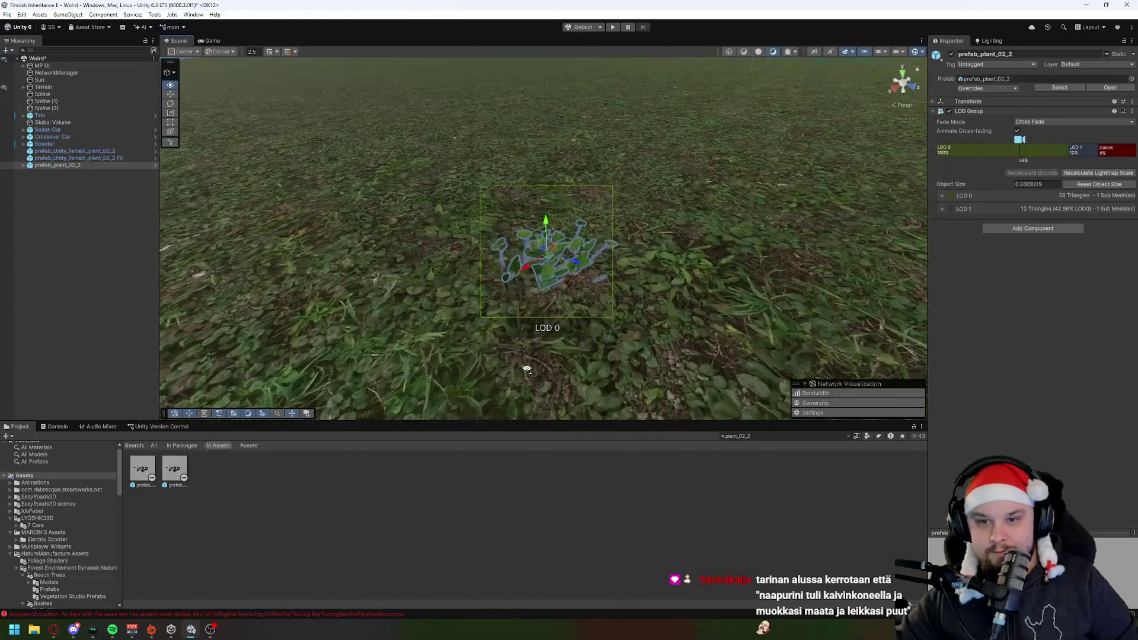
left_click_drag(176, 471, 789, 253)
key("ctrl+z")
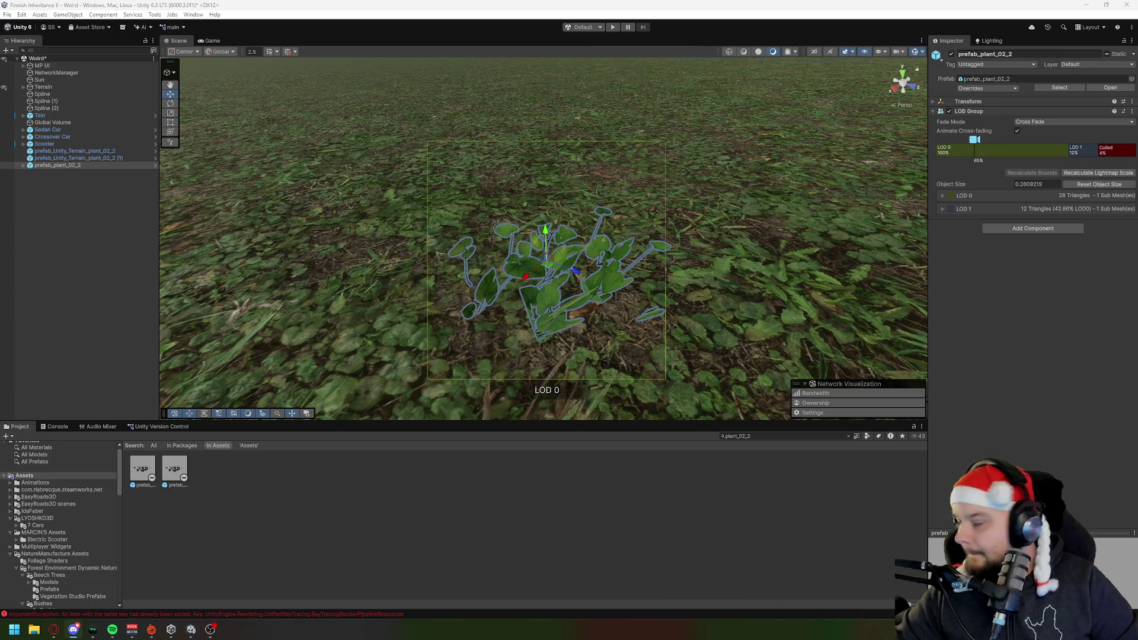
Step: Place the grass_01_3 and grass_02_2 clumps beside the plant, then select the terrain tile
left_click(797, 435)
type("prefab_Unity_Terrain_grass_01_3")
mouse_move(143, 469)
left_mouse_down()
mouse_move(460, 307)
mouse_move(465, 255)
mouse_move(617, 219)
mouse_move(662, 220)
mouse_move(512, 293)
left_mouse_up()
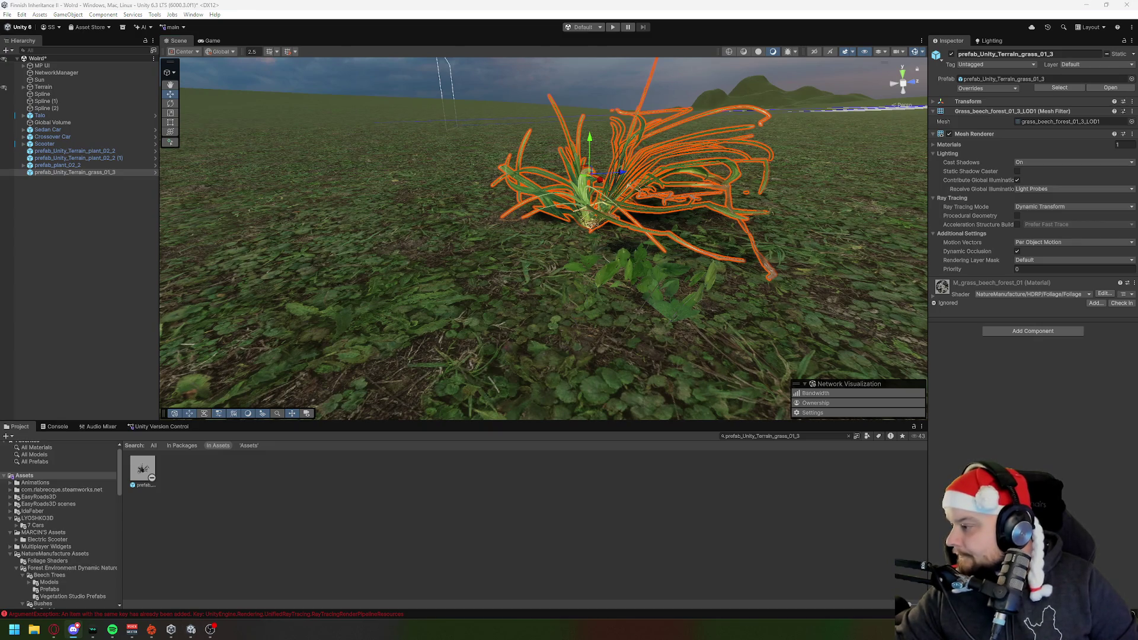
left_click(810, 436)
type("prefab_unity_terrain_grass_02_2")
mouse_move(142, 468)
left_mouse_down()
mouse_move(475, 305)
mouse_move(466, 233)
left_mouse_up()
scroll(503, 285, "down", 5)
scroll(510, 290, "up", 5)
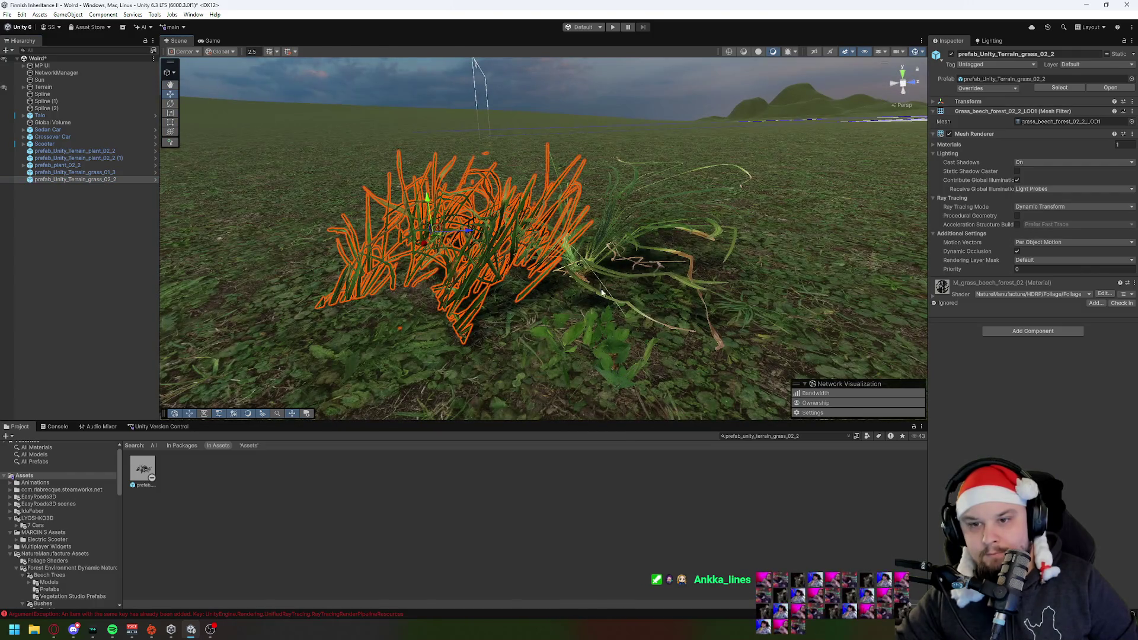
left_click(501, 311)
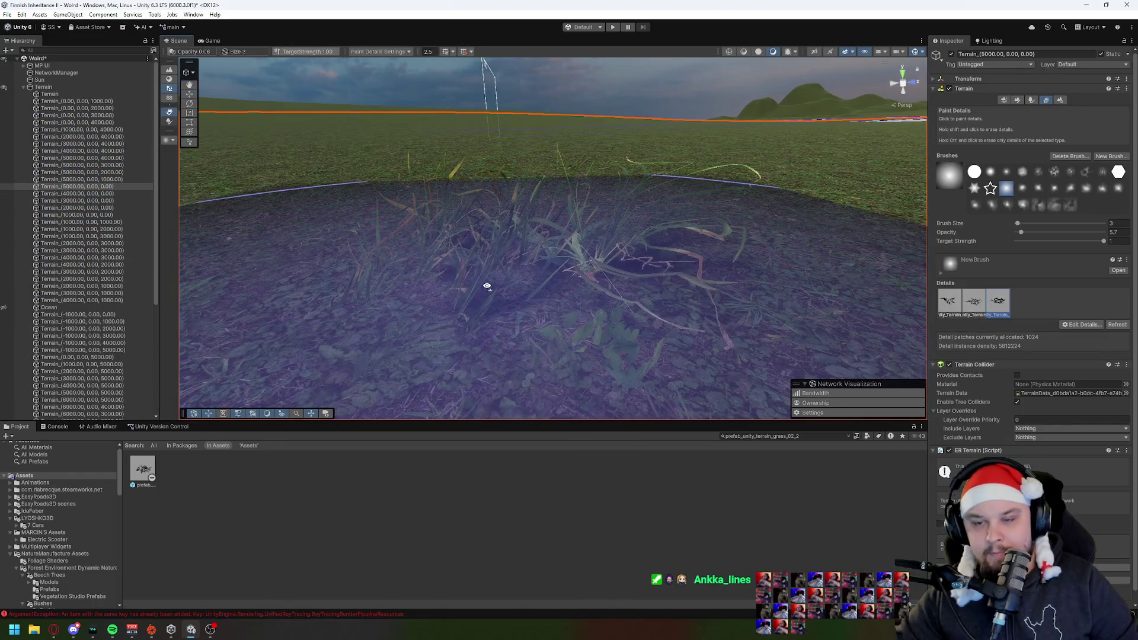
Step: Search for Prefab_Forest_black_cherry_05 and drop the bush among the test grass prefabs
scroll(486, 286, "down", 5)
scroll(492, 289, "up", 10)
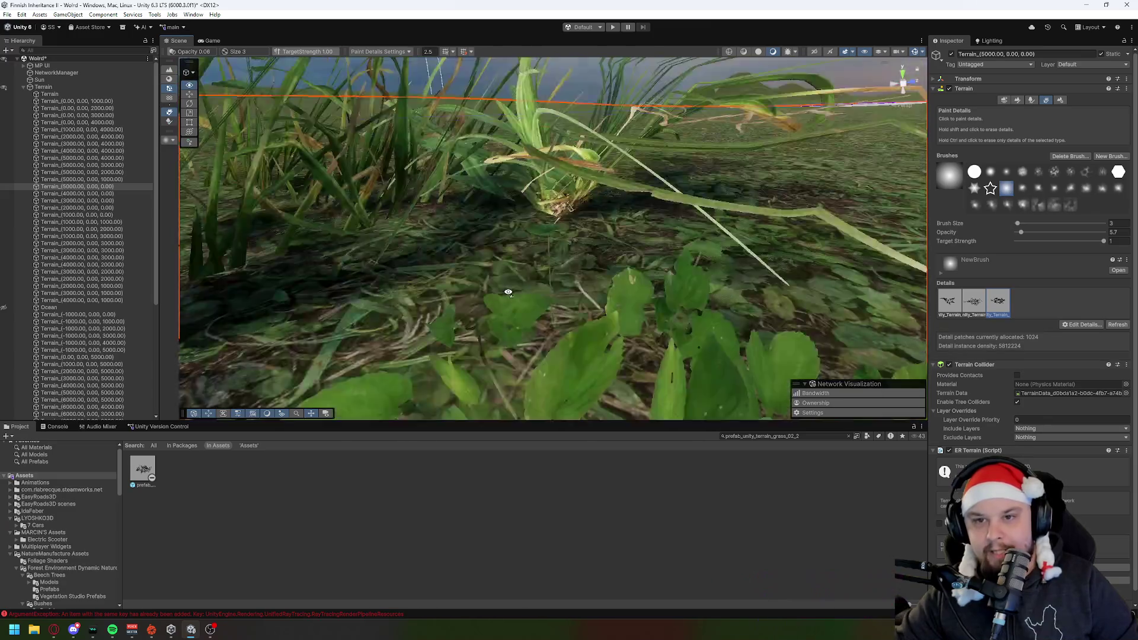
scroll(509, 296, "down", 5)
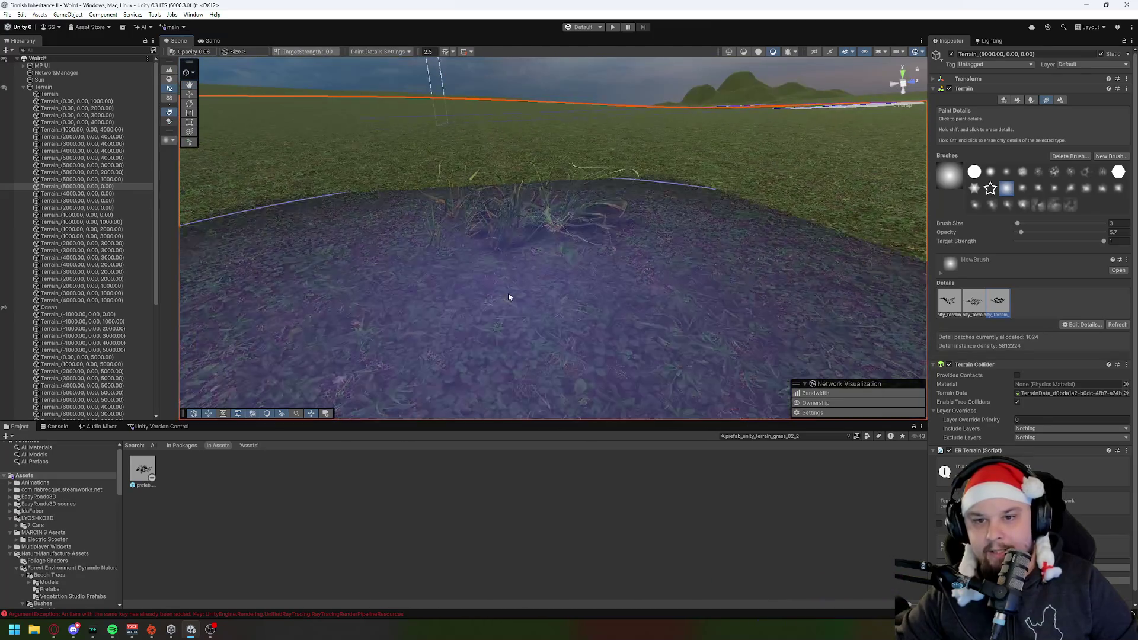
scroll(652, 338, "up", 5)
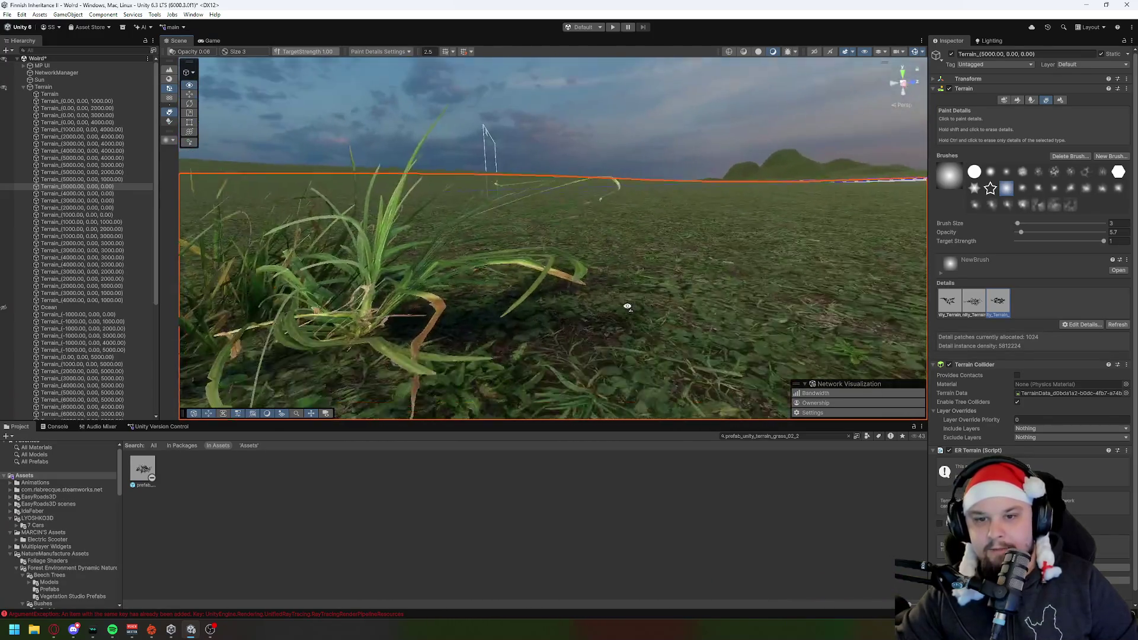
scroll(626, 306, "down", 3)
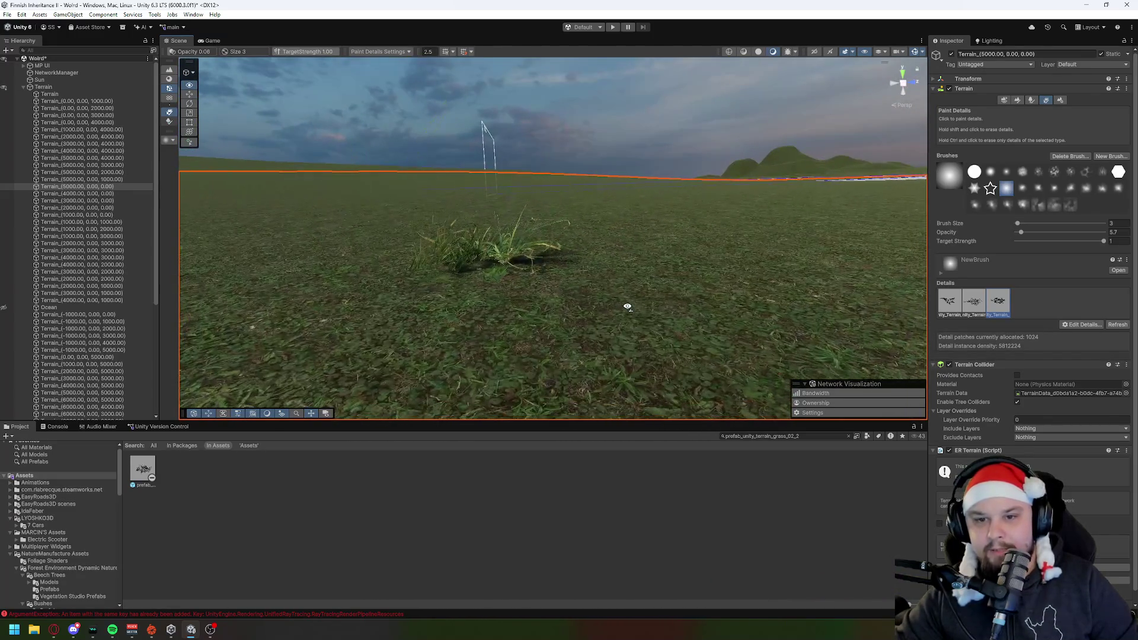
scroll(610, 296, "up", 5)
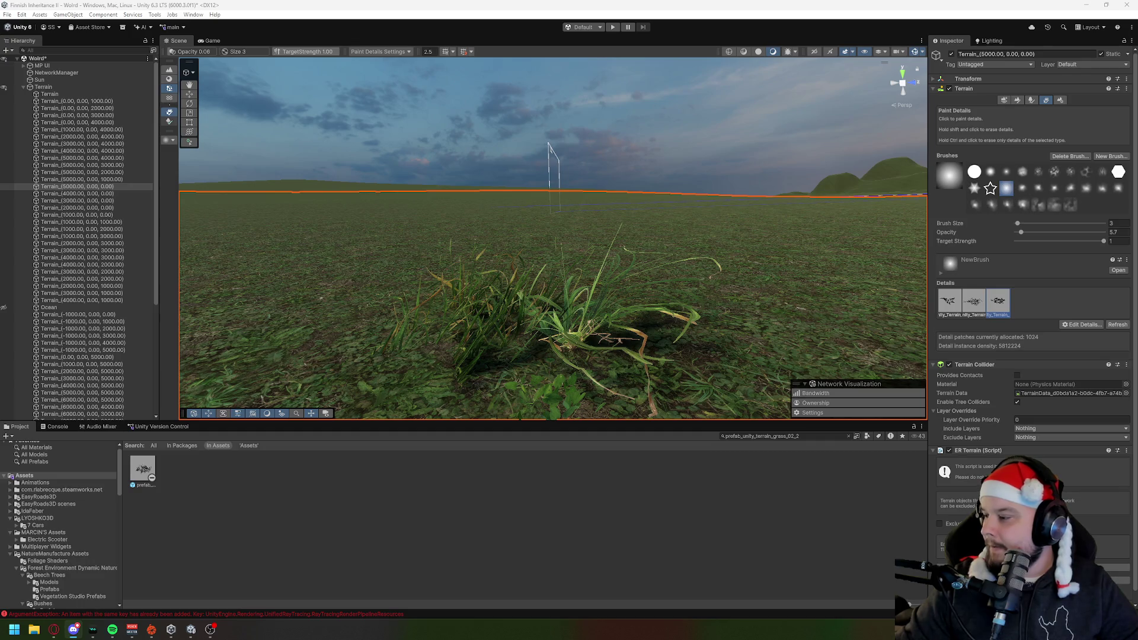
left_click(814, 436)
key("ctrl+v")
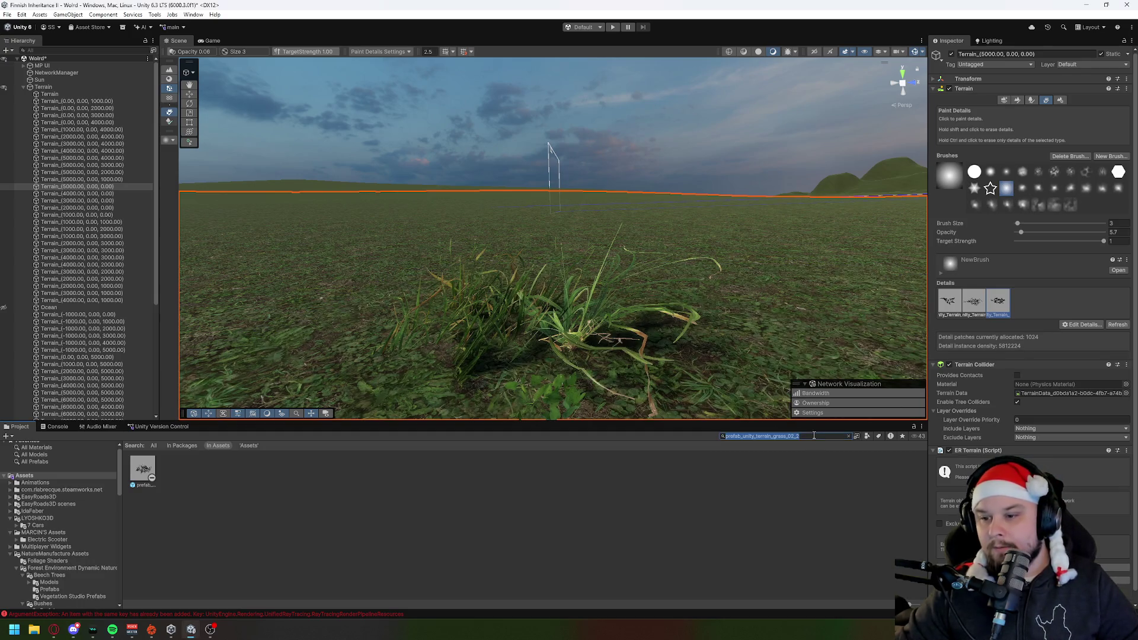
mouse_move(142, 468)
left_mouse_down()
mouse_move(691, 293)
mouse_move(354, 271)
left_mouse_up()
scroll(452, 276, "down", 5)
scroll(353, 271, "up", 5)
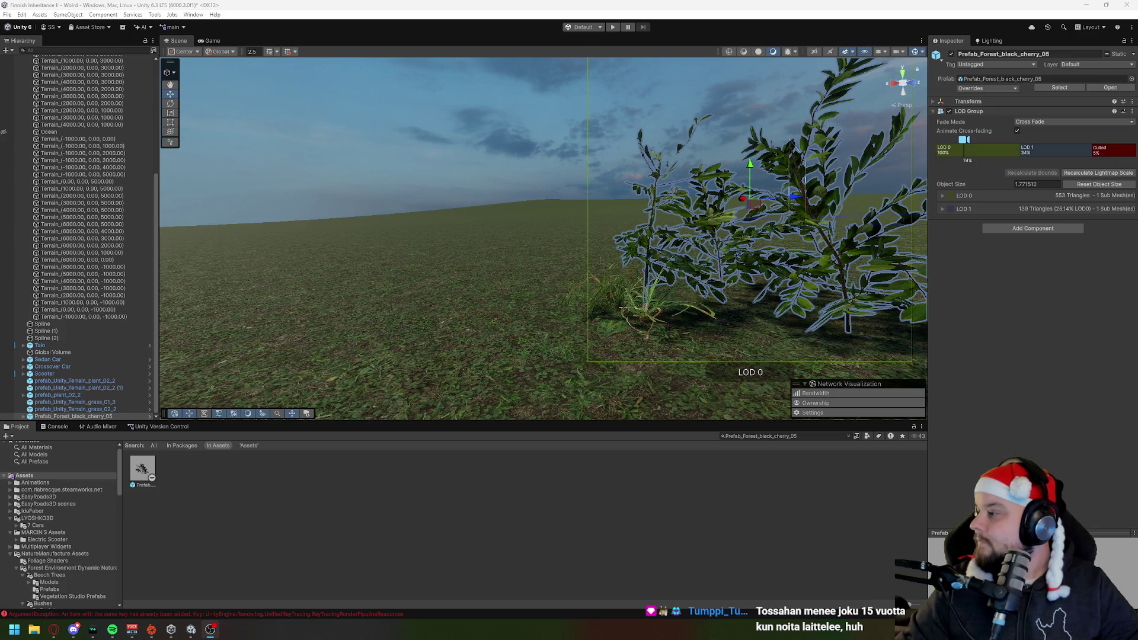
Step: Scatter six more black cherry bush copies across the terrain
scroll(543, 237, "down", 8)
left_click_drag(143, 468, 569, 296)
mouse_move(147, 470)
left_mouse_down()
mouse_move(433, 284)
mouse_move(486, 224)
left_mouse_up()
left_click_drag(142, 468, 600, 204)
mouse_move(143, 468)
left_mouse_down()
mouse_move(465, 320)
mouse_move(698, 261)
left_mouse_up()
mouse_move(142, 468)
left_mouse_down()
mouse_move(273, 255)
mouse_move(305, 243)
left_mouse_up()
mouse_move(147, 461)
left_mouse_down()
mouse_move(446, 223)
mouse_move(452, 202)
left_mouse_up()
left_click_drag(532, 325, 547, 364)
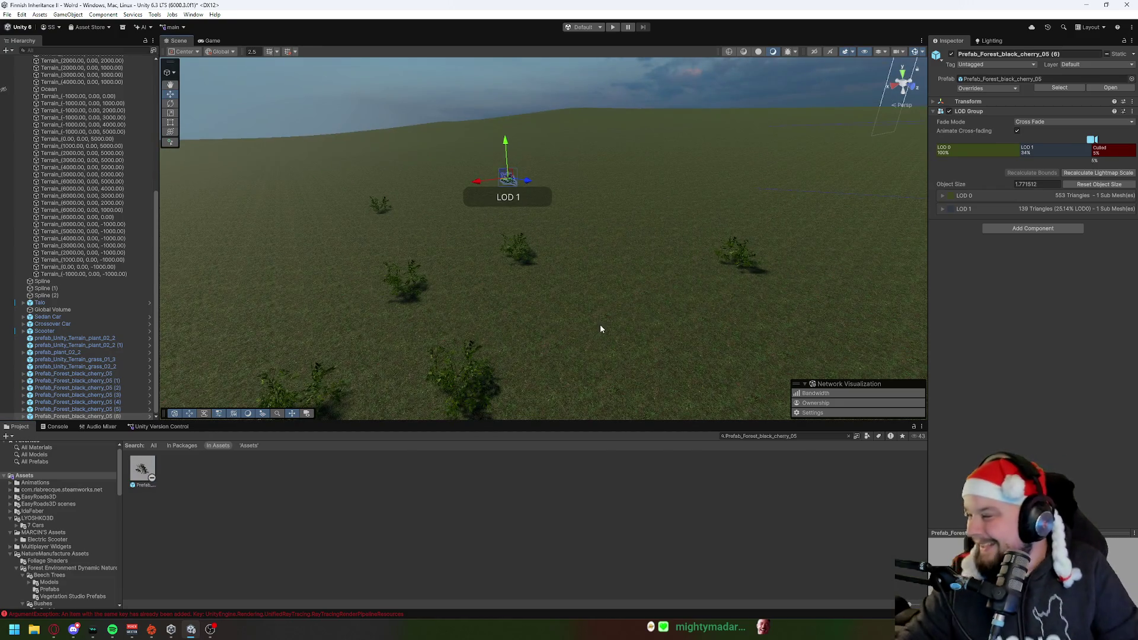
Step: Undo every black cherry bush placement and select the Terrain (4000, 0, 3000) tile
key("ctrl+z")
key("ctrl+z")
key("ctrl+z")
left_click_drag(616, 328, 596, 276)
key("ctrl+z")
key("ctrl+z")
key("ctrl+z")
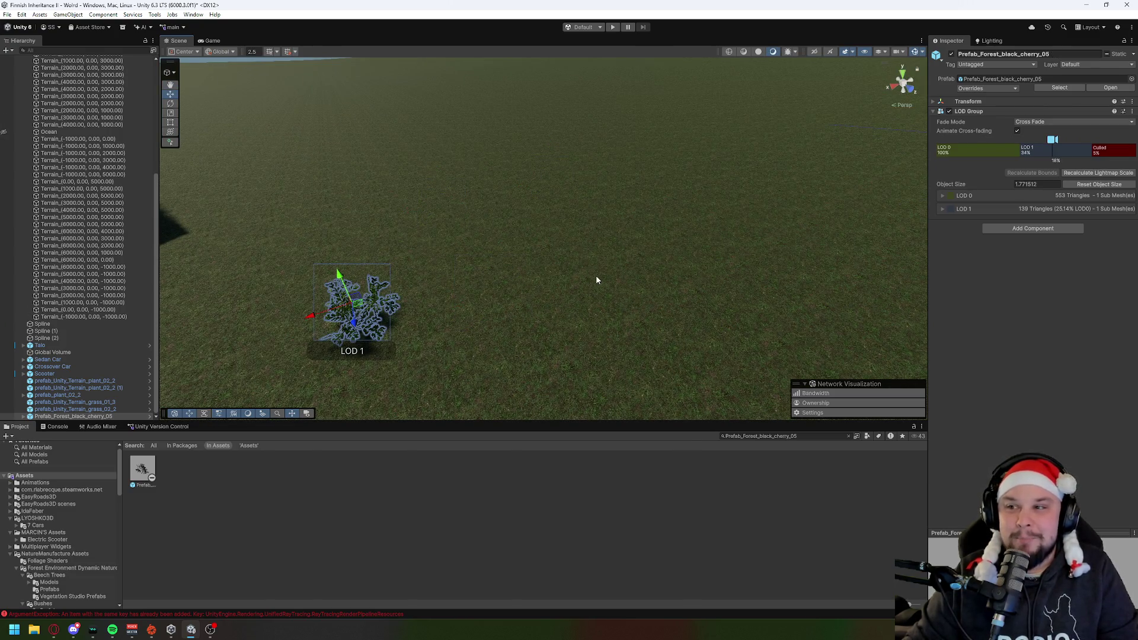
key("ctrl+z")
key("ctrl+z")
key("ctrl+z")
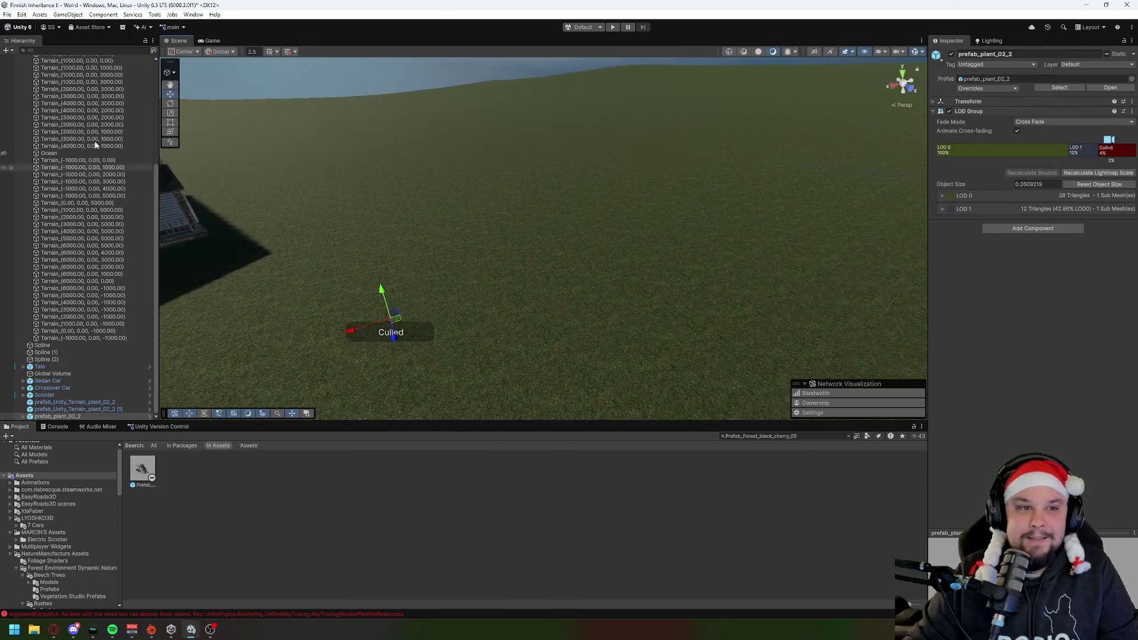
left_click(83, 103)
Step: Paint the middle grass detail over Terrain (5000, 0, 0) with a new brush enlarged to 15968.8
left_click(969, 311)
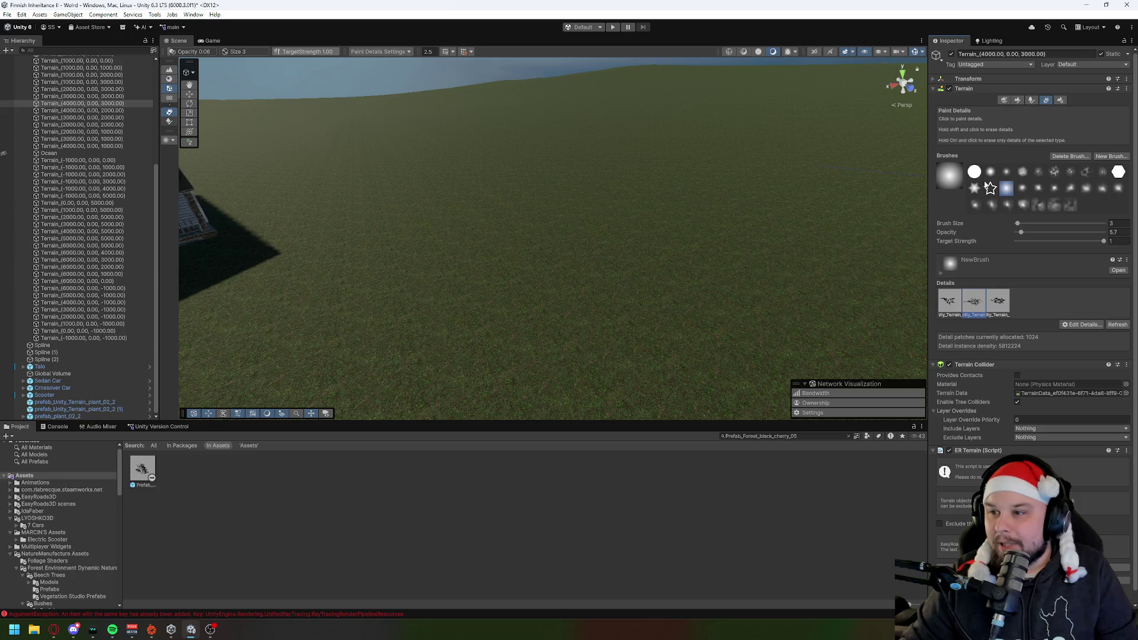
left_click(990, 171)
left_click(678, 247)
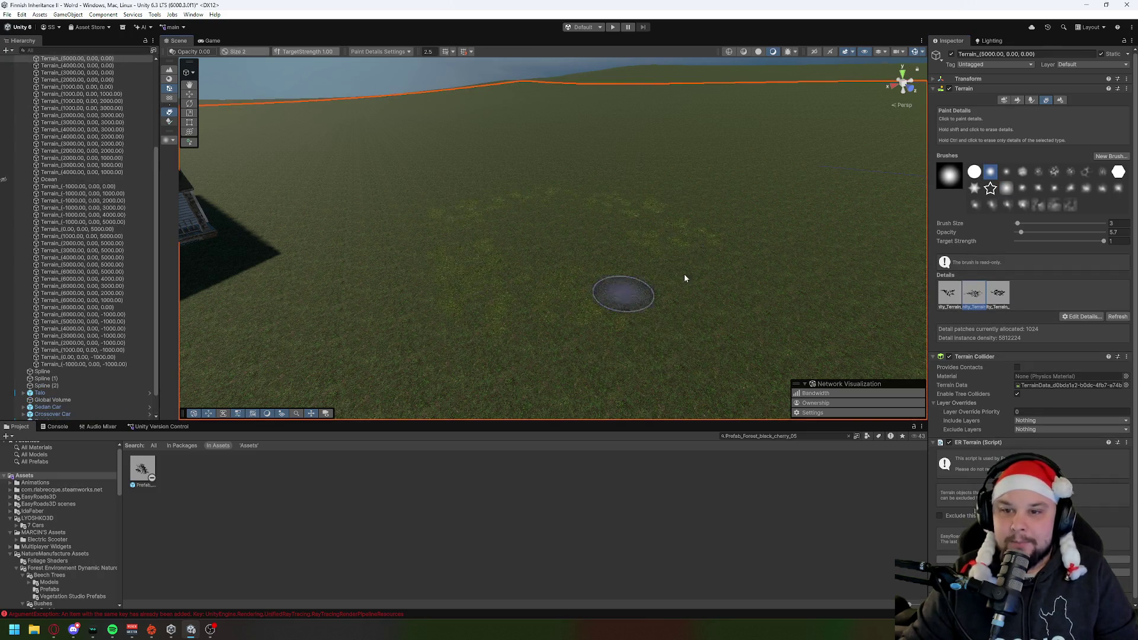
left_click_drag(1018, 223, 1115, 222)
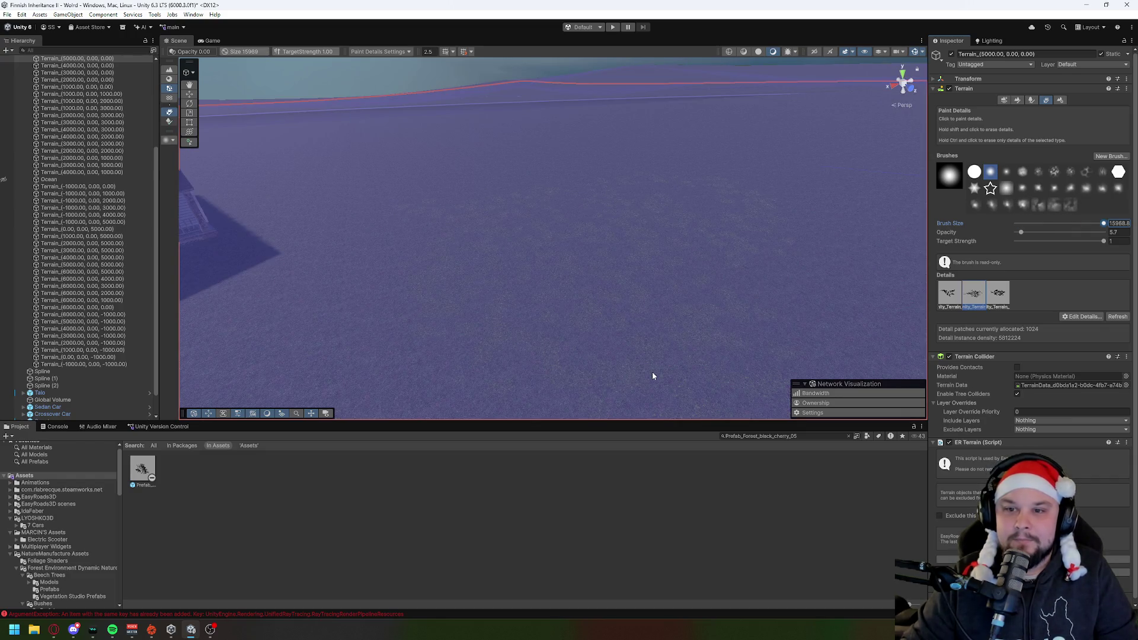
left_click(562, 327)
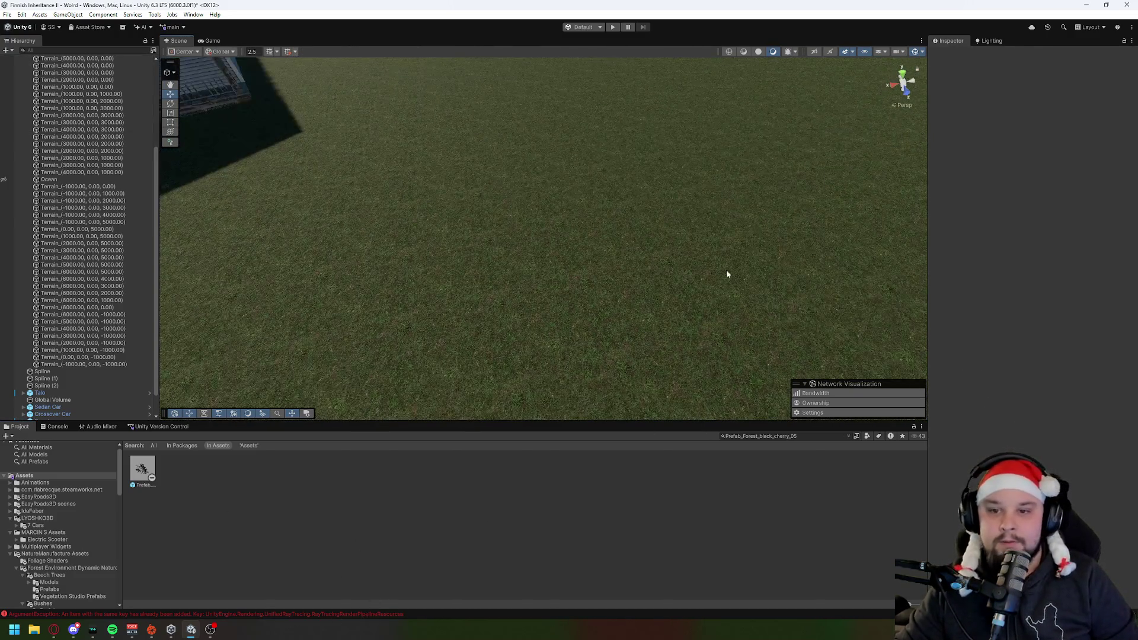
Step: Tilt the view up to see the painted grass field stretching to the horizon
left_click_drag(589, 325, 539, 272)
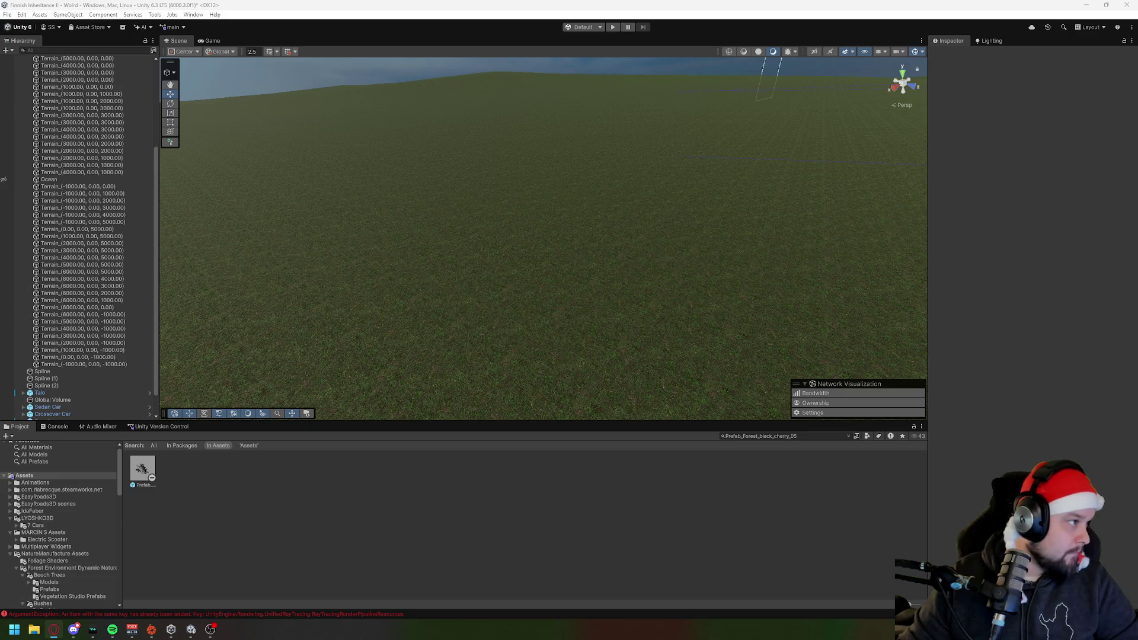
key("alt+Tab")
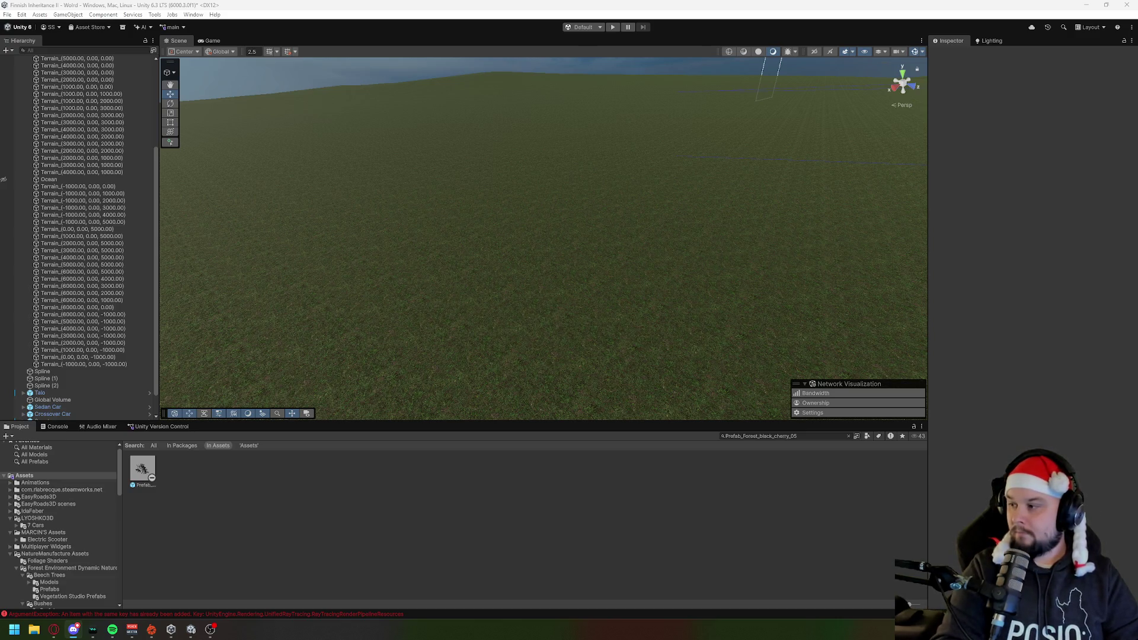
key("alt+Tab")
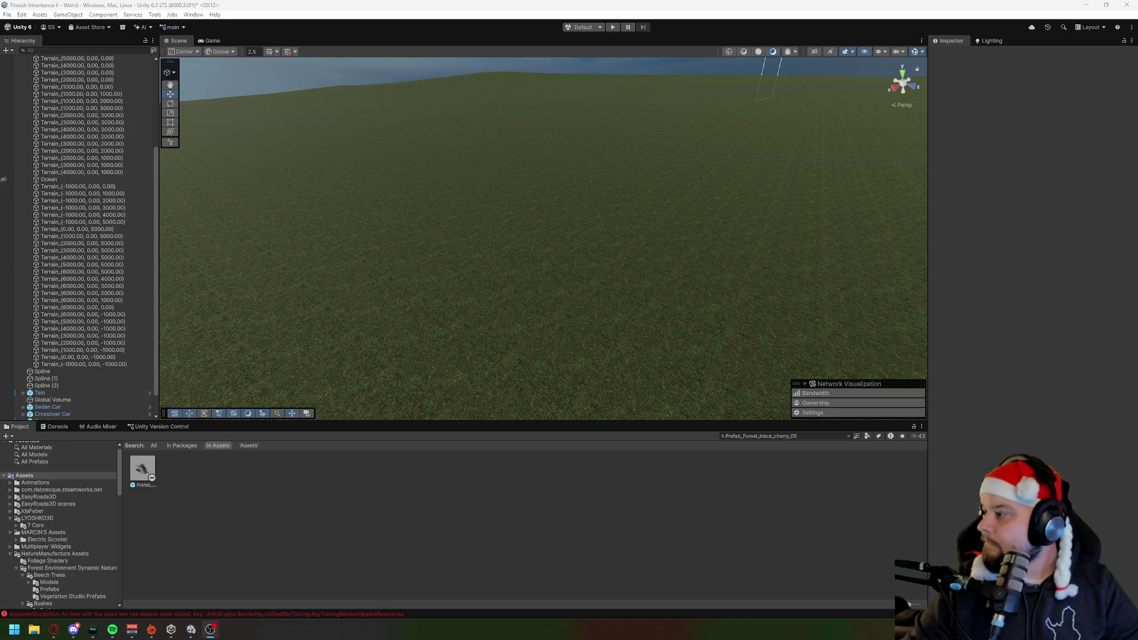
mouse_move(711, 284)
left_mouse_down()
mouse_move(439, 223)
mouse_move(594, 216)
mouse_move(585, 244)
mouse_move(678, 234)
left_mouse_up()
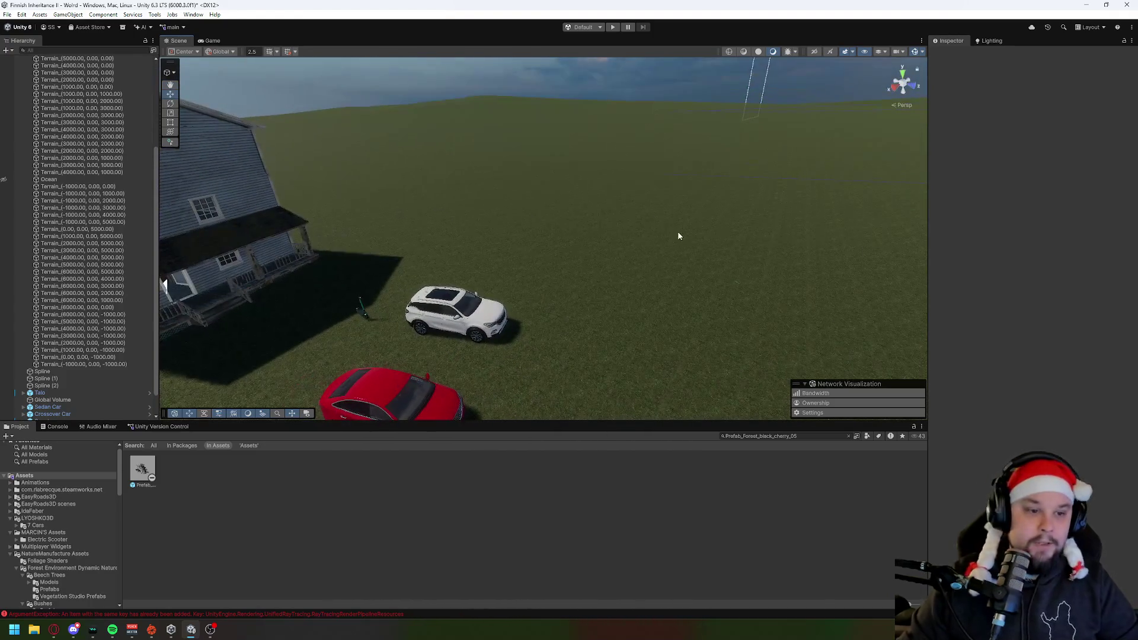
Step: Collapse the Terrain list and delete prefab_plant_02_2 and both prefab_Unity_Terrain_plant_02_2 objects
scroll(48, 278, "up", 5)
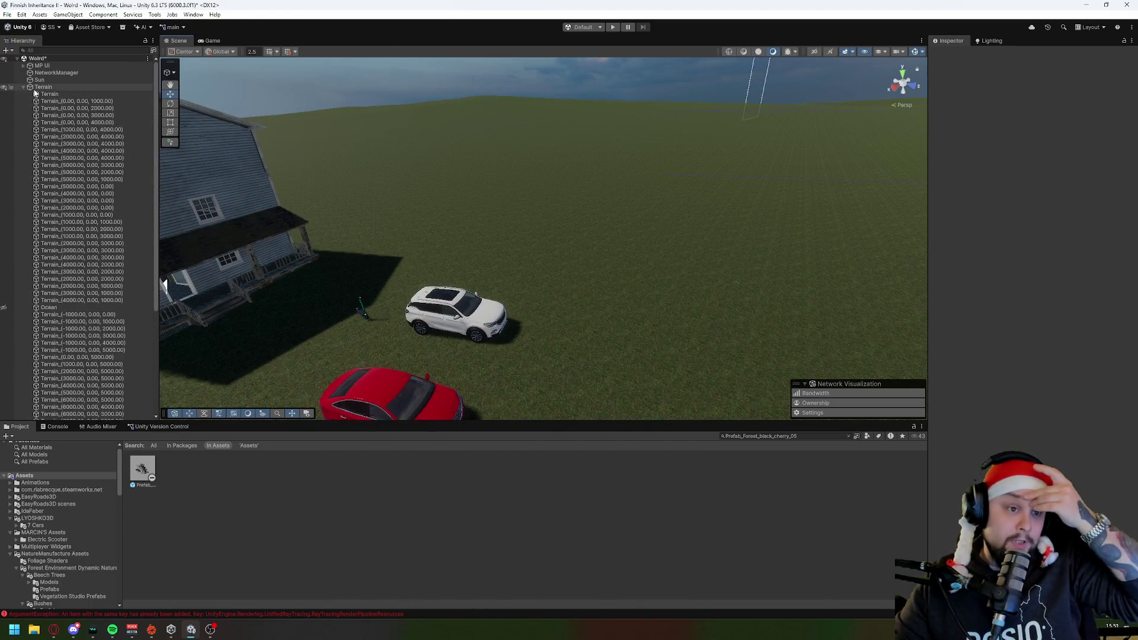
left_click(24, 88)
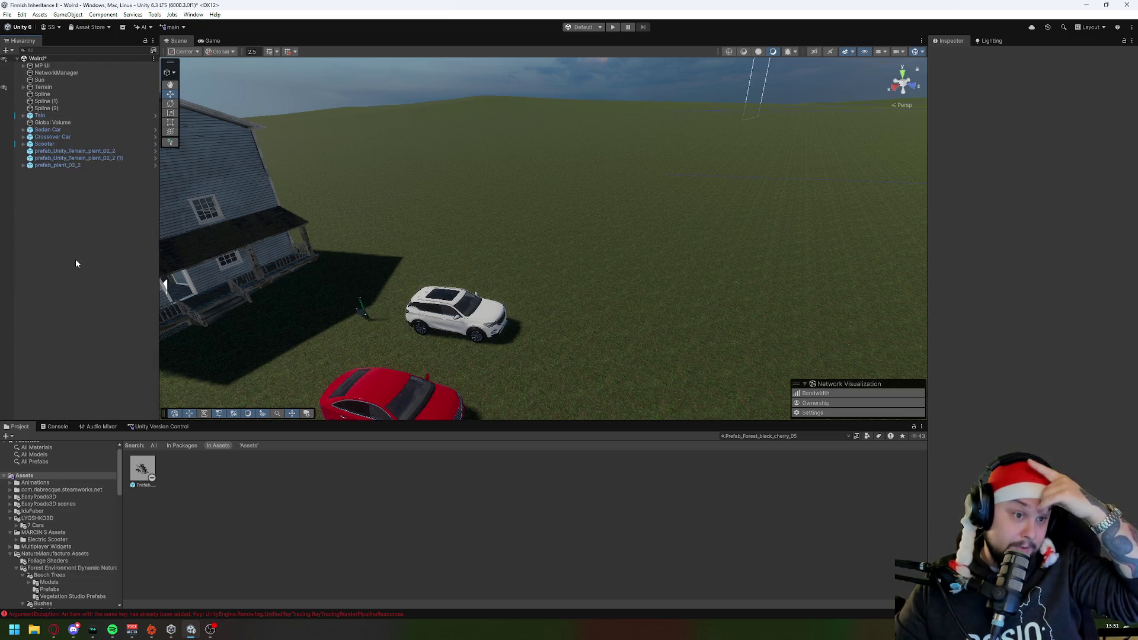
left_click(63, 165)
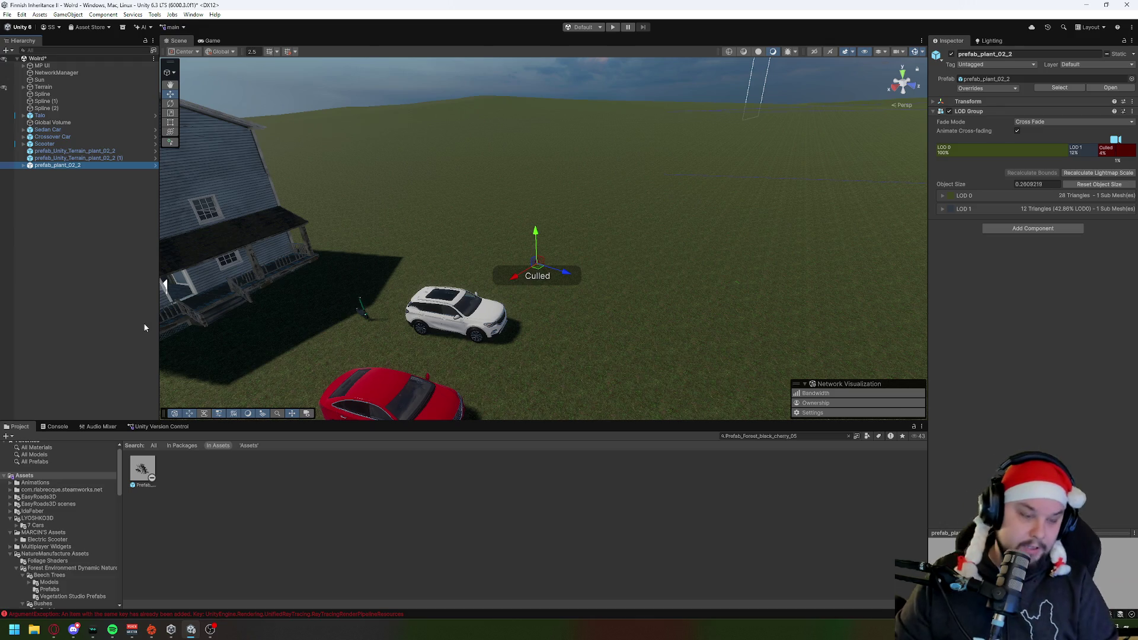
key("Delete")
left_click(67, 158)
key("Delete")
left_click(68, 151)
key("Delete")
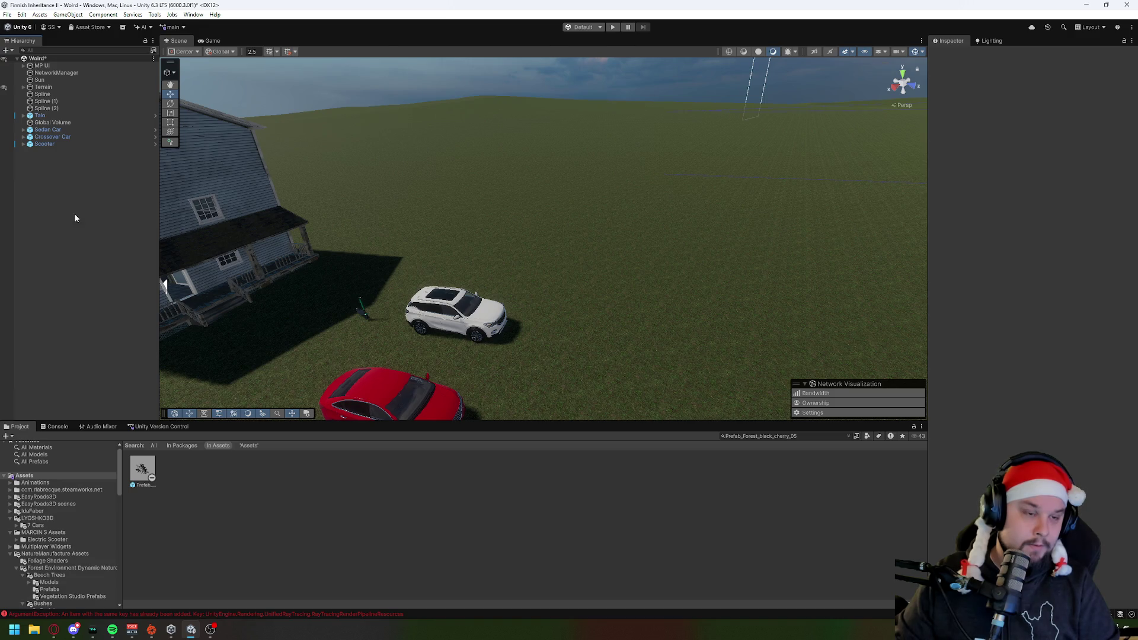
Step: Create an EasyRoads3D New Road Network from the Hierarchy and agree to back up the terrains
right_click(74, 209)
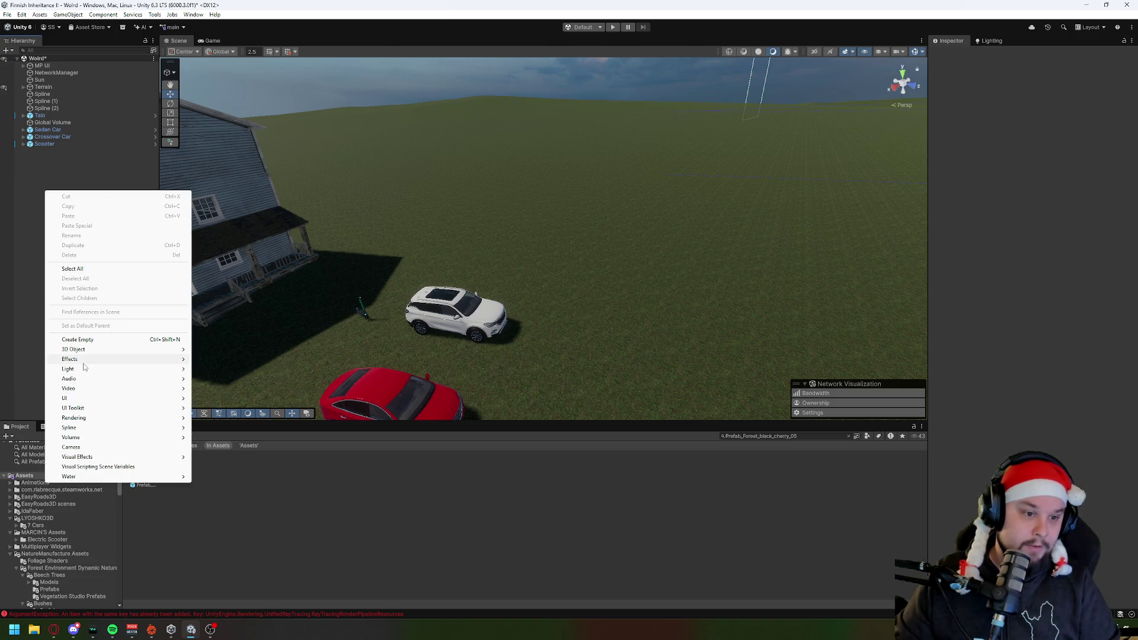
mouse_move(85, 395)
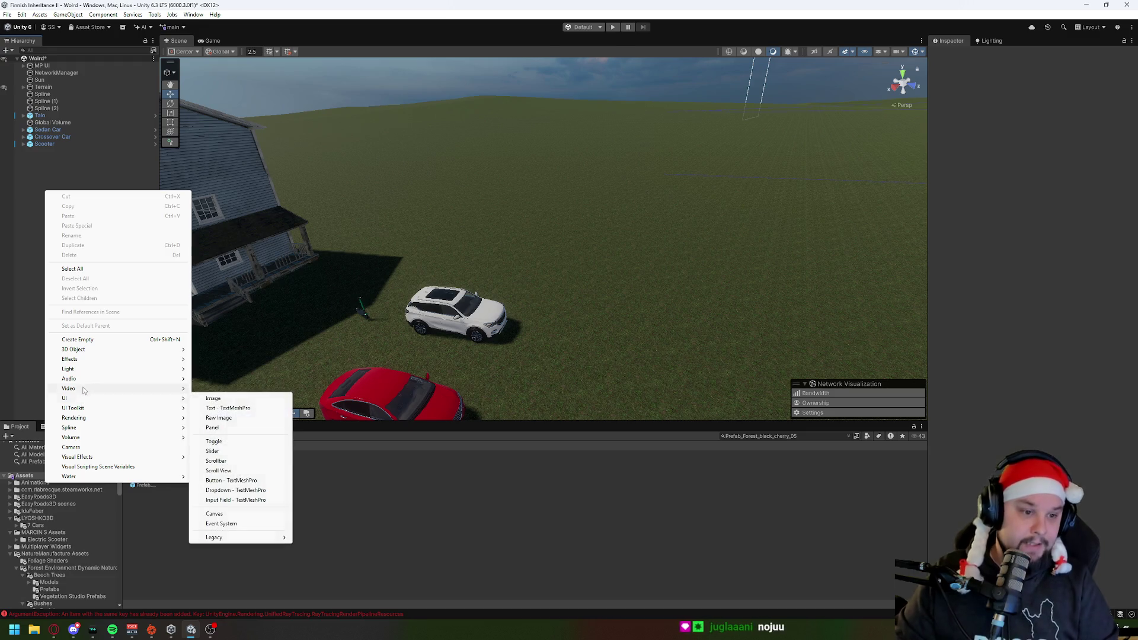
mouse_move(85, 351)
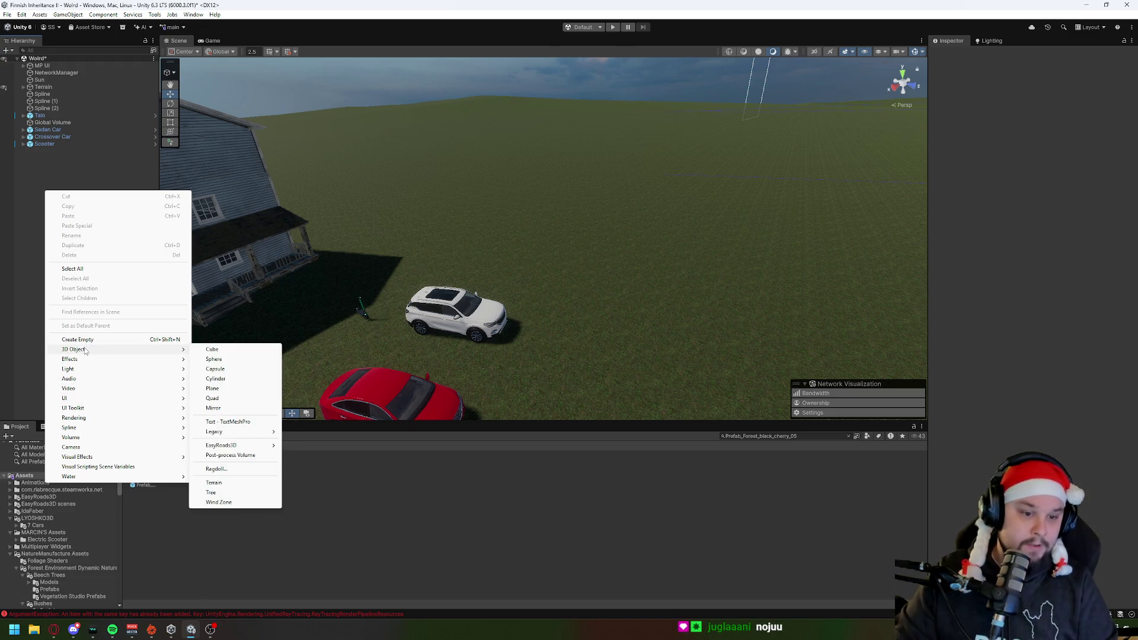
mouse_move(224, 446)
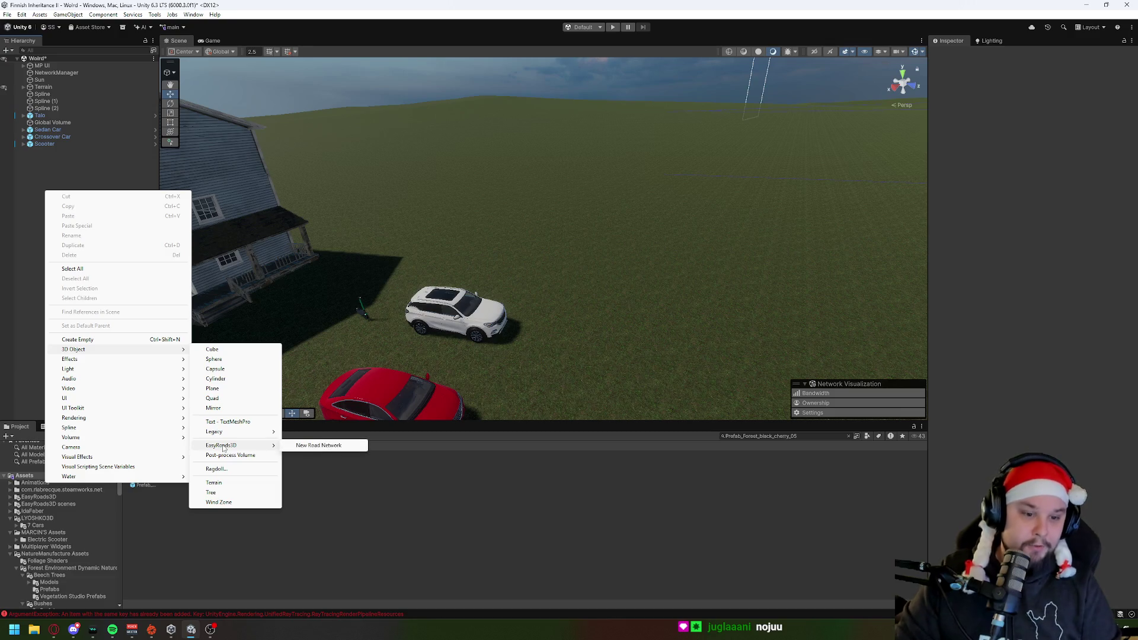
mouse_move(264, 445)
left_click(305, 445)
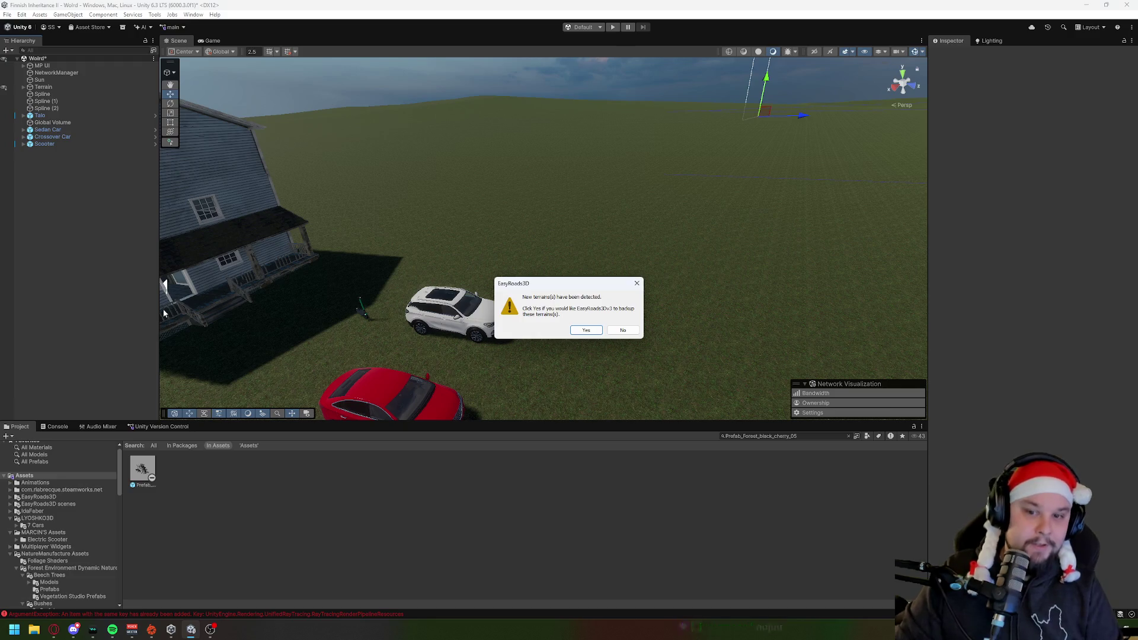
left_click(585, 331)
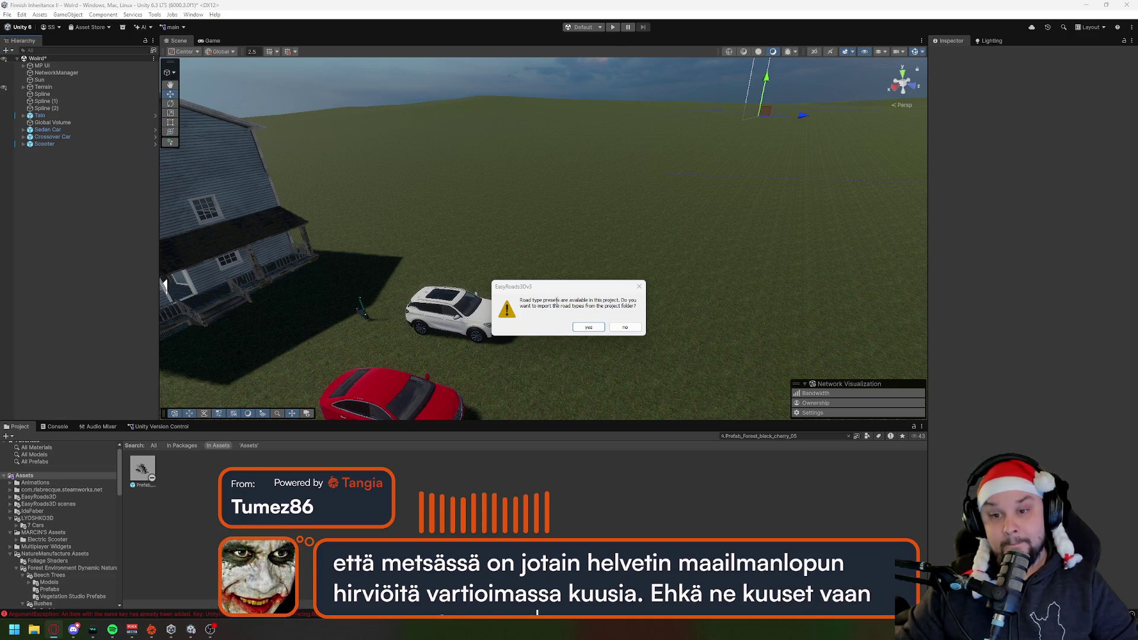
Step: Accept importing the project's road types, adding the Road Network object with ER Modular Base
left_click(589, 327)
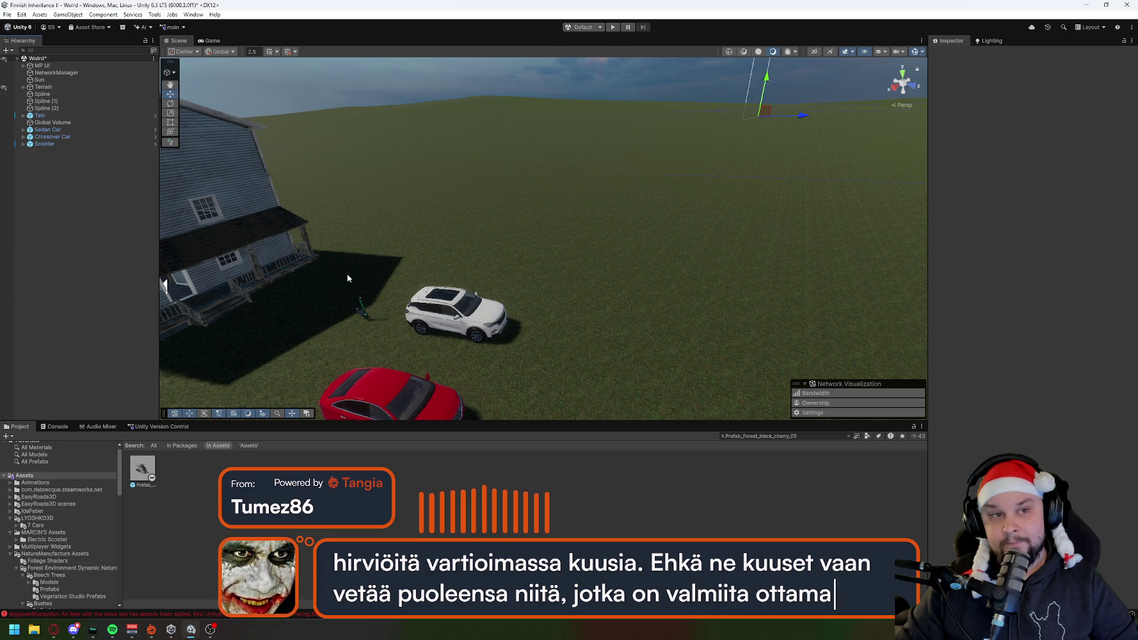
left_click_drag(309, 228, 524, 304)
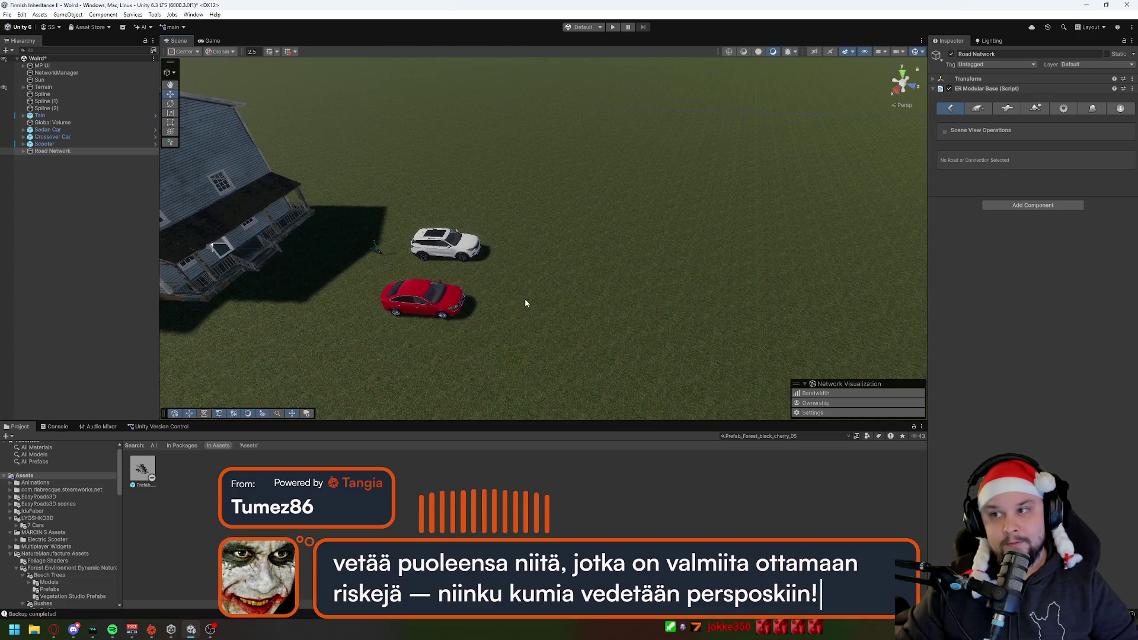
Step: Browse the Add New Road / Object road type list and the general settings
left_click(979, 109)
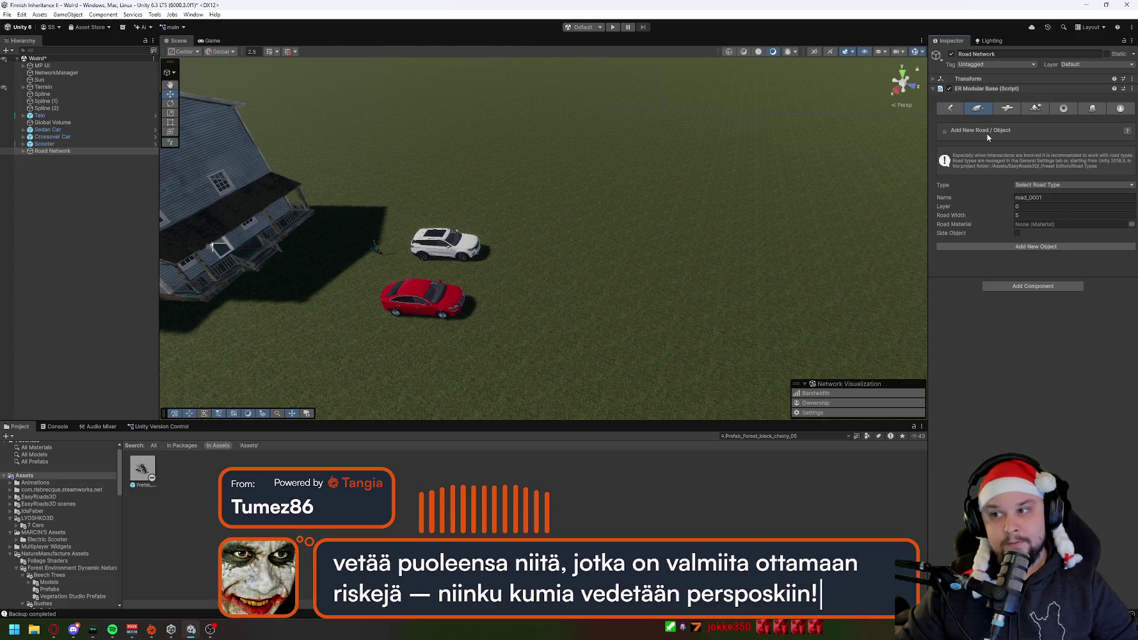
left_click(1029, 184)
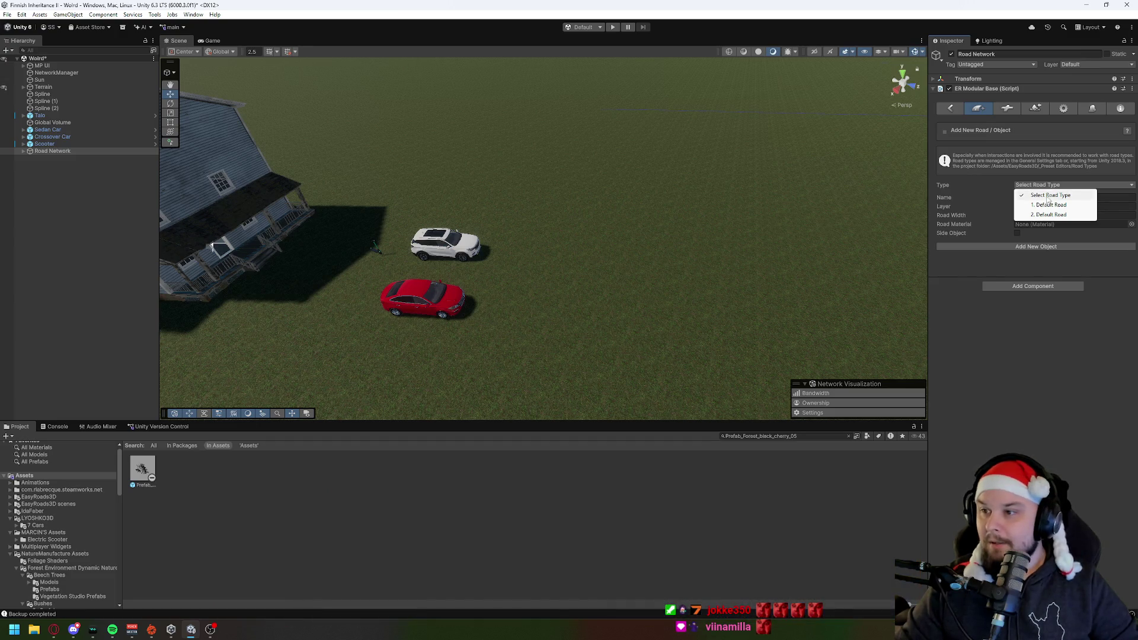
left_click(1050, 195)
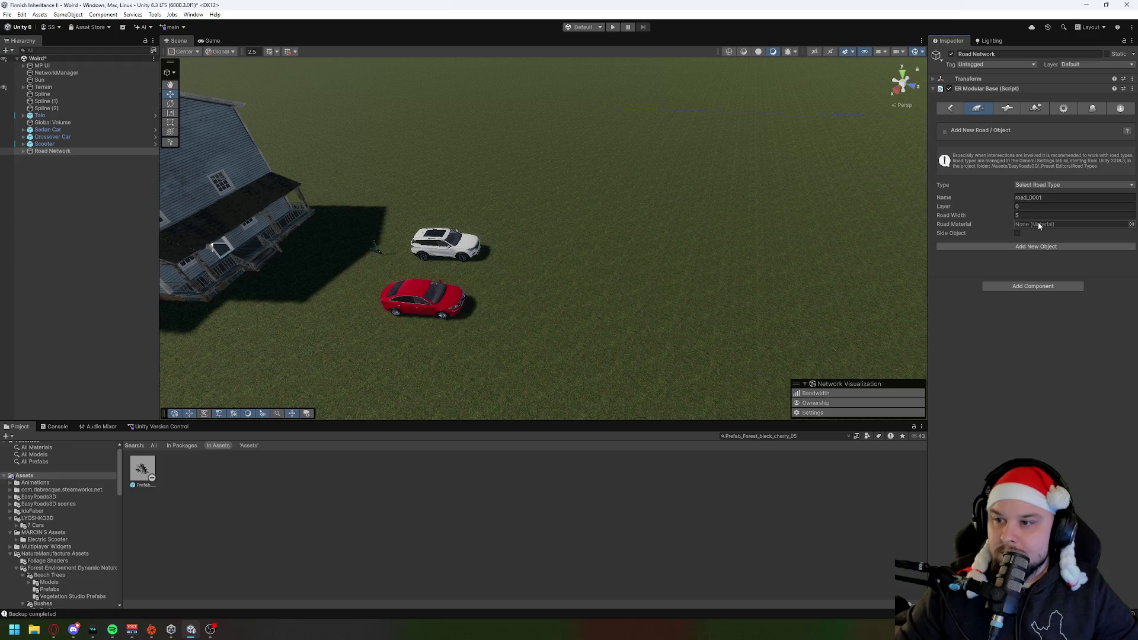
left_click(1062, 109)
left_click(978, 108)
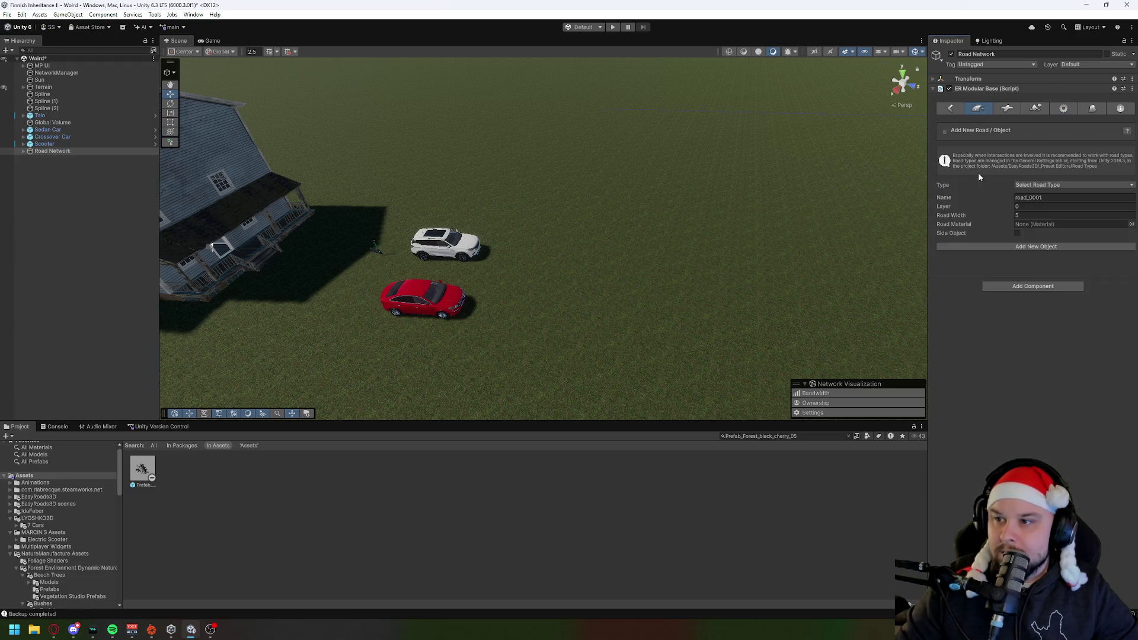
Step: Add a new empty road object, road_0001, to the network
key("w")
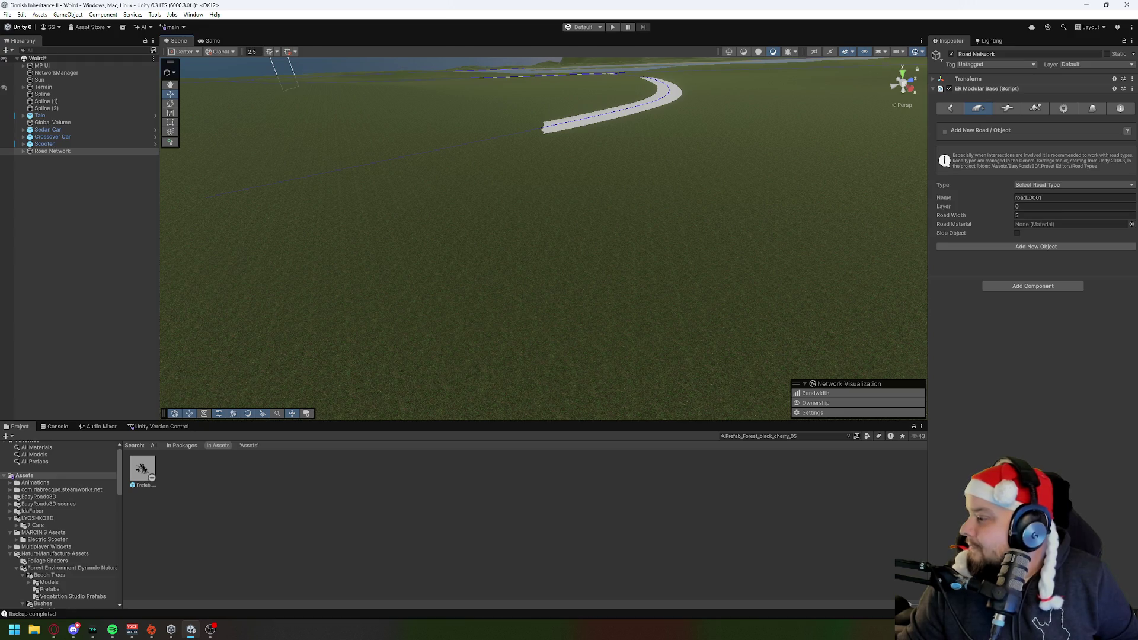
left_click_drag(587, 194, 578, 192)
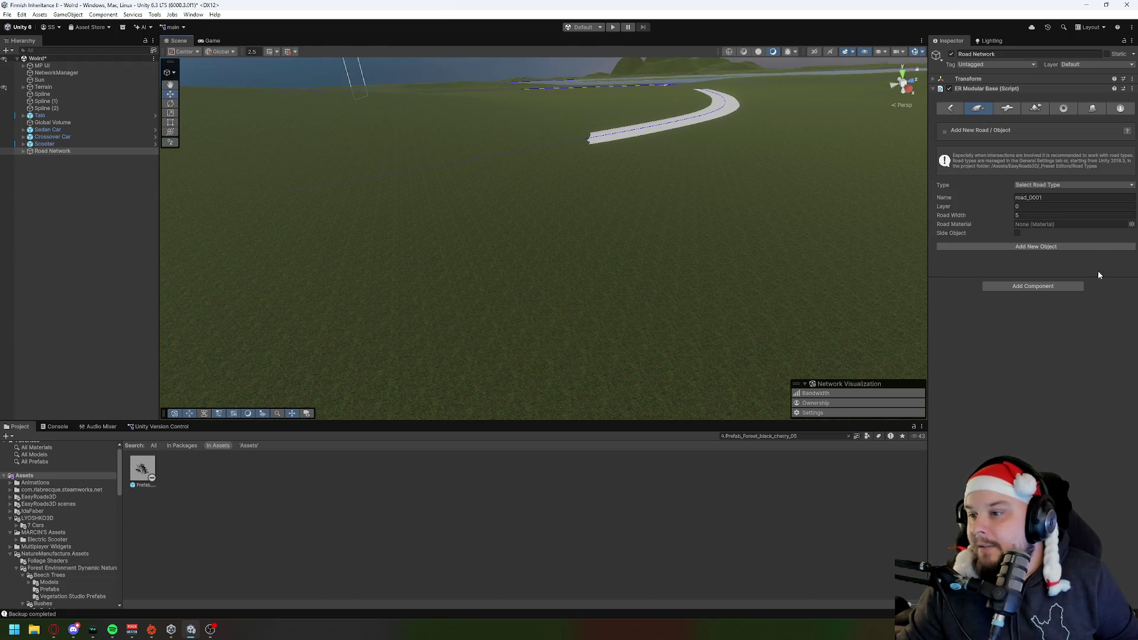
left_click(1061, 247)
mouse_move(643, 252)
left_mouse_down()
mouse_move(553, 320)
mouse_move(725, 209)
mouse_move(711, 158)
mouse_move(468, 300)
mouse_move(447, 297)
mouse_move(518, 297)
mouse_move(442, 260)
left_mouse_up()
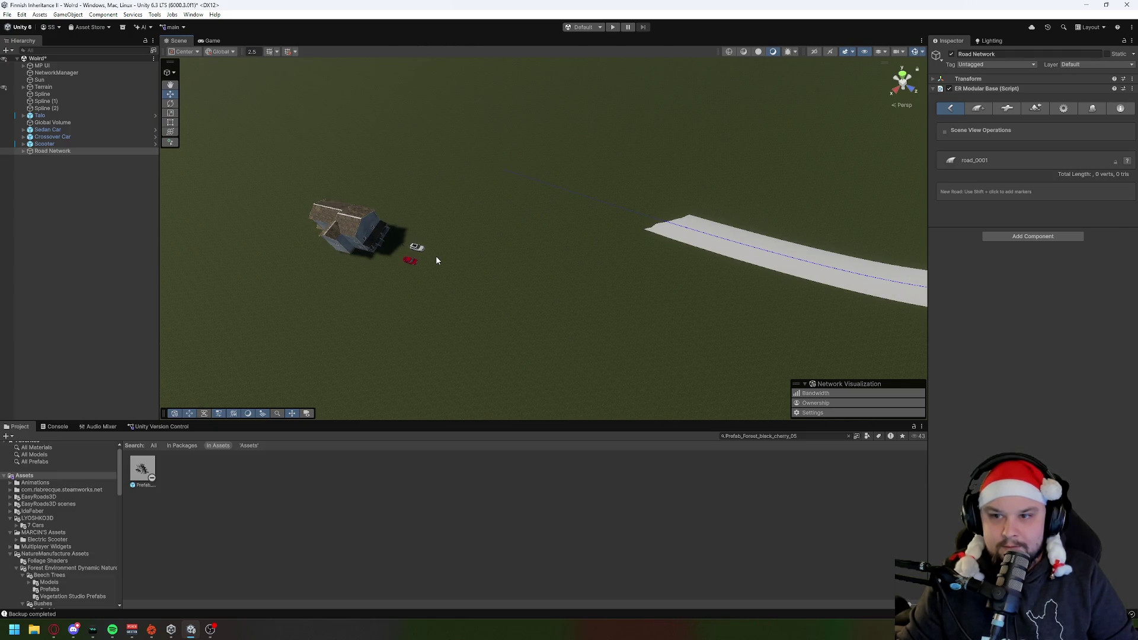
Step: Place three trial road markers across the terrain
left_click(437, 257, "shift")
left_click(562, 275, "shift")
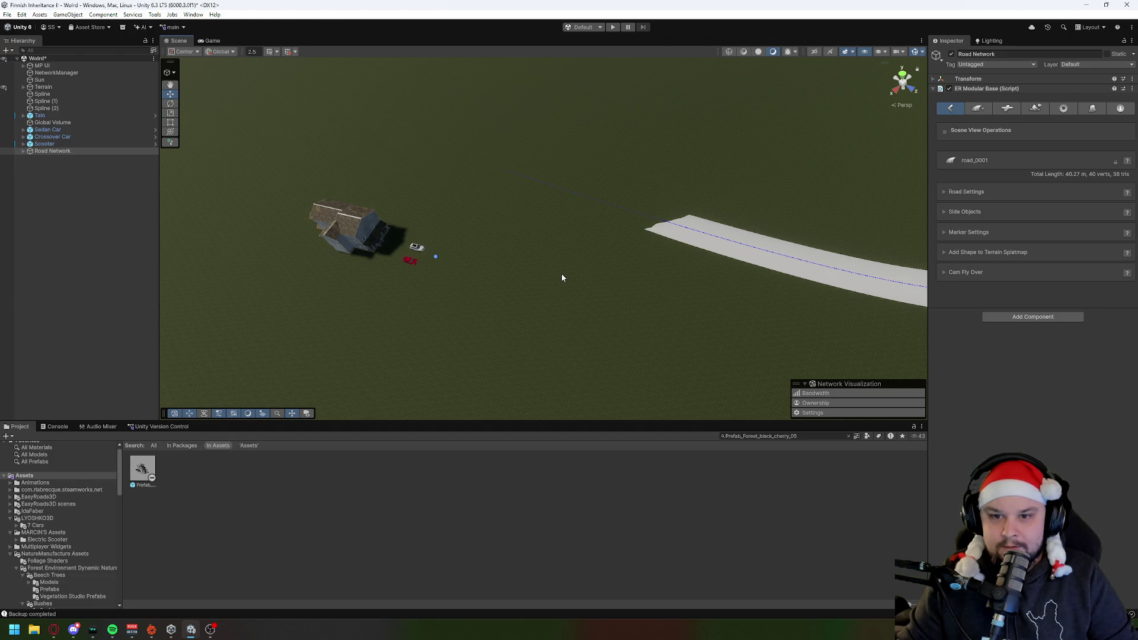
left_click(696, 291, "shift")
mouse_move(551, 297)
left_mouse_down()
mouse_move(534, 287)
mouse_move(507, 308)
mouse_move(714, 287)
mouse_move(712, 300)
mouse_move(696, 303)
mouse_move(533, 287)
left_mouse_up()
Step: Discard the trial road and create a fresh, empty road_0001
left_click(532, 286)
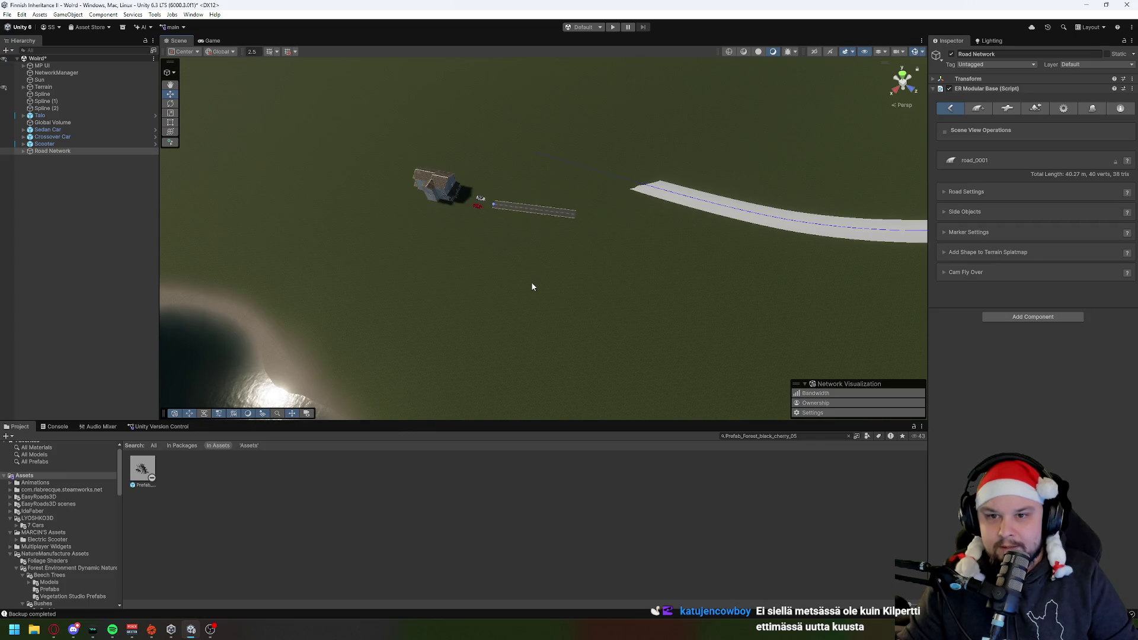
mouse_move(532, 287)
left_mouse_down()
mouse_move(703, 148)
mouse_move(579, 262)
mouse_move(508, 278)
mouse_move(480, 270)
mouse_move(482, 201)
left_mouse_up()
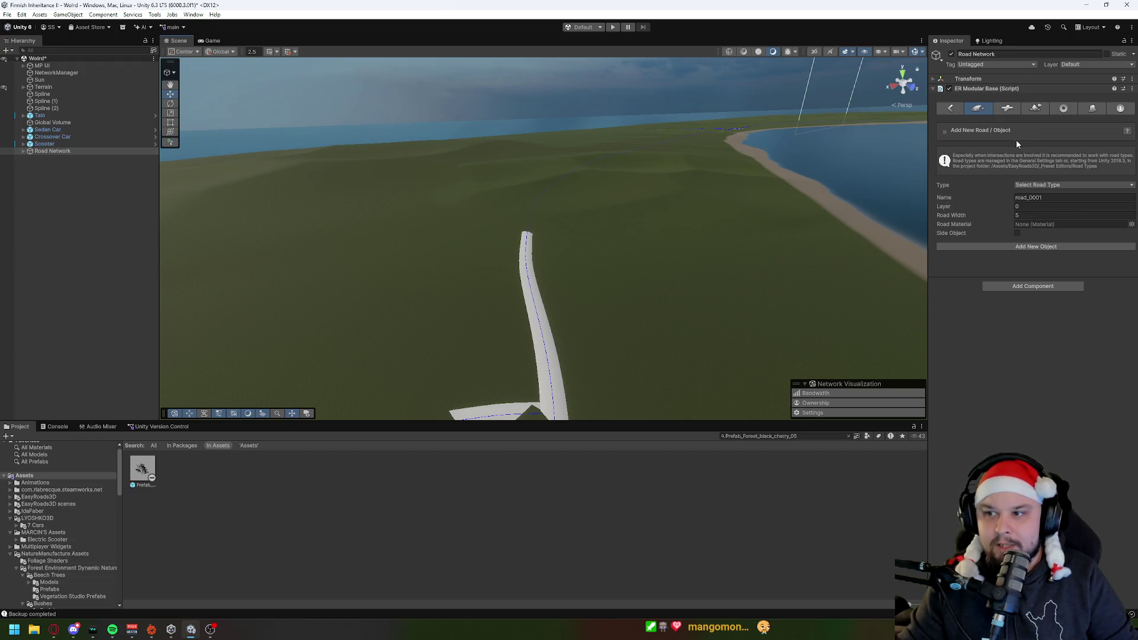
left_click(1022, 248)
mouse_move(836, 236)
left_mouse_down()
mouse_move(612, 266)
mouse_move(568, 235)
left_mouse_up()
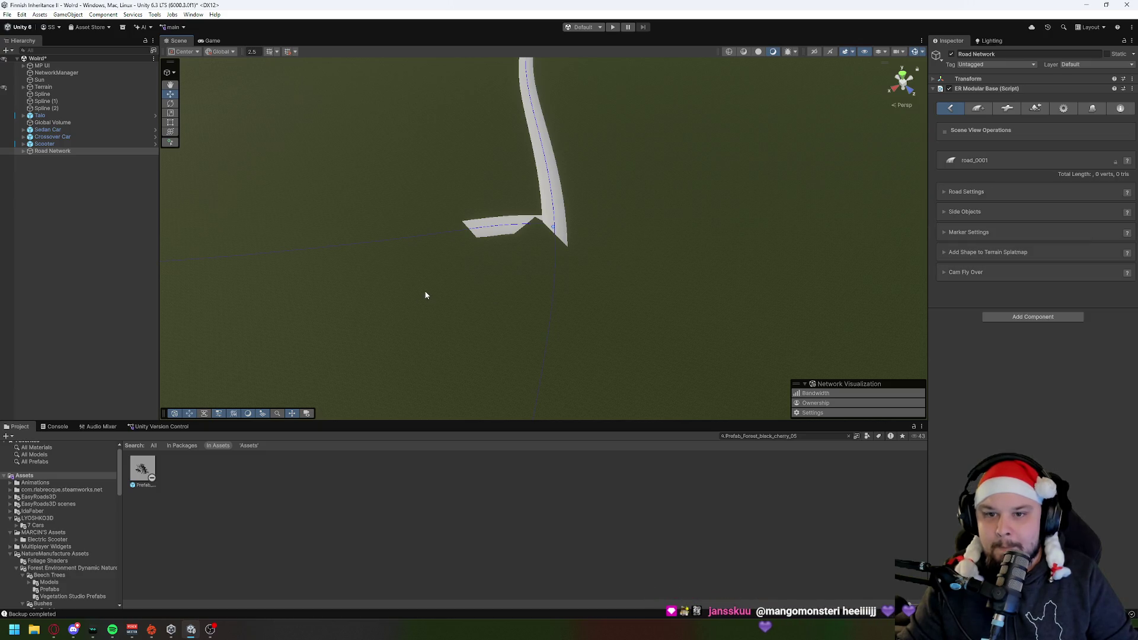
mouse_move(425, 295)
left_mouse_down()
mouse_move(821, 152)
mouse_move(795, 118)
mouse_move(737, 147)
mouse_move(846, 272)
mouse_move(922, 285)
left_mouse_up()
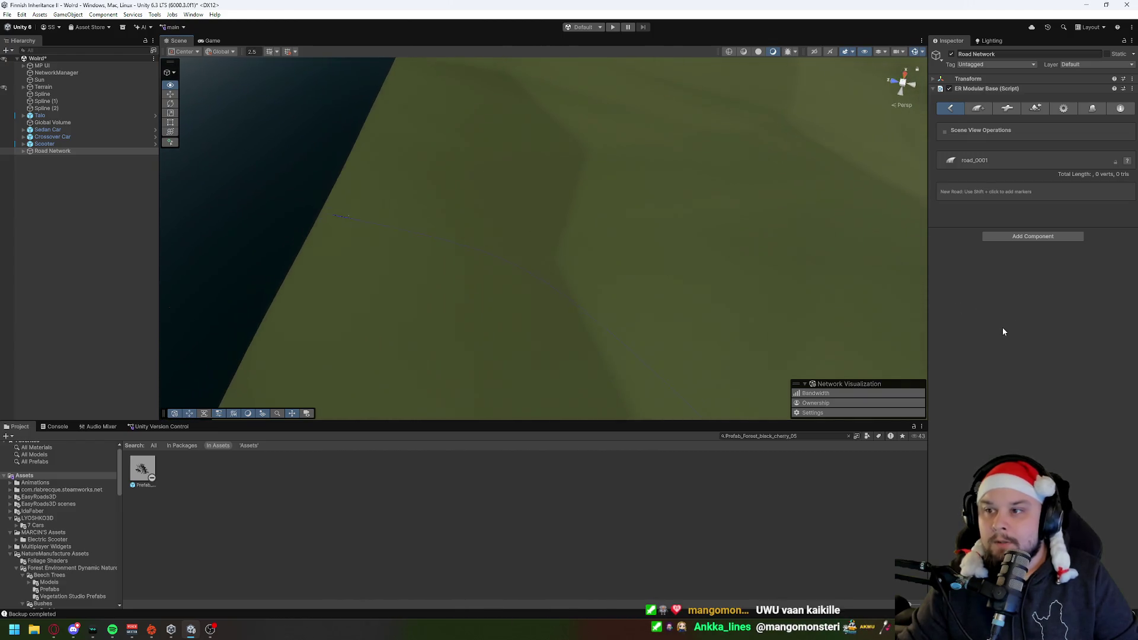
Step: Lay road_0001's first markers across the grass to about 1 km, then undo several
left_click(342, 215, "shift")
left_click(442, 236, "shift")
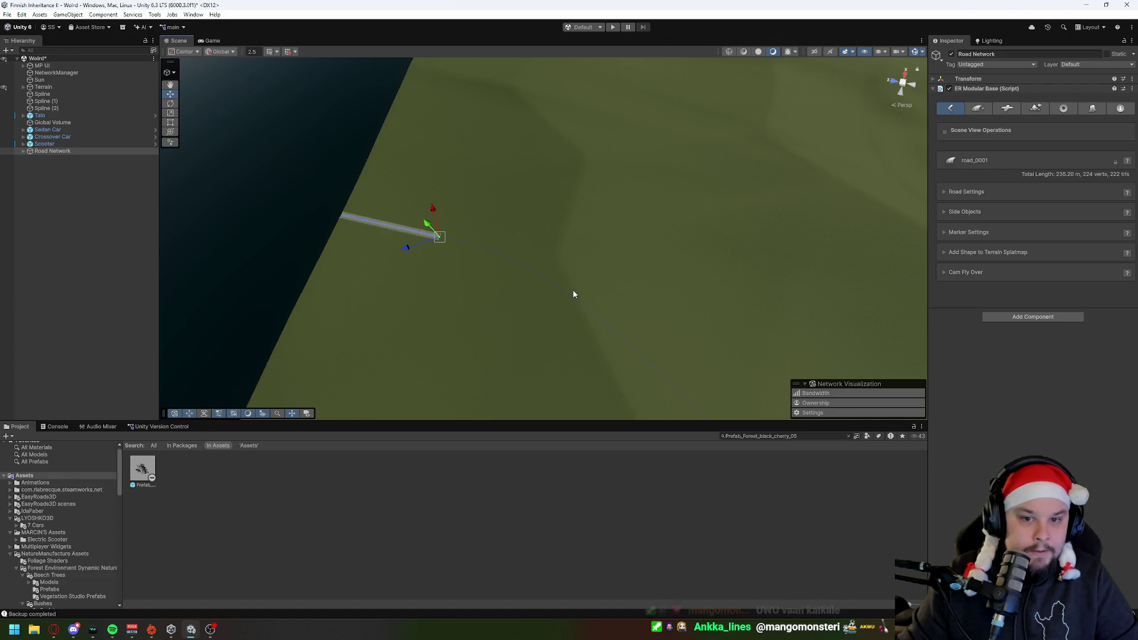
left_click(572, 288, "shift")
left_click(633, 360, "shift")
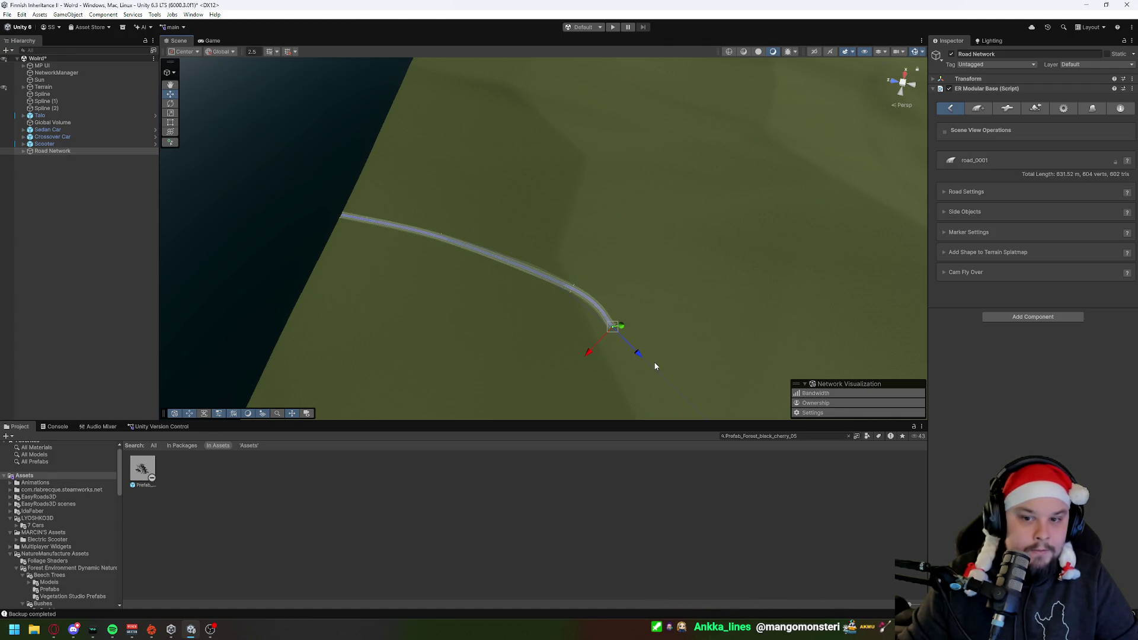
left_click_drag(655, 366, 769, 287)
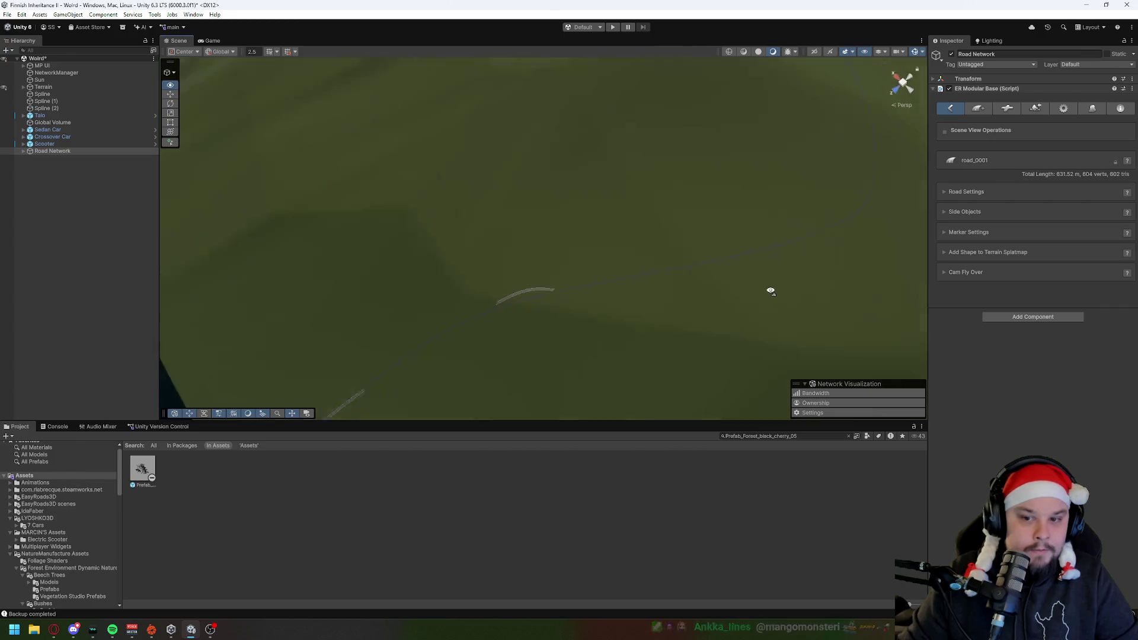
left_click(751, 250, "shift")
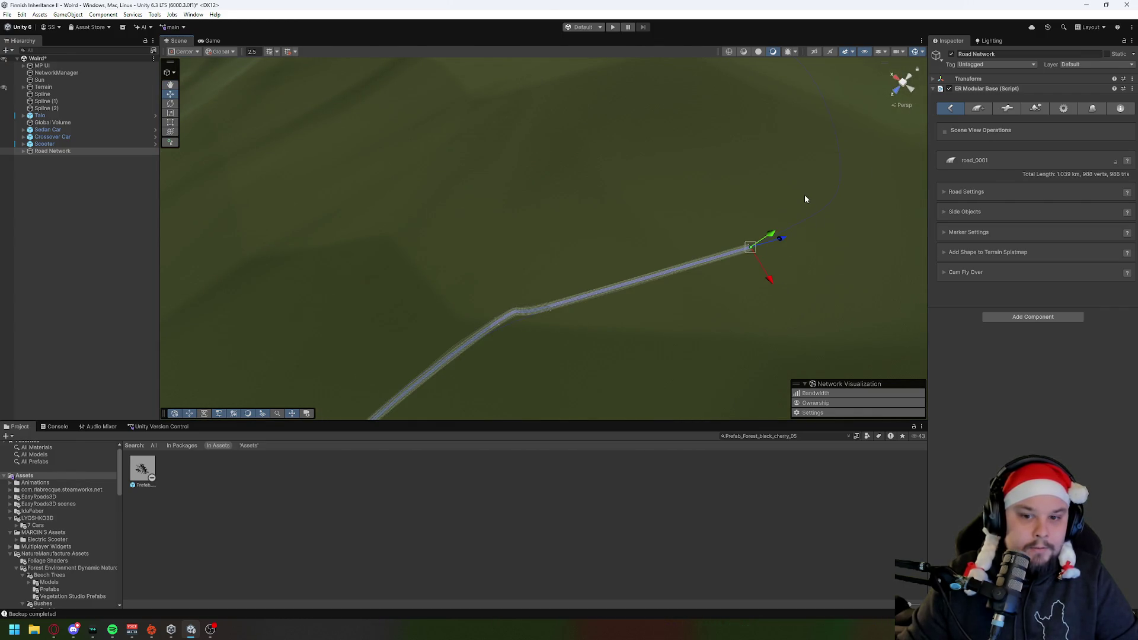
key("ctrl+z")
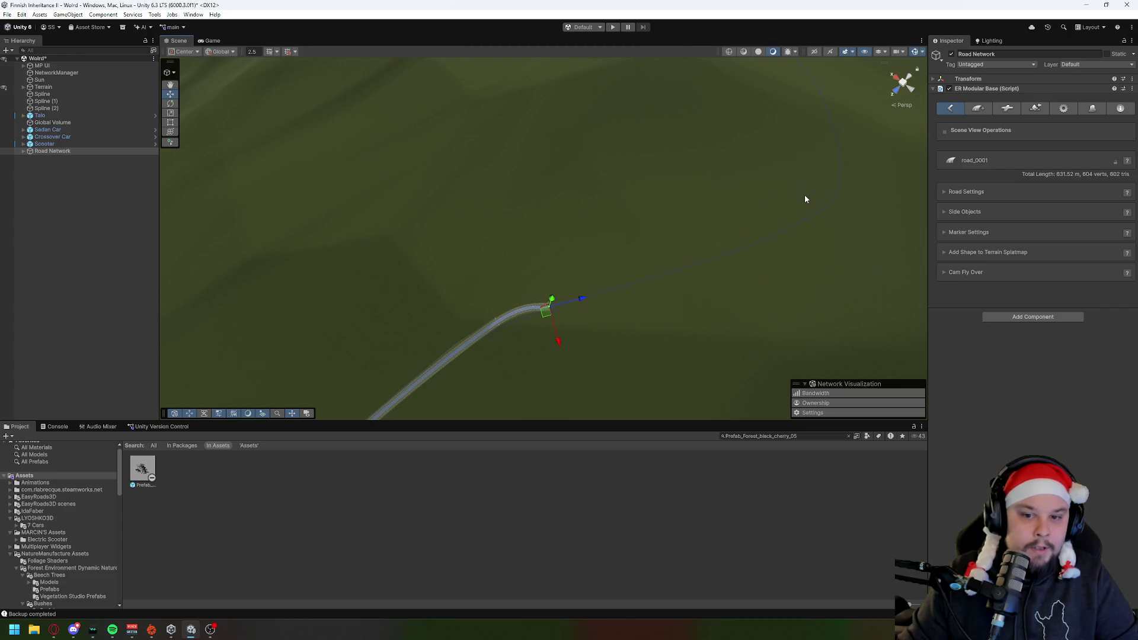
key("ctrl+z")
mouse_move(805, 198)
left_mouse_down()
mouse_move(640, 180)
mouse_move(668, 226)
mouse_move(735, 226)
left_mouse_up()
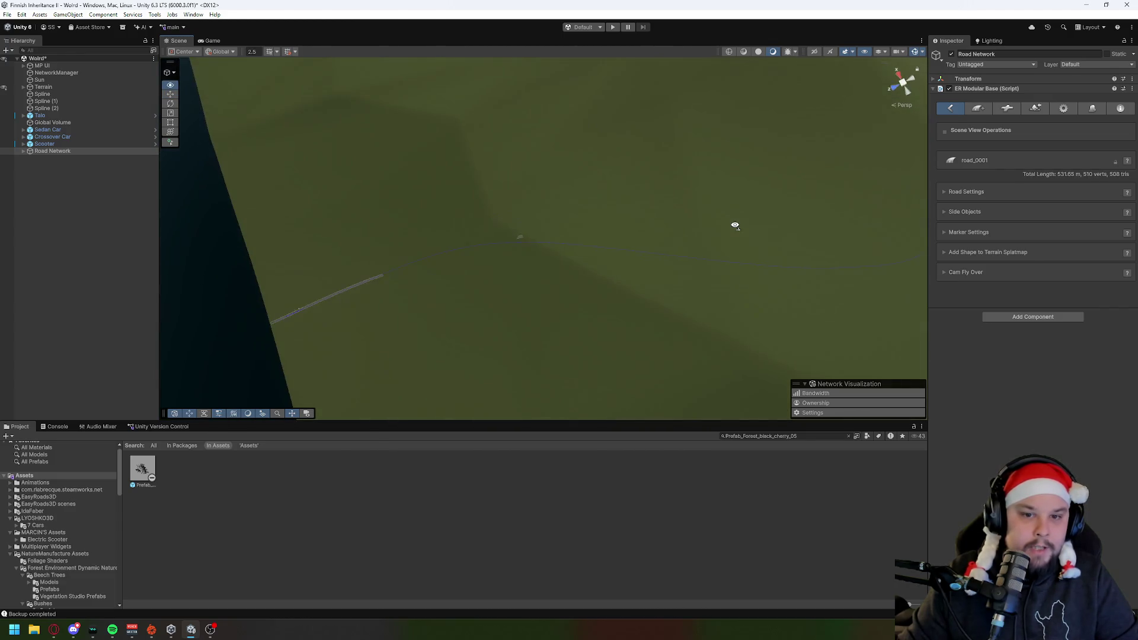
key("ctrl+z")
key("ctrl+z")
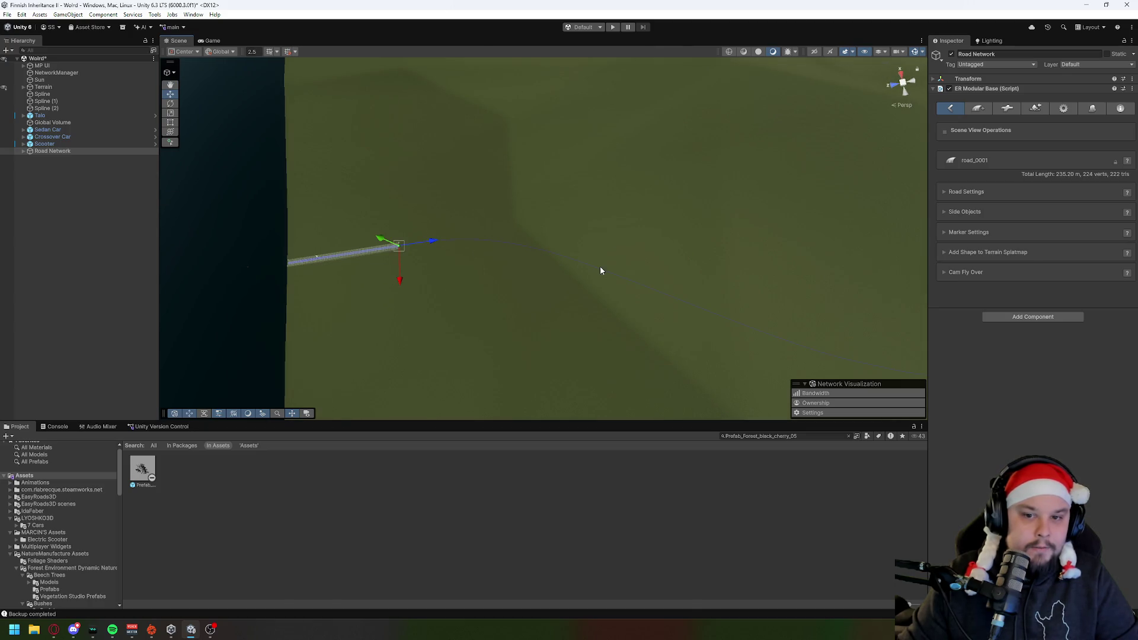
Step: Re-extend the road down and to the right, undoing the overshooting markers
left_click(611, 274, "shift")
left_click(535, 251, "shift")
left_click(581, 268, "shift")
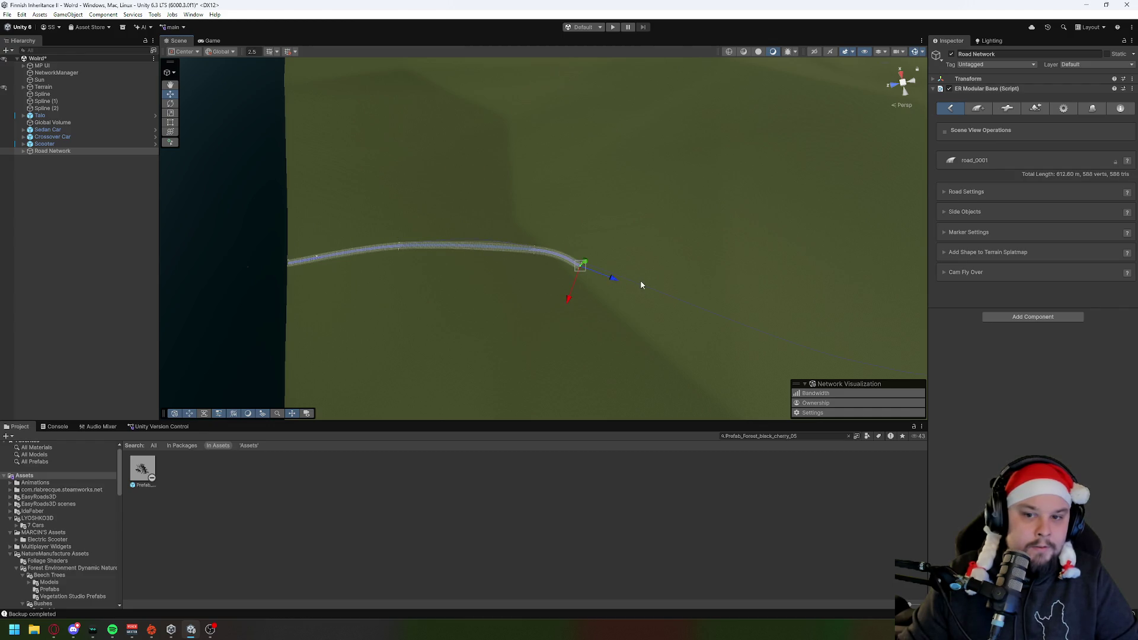
left_click(660, 285, "shift")
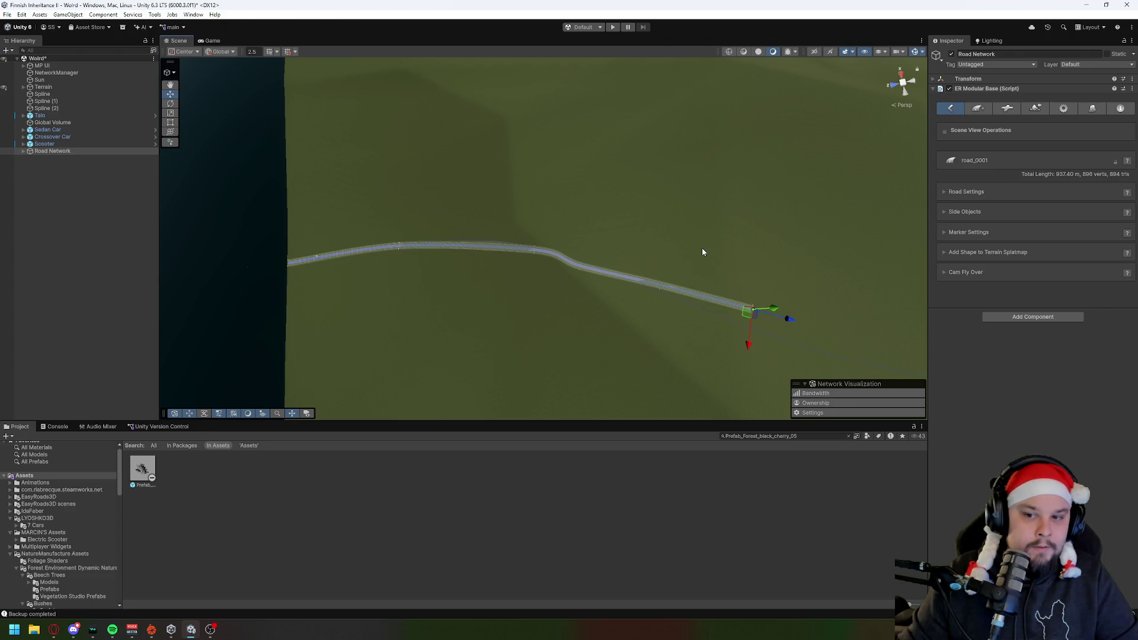
left_click(702, 248, "shift")
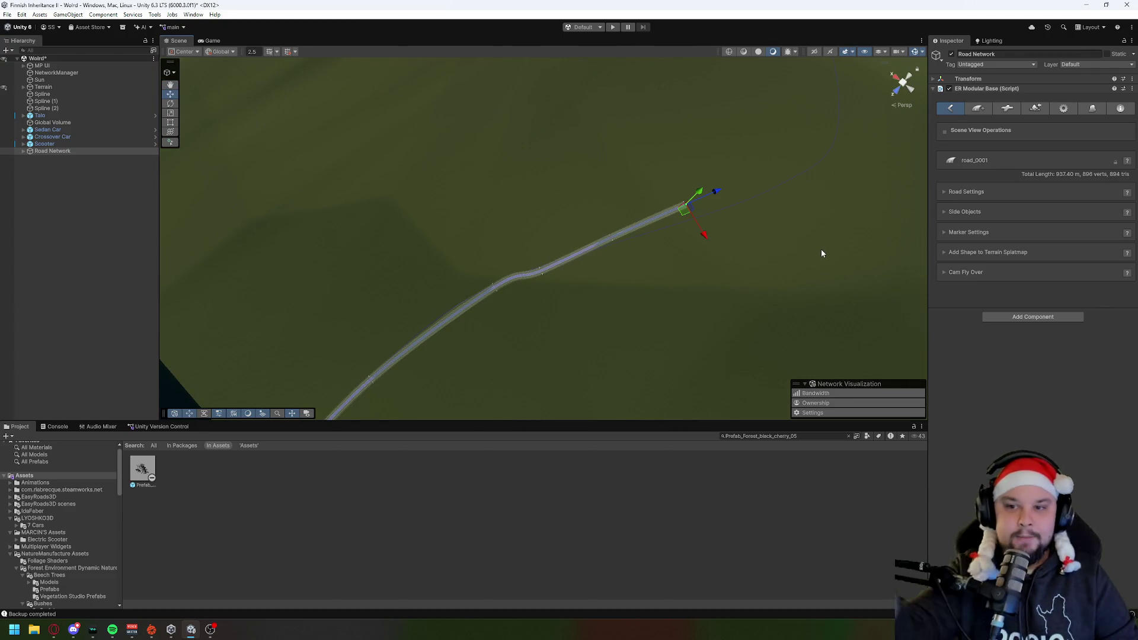
key("ctrl+z")
key("ctrl+z")
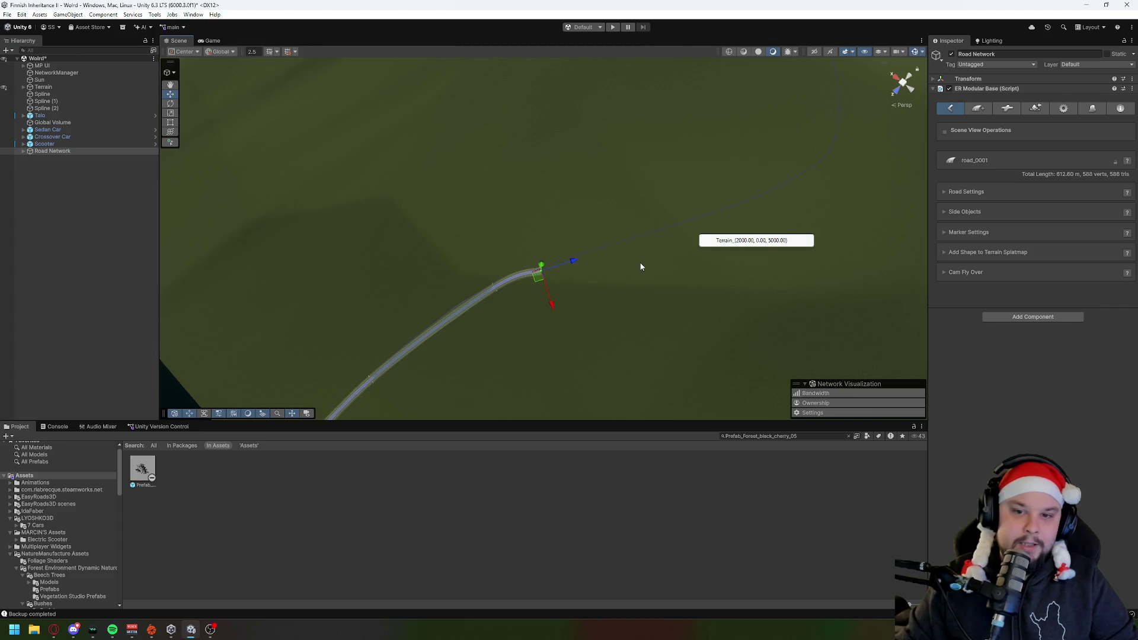
key("ctrl+z")
key("ctrl+z")
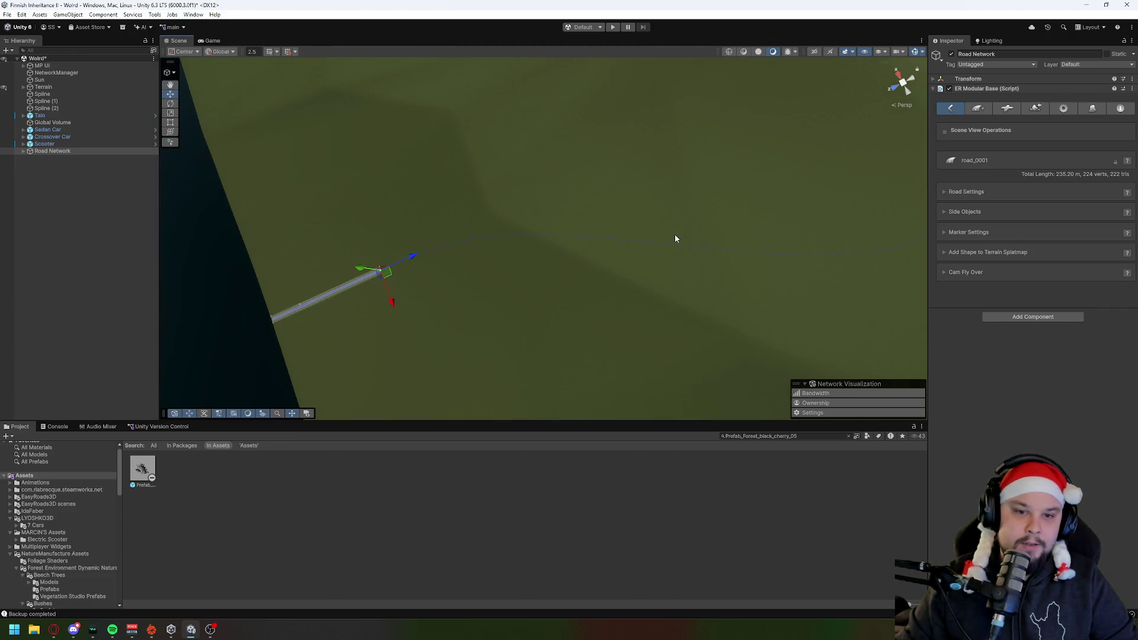
mouse_move(680, 238)
left_mouse_down()
mouse_move(719, 233)
mouse_move(767, 190)
mouse_move(700, 249)
mouse_move(680, 224)
mouse_move(518, 278)
left_mouse_up()
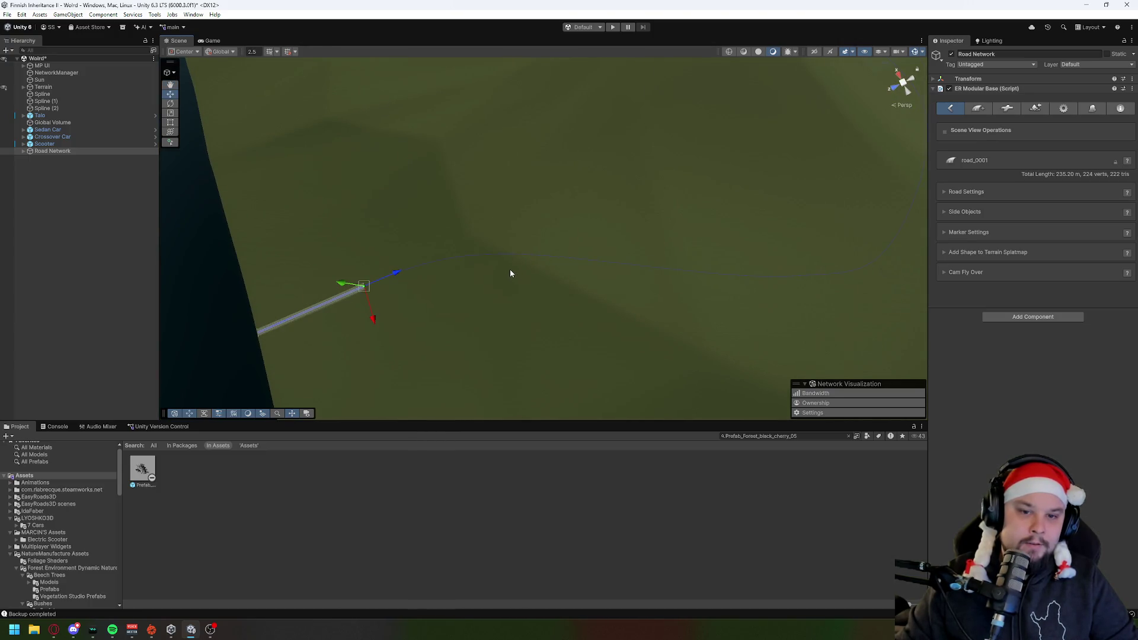
left_click(679, 273, "shift")
key("ctrl+z")
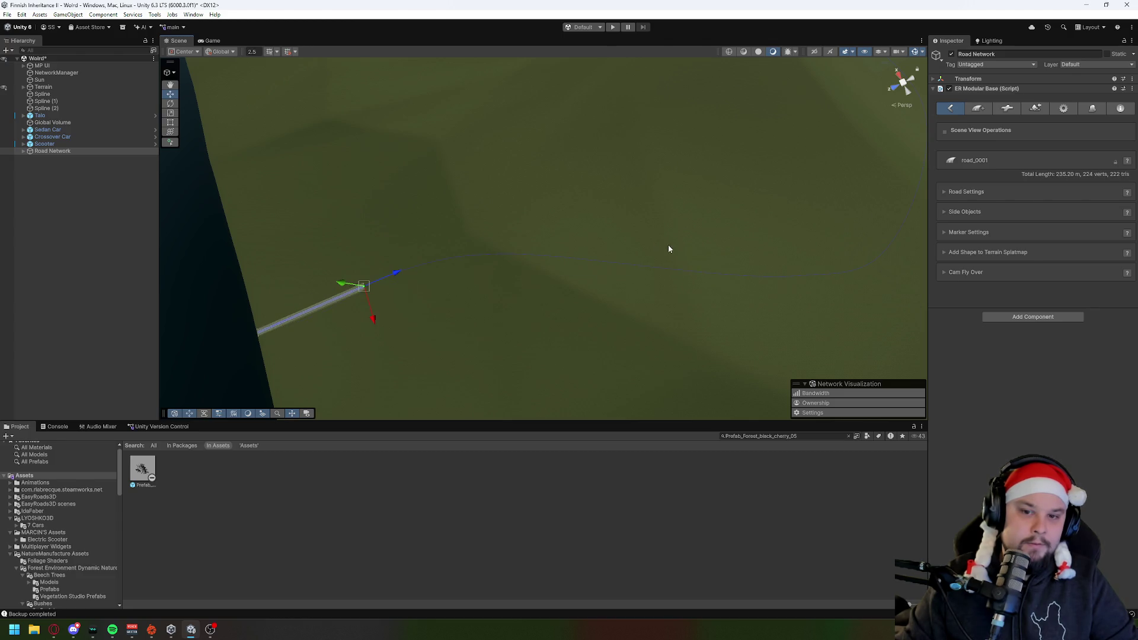
Step: Continue the road curving upward to a new end near the shoreline
left_click(438, 257, "shift")
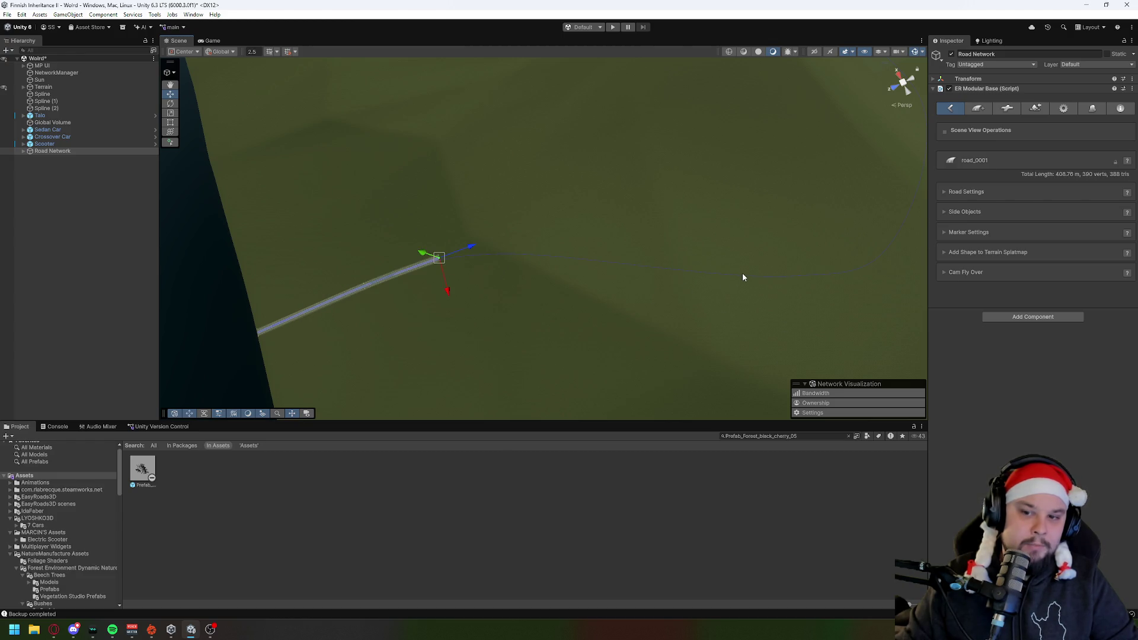
left_click(783, 272, "shift")
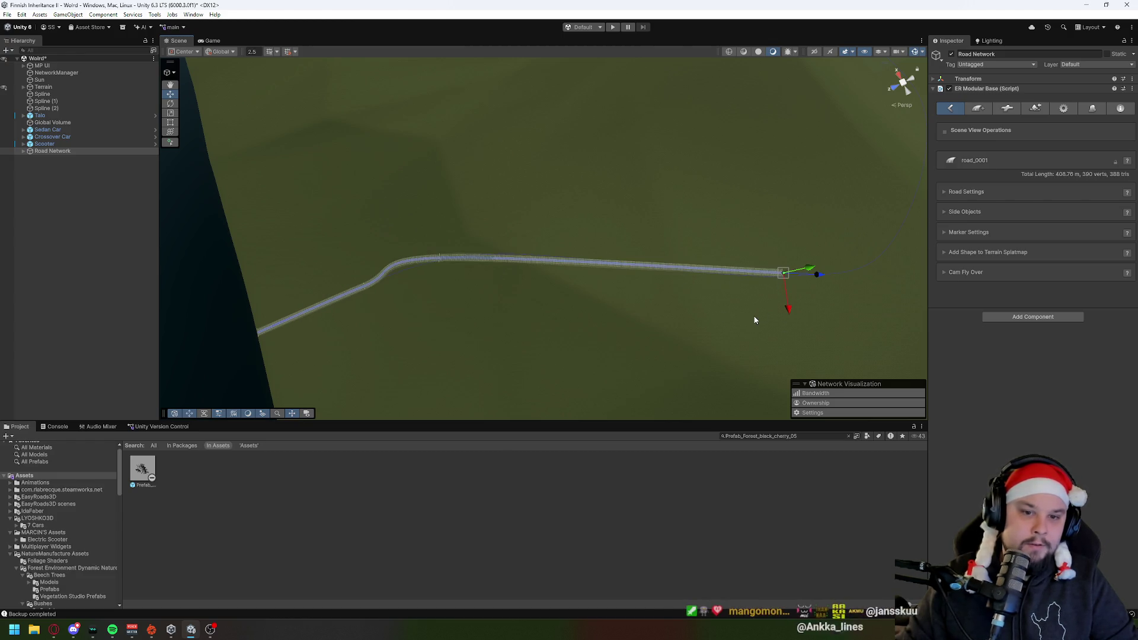
mouse_move(632, 333)
left_mouse_down()
mouse_move(744, 310)
mouse_move(732, 206)
left_mouse_up()
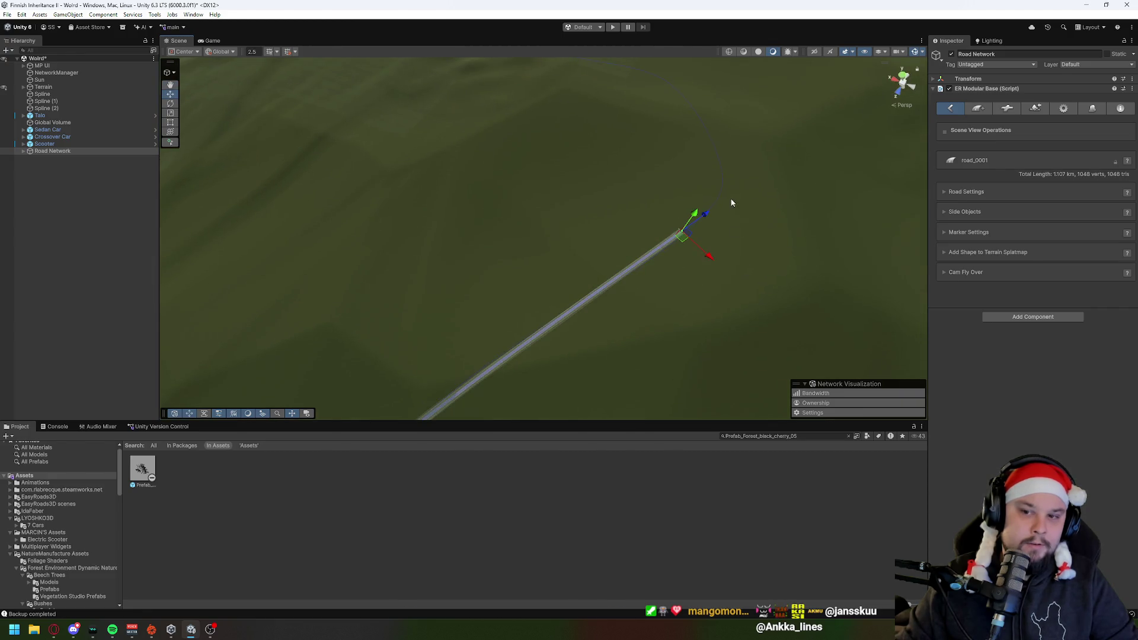
left_click(717, 174, "shift")
left_click(681, 100, "shift")
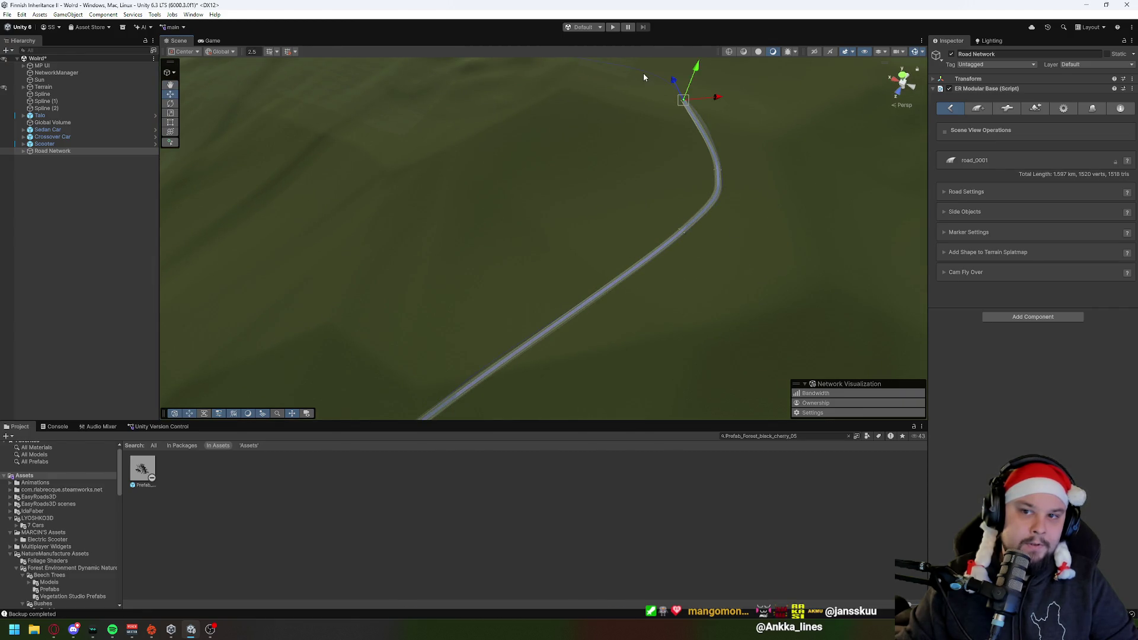
left_click(631, 129, "shift")
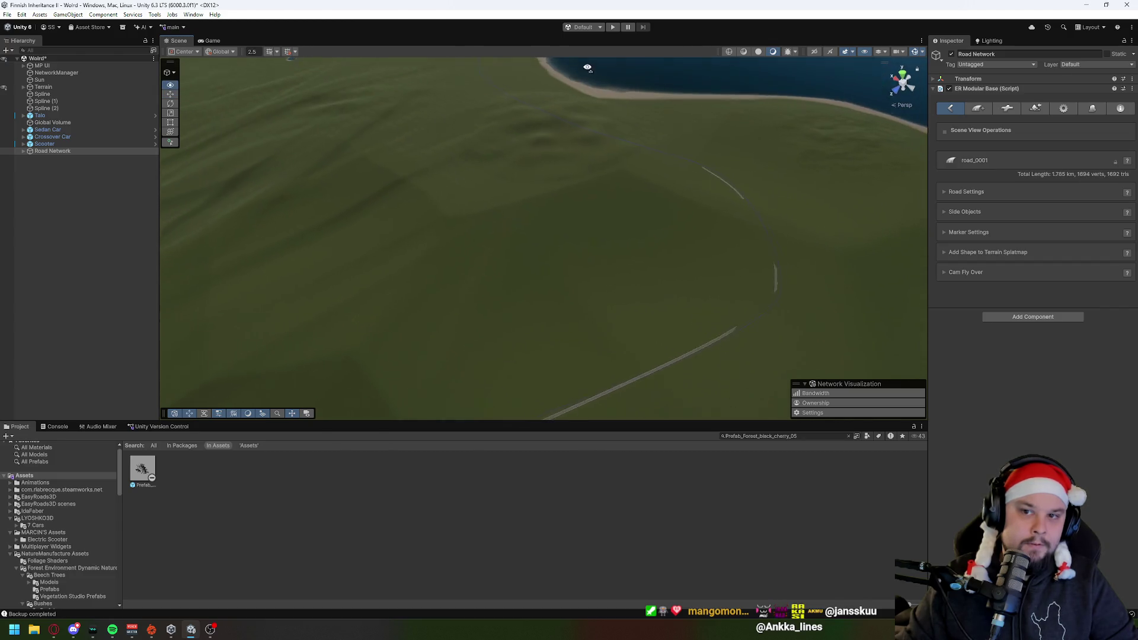
left_click(608, 142, "shift")
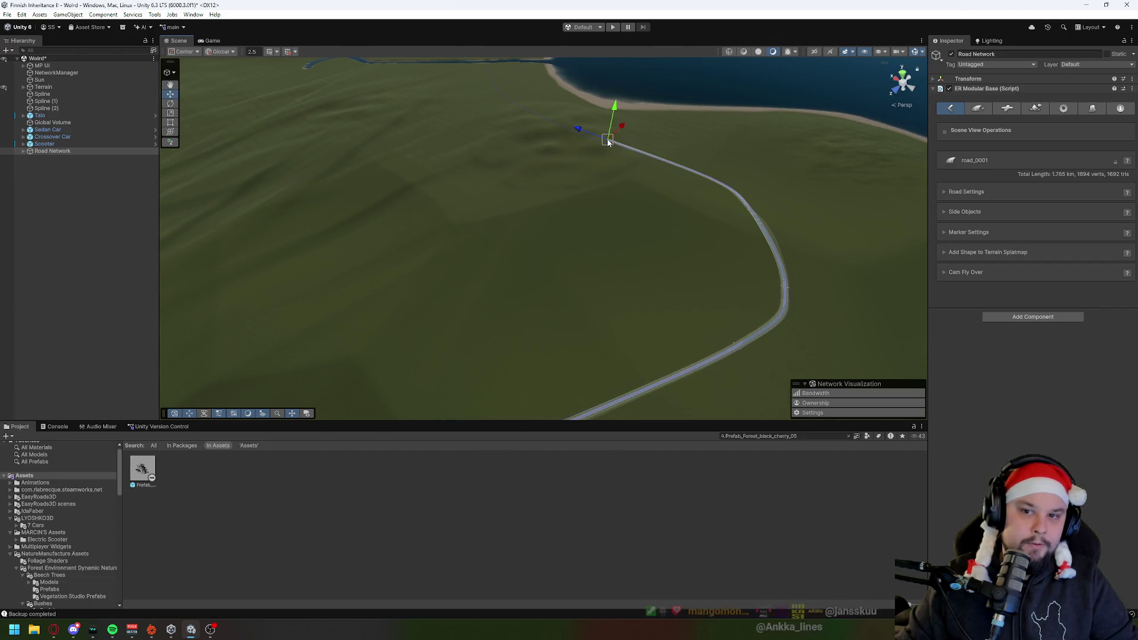
left_click(571, 206, "shift")
mouse_move(574, 203)
left_mouse_down()
mouse_move(627, 205)
mouse_move(661, 160)
mouse_move(653, 140)
mouse_move(591, 135)
mouse_move(465, 154)
mouse_move(460, 143)
mouse_move(513, 160)
mouse_move(559, 160)
mouse_move(567, 145)
mouse_move(658, 183)
mouse_move(648, 178)
mouse_move(791, 137)
mouse_move(832, 131)
mouse_move(830, 142)
left_mouse_up()
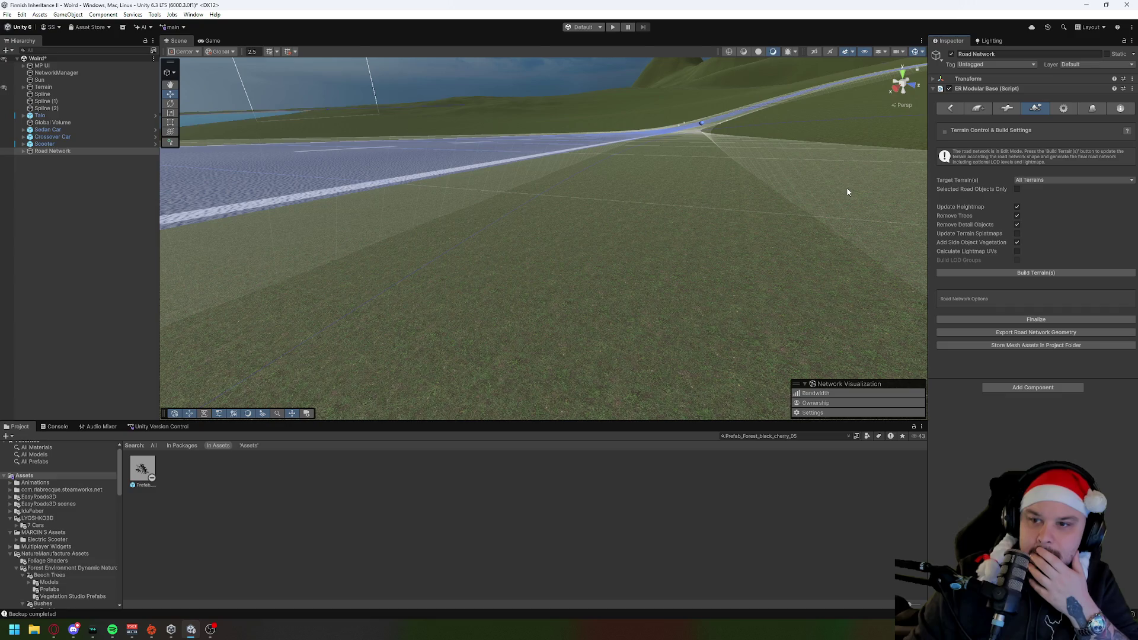
Step: Build the terrain and final road network along road_0001, then frame the network
mouse_move(571, 153)
left_mouse_down()
mouse_move(652, 147)
mouse_move(741, 160)
left_mouse_up()
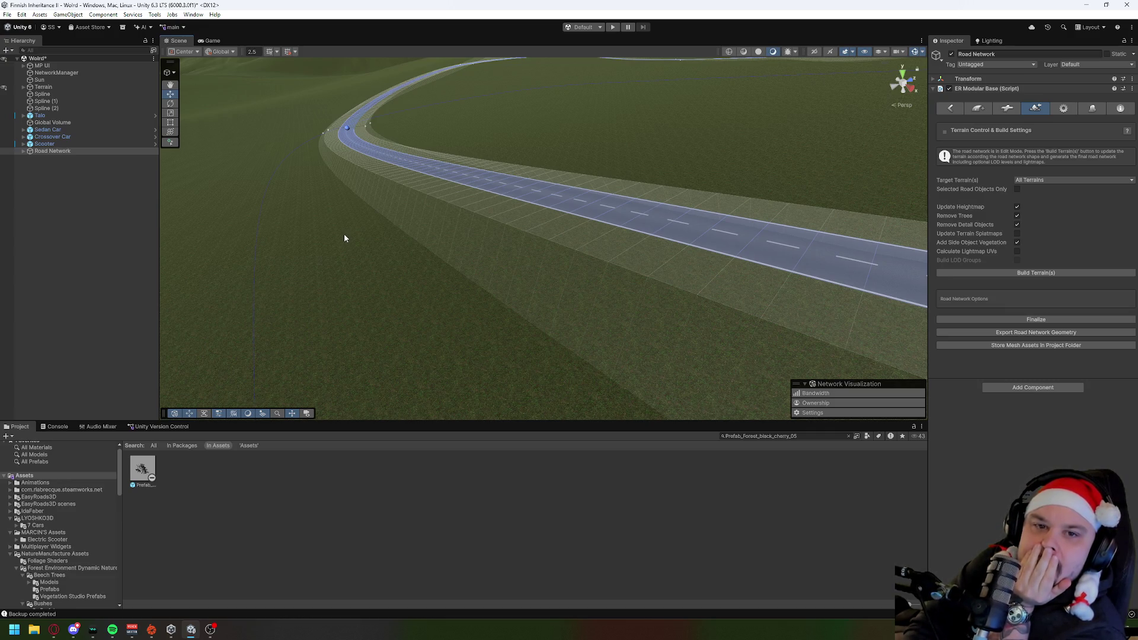
mouse_move(315, 261)
left_mouse_down()
mouse_move(498, 247)
mouse_move(645, 216)
left_mouse_up()
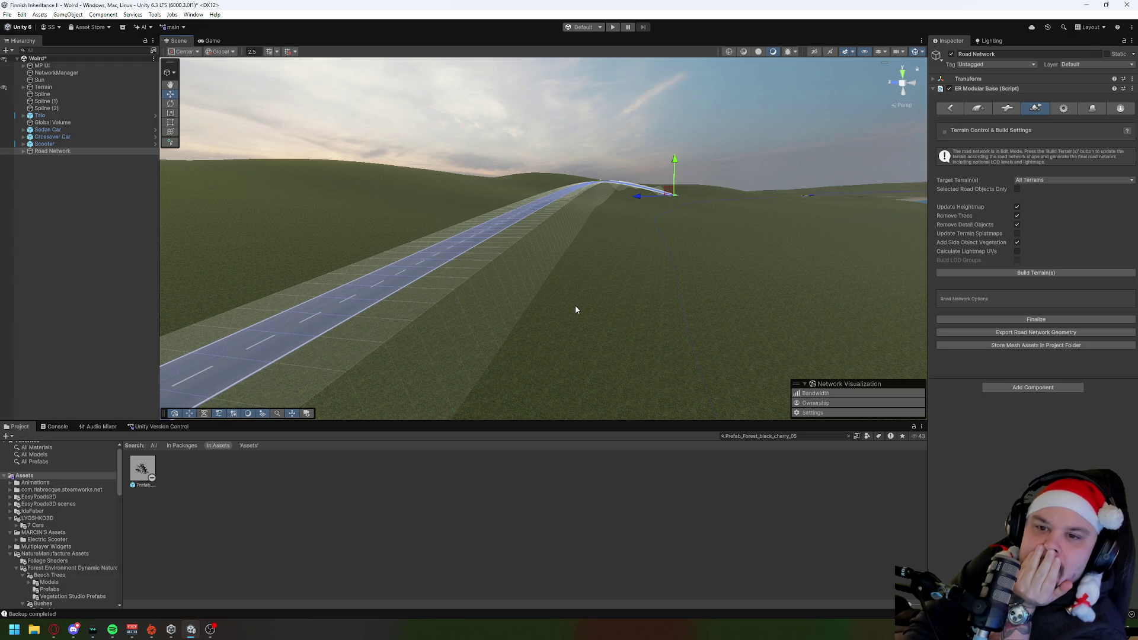
left_click(1045, 273)
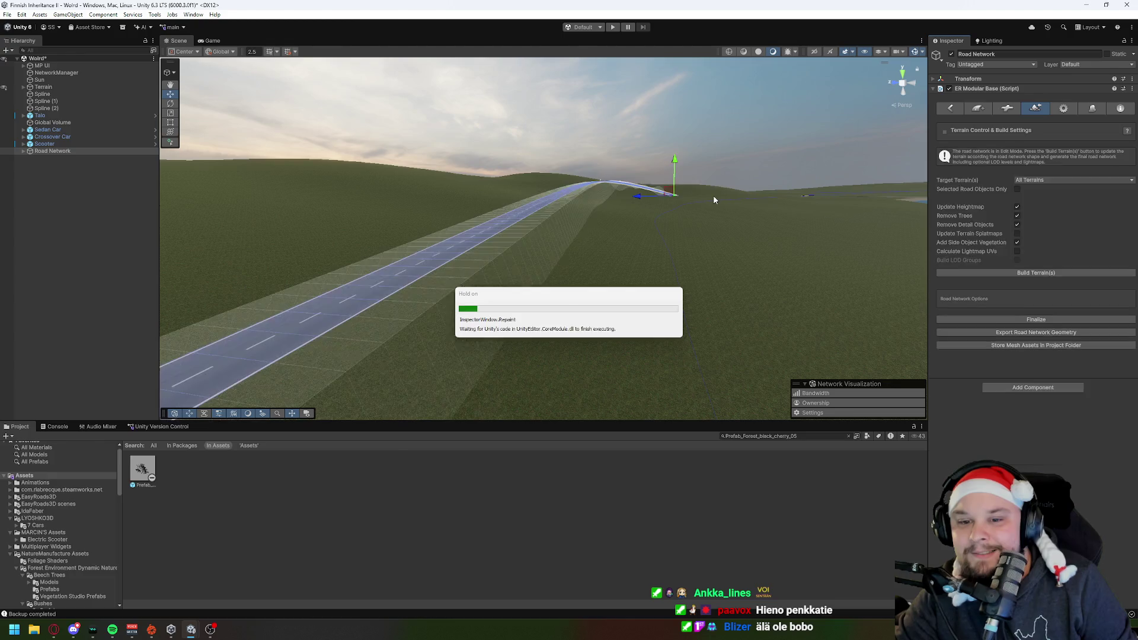
key("f")
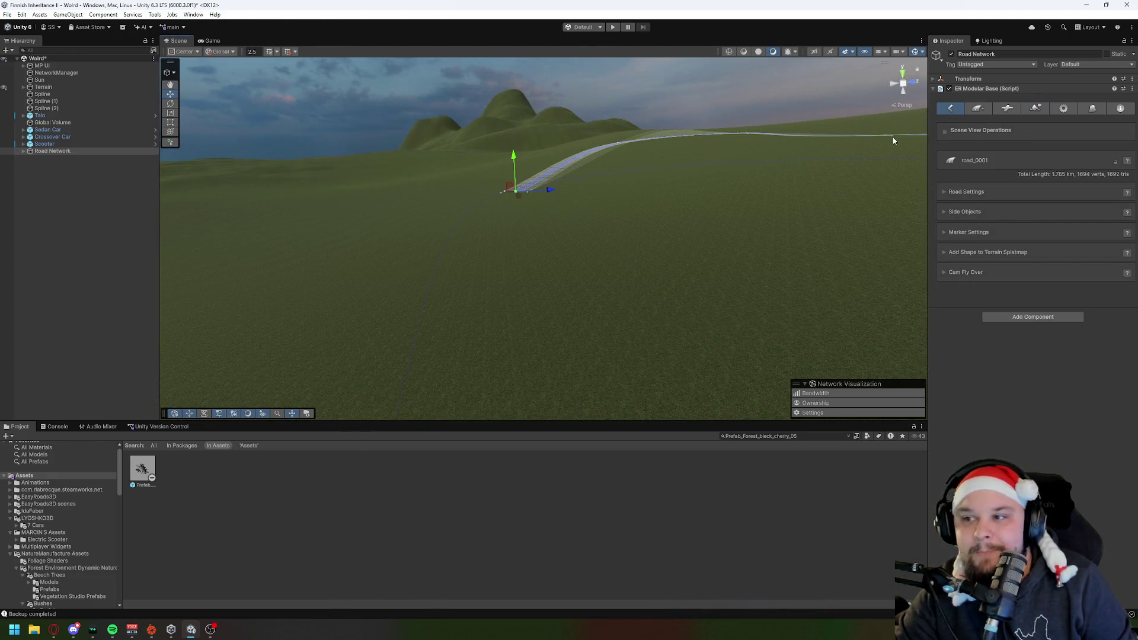
Step: Add a new empty road and draw its first six markers across open grass
left_click(979, 109)
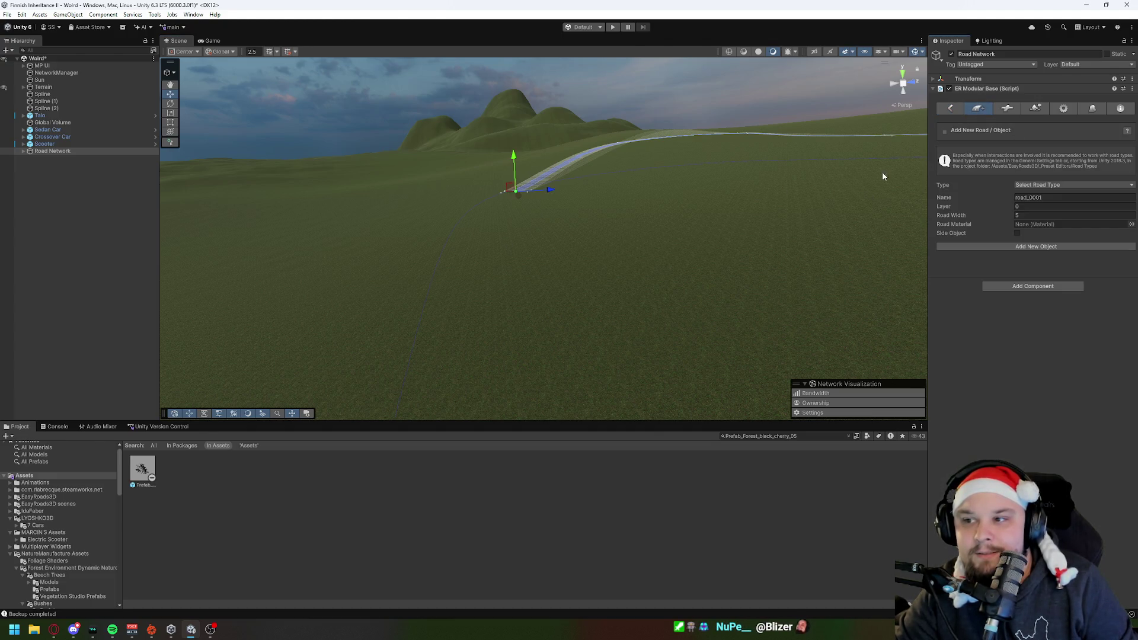
left_click(1019, 247)
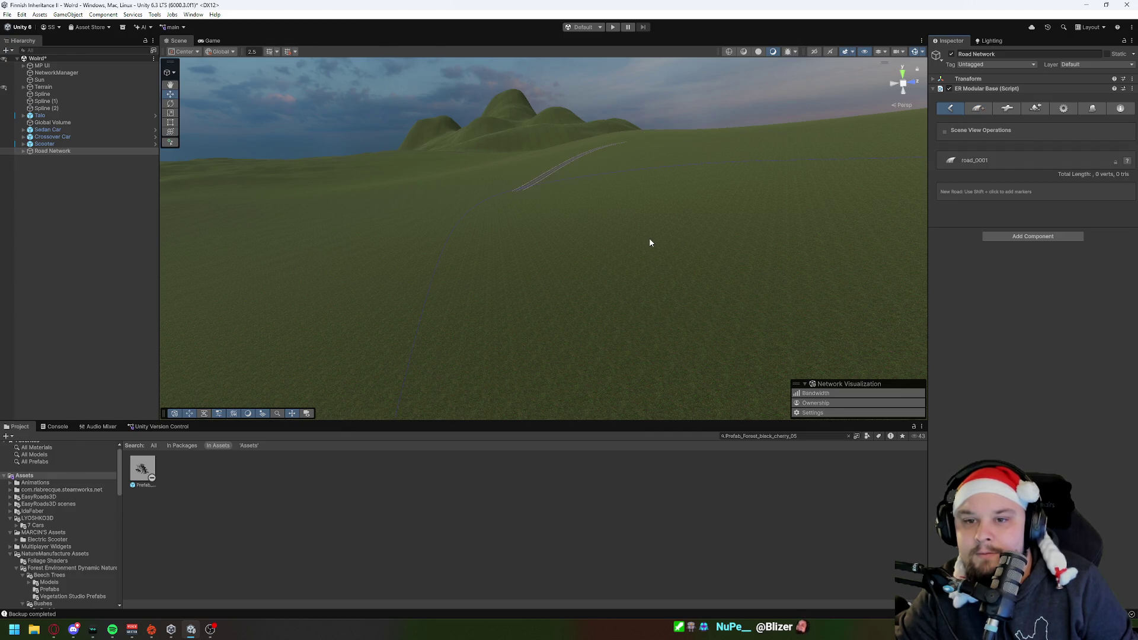
left_click_drag(520, 254, 626, 276)
left_click(432, 241, "shift")
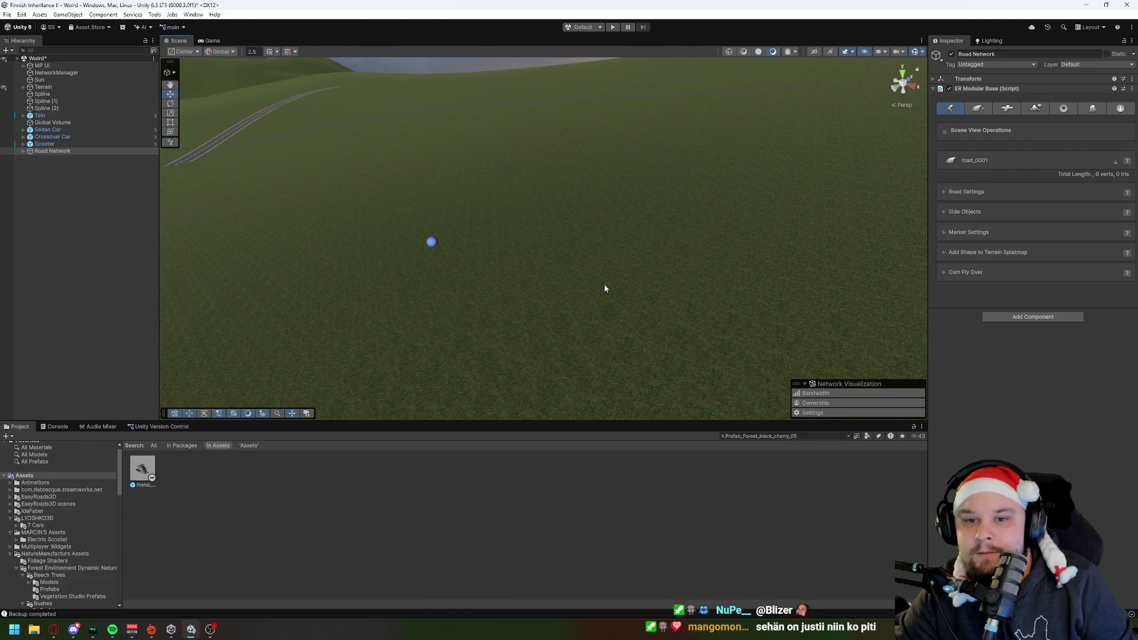
left_click(619, 289, "shift")
left_click(728, 318, "shift")
left_click(802, 330, "shift")
left_click(886, 315, "shift")
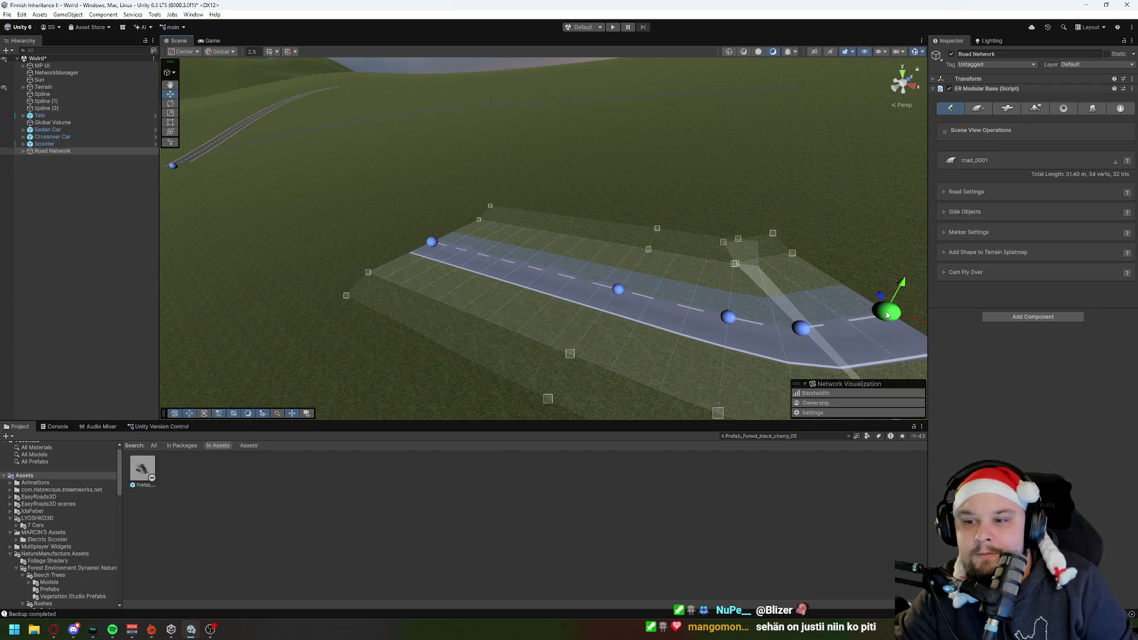
left_click(901, 264, "shift")
left_click_drag(818, 290, 915, 251)
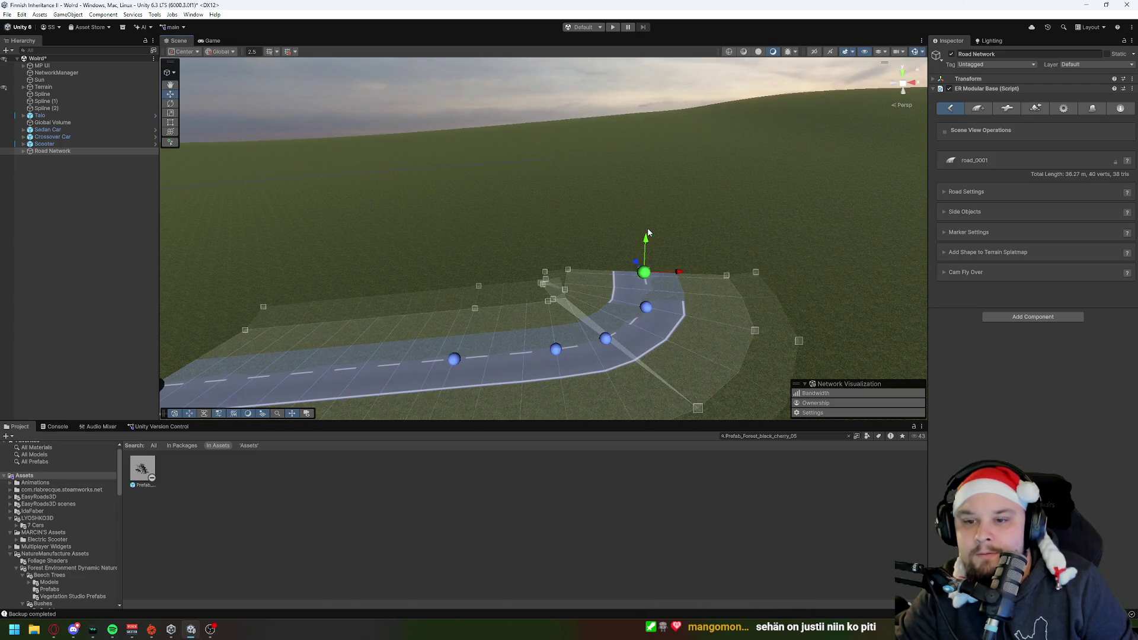
Step: Extend the test road up and down the right side, then delete it again
left_click(648, 229, "shift")
left_click(674, 207, "shift")
left_click(734, 189, "shift")
left_click(834, 172, "shift")
left_click(896, 206, "shift")
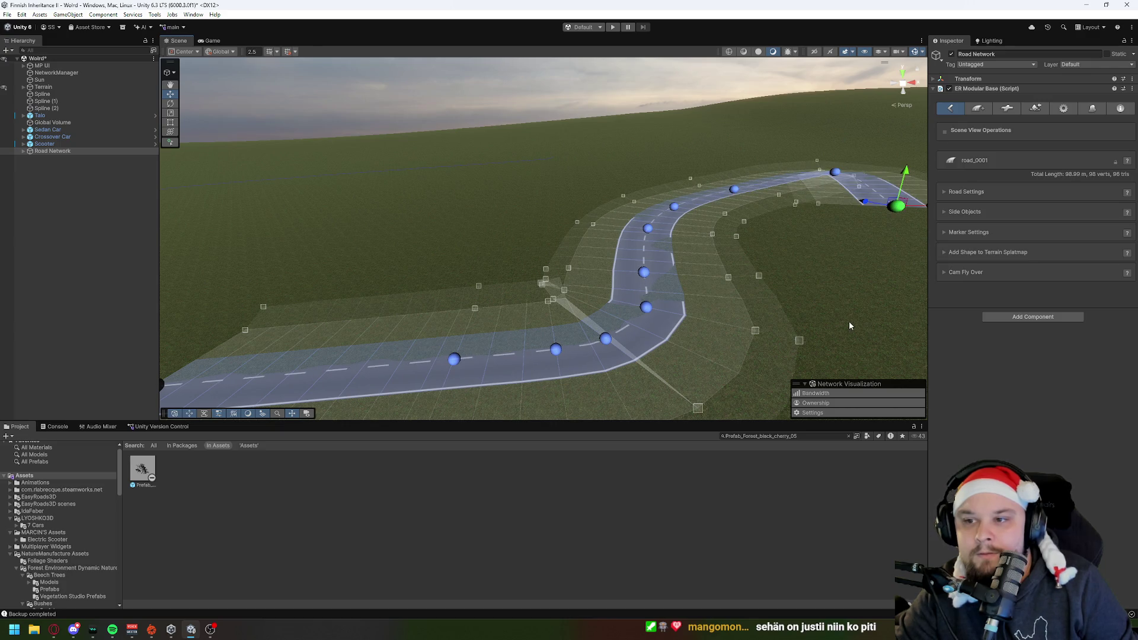
left_click(887, 246, "shift")
left_click(883, 318, "shift")
mouse_move(876, 341)
left_mouse_down()
mouse_move(755, 297)
mouse_move(821, 289)
left_mouse_up()
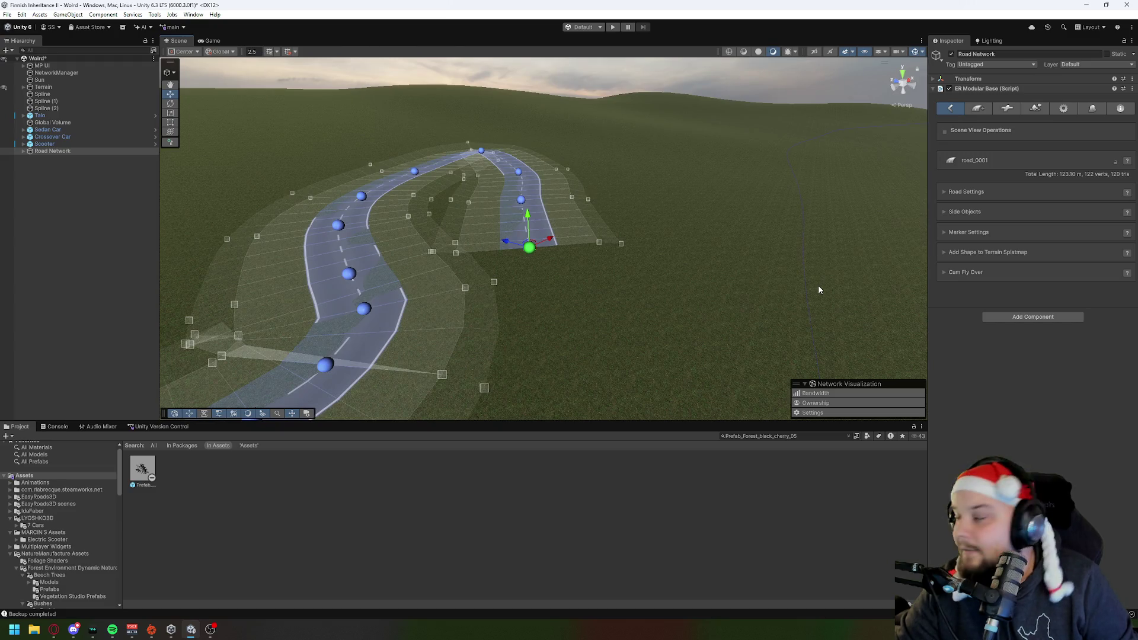
key("Delete")
key("Delete")
key("Delete")
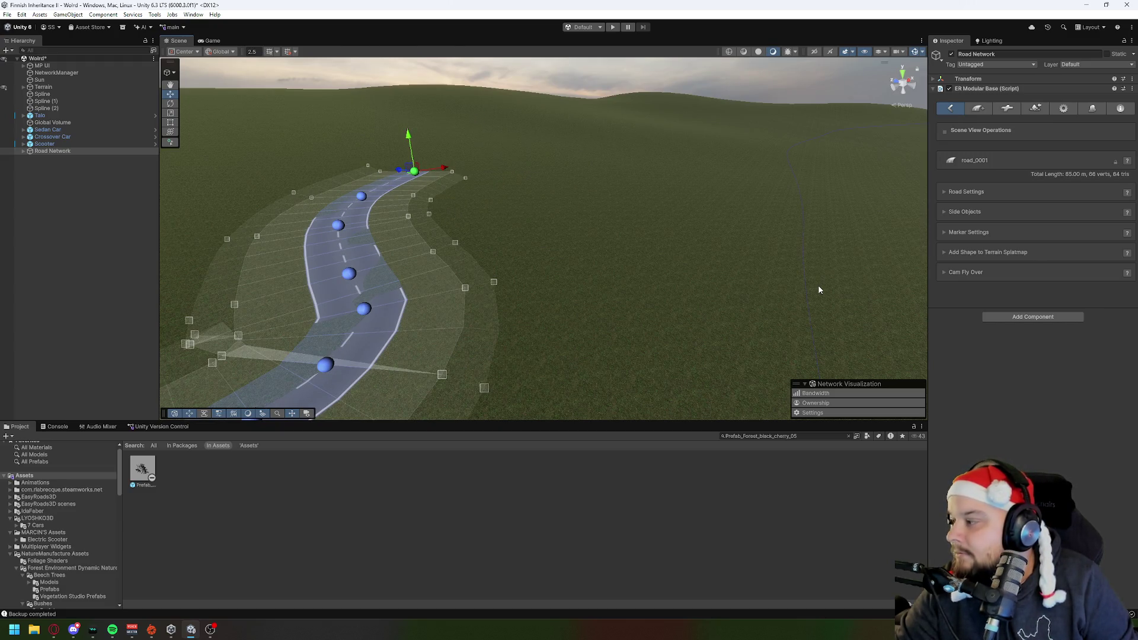
key("Delete")
key("Delete")
key("Delete")
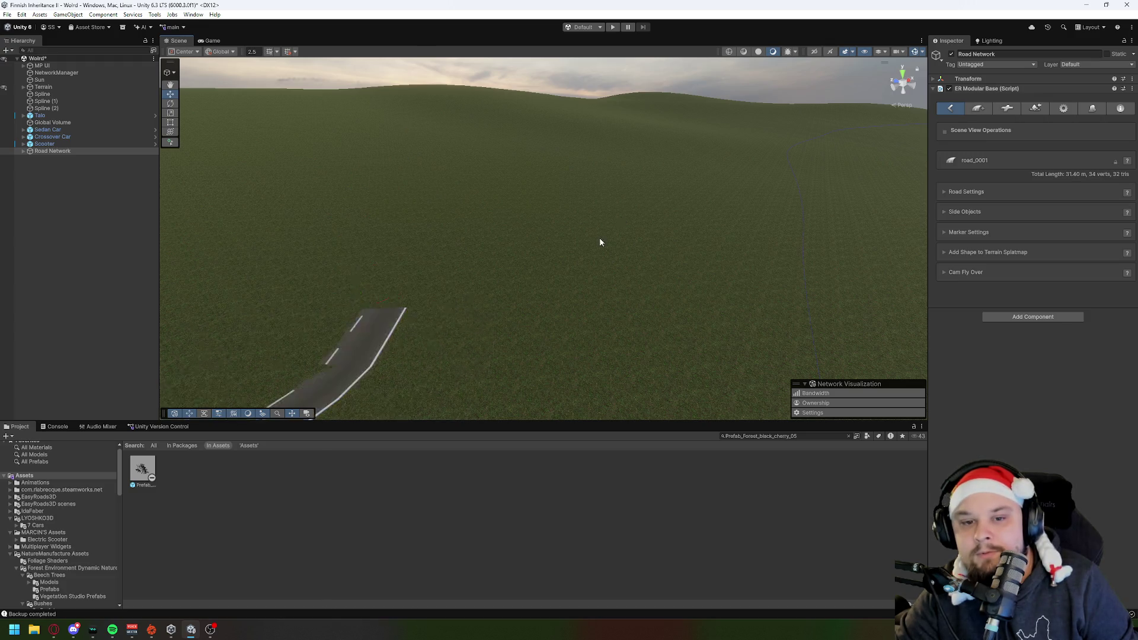
key("f")
key("Delete")
key("Delete")
key("Delete")
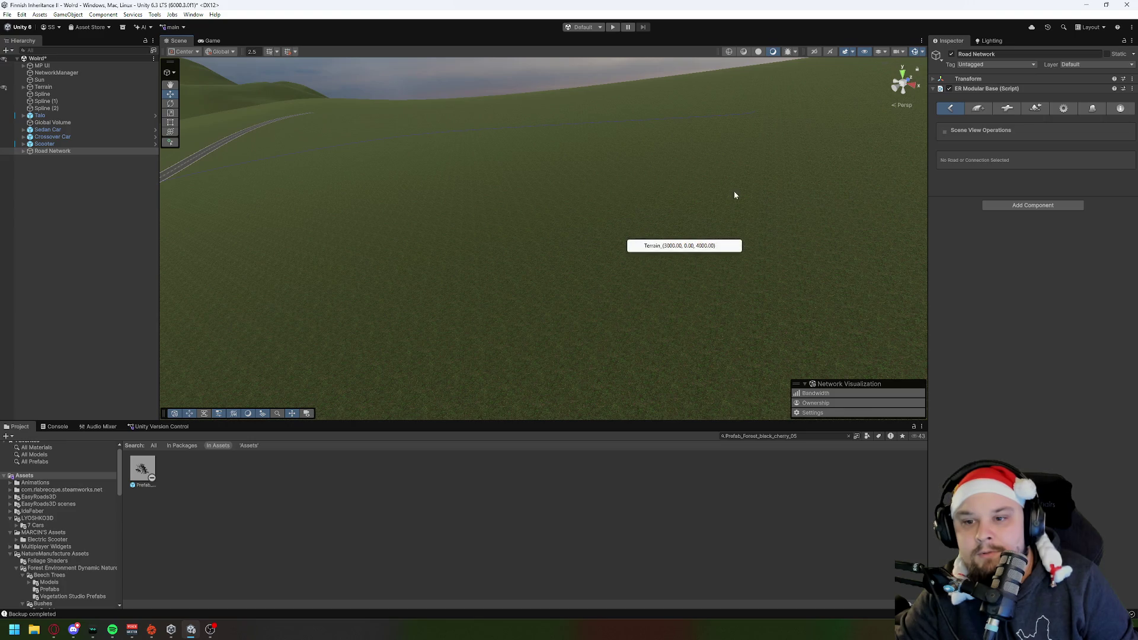
Step: Create road_0001 and place its first two markers on the grass
left_click_drag(734, 191, 553, 160)
mouse_move(496, 244)
left_mouse_down()
mouse_move(511, 203)
mouse_move(556, 234)
mouse_move(778, 304)
mouse_move(655, 211)
mouse_move(683, 177)
mouse_move(719, 196)
mouse_move(752, 244)
mouse_move(846, 298)
mouse_move(876, 300)
left_mouse_up()
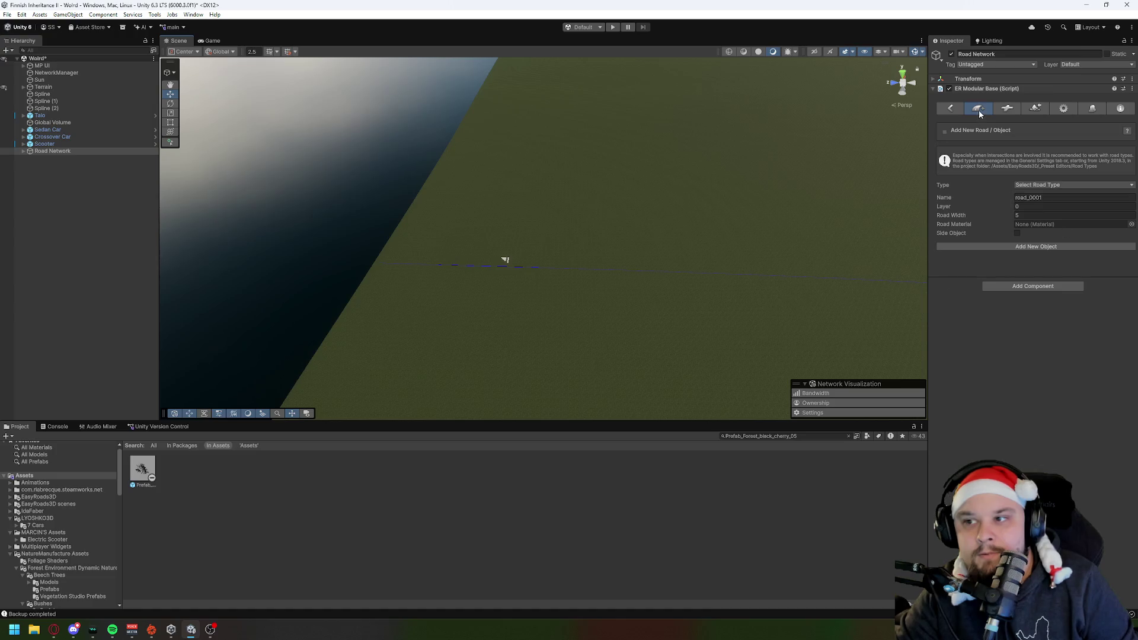
left_click(1037, 249)
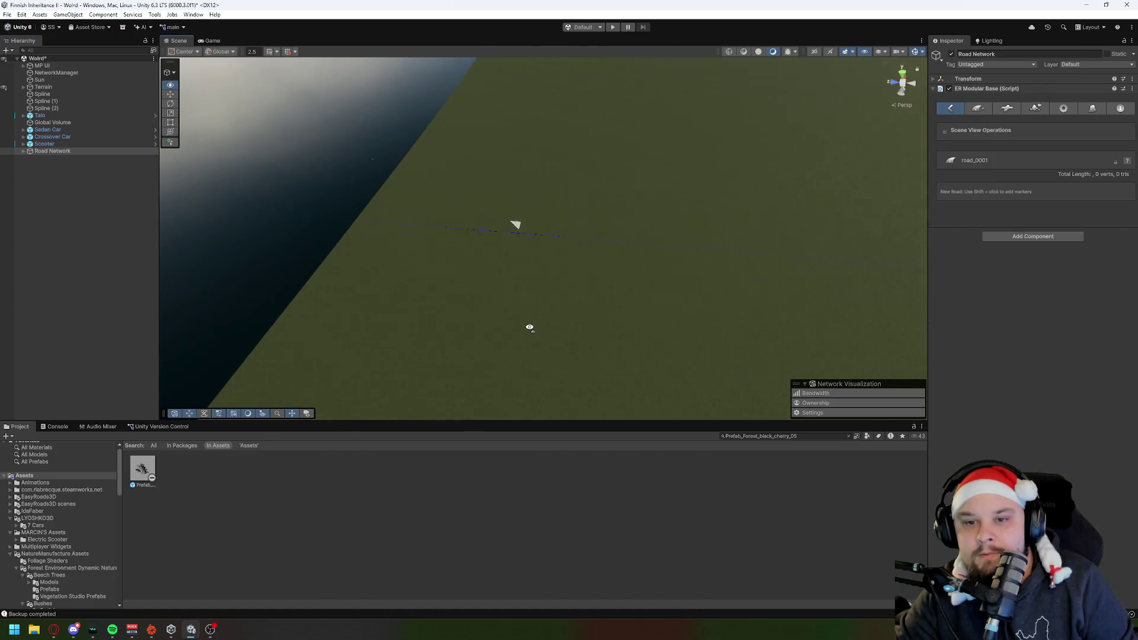
left_click(346, 219, "shift")
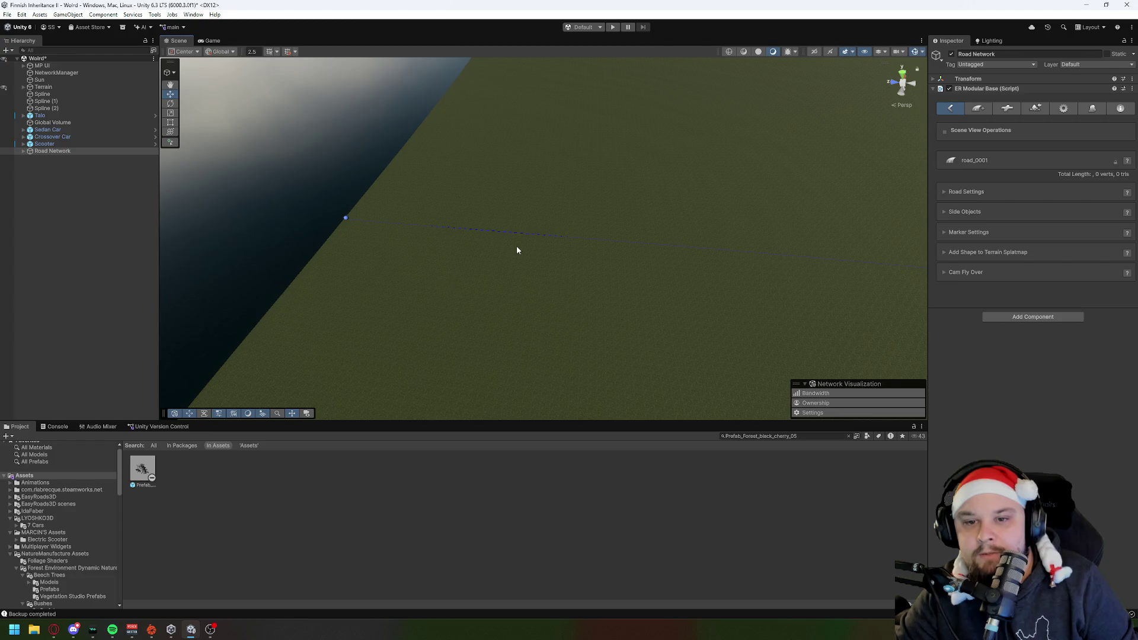
left_click(515, 234, "shift")
Step: Bend road_0001 with two more markers to 82.40 m and show Terrain Control & Build Settings
left_click_drag(516, 254, 561, 274)
scroll(561, 274, "up", 5)
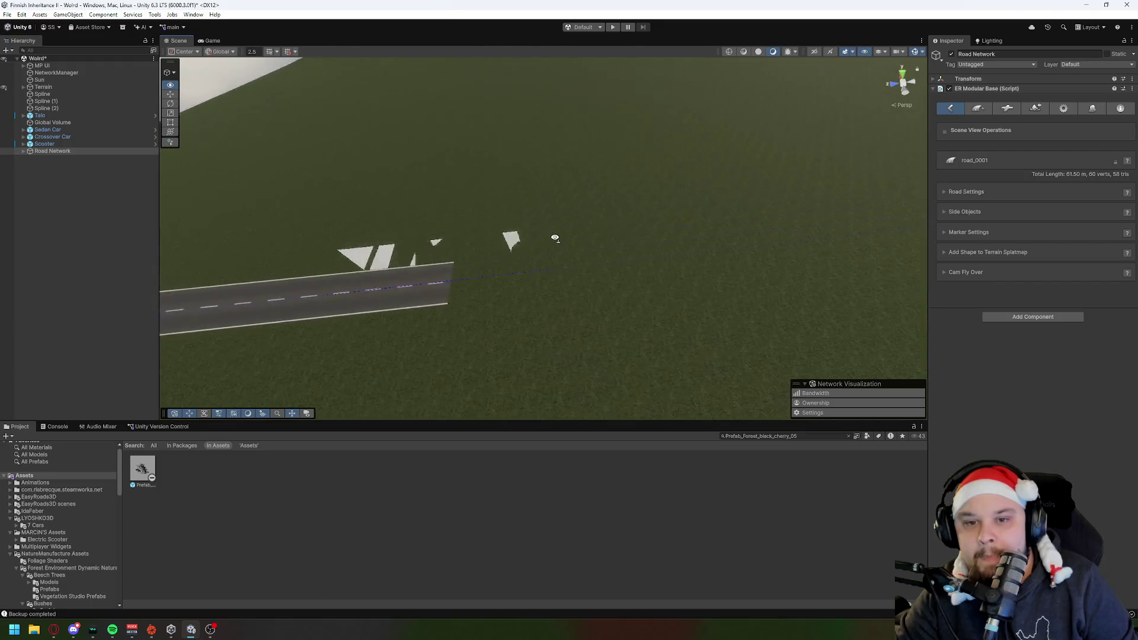
left_click(534, 288, "shift")
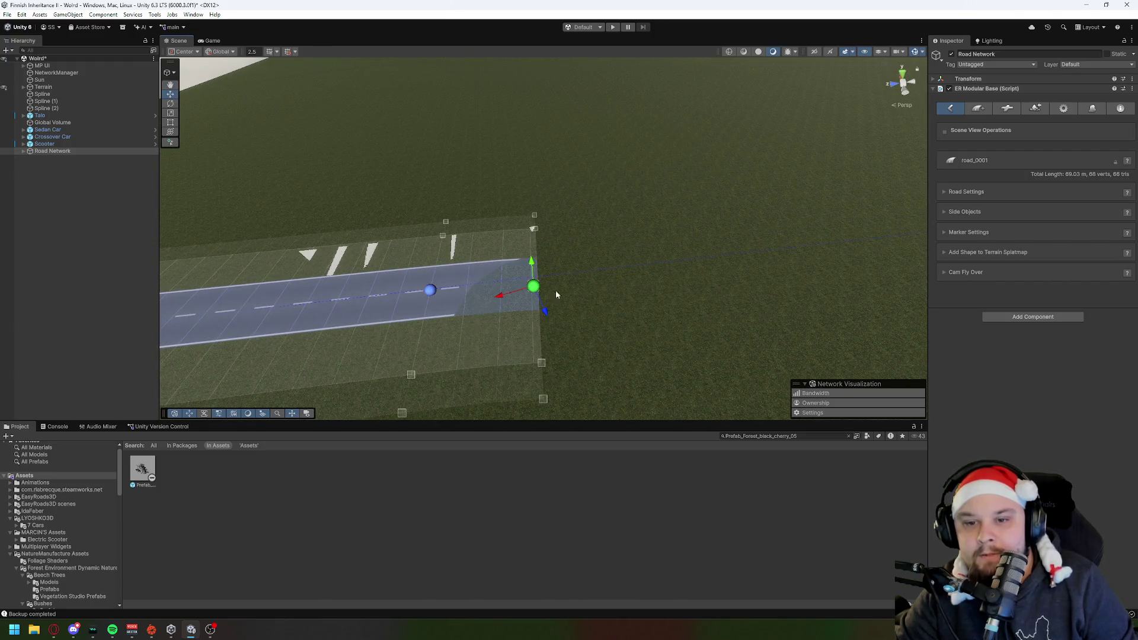
left_click(719, 263, "shift")
mouse_move(719, 263)
left_mouse_down()
mouse_move(531, 226)
mouse_move(574, 323)
mouse_move(640, 326)
mouse_move(709, 288)
mouse_move(593, 278)
mouse_move(623, 273)
left_mouse_up()
scroll(709, 288, "down", 3)
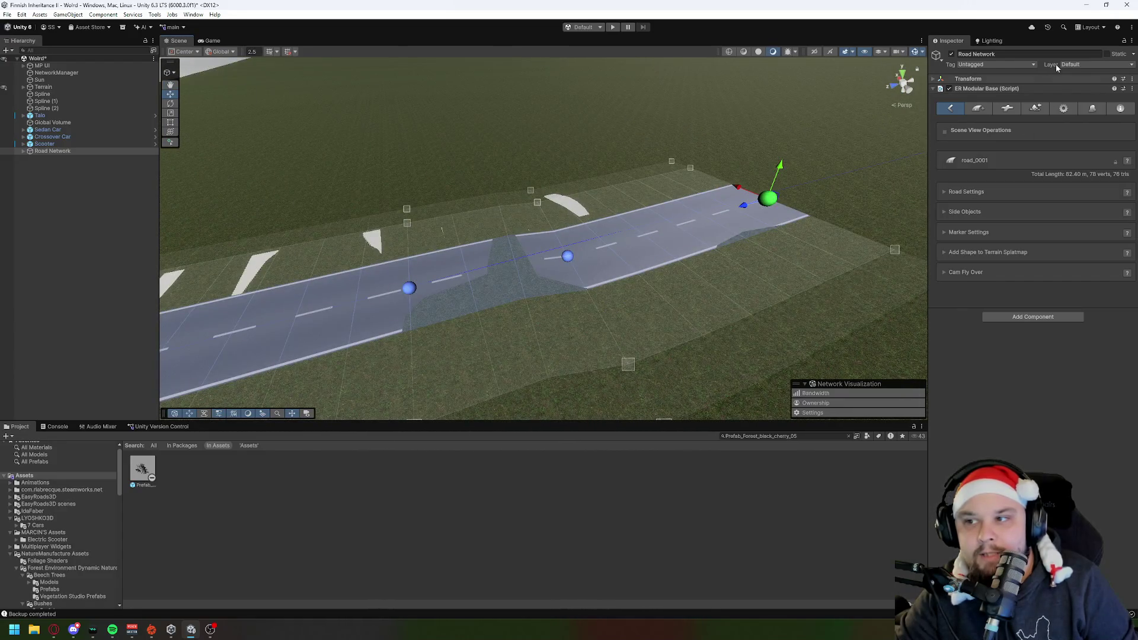
left_click(1036, 109)
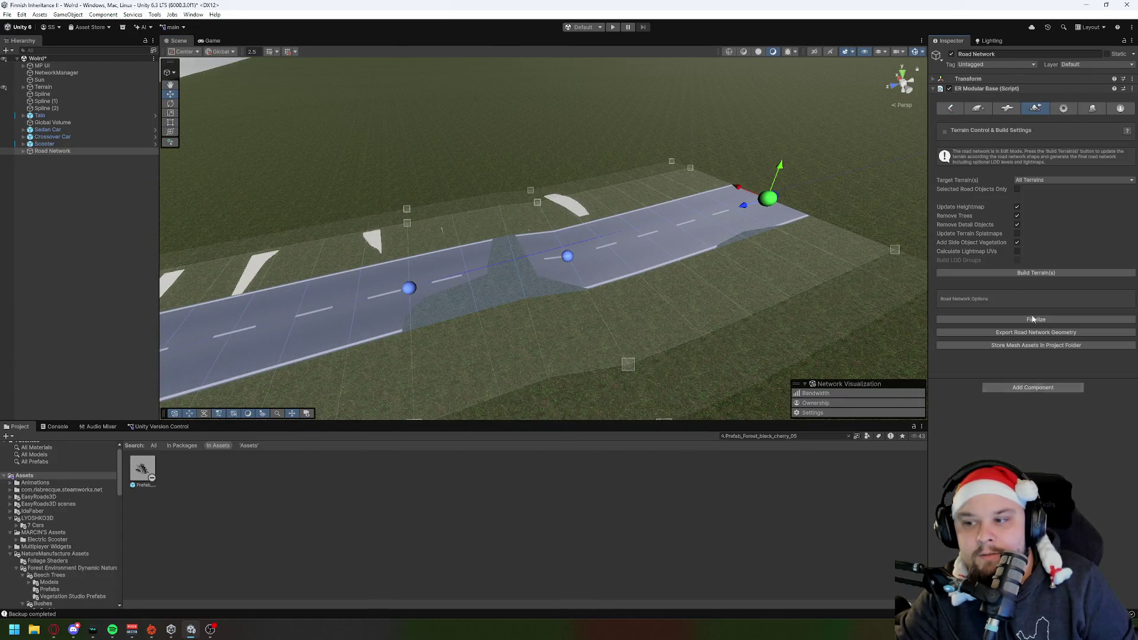
Step: Build the terrain to fit road_0001, inspect it, and return the network to Edit Mode
left_click(1042, 273)
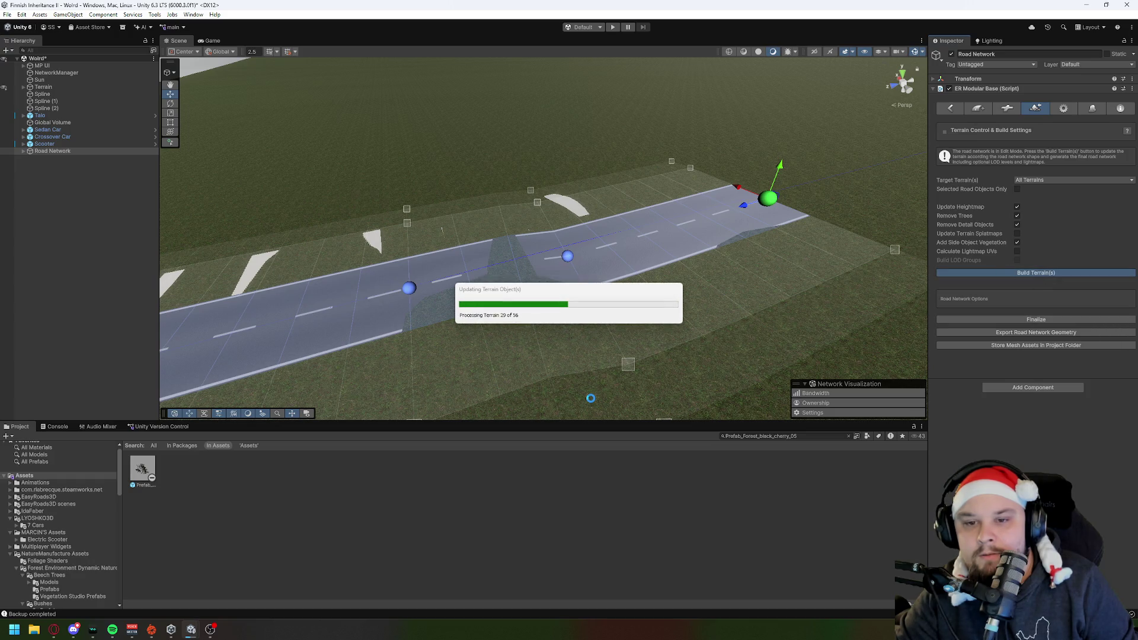
mouse_move(686, 318)
left_mouse_down()
mouse_move(673, 336)
mouse_move(634, 347)
mouse_move(516, 343)
mouse_move(546, 284)
mouse_move(678, 273)
mouse_move(717, 236)
mouse_move(657, 261)
mouse_move(769, 243)
left_mouse_up()
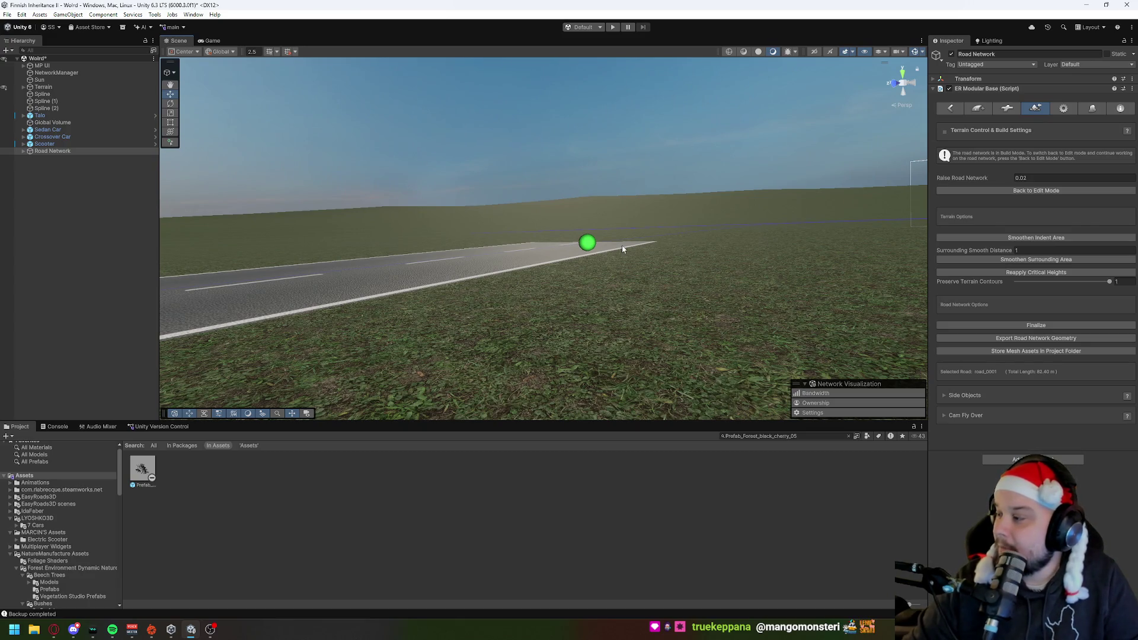
key("f")
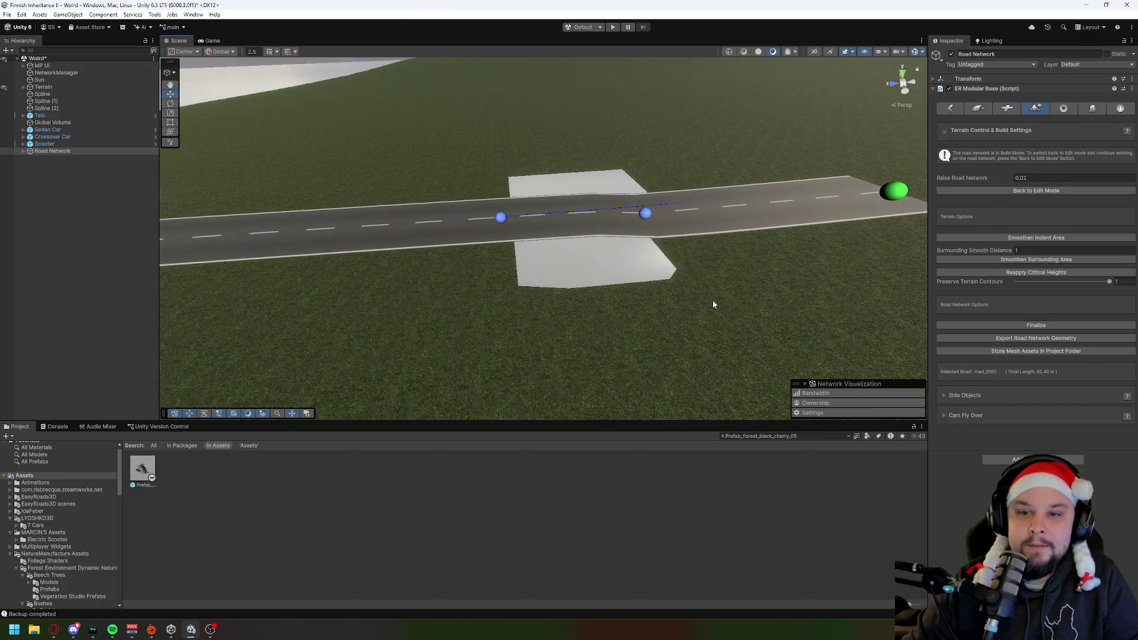
key("ctrl+z")
key("ctrl+z")
mouse_move(691, 269)
left_mouse_down()
mouse_move(660, 286)
mouse_move(700, 269)
left_mouse_up()
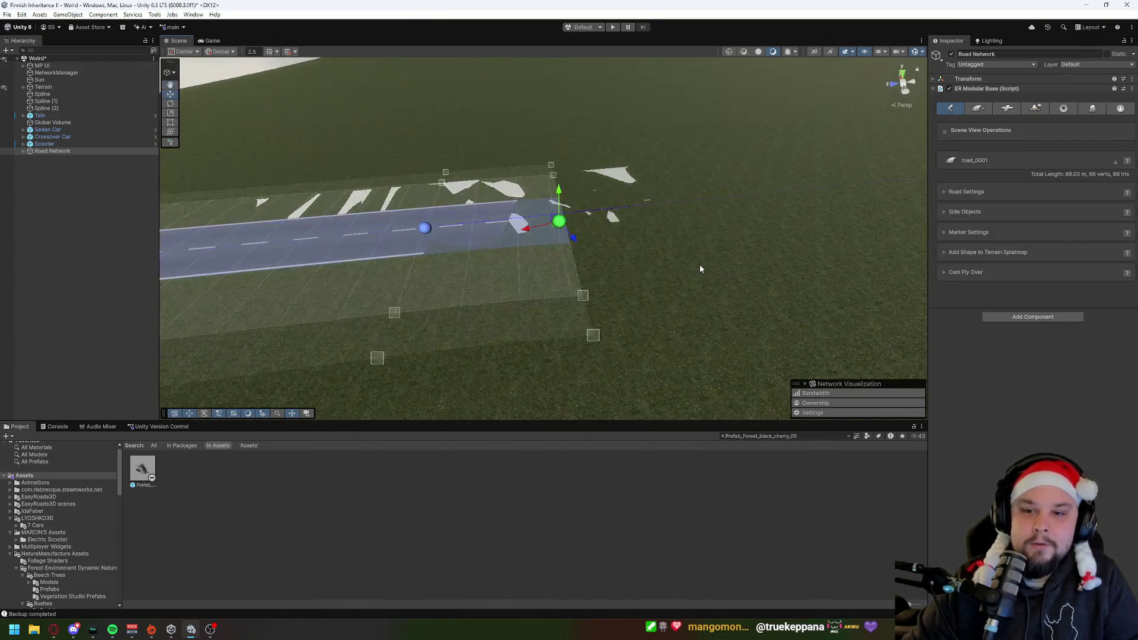
Step: Add seven markers extending road_0001 across the grass toward the upper right
left_click(659, 206, "shift")
left_click(778, 190, "shift")
left_click(834, 182, "shift")
left_click_drag(834, 182, 723, 187)
left_click(731, 178, "shift")
left_click(791, 162, "shift")
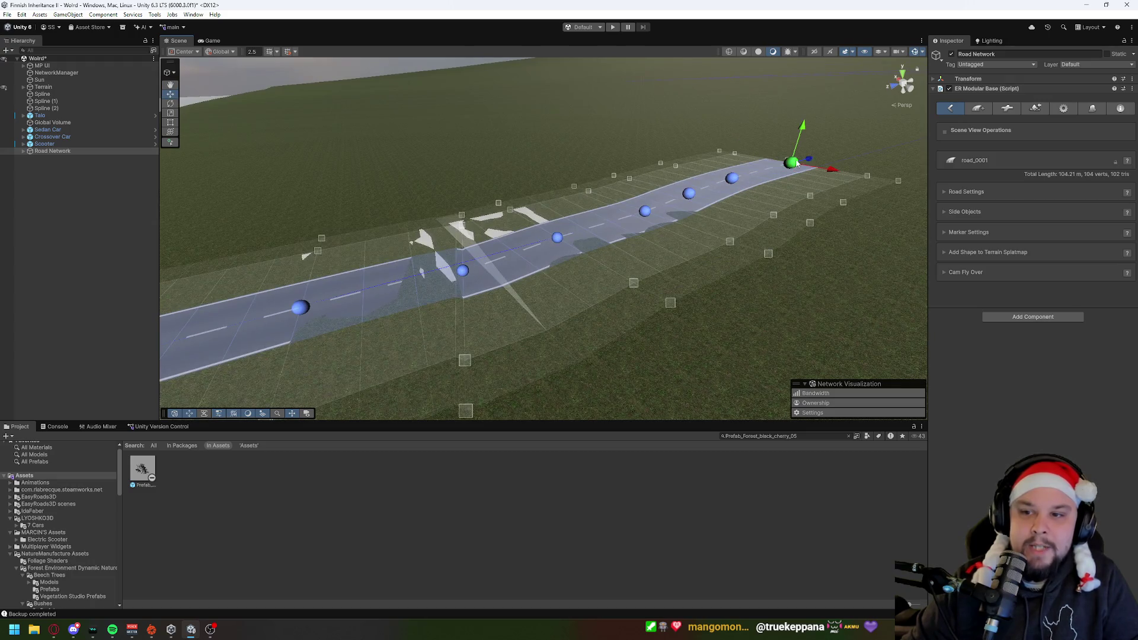
left_click(844, 146, "shift")
left_click(888, 133, "shift")
Step: Add two more end markers so road_0001 reaches 140.66 m, and show its Road Settings
key("w")
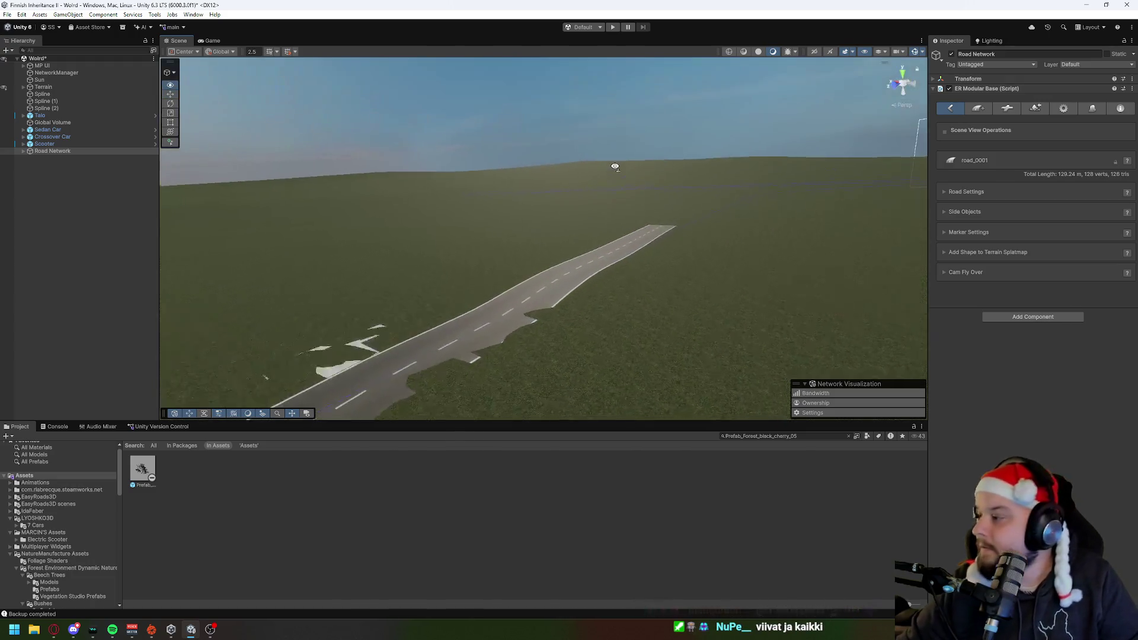
key("s")
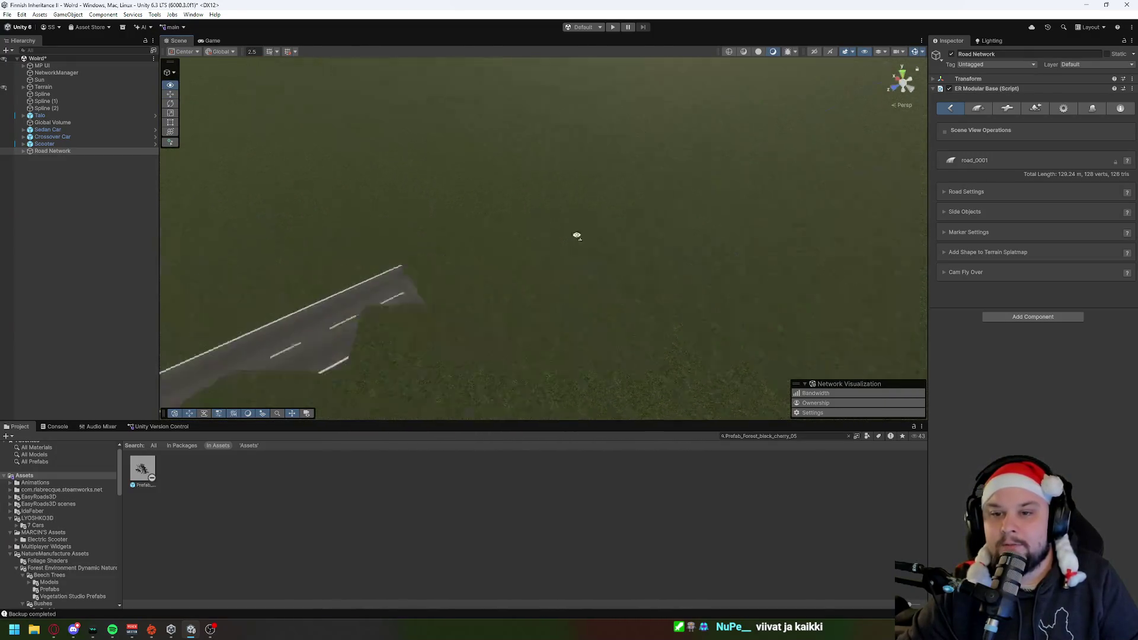
left_click(474, 271, "shift")
left_click(567, 236, "shift")
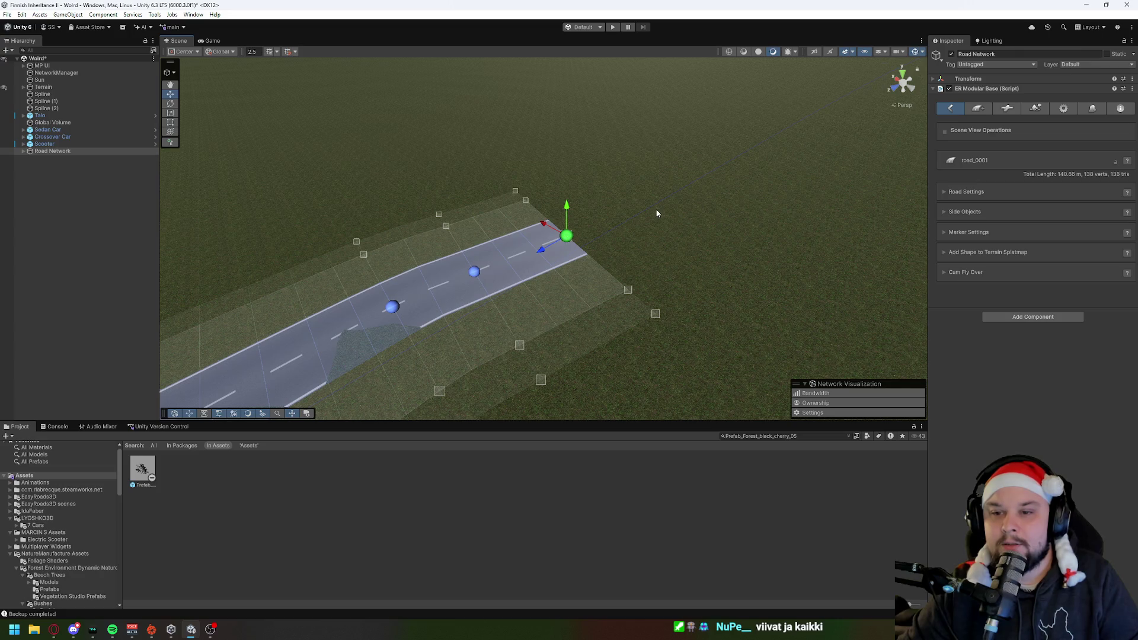
left_click(1013, 192)
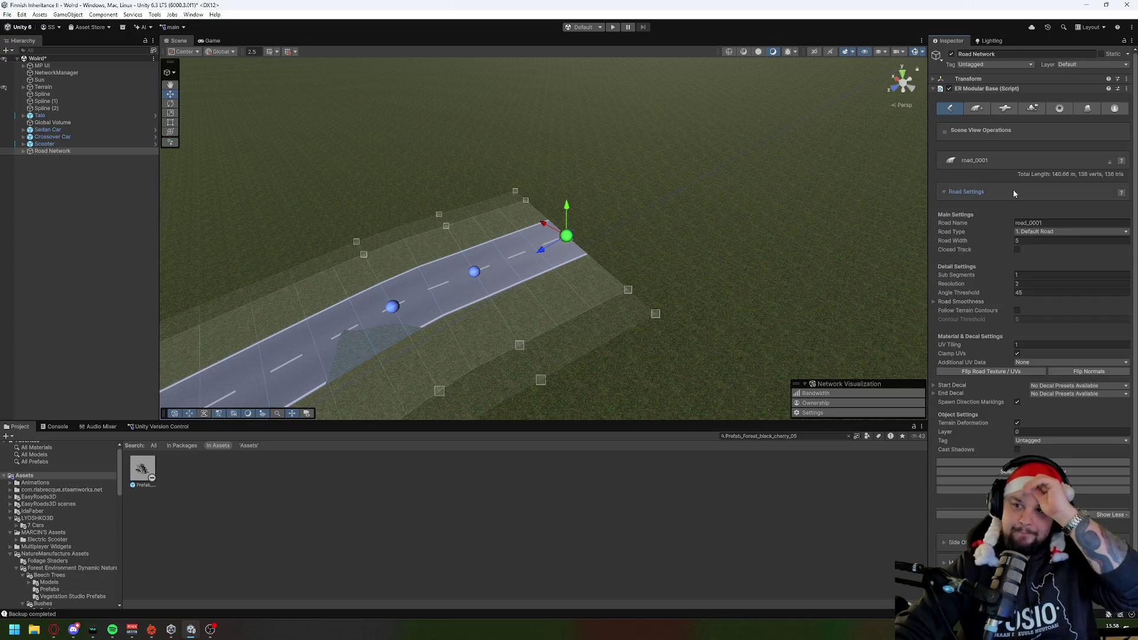
Step: Keep the road type as 1. Default Road and expand the Side Objects section
left_click(1045, 234)
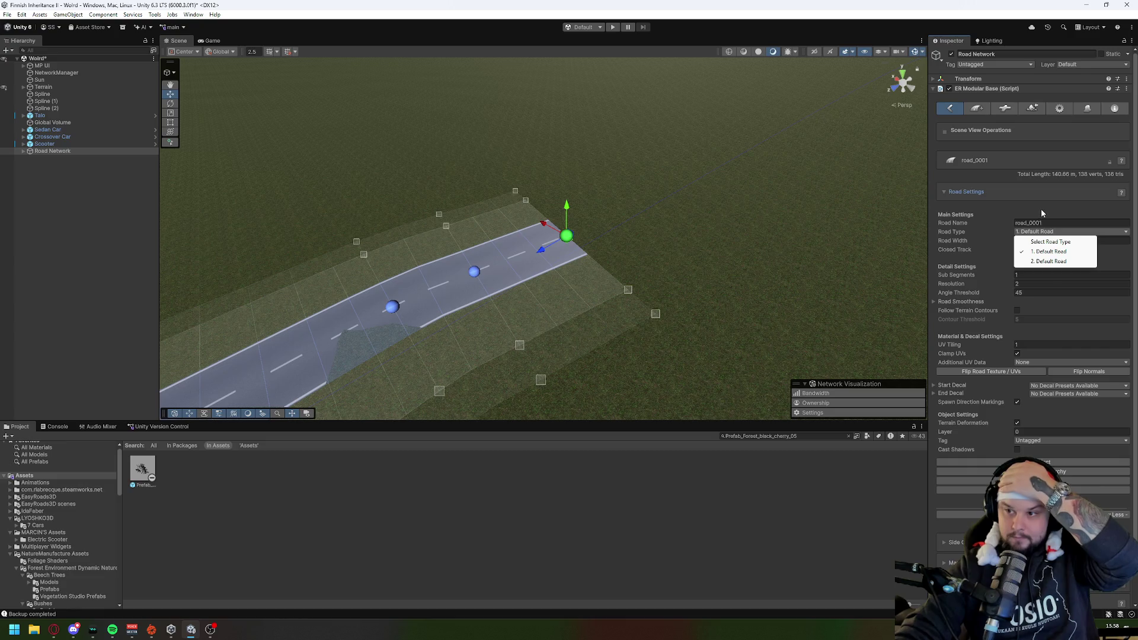
left_click(1041, 208)
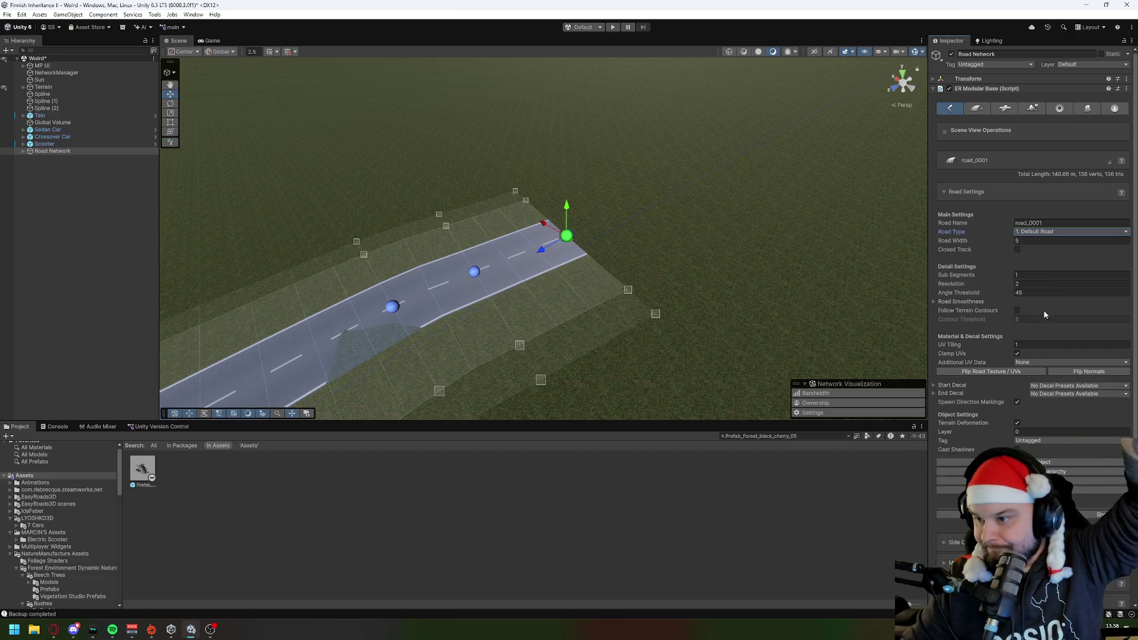
scroll(1037, 312, "down", 2)
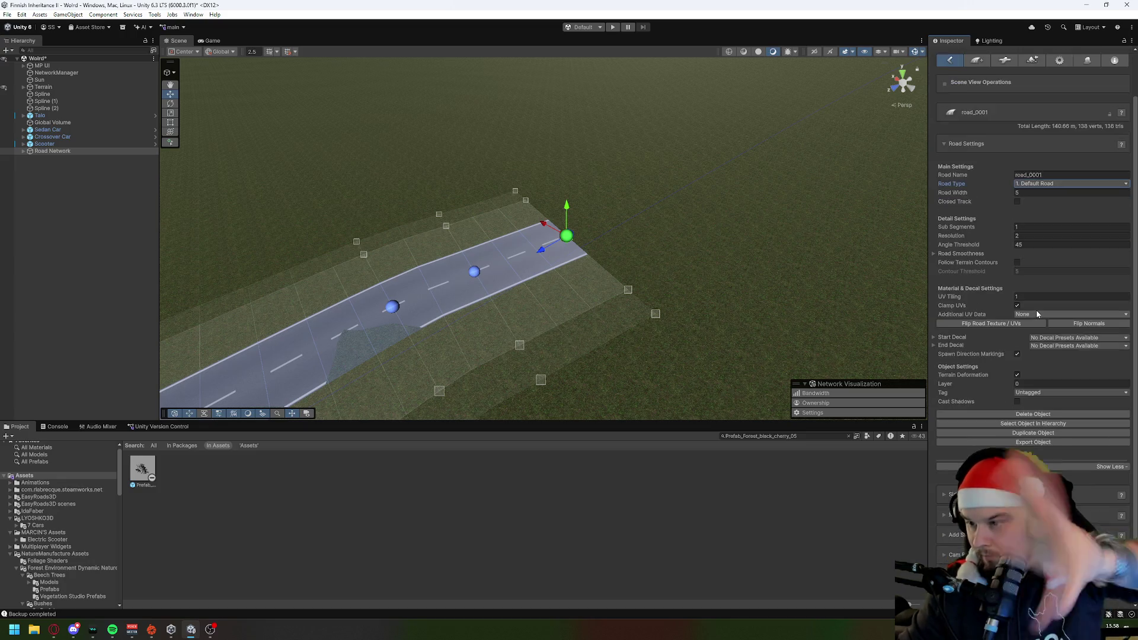
left_click(941, 493)
scroll(1008, 415, "down", 2)
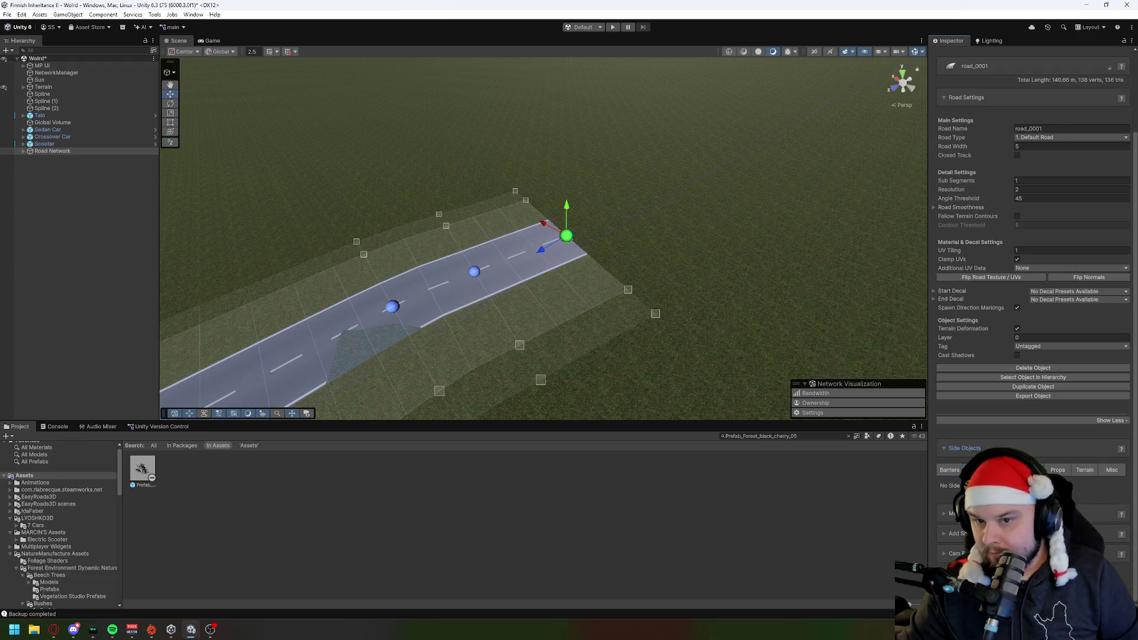
Step: Add two markers continuing the curve to 153.75 m, then browse the Props and Misc side object tabs
left_click(669, 215, "shift")
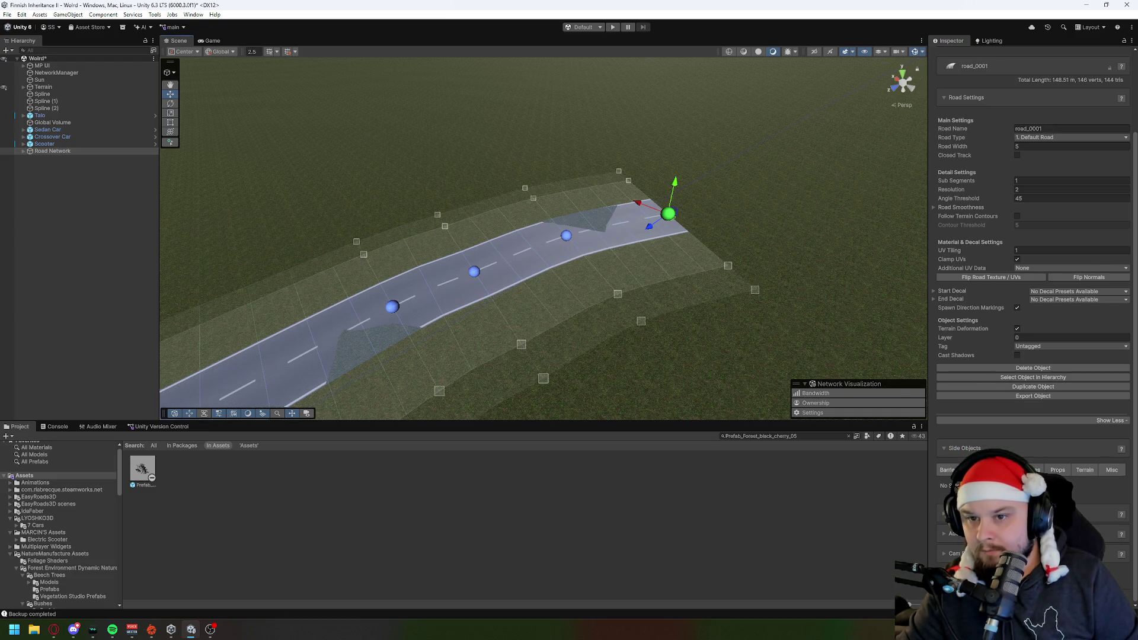
left_click(747, 218, "shift")
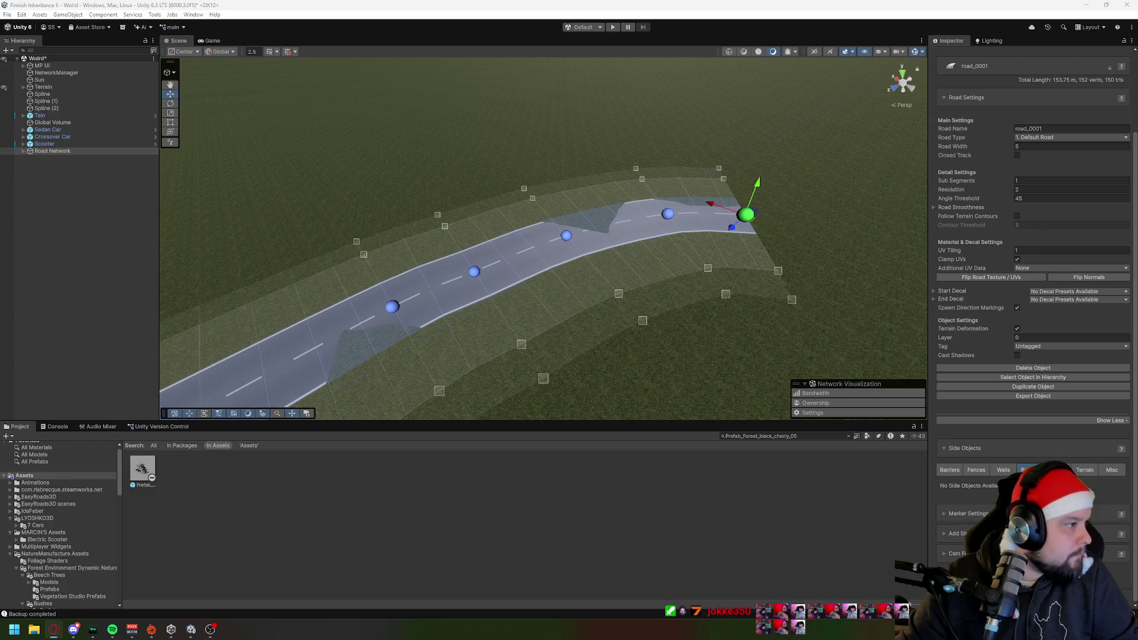
left_click(1057, 469)
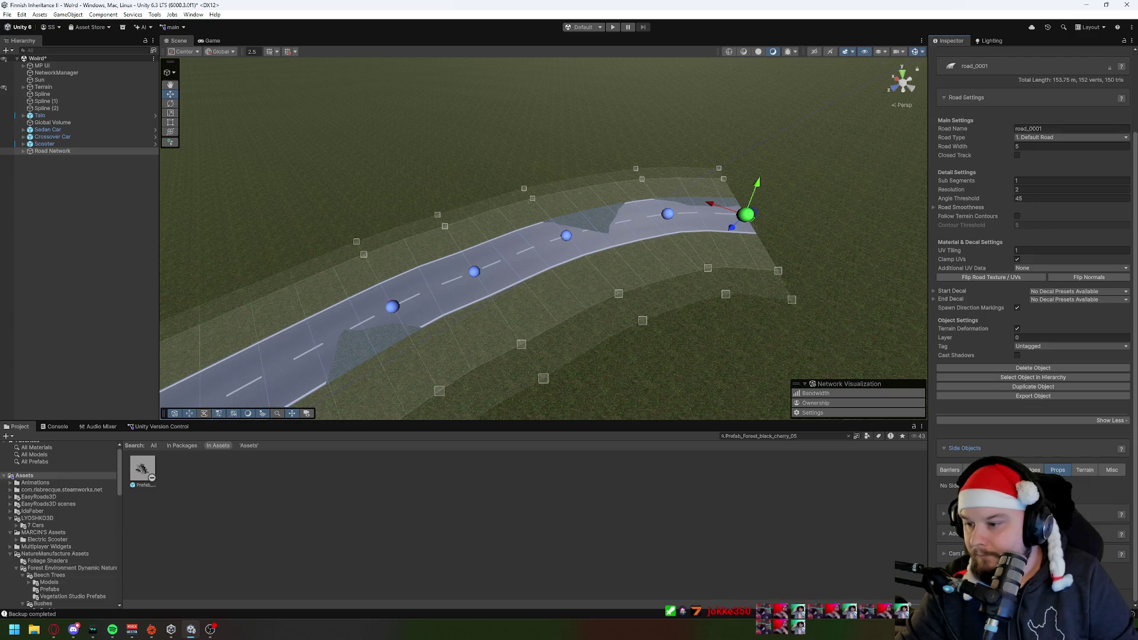
left_click(1112, 470)
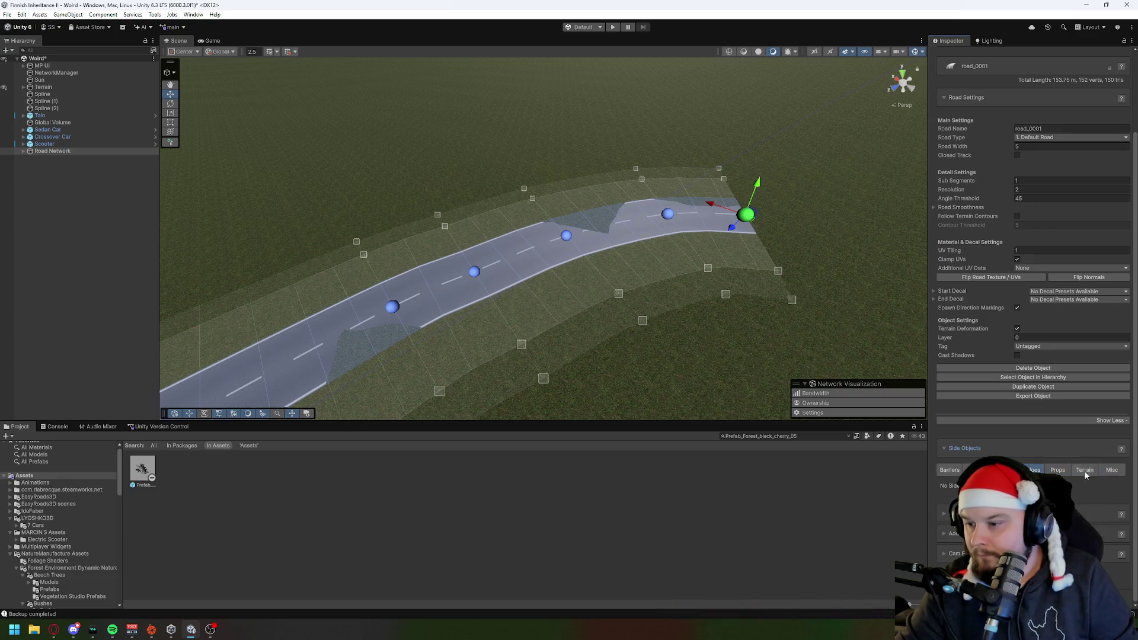
left_click(1059, 471)
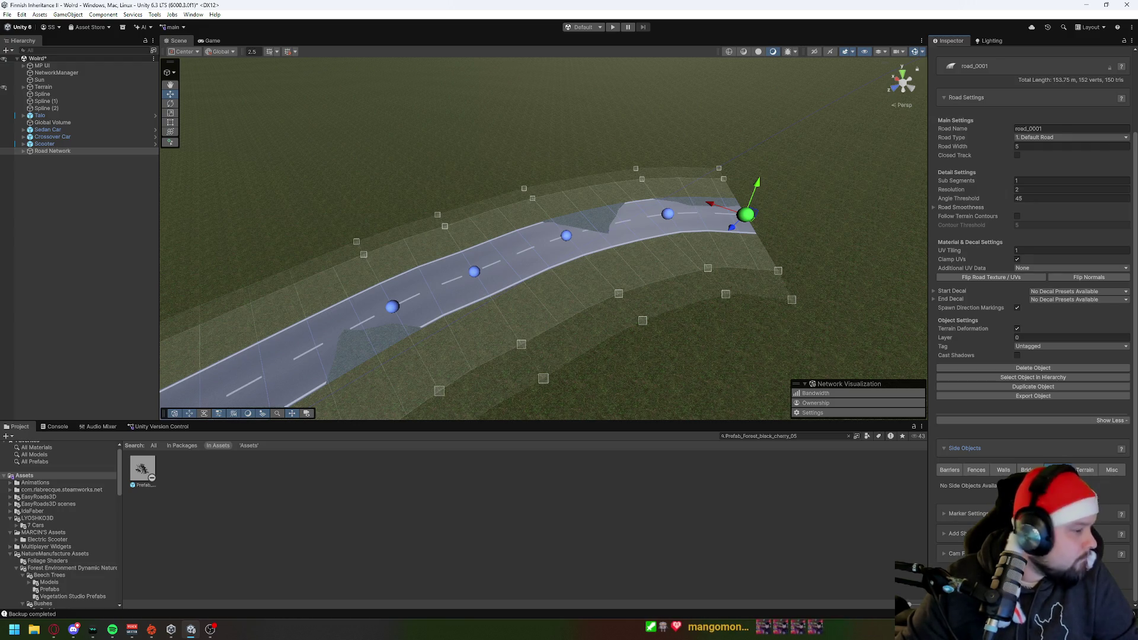
scroll(1075, 236, "up", 5)
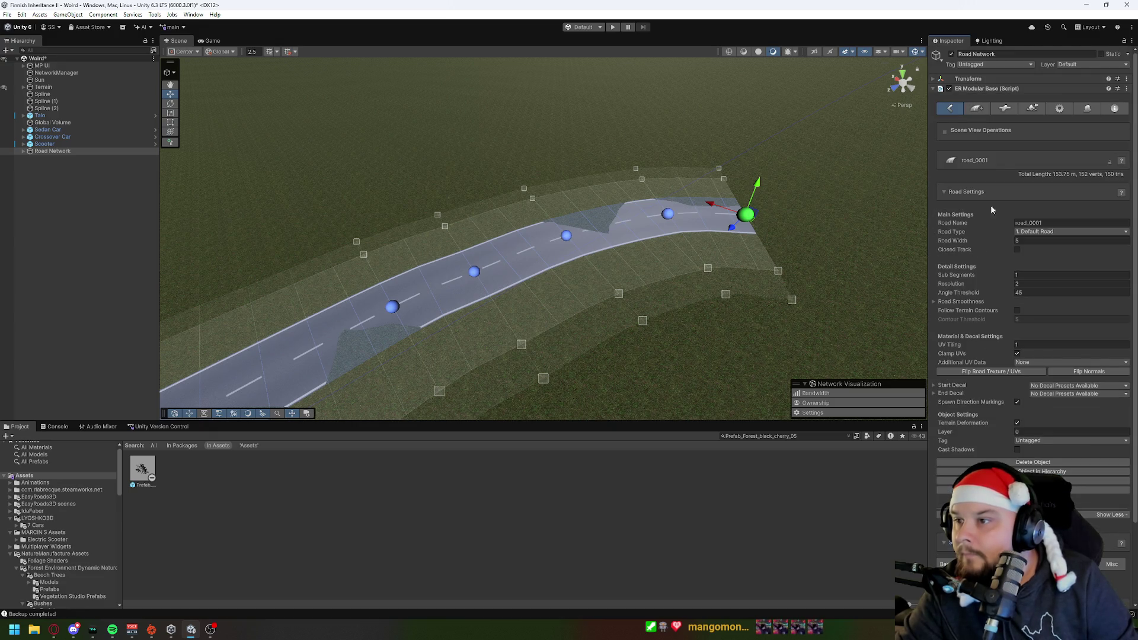
left_click(1064, 108)
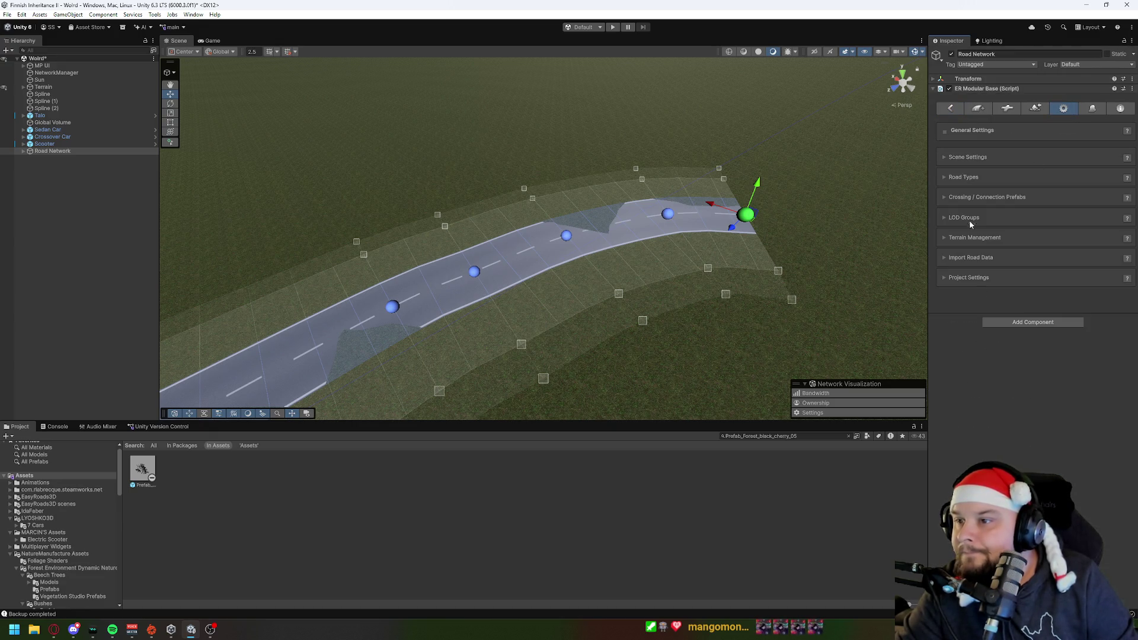
Step: Create a new side object in the Side Object Manager
left_click(946, 179)
left_click(946, 179)
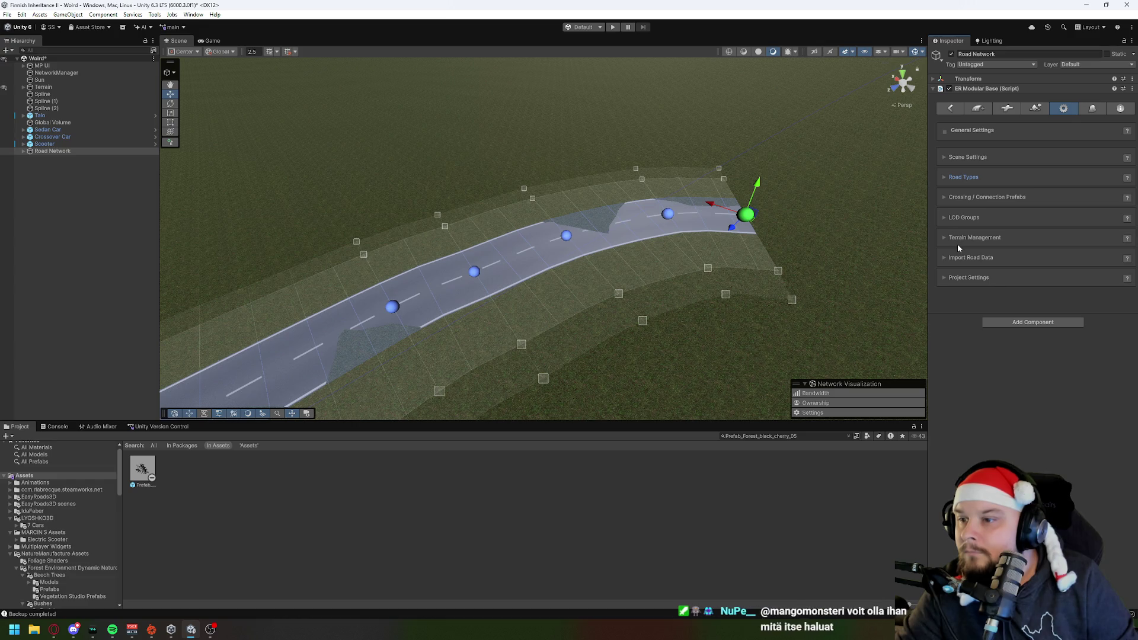
left_click(1092, 111)
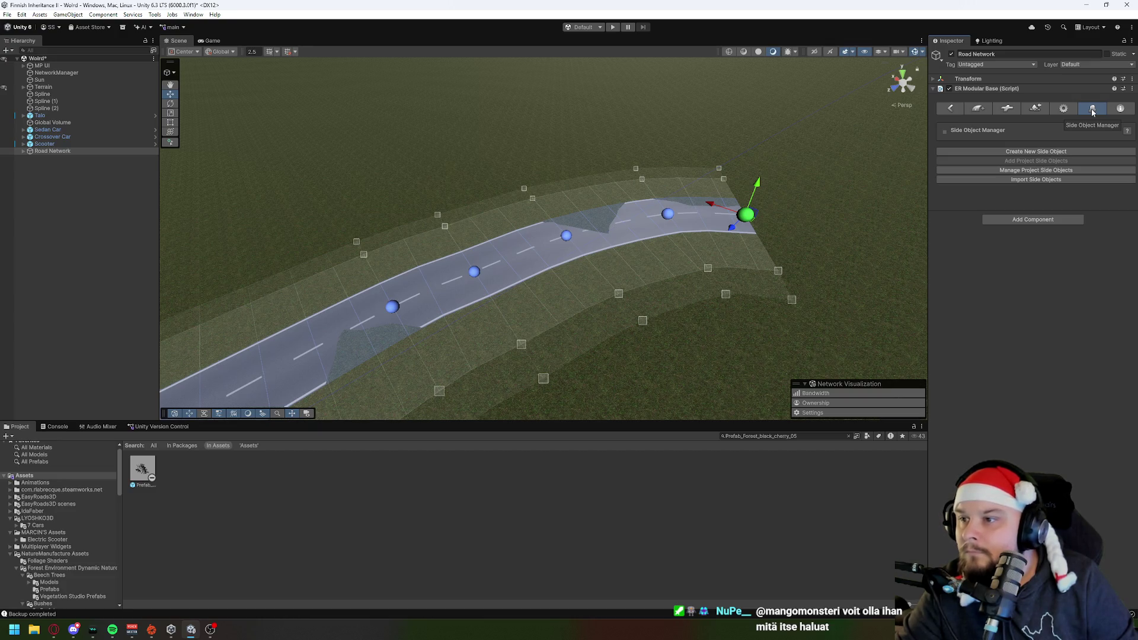
left_click(1020, 152)
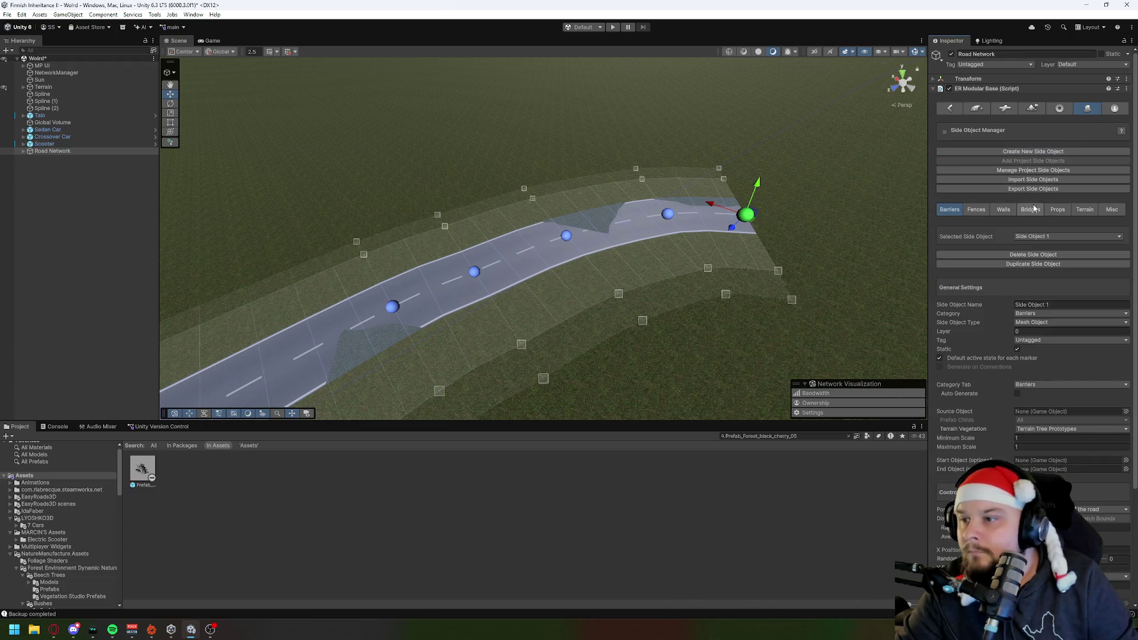
Step: View the empty Bridges category and search Add Component for 'b' without adding anything
left_click(1032, 209)
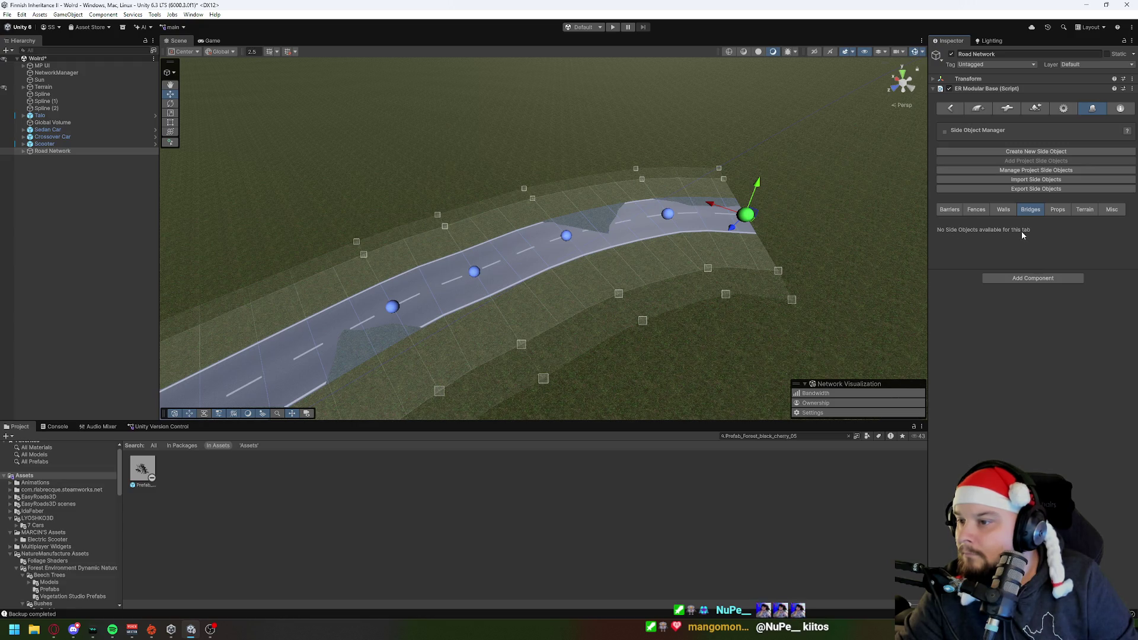
left_click(1020, 281)
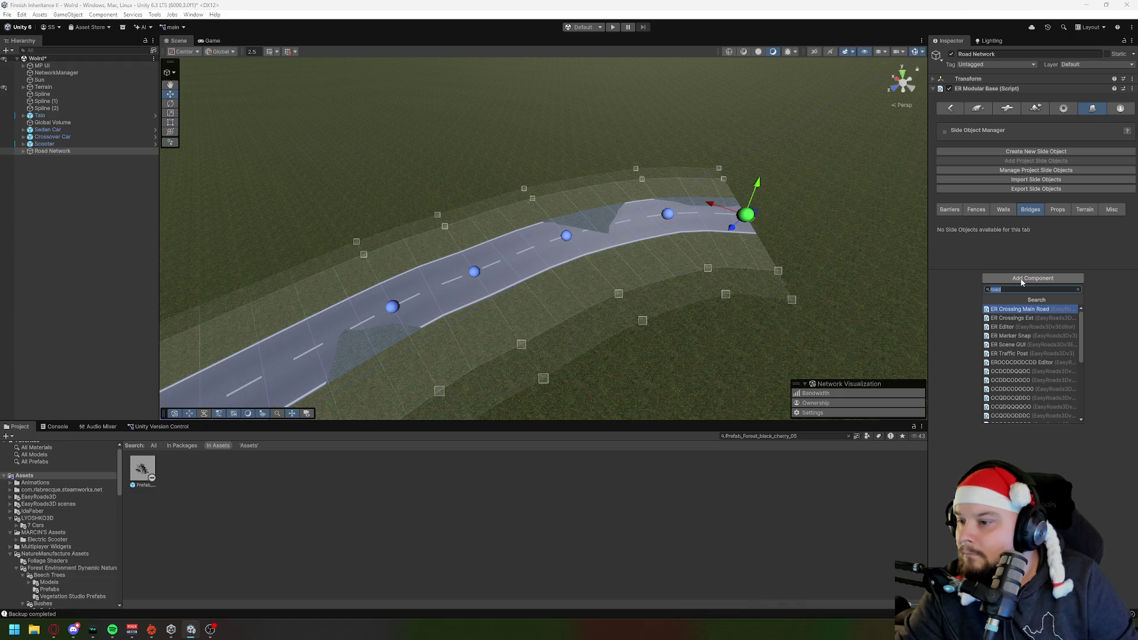
type("br")
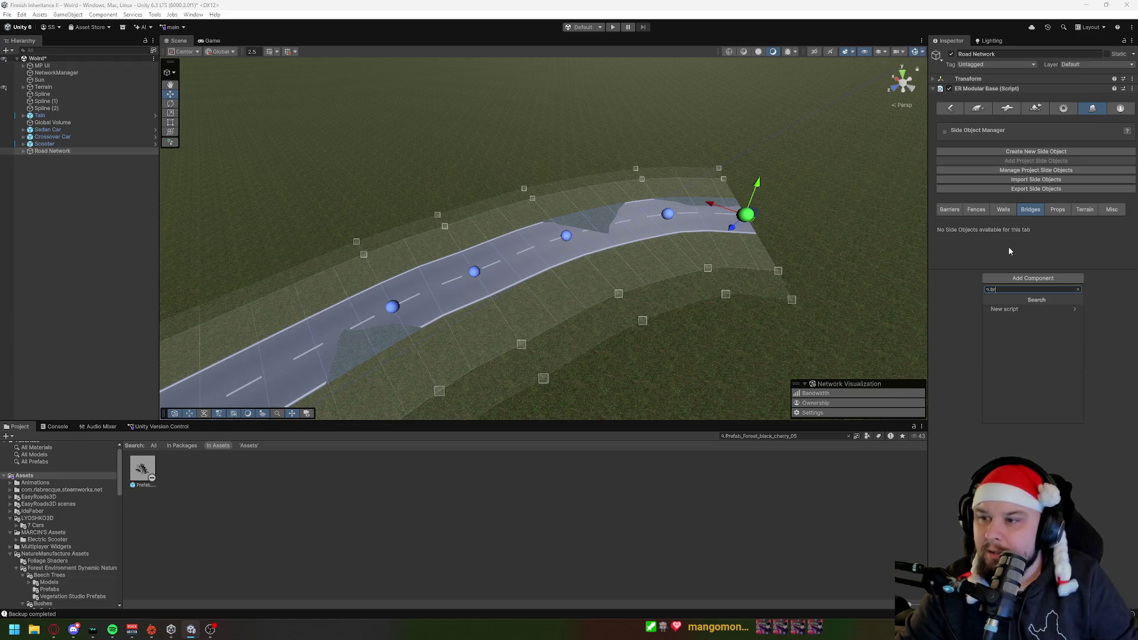
left_click(1015, 247)
left_click(1064, 108)
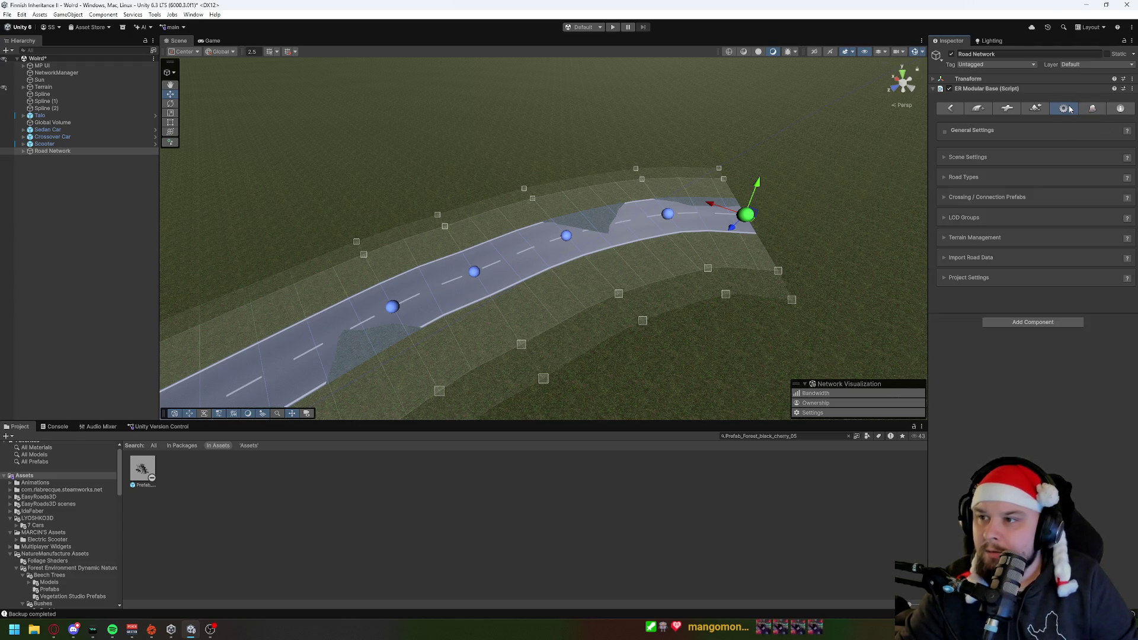
Step: Expand Road Types in the general settings and check the road type list without changing it
left_click(1011, 176)
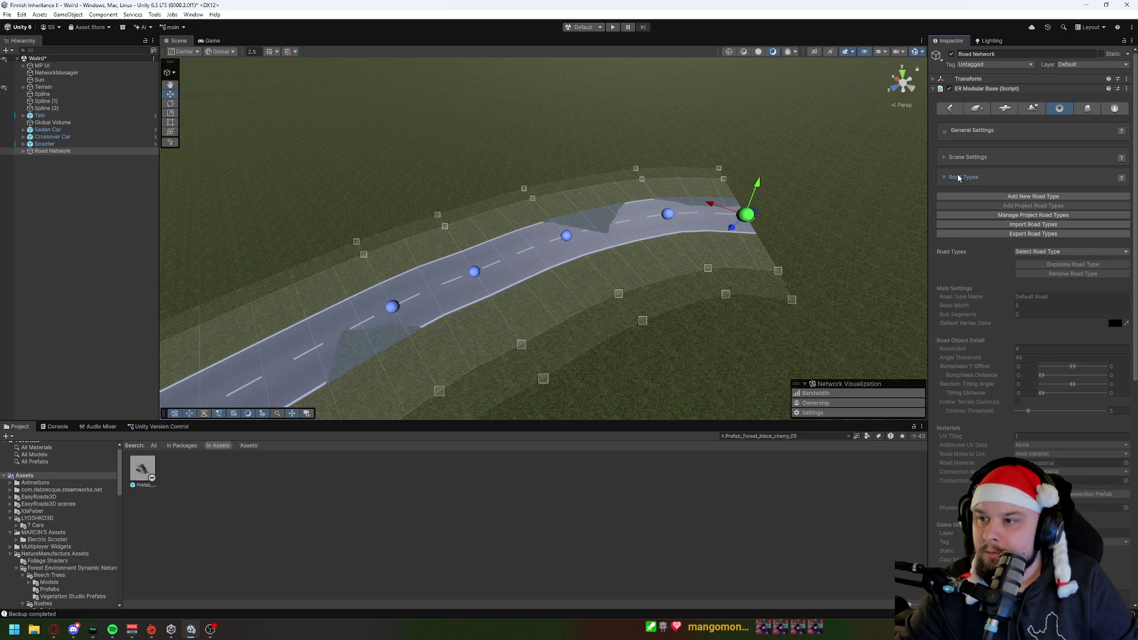
left_click(994, 157)
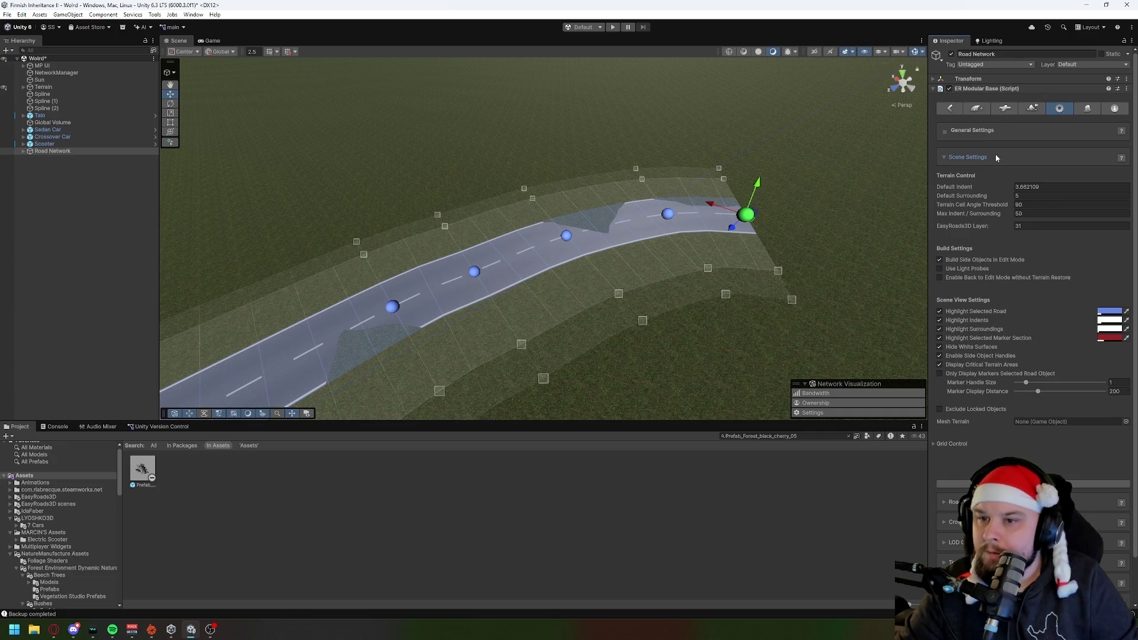
left_click(996, 157)
left_click(971, 177)
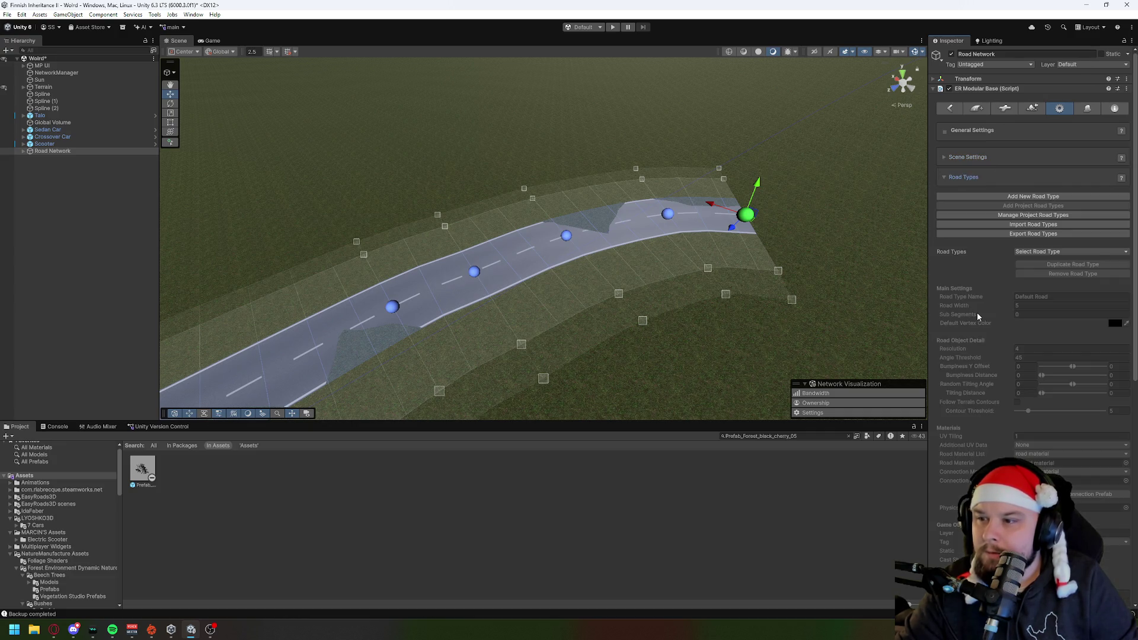
scroll(978, 314, "down", 3)
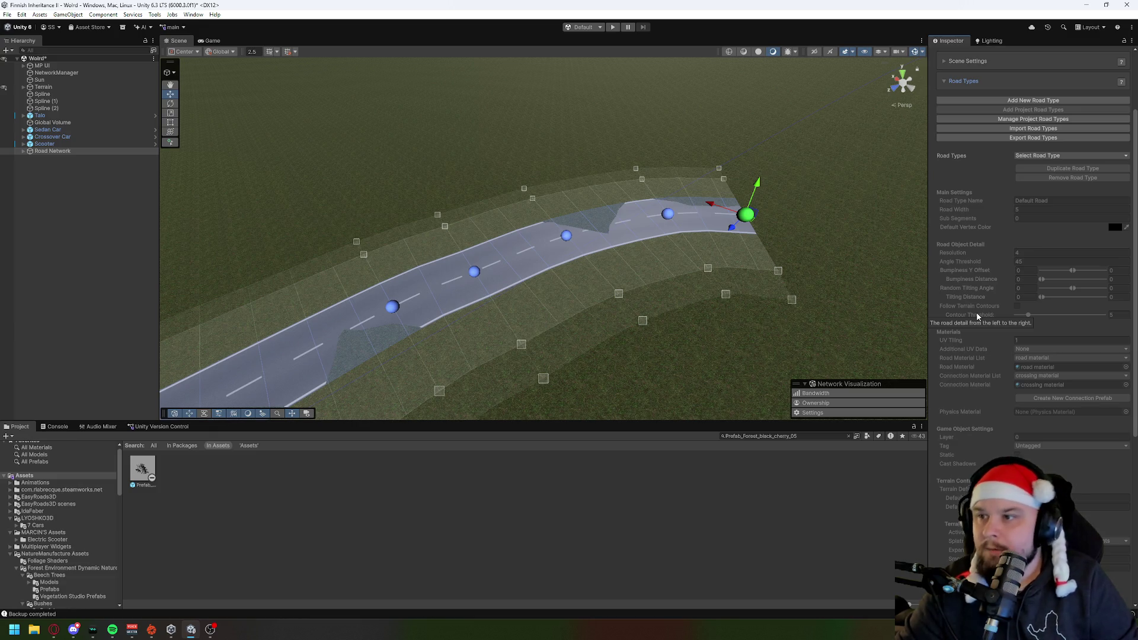
left_click(1046, 155)
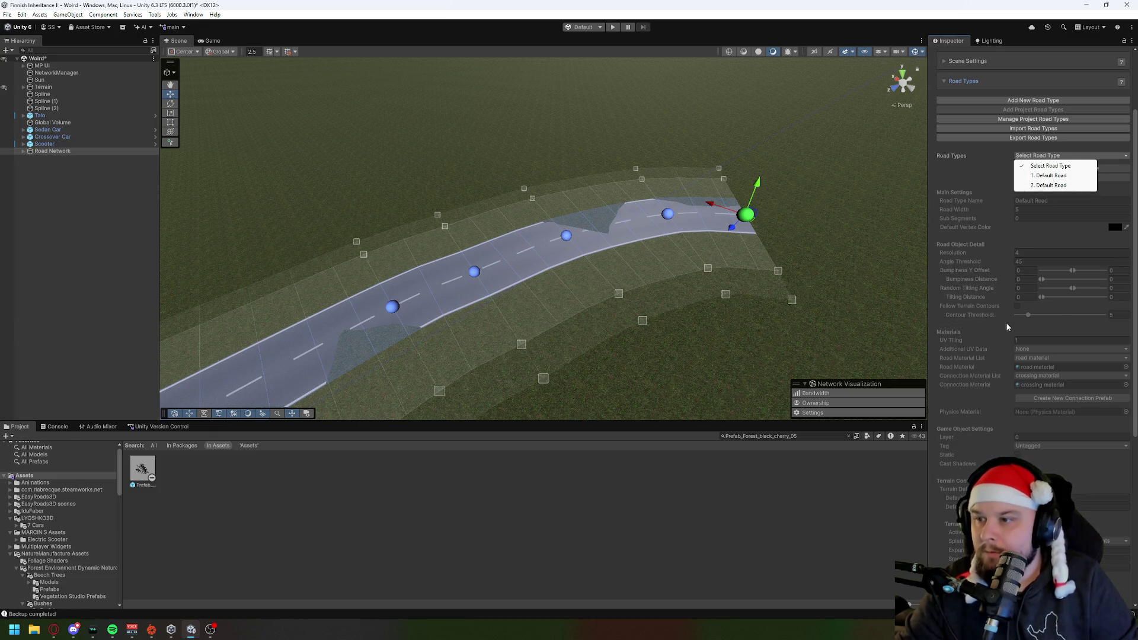
left_click(1018, 266)
scroll(1002, 332, "down", 9)
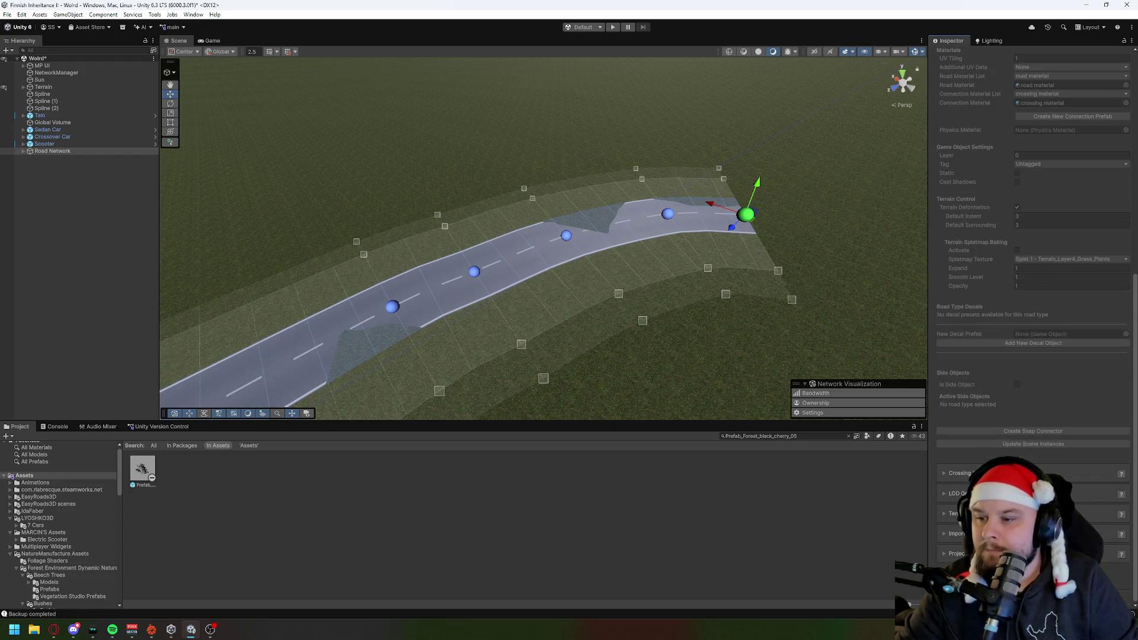
Step: Expand Crossing/Connection Prefabs, then view the connection prefab and Add New Road options
left_click(960, 474)
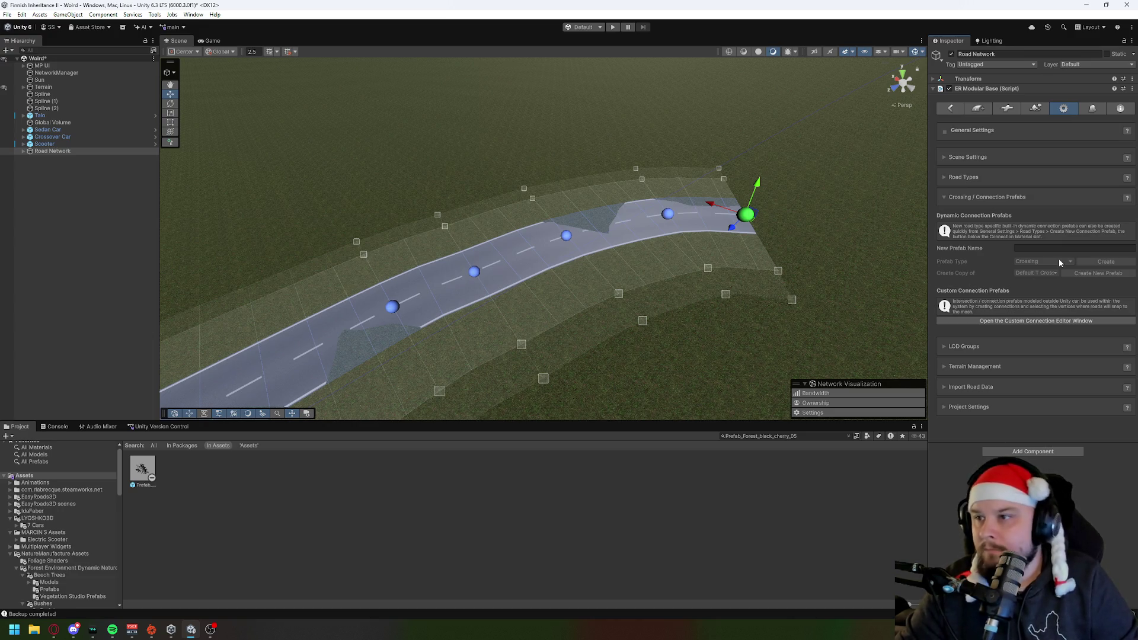
left_click(1006, 109)
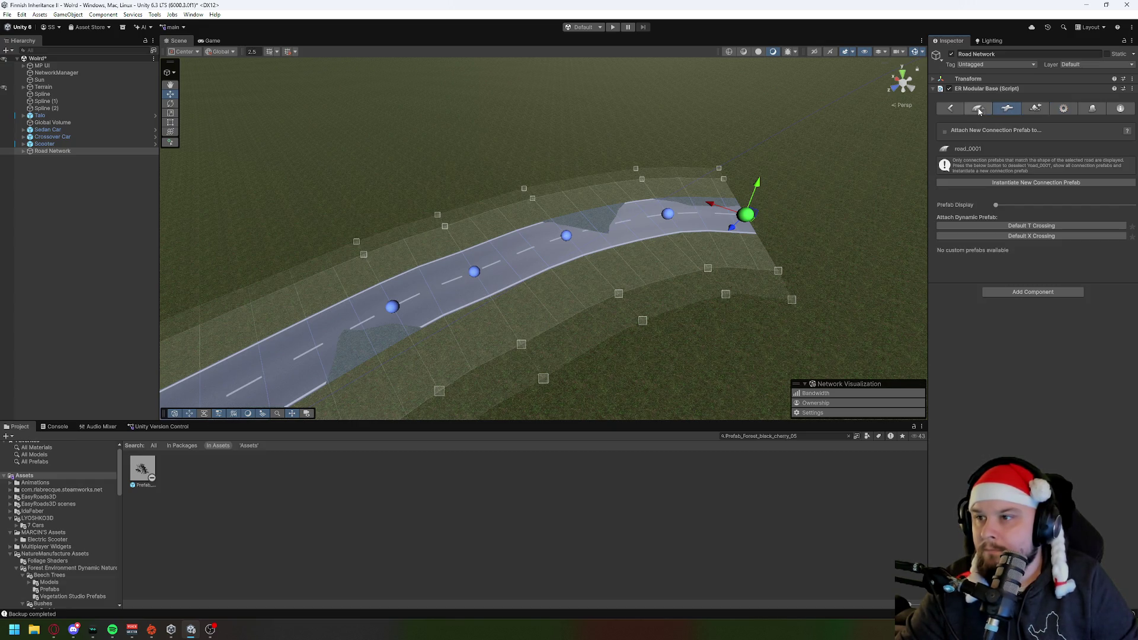
left_click(978, 110)
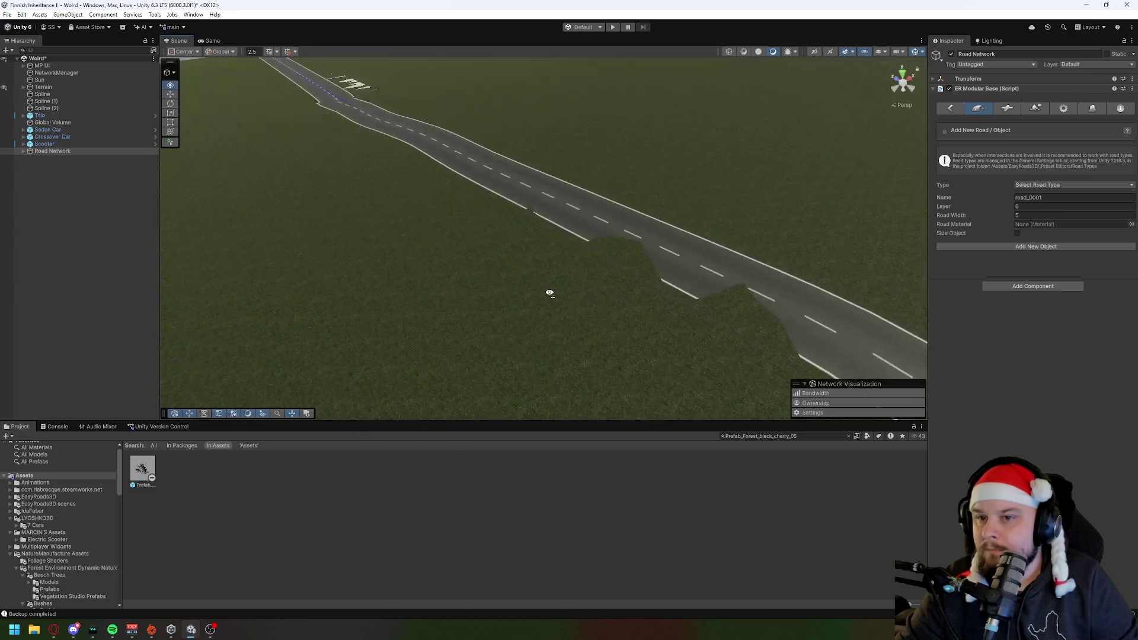
Step: Place a stray new road on the terrain, then undo it
left_click(330, 337, "shift")
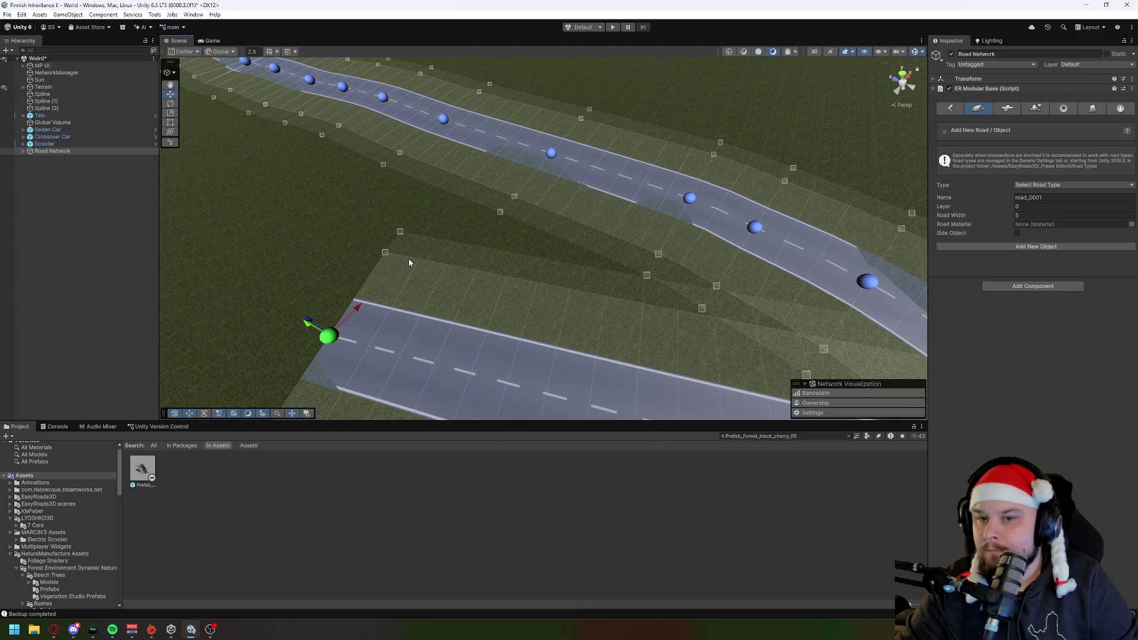
scroll(408, 259, "down", 3)
scroll(551, 246, "up", 3)
key("ctrl+z")
key("ctrl+z")
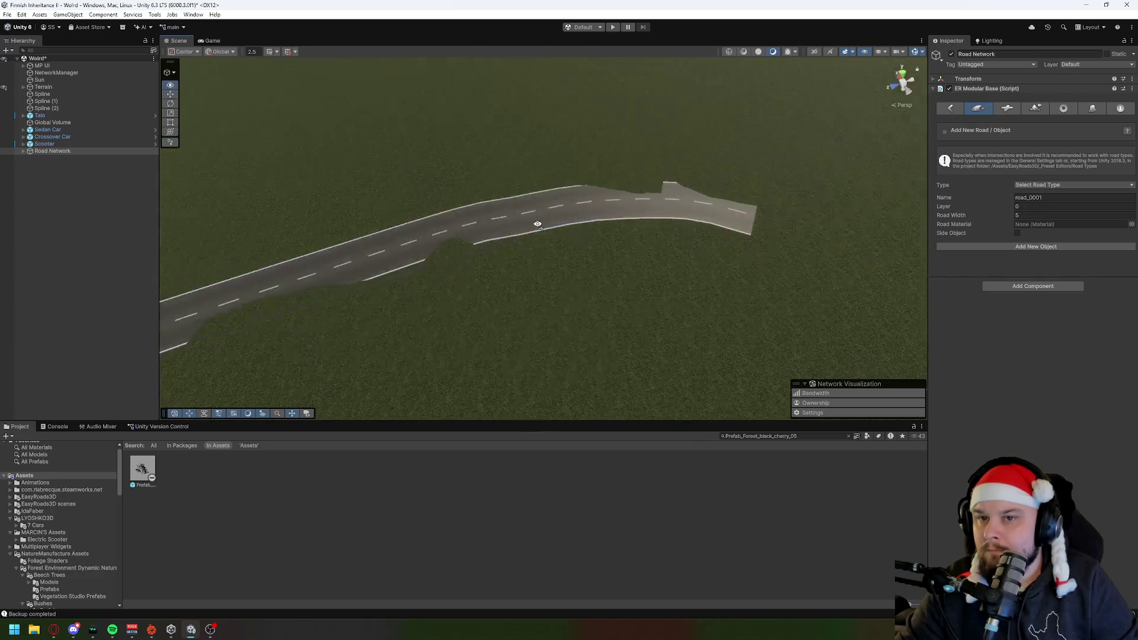
key("ctrl+y")
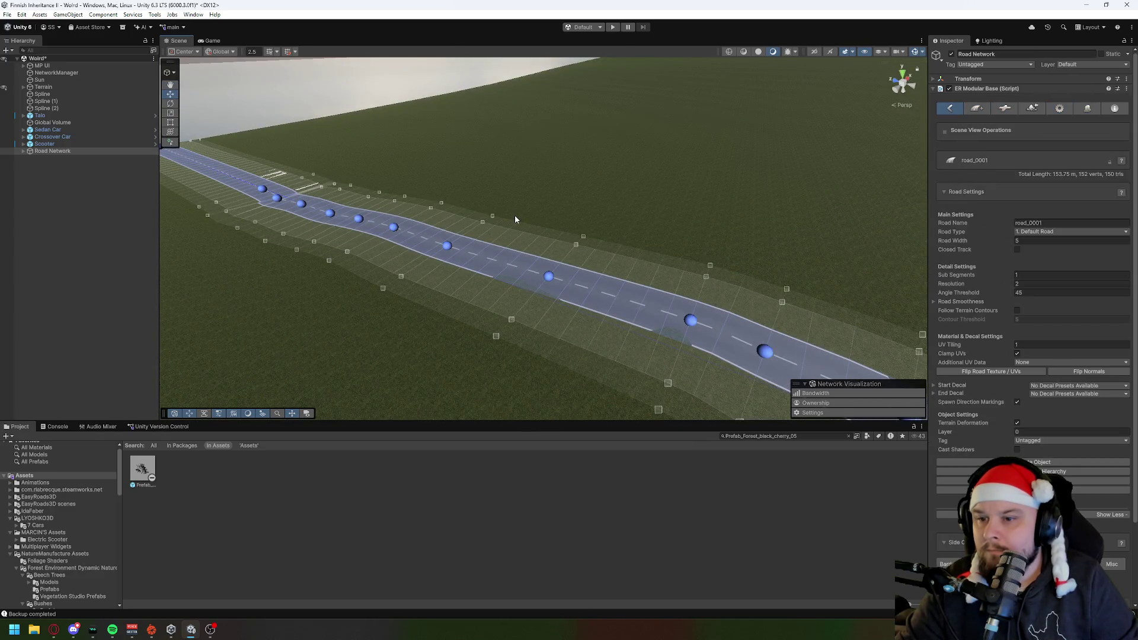
key("ctrl+y")
Step: Undo end markers to trim road_0001 to a straight 61.50 m and frame it
key("ctrl+z")
key("ctrl+z")
key("ctrl+z")
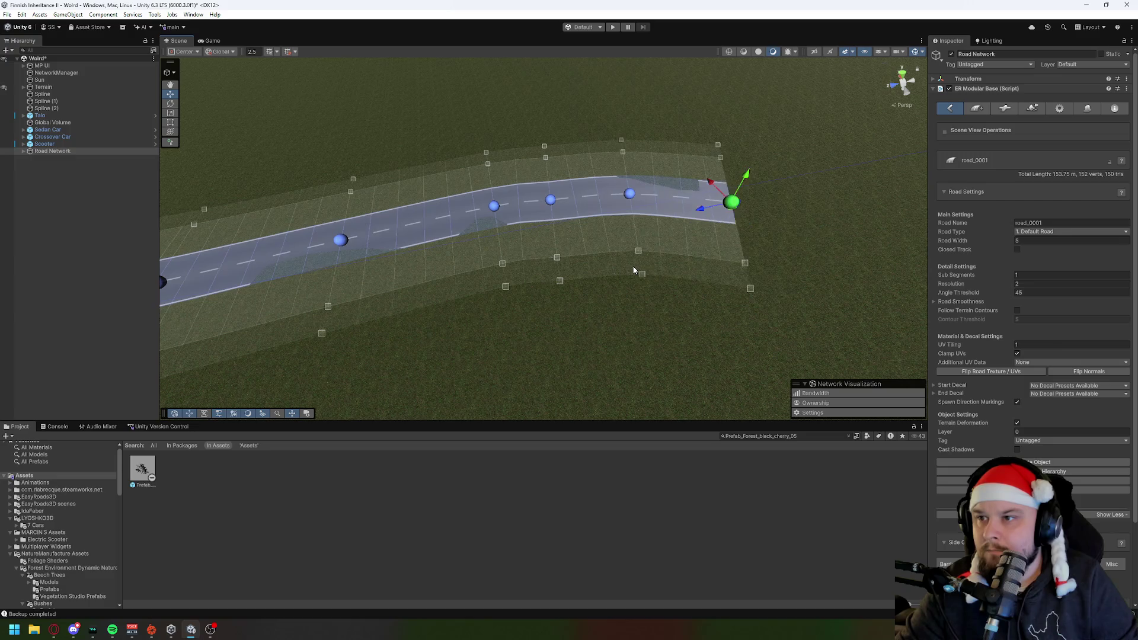
key("ctrl+z")
key("ctrl+z")
key("ctrl+z")
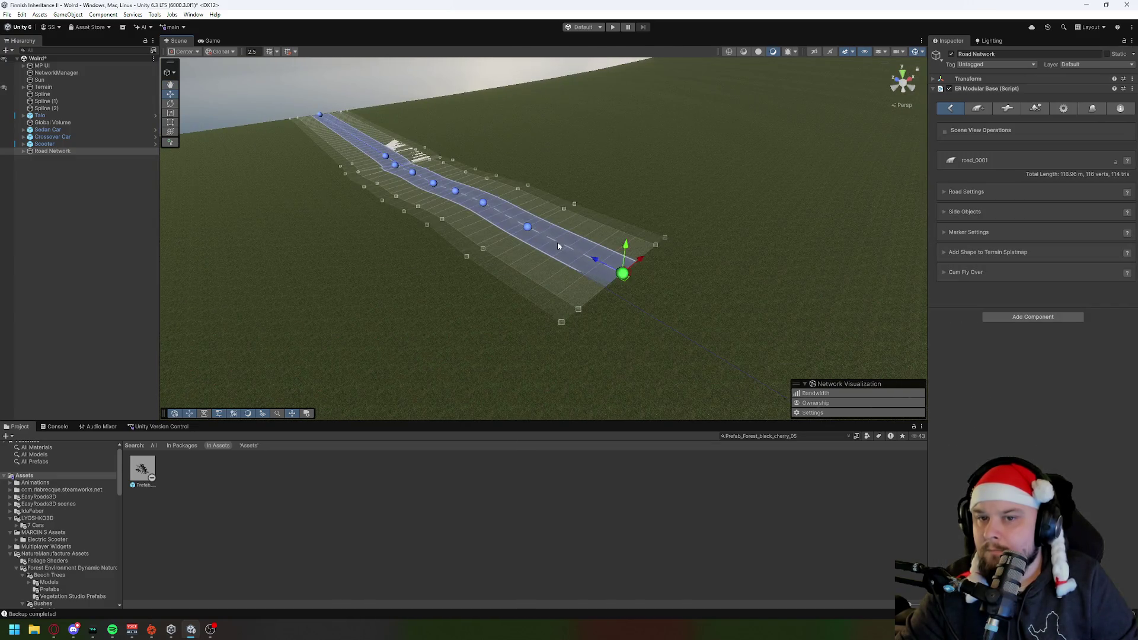
key("ctrl+z")
left_click_drag(558, 246, 631, 251)
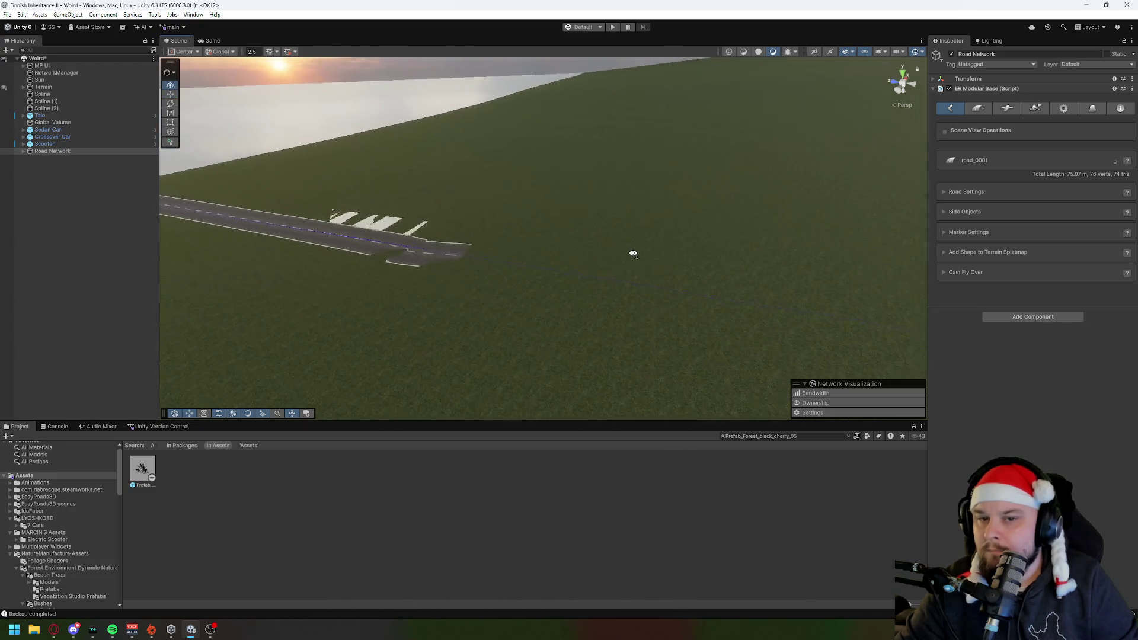
key("ctrl+z")
key("ctrl+z")
key("ctrl+z")
key("f")
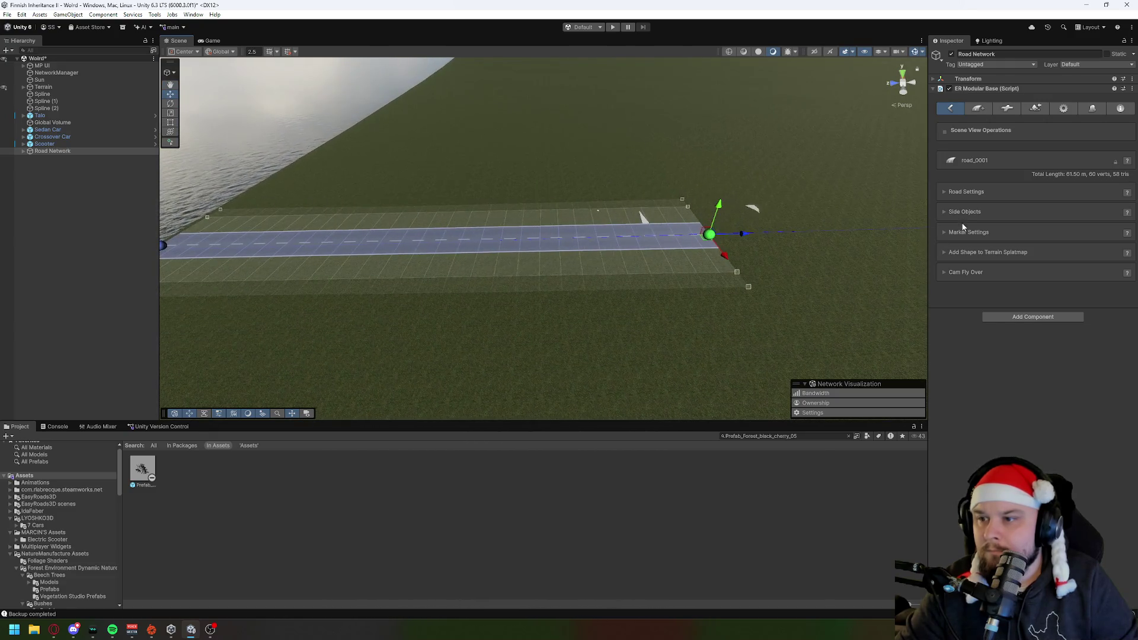
Step: Add a new road type, Road Type 3, in the general settings
left_click(1064, 109)
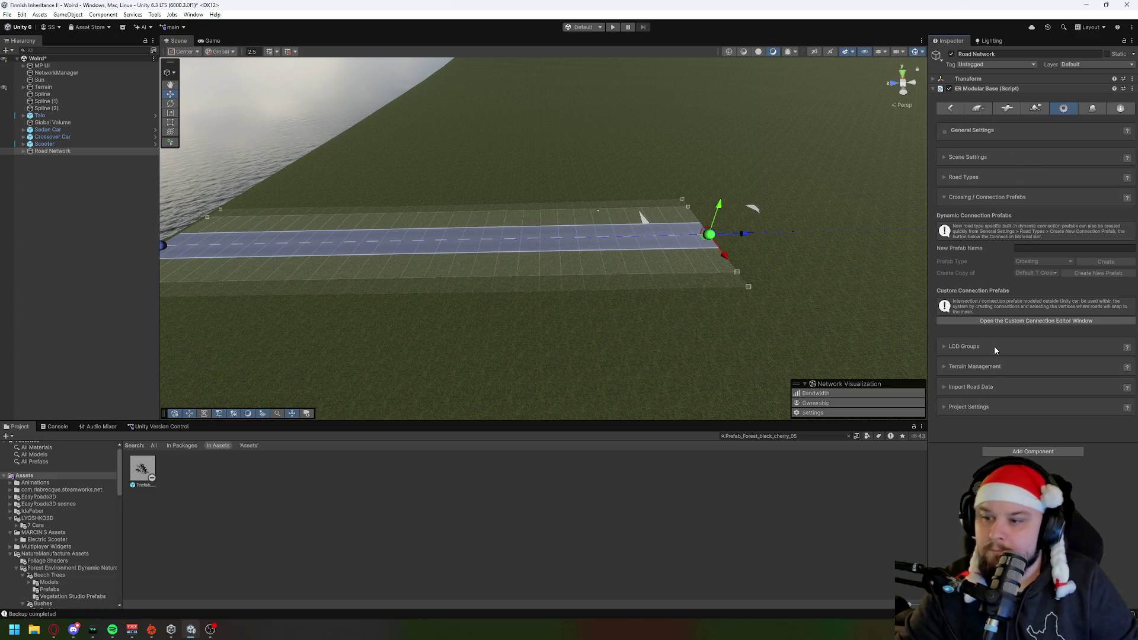
left_click(991, 367)
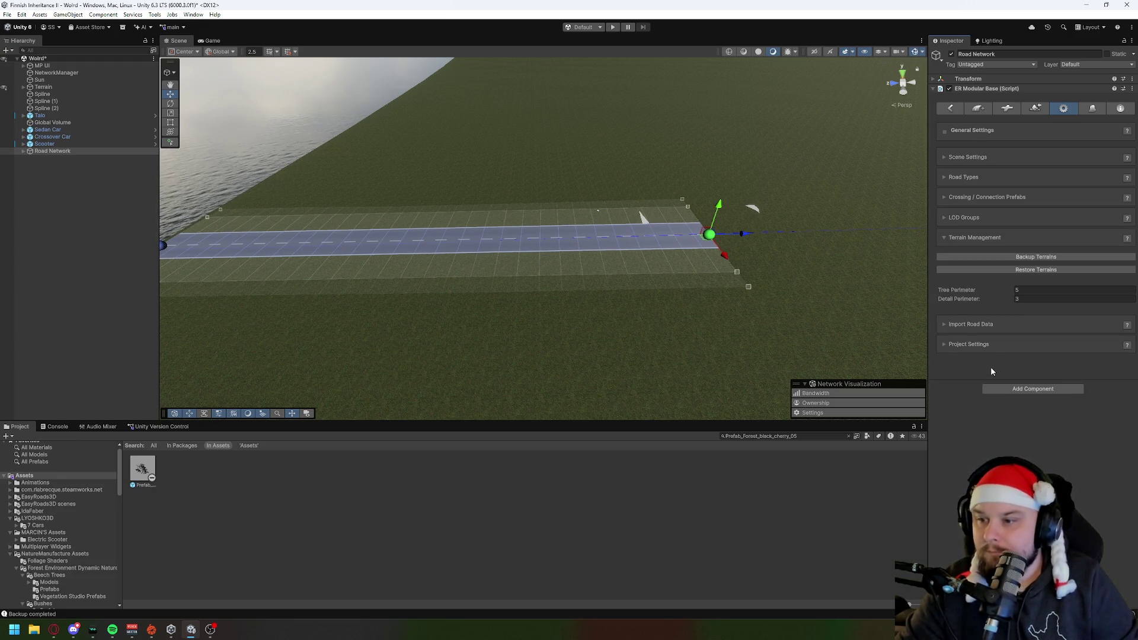
left_click(967, 176)
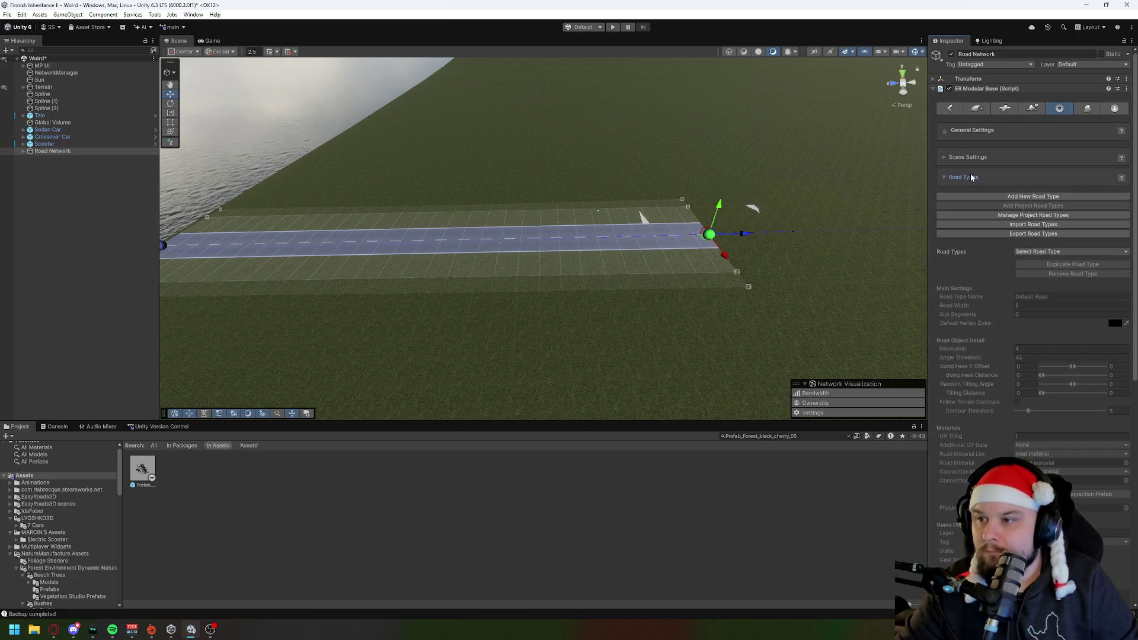
left_click(1038, 197)
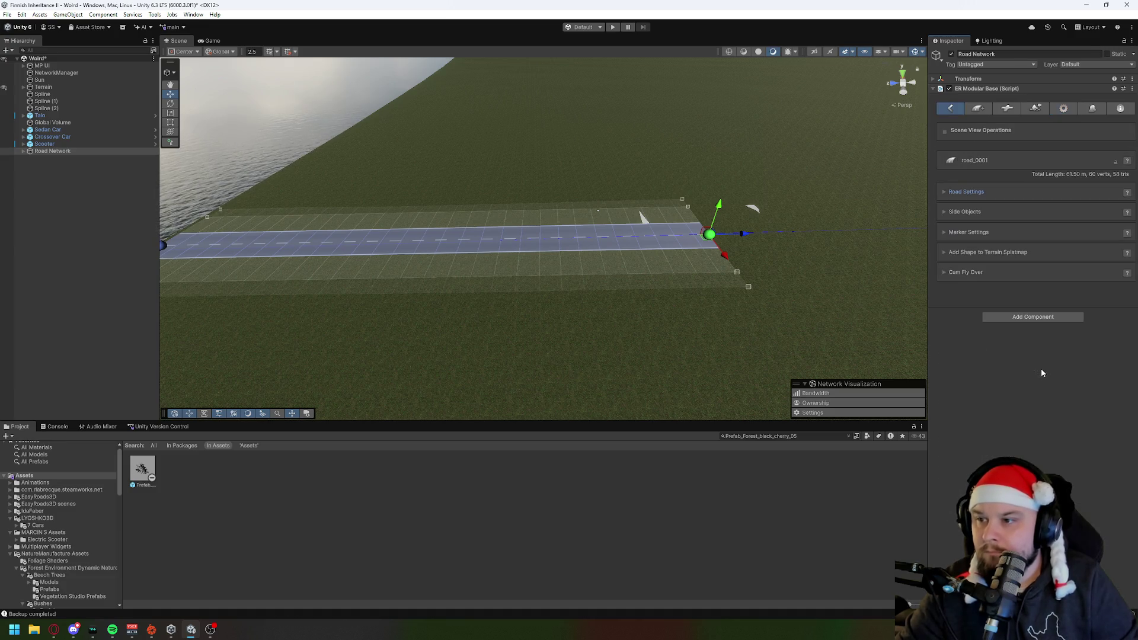
Step: Enable Side Object 1 on road_0001, undoing an accidentally added marker
left_click(966, 212)
left_click(940, 250)
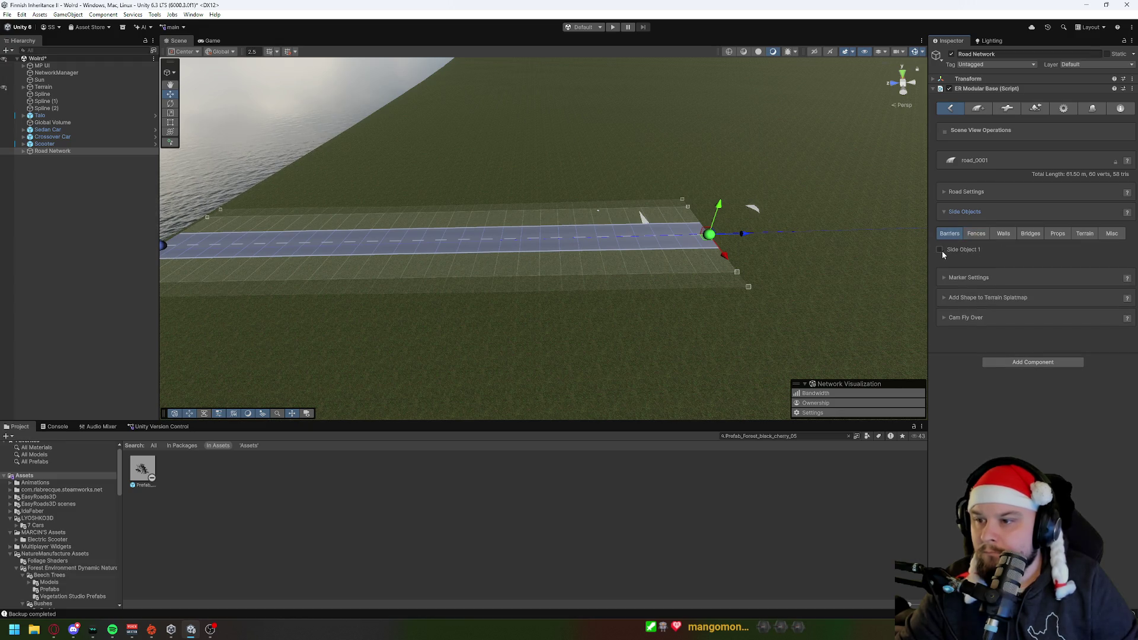
left_click(738, 240, "shift")
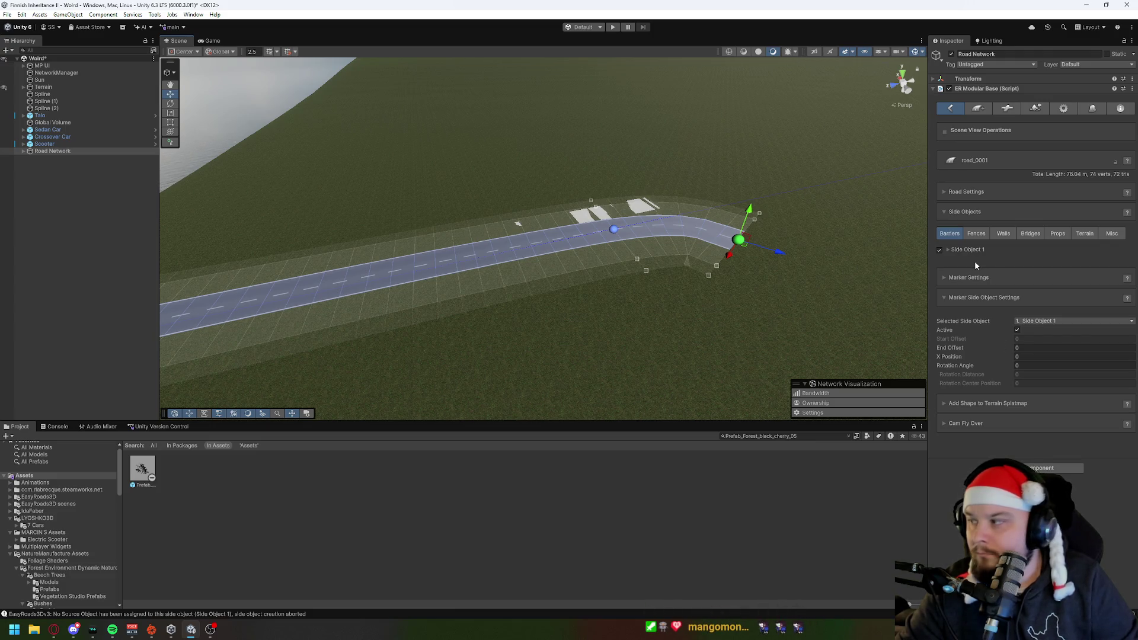
key("ctrl+z")
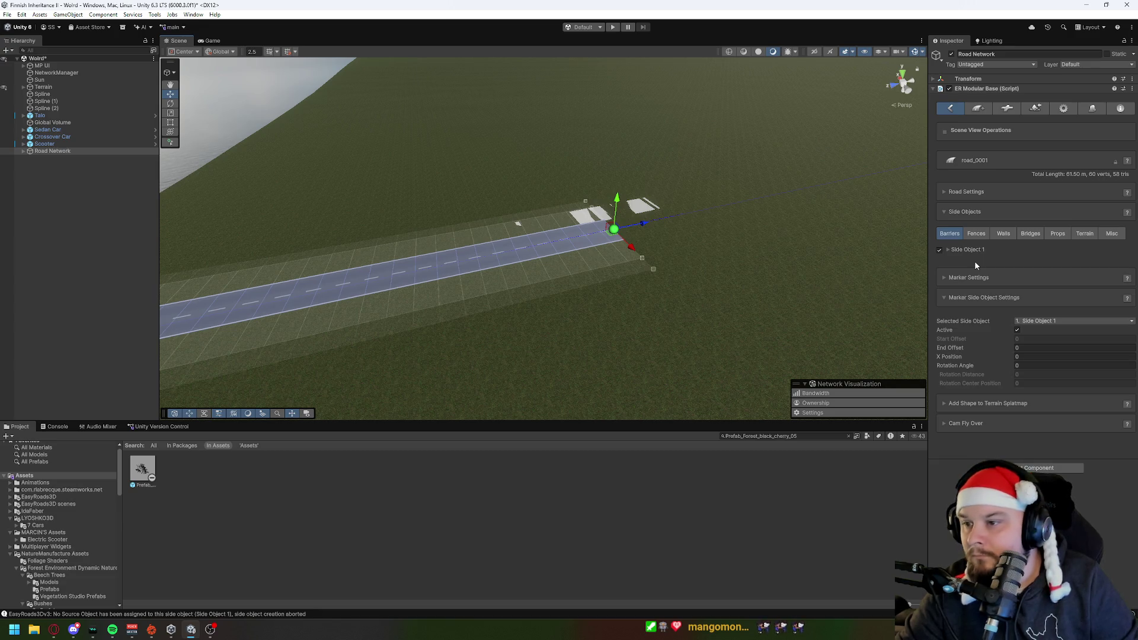
left_click(945, 277)
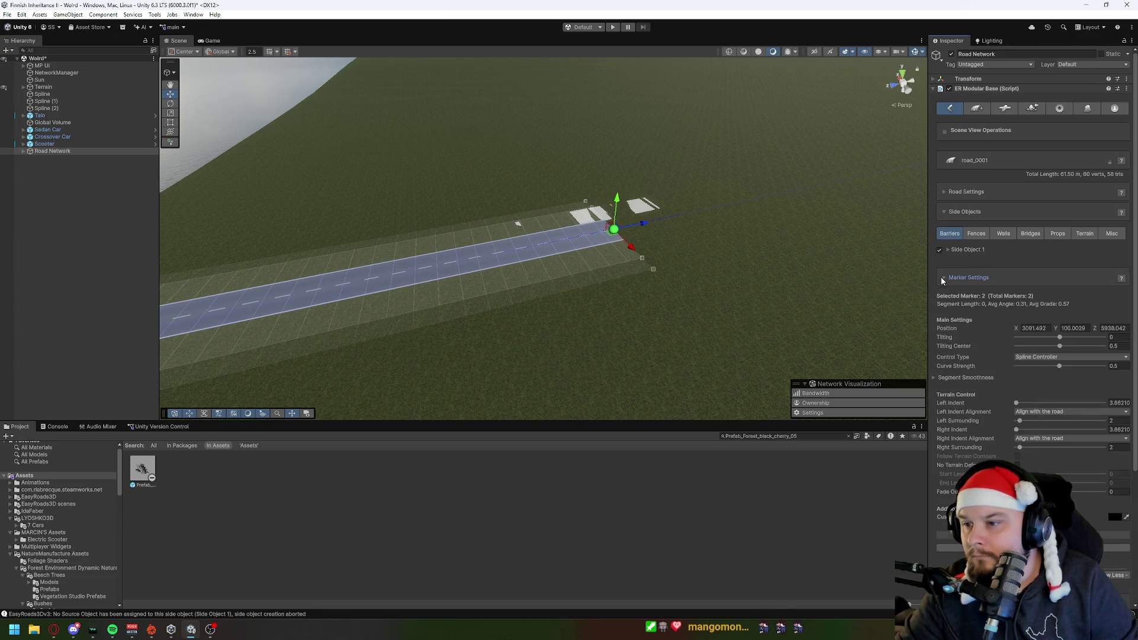
left_click(946, 277)
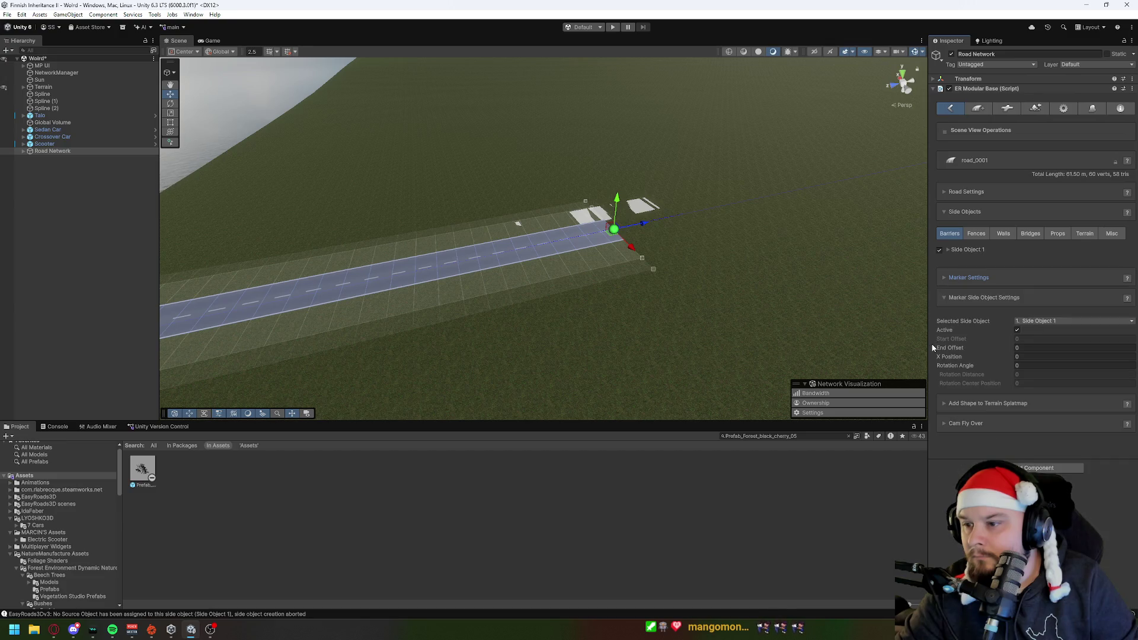
Step: Keep Side Object 1 for the marker and browse Fences, Walls and Bridges, which has none
left_click(1038, 321)
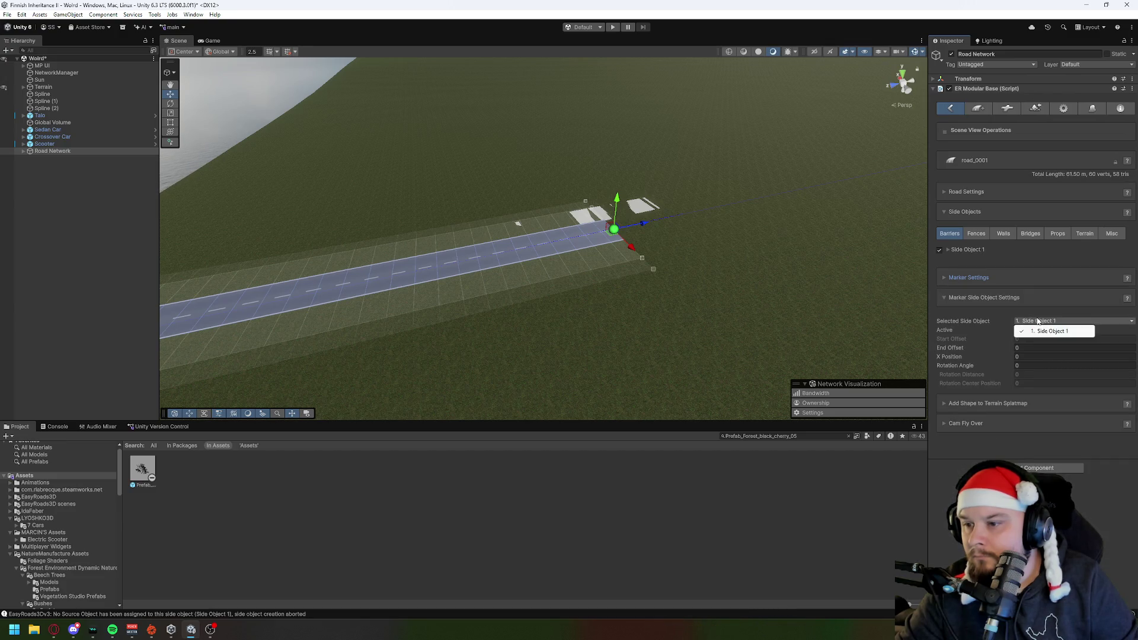
left_click(975, 314)
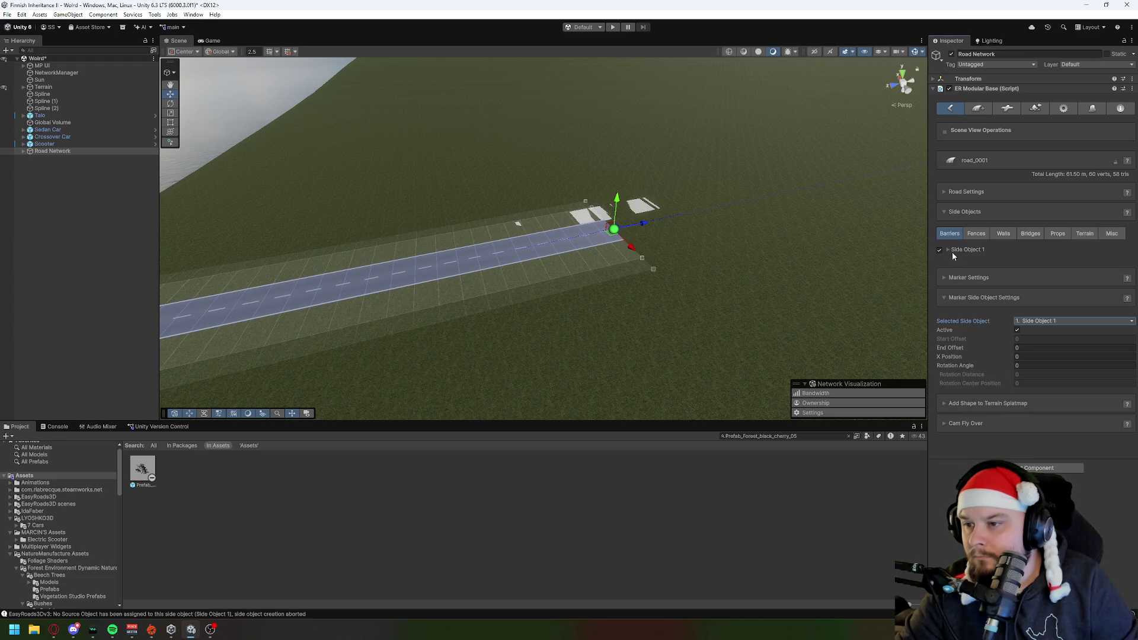
left_click(976, 233)
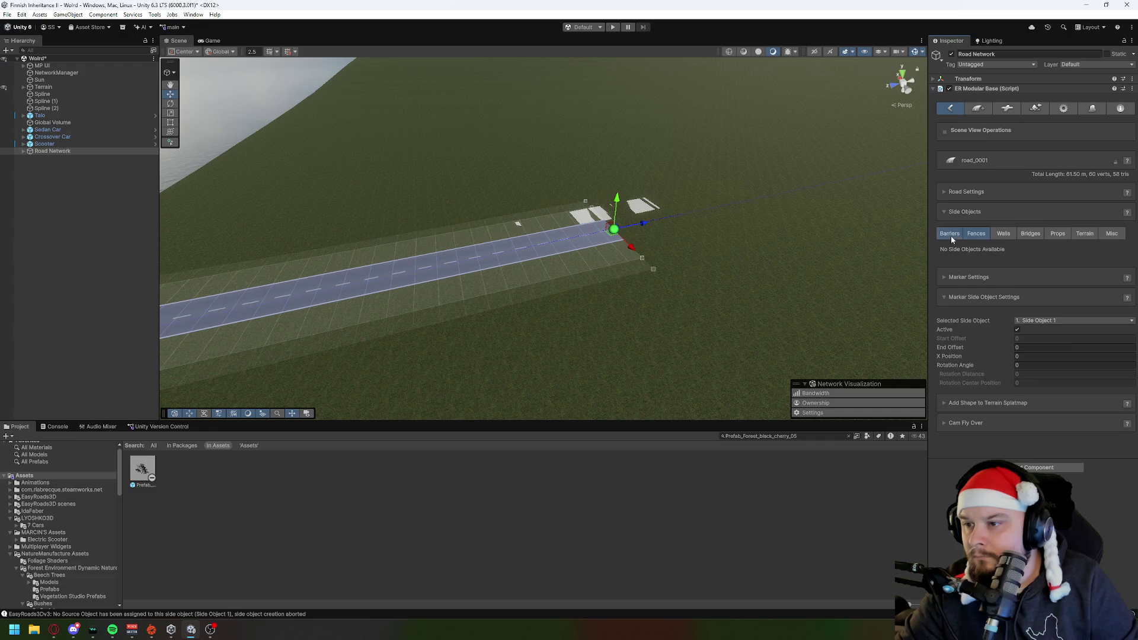
left_click(1001, 234)
left_click(1032, 234)
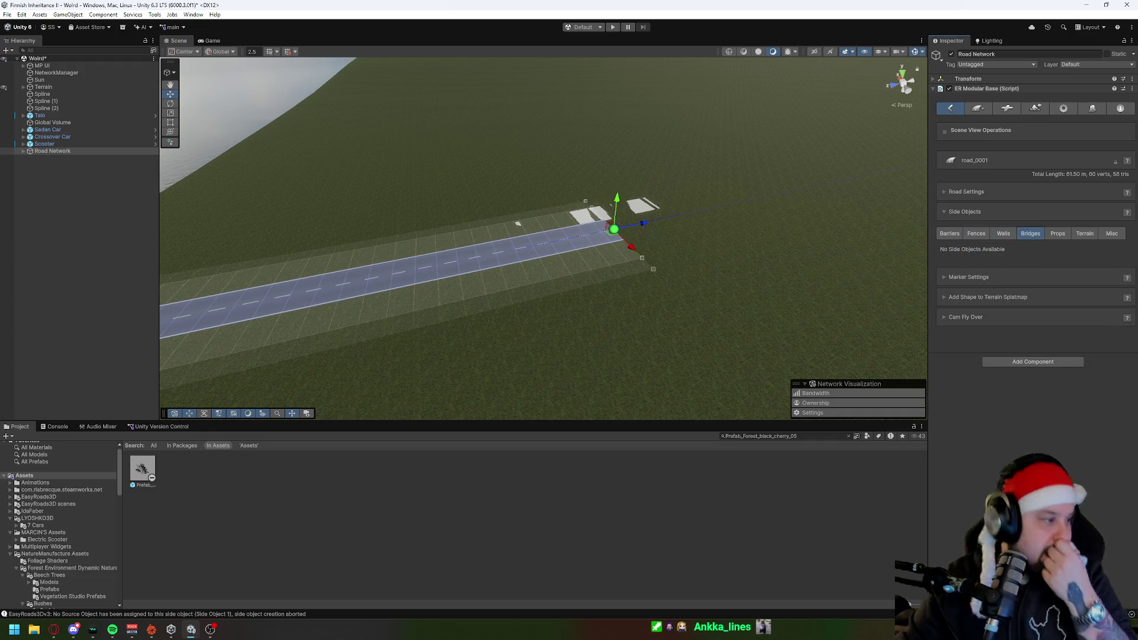
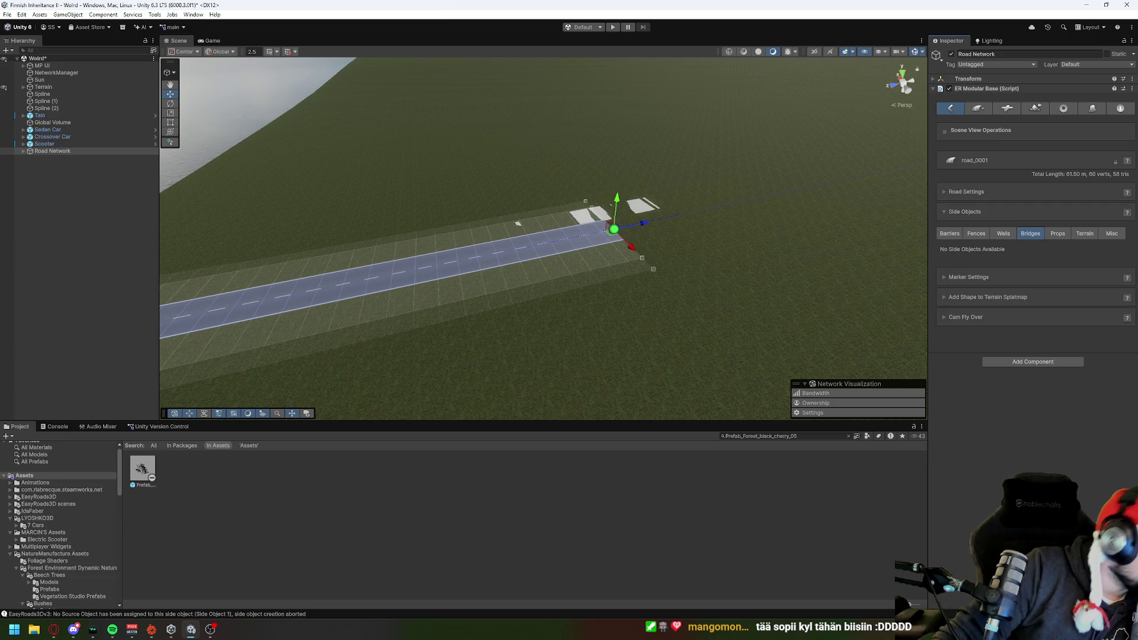
Step: Look over the scene and consult the EasyRoads3D online help page for the road
key("alt+Tab")
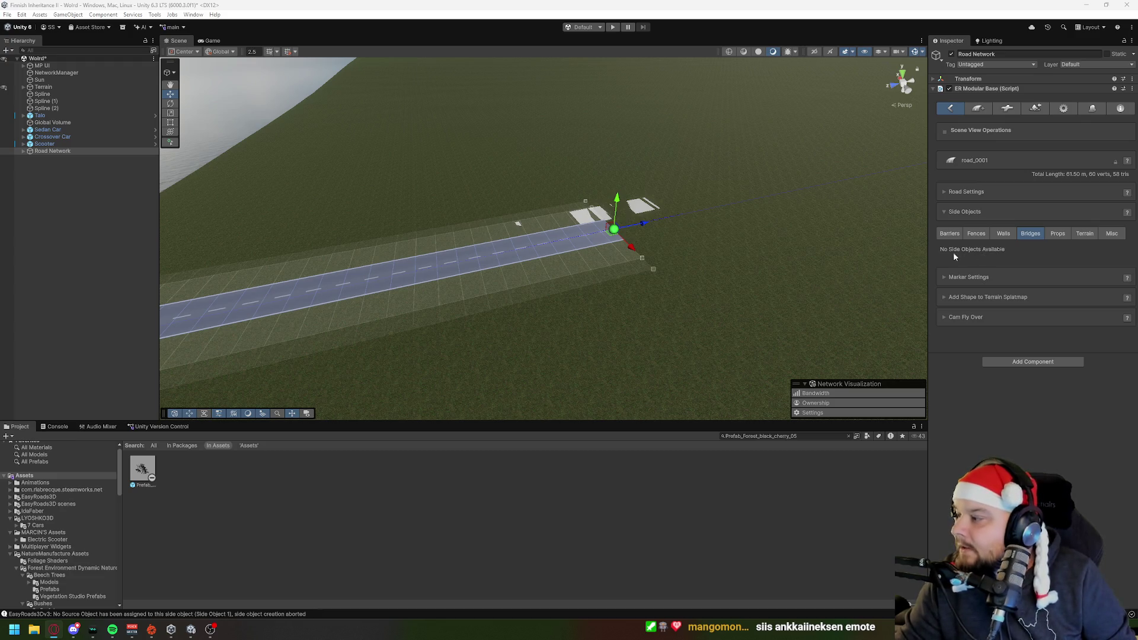
right_click(720, 233)
right_click(666, 215)
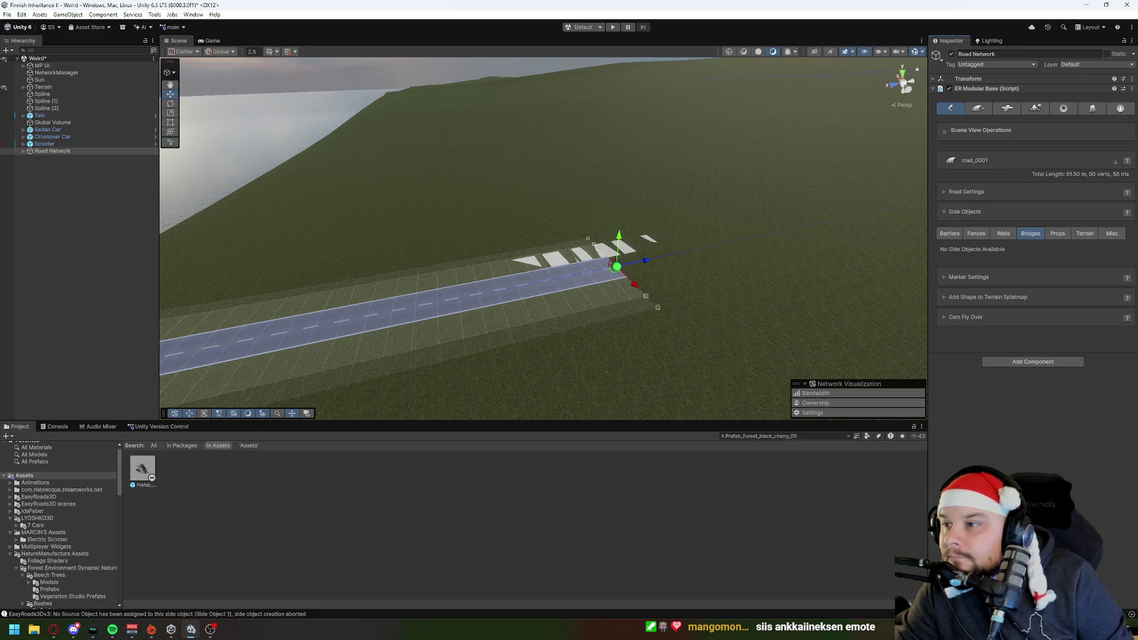
left_click(1128, 161)
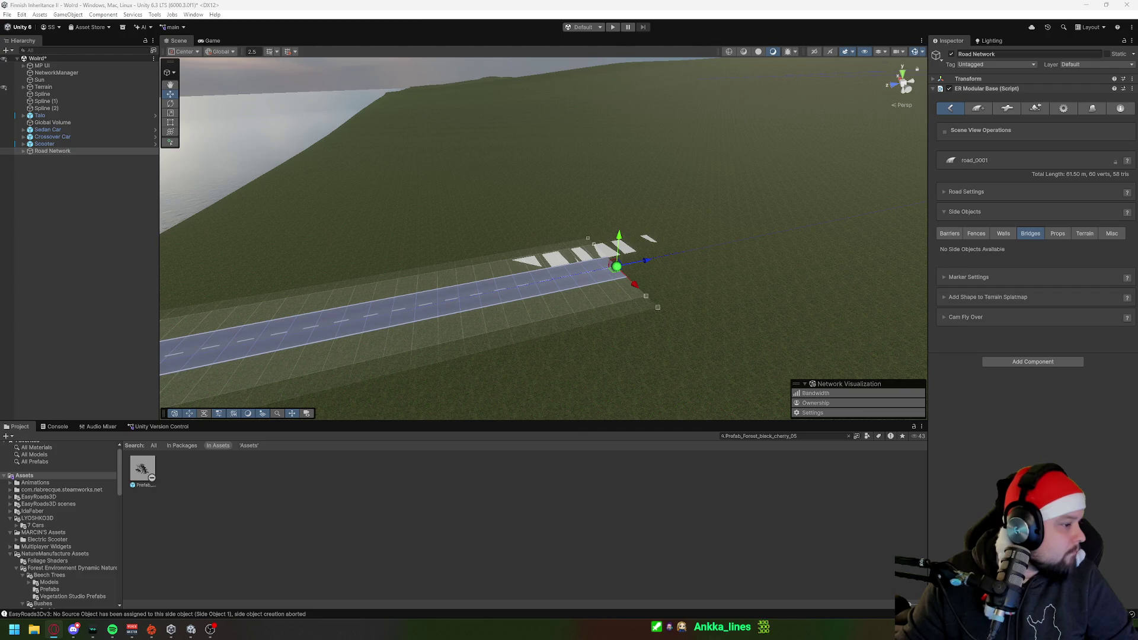
Step: Add markers ahead of the road end, curving the road down and to the left
mouse_move(439, 204)
left_mouse_down()
mouse_move(508, 249)
mouse_move(465, 274)
mouse_move(596, 253)
left_mouse_up()
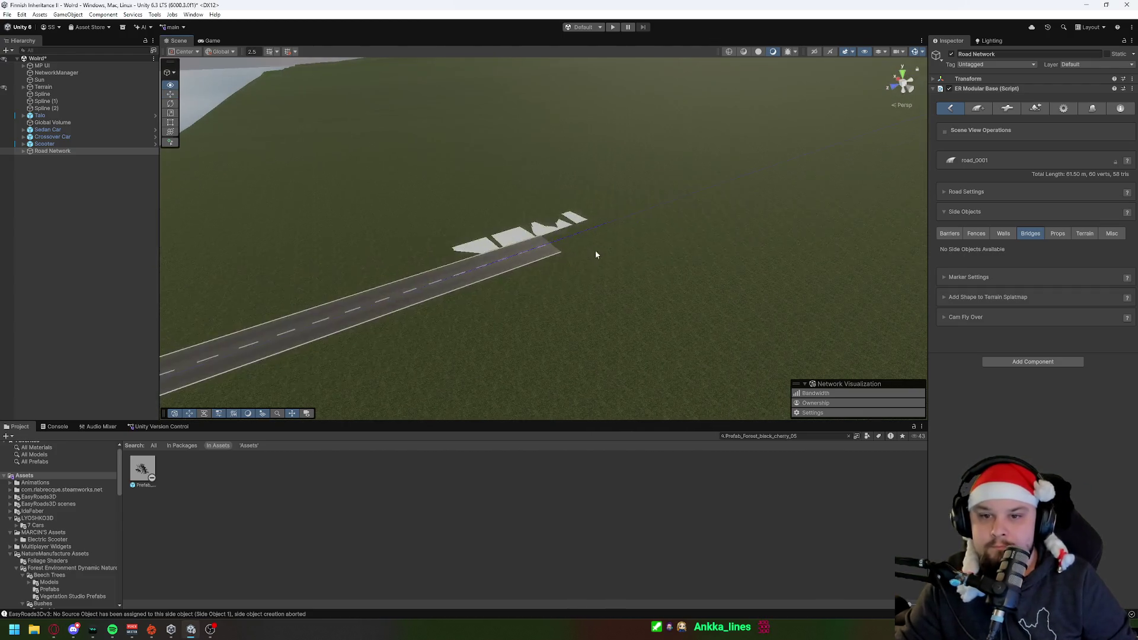
left_click(659, 214, "shift")
left_click(776, 183, "shift")
mouse_move(642, 238)
left_mouse_down()
mouse_move(676, 185)
mouse_move(700, 259)
mouse_move(617, 208)
mouse_move(686, 172)
mouse_move(989, 327)
mouse_move(1080, 332)
mouse_move(662, 209)
left_mouse_up()
left_click(702, 251, "shift")
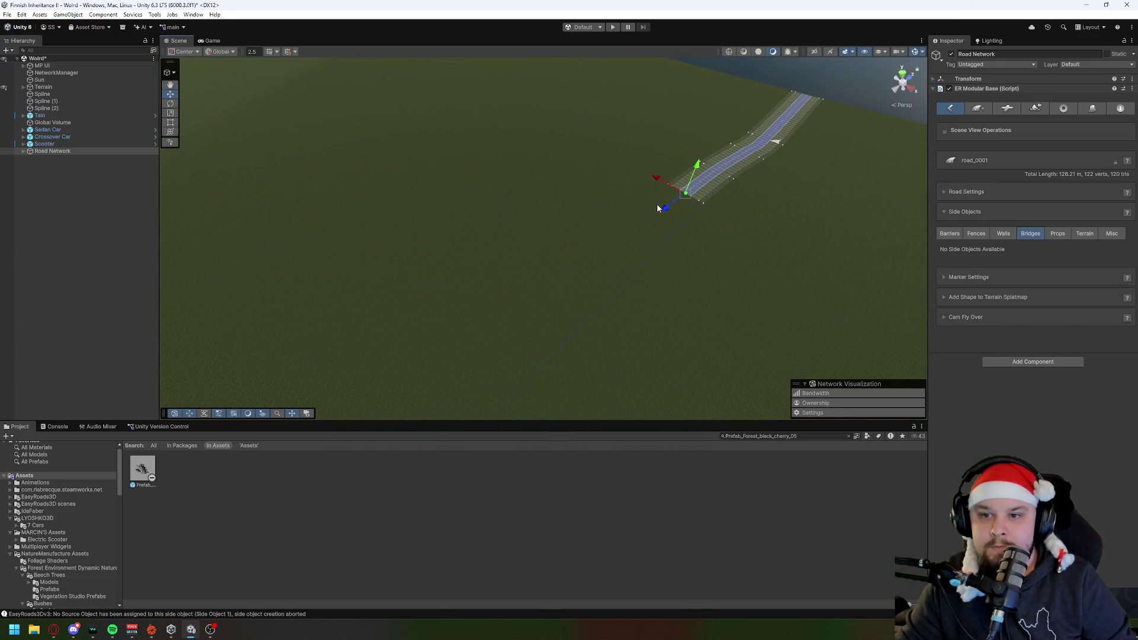
left_click(670, 217, "shift")
left_click(658, 234, "shift")
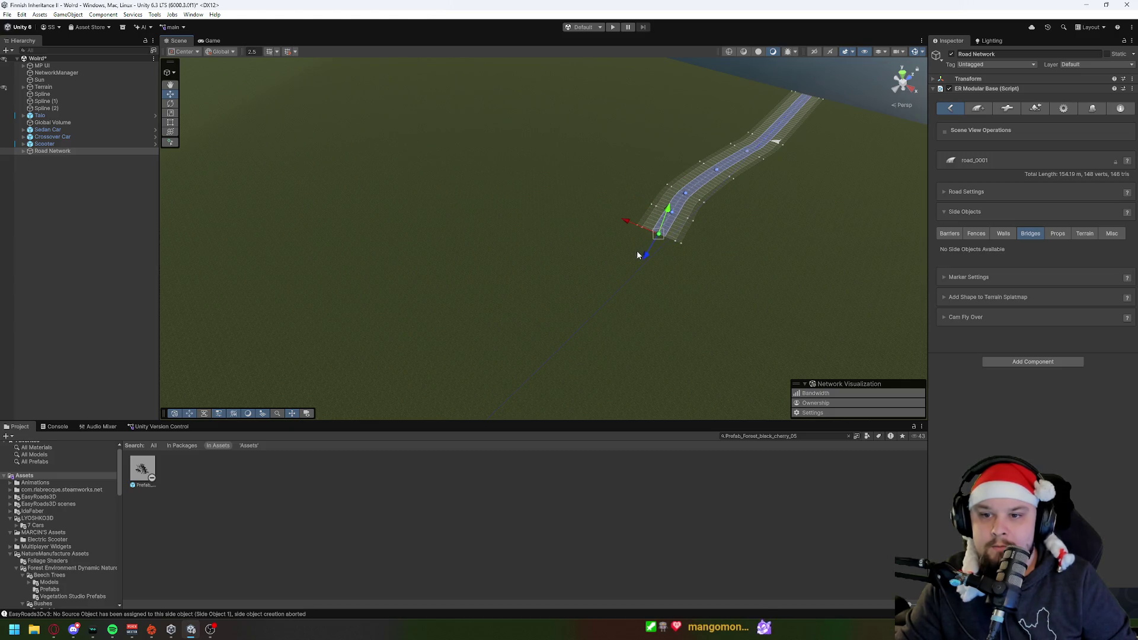
left_click(636, 256, "shift")
left_click(601, 286, "shift")
Step: Continue placing markers leftward to the far left, bringing road_0001 to 349.42 m
left_click_drag(567, 319, 479, 349)
left_click(644, 320, "shift")
left_click(585, 305, "shift")
left_click(526, 296, "shift")
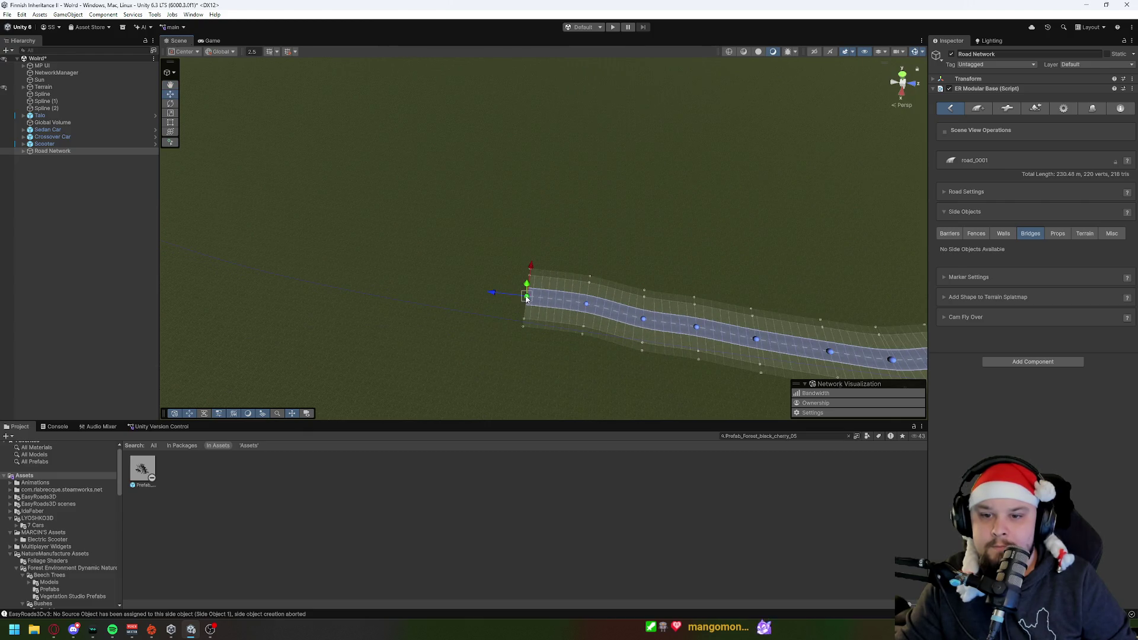
left_click(458, 284, "shift")
left_click(418, 272, "shift")
left_click(367, 259, "shift")
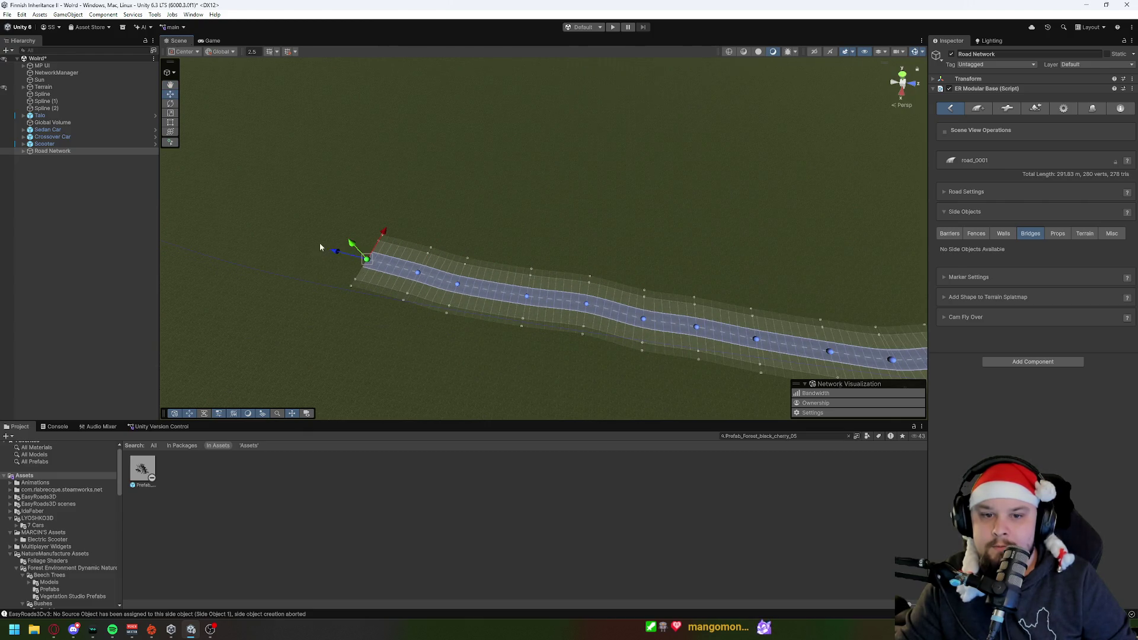
left_click(312, 241, "shift")
left_click(272, 230, "shift")
left_click(233, 216, "shift")
left_click(180, 193, "shift")
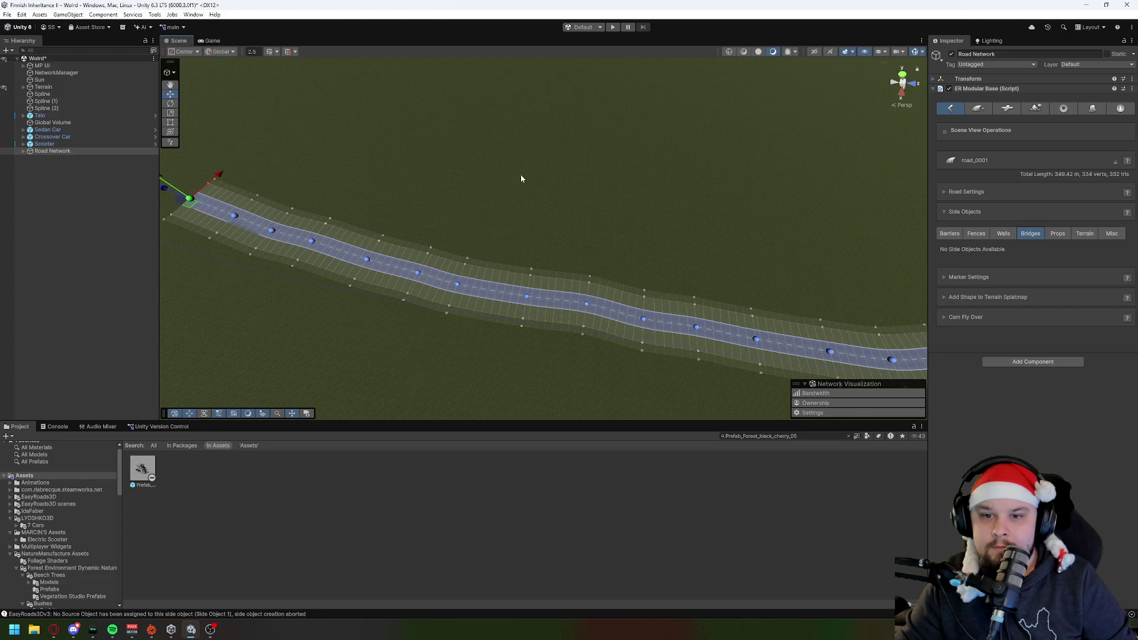
mouse_move(473, 183)
left_mouse_down()
mouse_move(333, 172)
mouse_move(250, 117)
mouse_move(645, 198)
mouse_move(399, 279)
mouse_move(320, 289)
mouse_move(470, 303)
mouse_move(454, 302)
mouse_move(485, 293)
mouse_move(479, 302)
left_mouse_up()
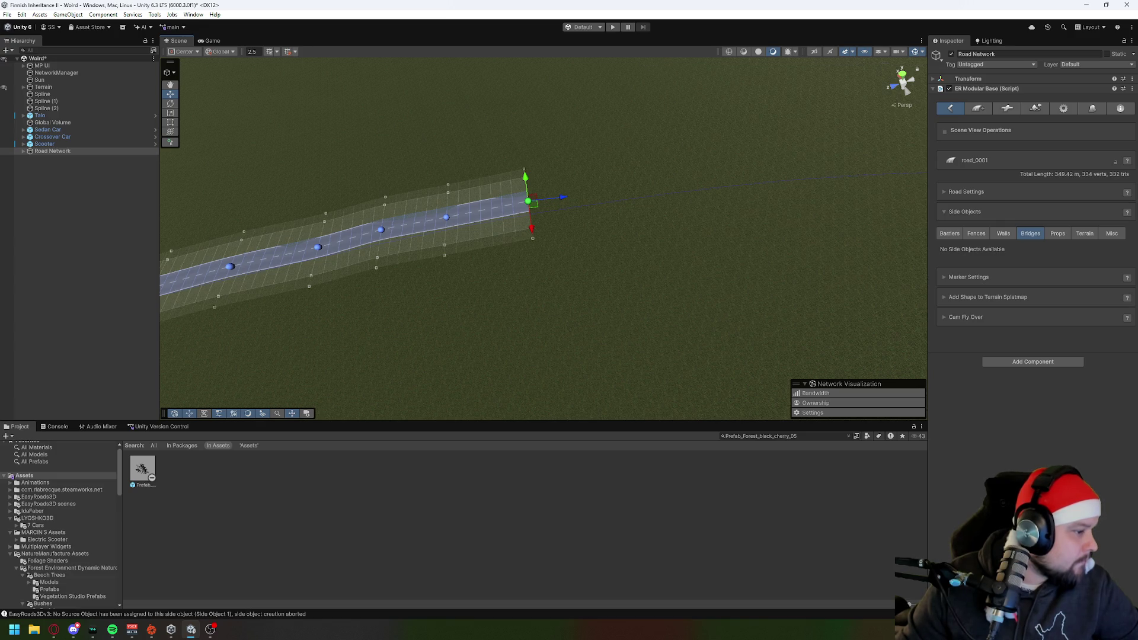
key("alt+Tab")
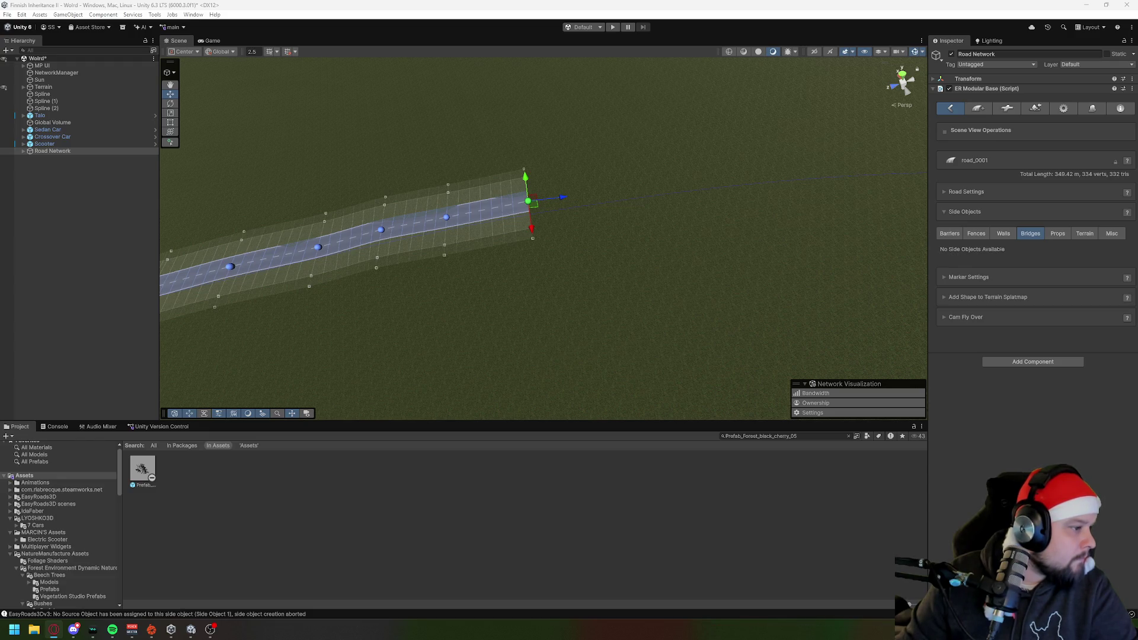
Step: Select the marker before the road's end and enable barrier Side Object 1 on it
mouse_move(427, 196)
left_mouse_down()
mouse_move(455, 200)
mouse_move(496, 262)
left_mouse_up()
left_click(505, 238)
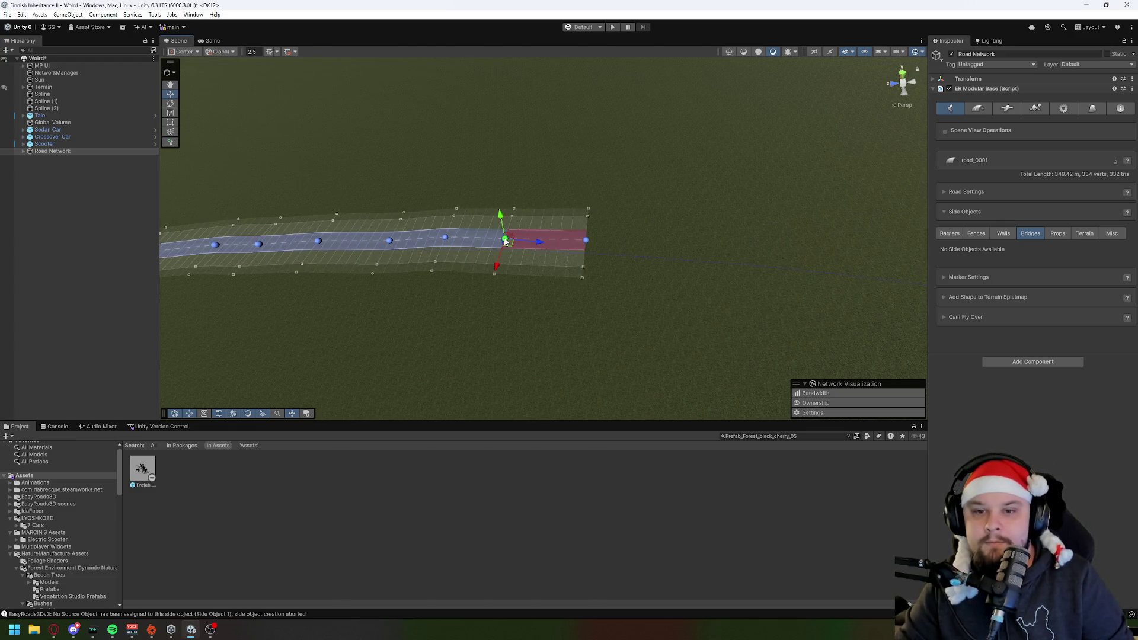
left_click(959, 234)
left_click(940, 250)
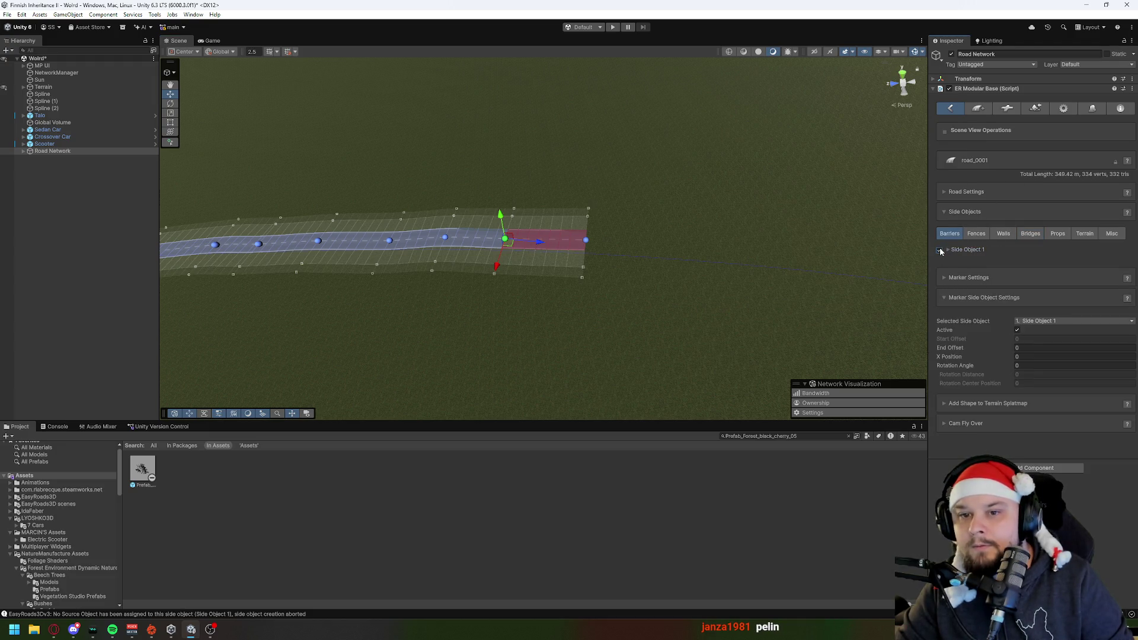
Step: Add the next marker to the selection and toggle Side Object 1 off, on, then off
mouse_move(599, 257)
left_mouse_down()
mouse_move(574, 262)
mouse_move(631, 263)
mouse_move(501, 253)
left_mouse_up()
left_click(369, 233, "shift")
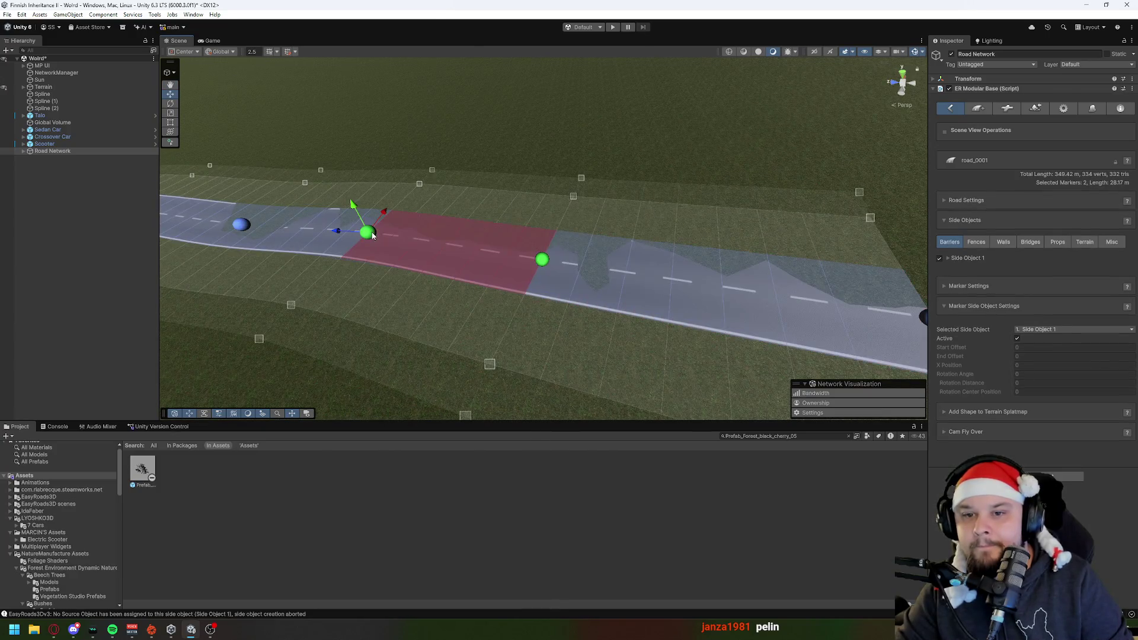
left_click(939, 259)
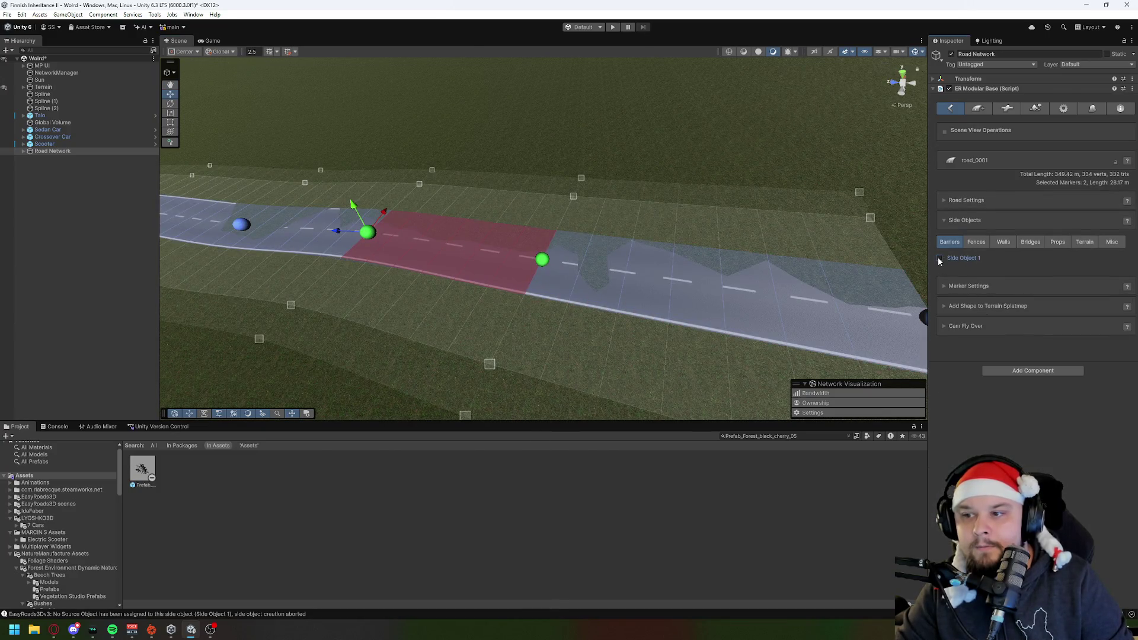
left_click(963, 260)
left_click(940, 259)
key("f")
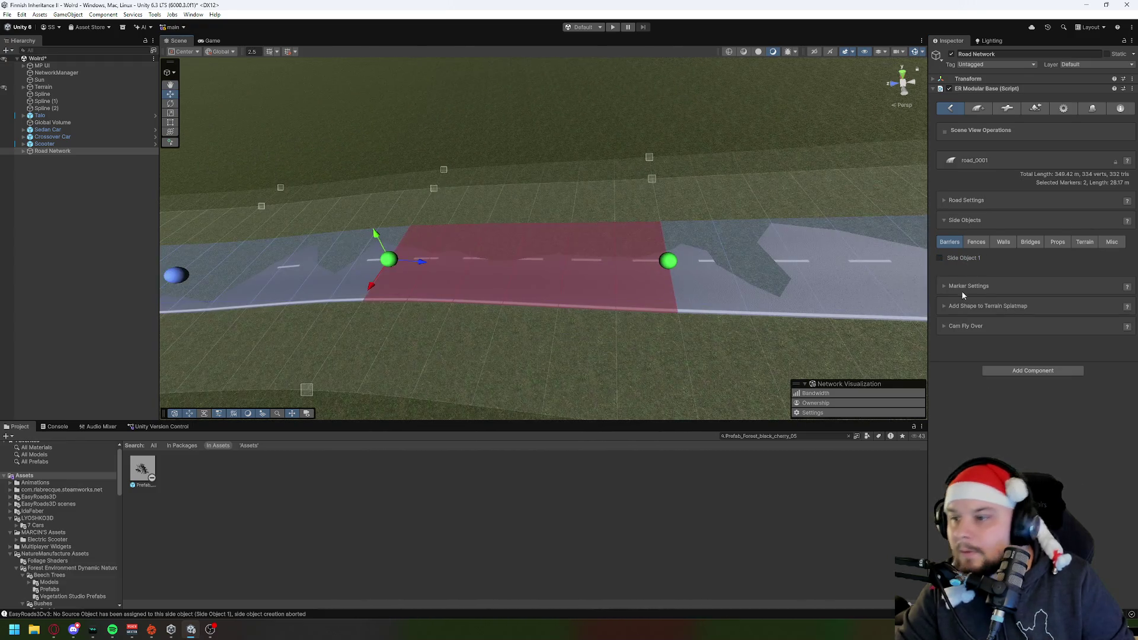
Step: Review the Fences and Bridges side object lists and return to Add Marker mode
left_click(976, 242)
left_click(1031, 242)
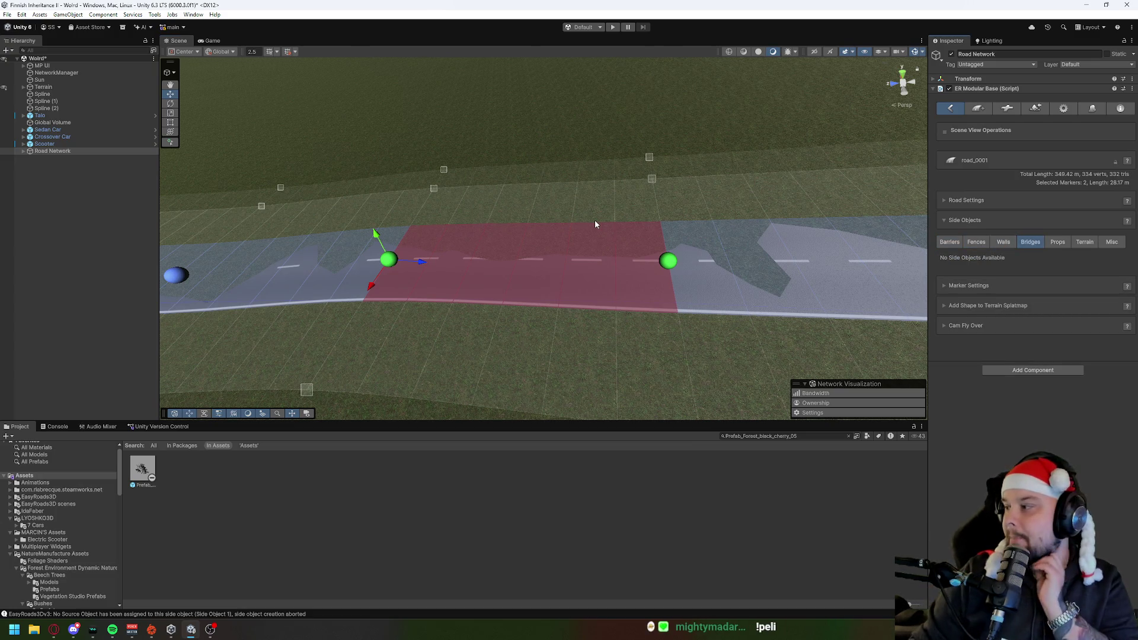
left_click_drag(614, 215, 610, 246)
left_click(949, 242)
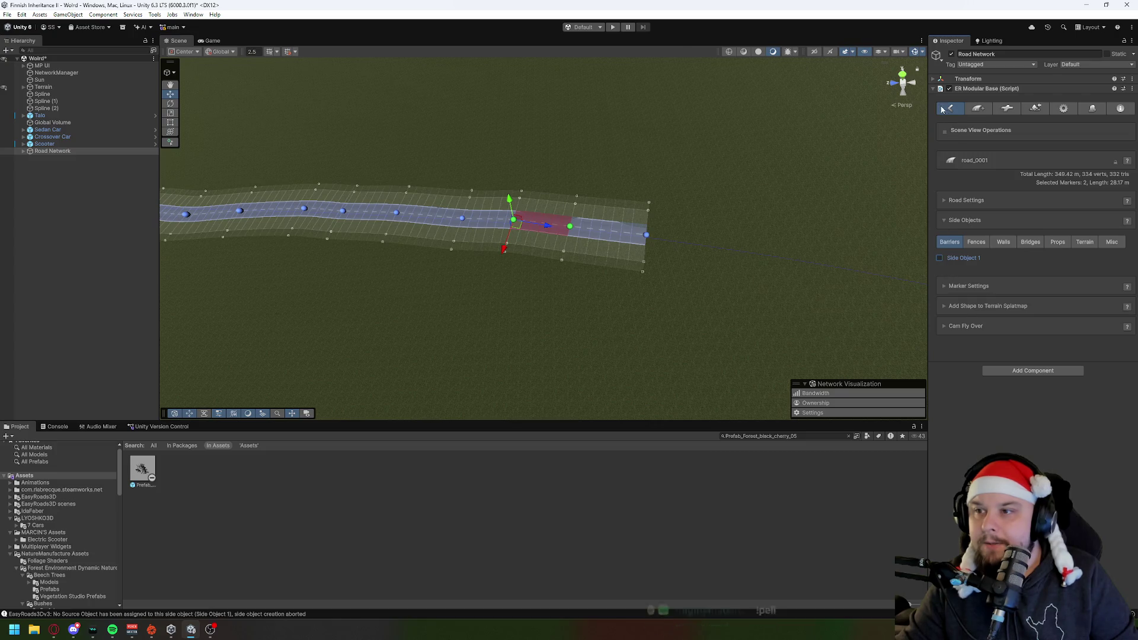
mouse_move(834, 147)
left_mouse_down()
mouse_move(259, 208)
mouse_move(281, 197)
mouse_move(269, 203)
mouse_move(642, 265)
left_mouse_up()
left_click(469, 287)
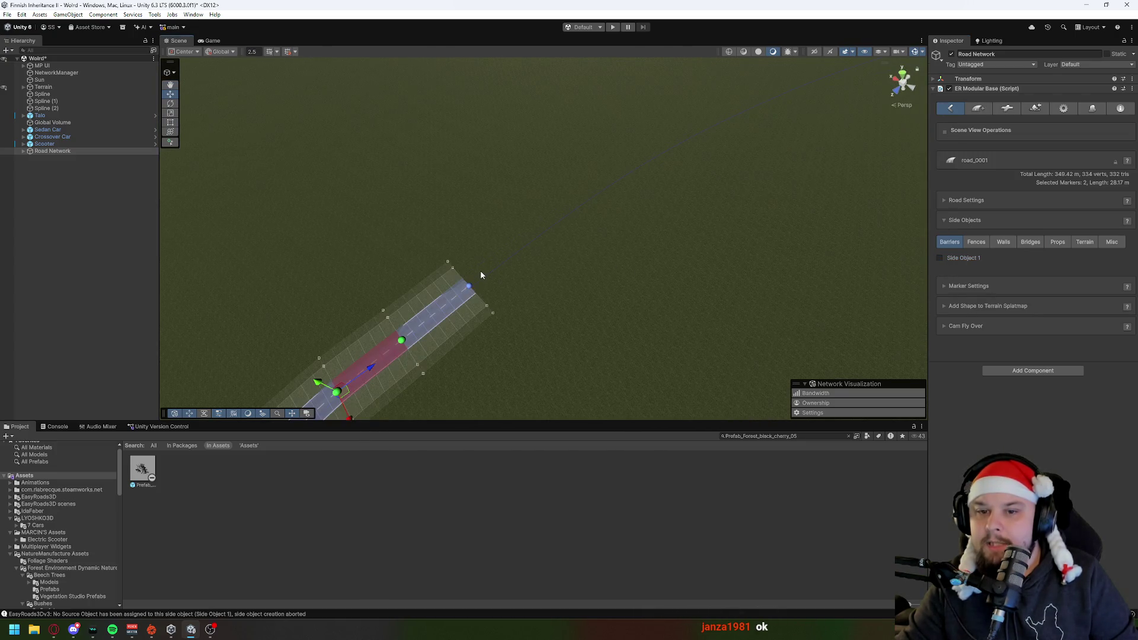
Step: Append a first run of markers extending the road toward the horizon
left_click(553, 243, "shift")
left_click(605, 223, "shift")
left_click(662, 177, "shift")
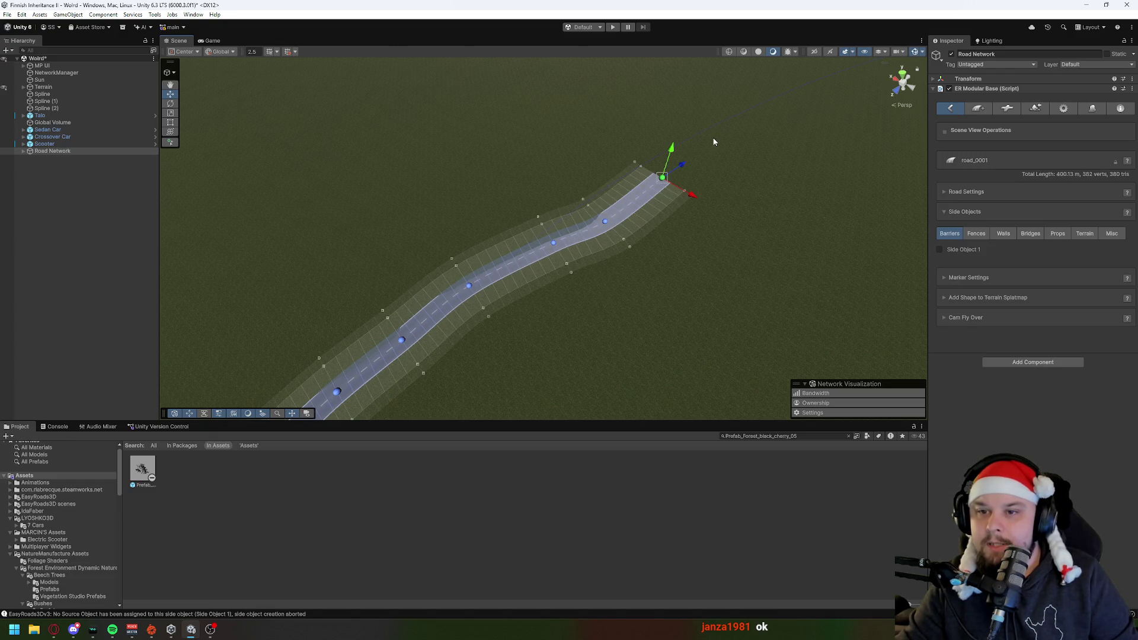
mouse_move(592, 266)
left_mouse_down()
mouse_move(628, 261)
mouse_move(661, 215)
mouse_move(600, 230)
left_mouse_up()
left_click(581, 219, "shift")
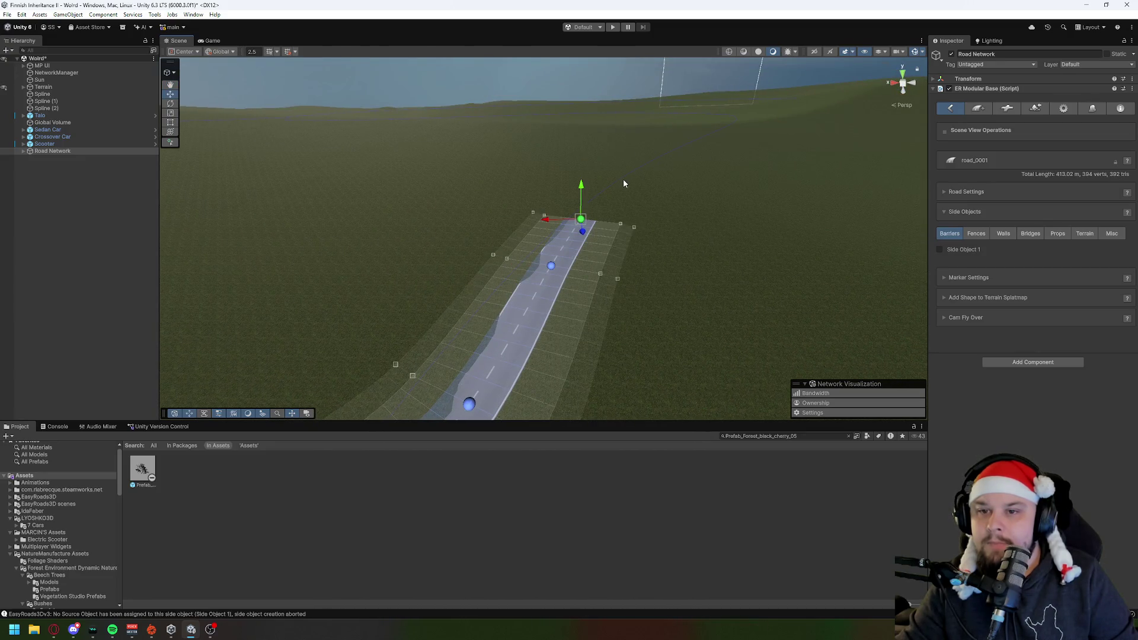
left_click(604, 181, "shift")
left_click(638, 174, "shift")
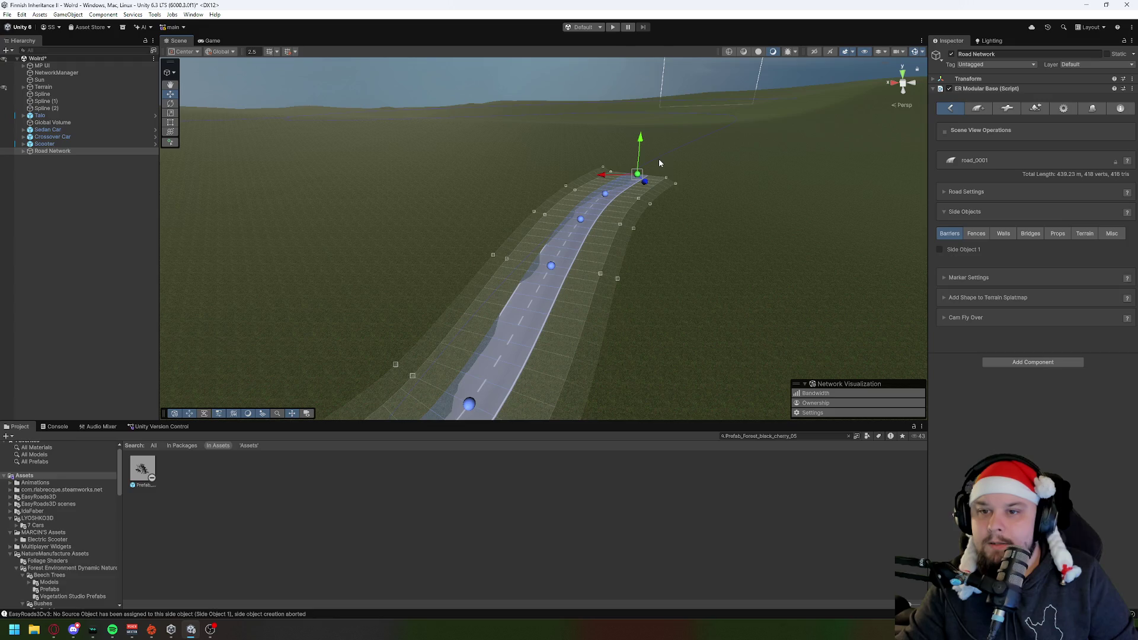
left_click(659, 162, "shift")
mouse_move(685, 233)
left_mouse_down()
mouse_move(724, 183)
mouse_move(490, 306)
left_mouse_up()
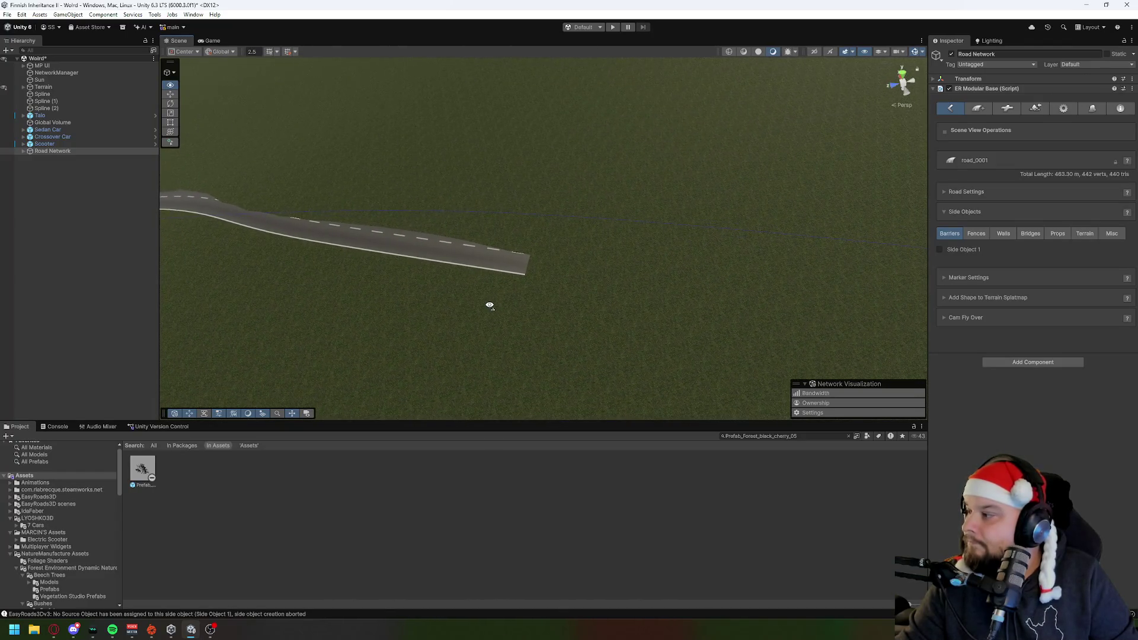
Step: Lay further markers along the road, pushing its end up and to the right
left_click(640, 254, "shift")
left_click_drag(640, 254, 795, 251)
left_click(609, 250, "shift")
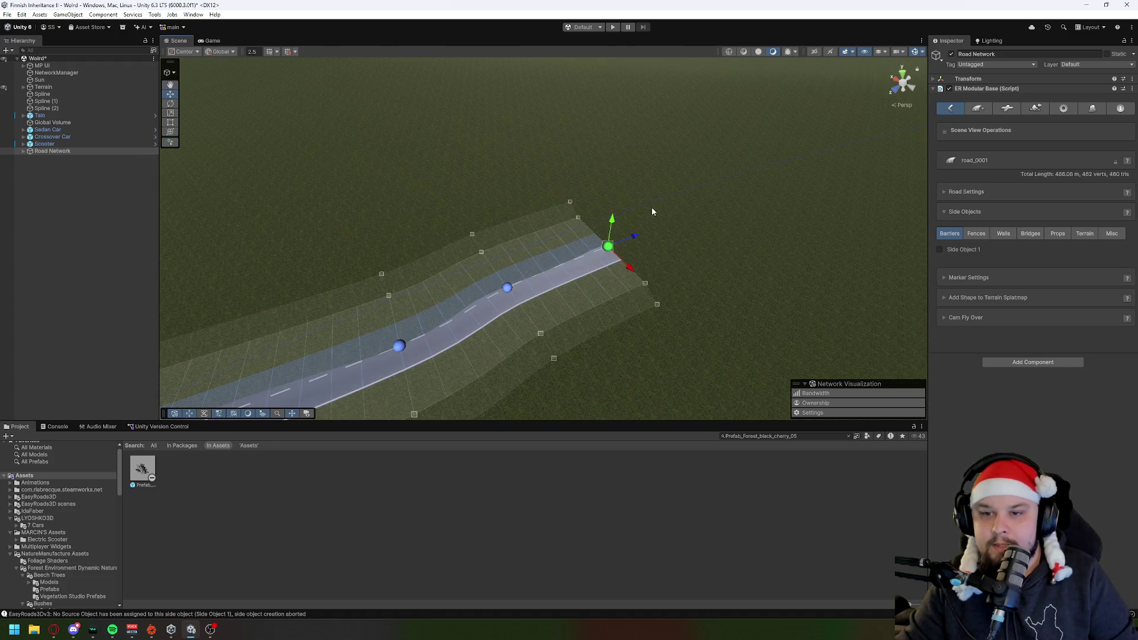
left_click(692, 208, "shift")
left_click(770, 167, "shift")
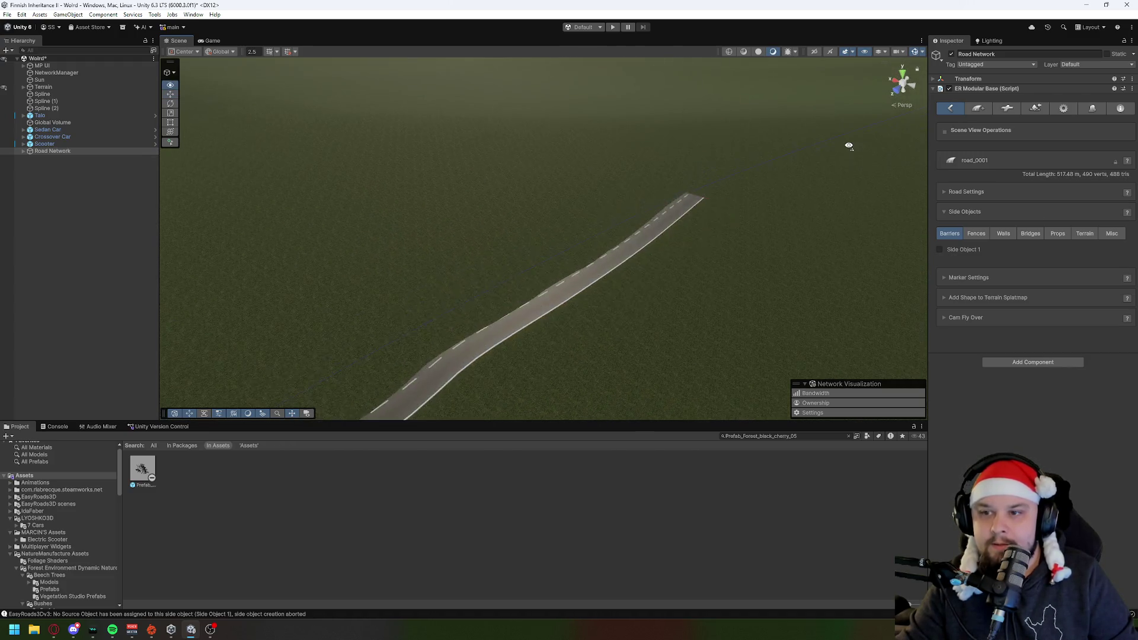
left_click(727, 178, "shift")
left_click(797, 156, "shift")
left_click(828, 144, "shift")
mouse_move(826, 215)
left_mouse_down()
mouse_move(709, 234)
mouse_move(865, 125)
mouse_move(767, 198)
mouse_move(732, 249)
mouse_move(546, 271)
left_mouse_up()
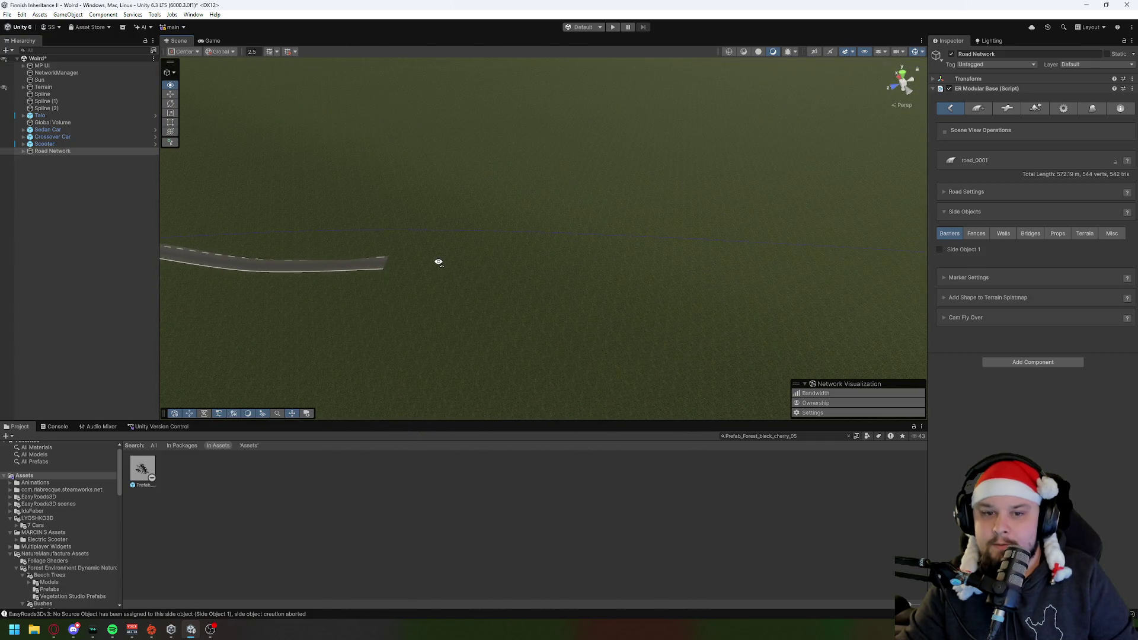
left_click_drag(439, 262, 456, 261)
Step: Extend the road straight rightward with a row of evenly spaced markers
left_click(461, 249, "shift")
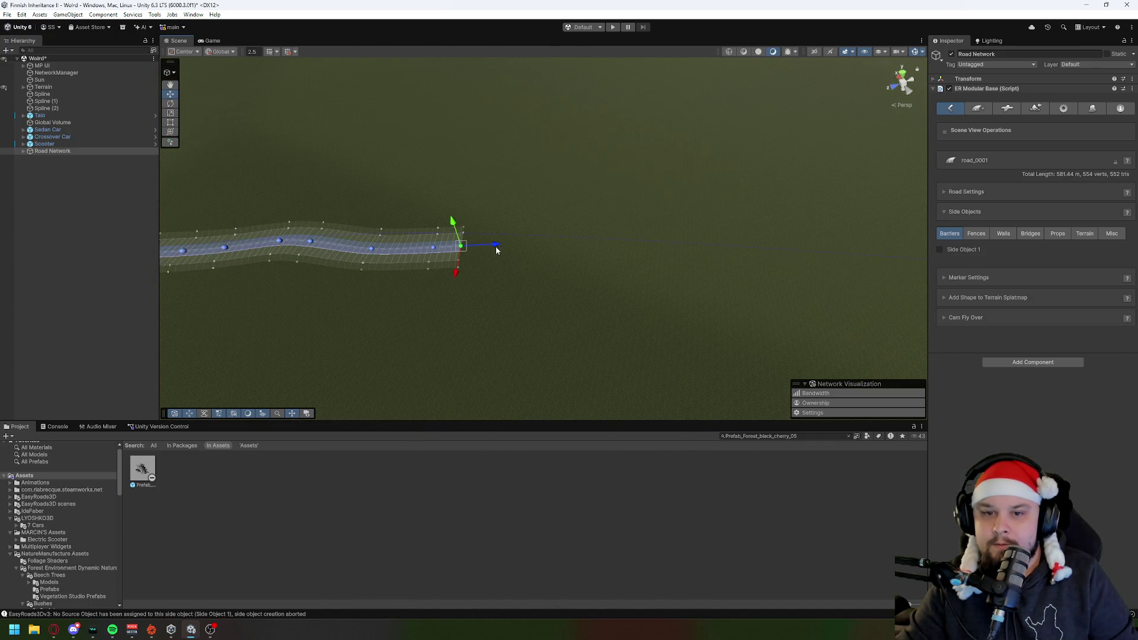
left_click(496, 248, "shift")
left_click(548, 248, "shift")
left_click(580, 247, "shift")
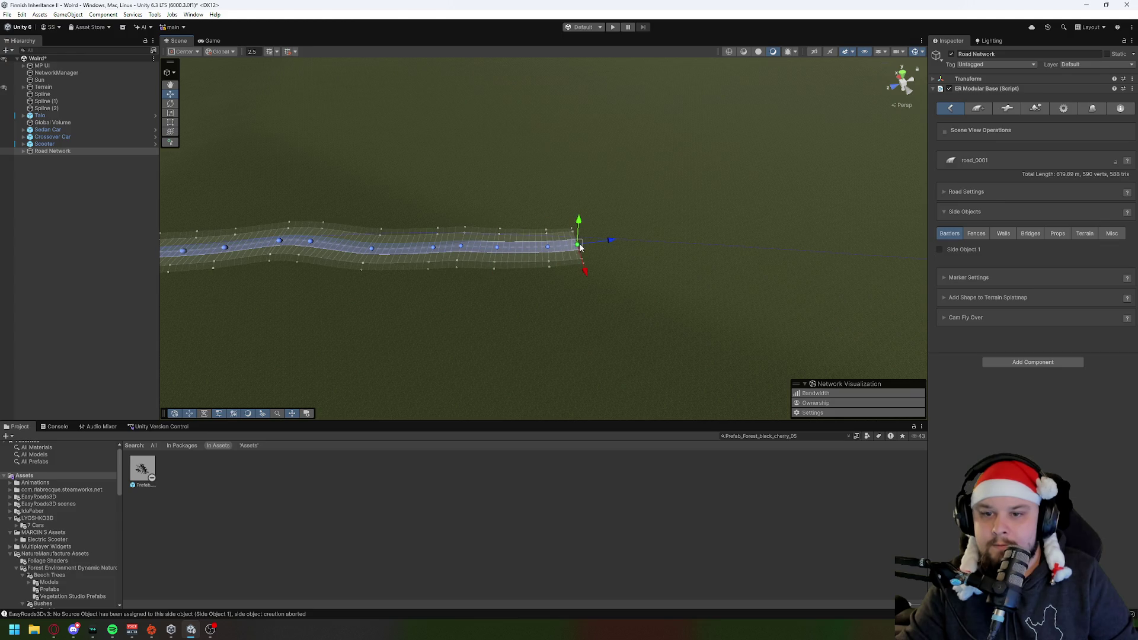
left_click(604, 246, "shift")
left_click(649, 244, "shift")
left_click(704, 243, "shift")
left_click(768, 245, "shift")
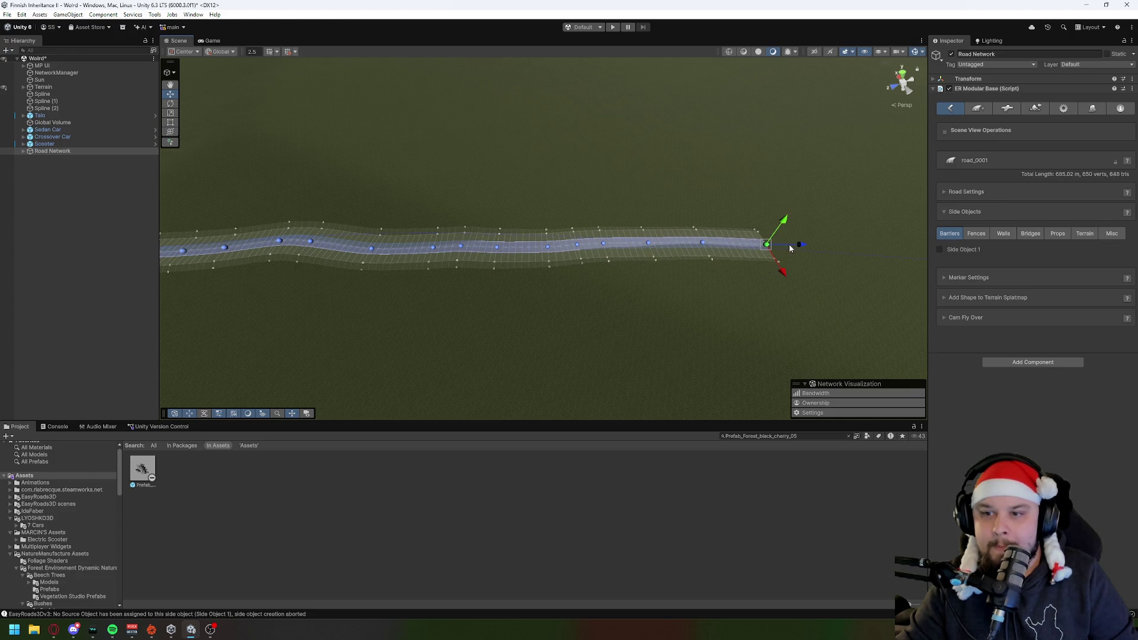
left_click(790, 249, "shift")
mouse_move(605, 281)
left_mouse_down()
mouse_move(609, 253)
mouse_move(676, 247)
mouse_move(603, 259)
mouse_move(614, 264)
left_mouse_up()
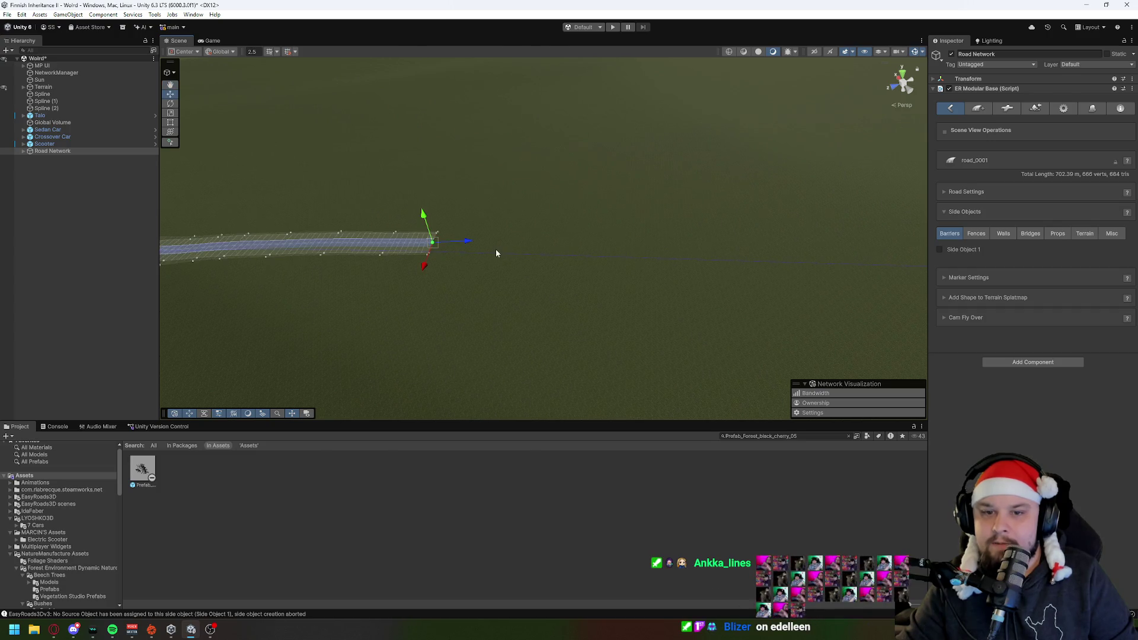
Step: Add more end markers and adjust the endpoint, bringing road_0001 to 869.26 m
left_click(471, 248, "shift")
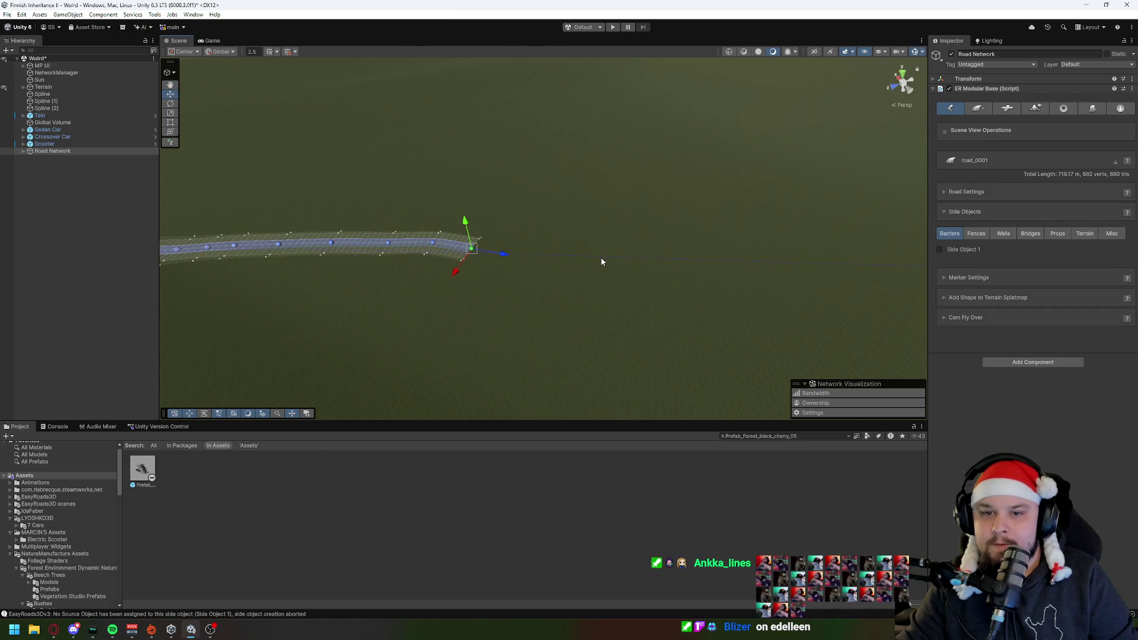
left_click(532, 255, "shift")
left_click(609, 257, "shift")
left_click(686, 261, "shift")
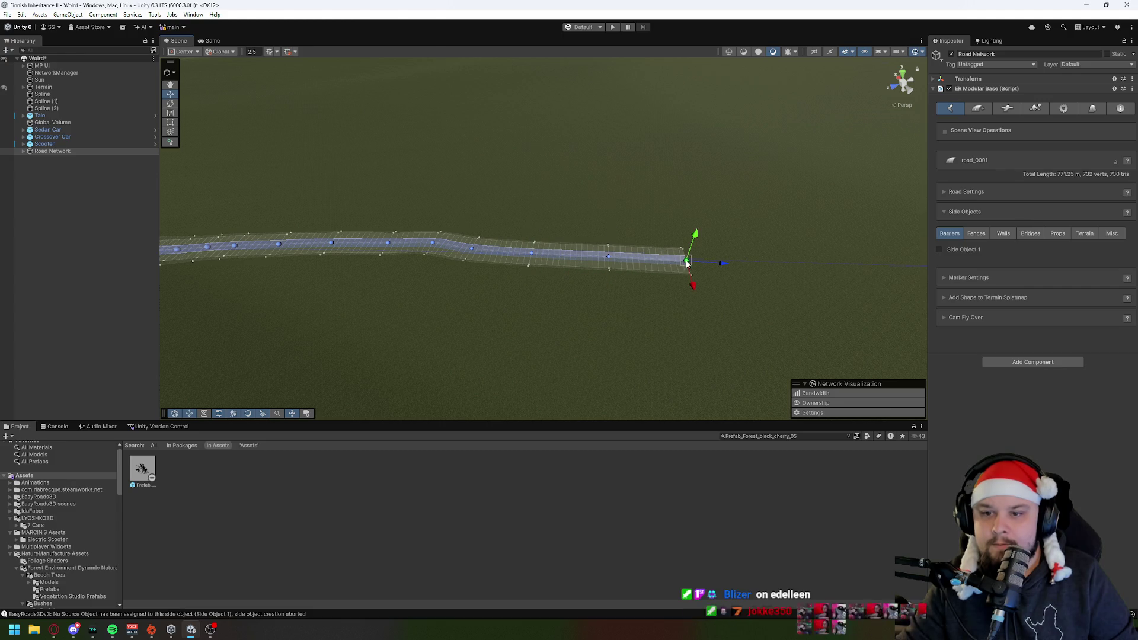
left_click(750, 259, "shift")
left_click_drag(861, 270, 866, 270)
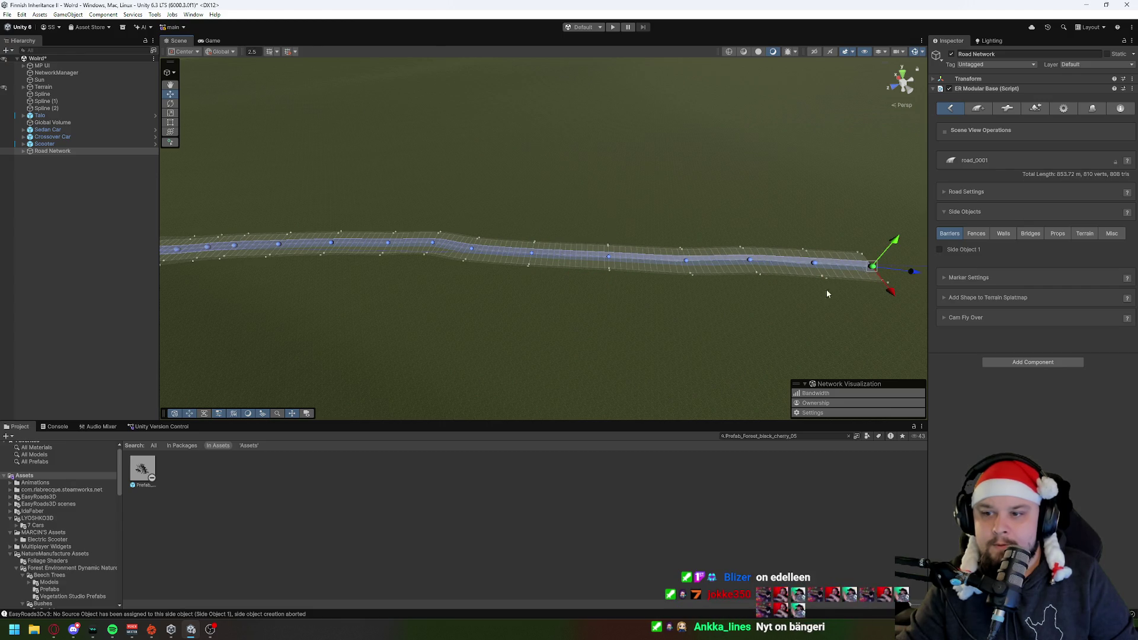
mouse_move(632, 281)
left_mouse_down()
mouse_move(644, 274)
mouse_move(541, 274)
mouse_move(643, 288)
mouse_move(592, 300)
mouse_move(550, 283)
left_mouse_up()
left_click(308, 283, "shift")
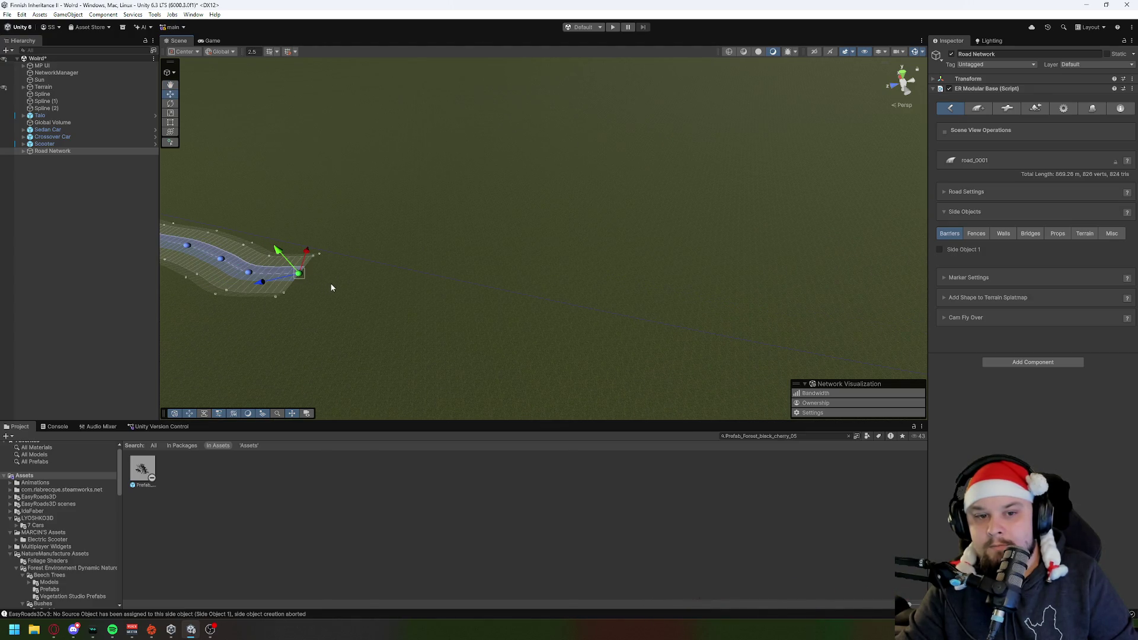
Step: Append a run of markers extending the road to the right over the hills
left_click(431, 297, "shift")
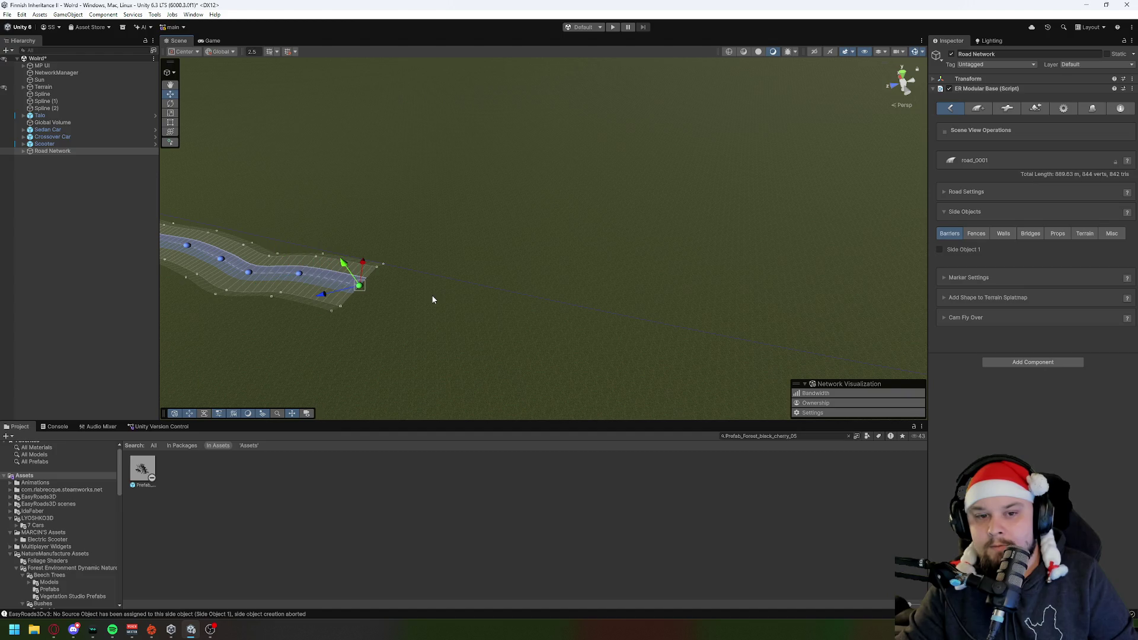
left_click(431, 296, "shift")
left_click(505, 306, "shift")
left_click(572, 313, "shift")
left_click(619, 323, "shift")
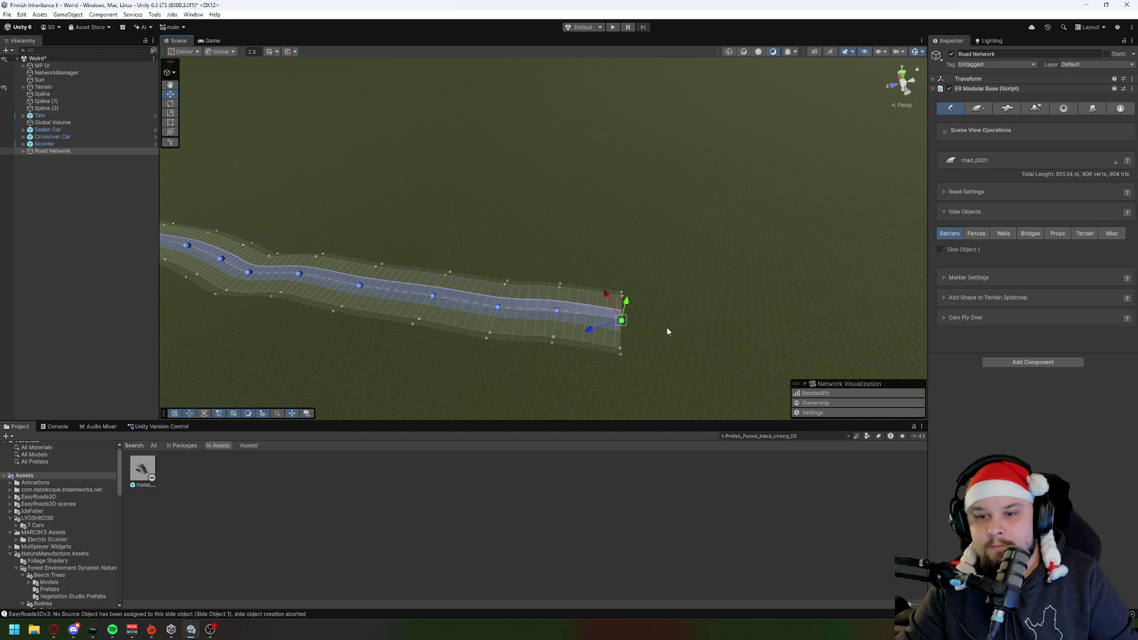
left_click(686, 332, "shift")
left_click(764, 327, "shift")
mouse_move(771, 325)
left_mouse_down()
mouse_move(507, 278)
mouse_move(572, 280)
mouse_move(517, 294)
left_mouse_up()
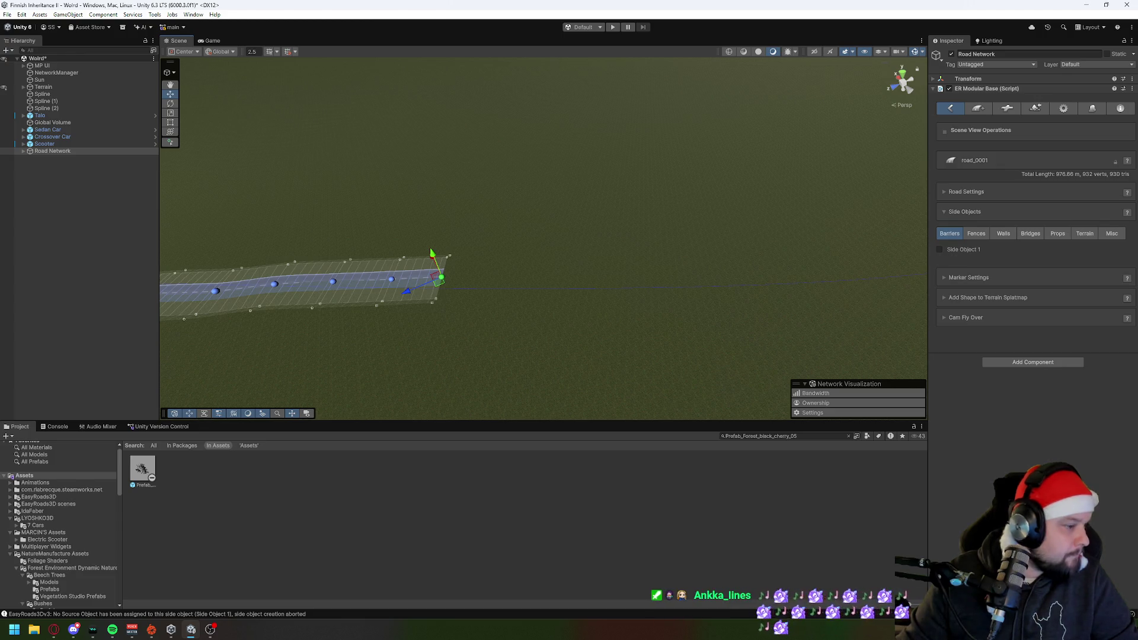
Step: Add another series of markers pushing the road end further right
left_click(481, 300, "shift")
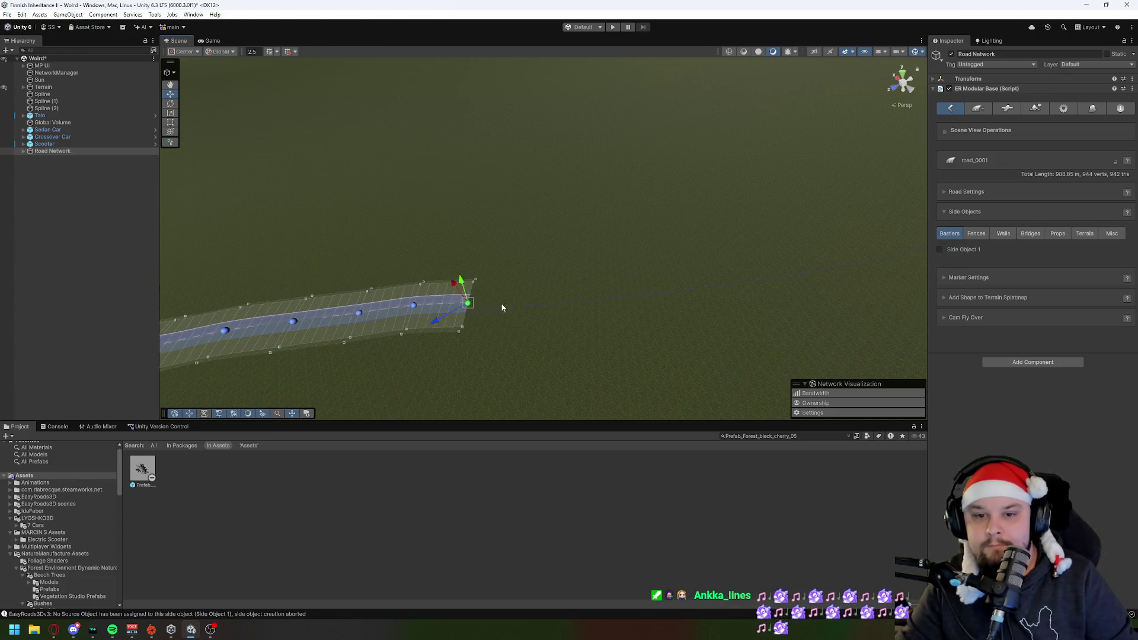
left_click(560, 299, "shift")
left_click(619, 294, "shift")
left_click(666, 288, "shift")
left_click(714, 281, "shift")
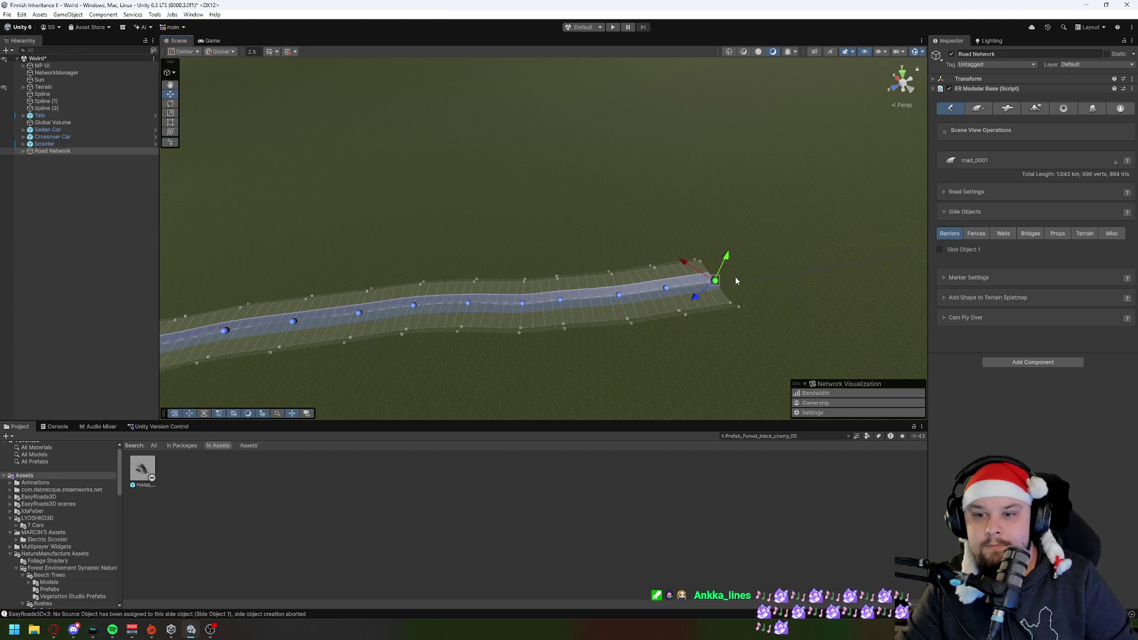
left_click(766, 271, "shift")
left_click(821, 259, "shift")
left_click(863, 249, "shift")
mouse_move(681, 310)
left_mouse_down()
mouse_move(597, 241)
mouse_move(536, 311)
mouse_move(493, 283)
left_mouse_up()
Step: Place more markers toward the horizon, extending the road upward
left_click(504, 269, "shift")
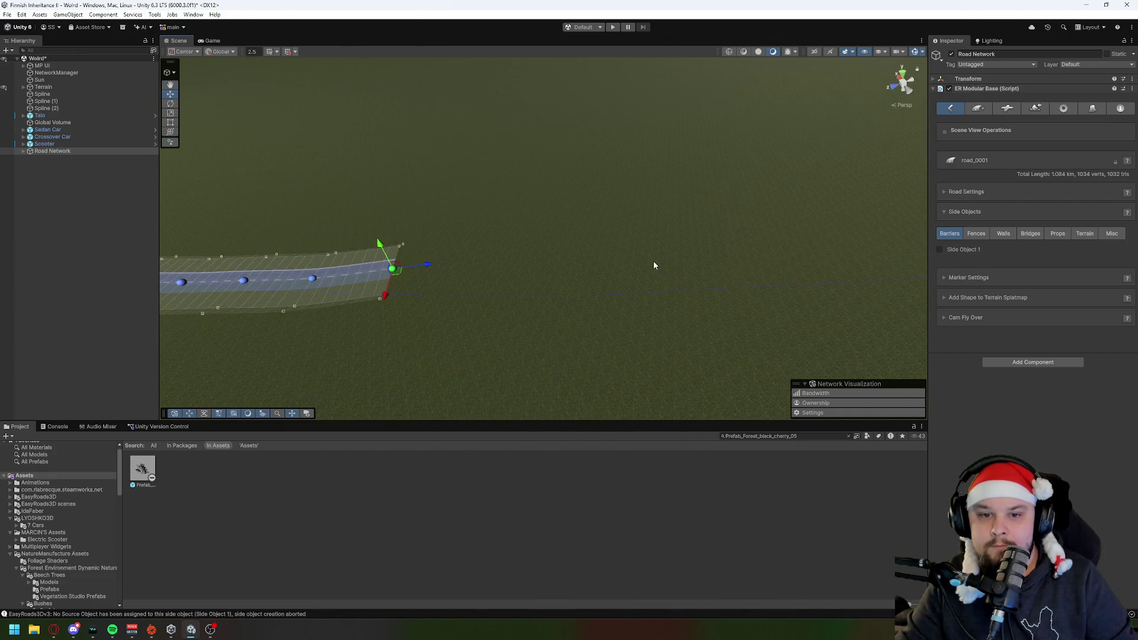
left_click(602, 268, "shift")
left_click(764, 256, "shift")
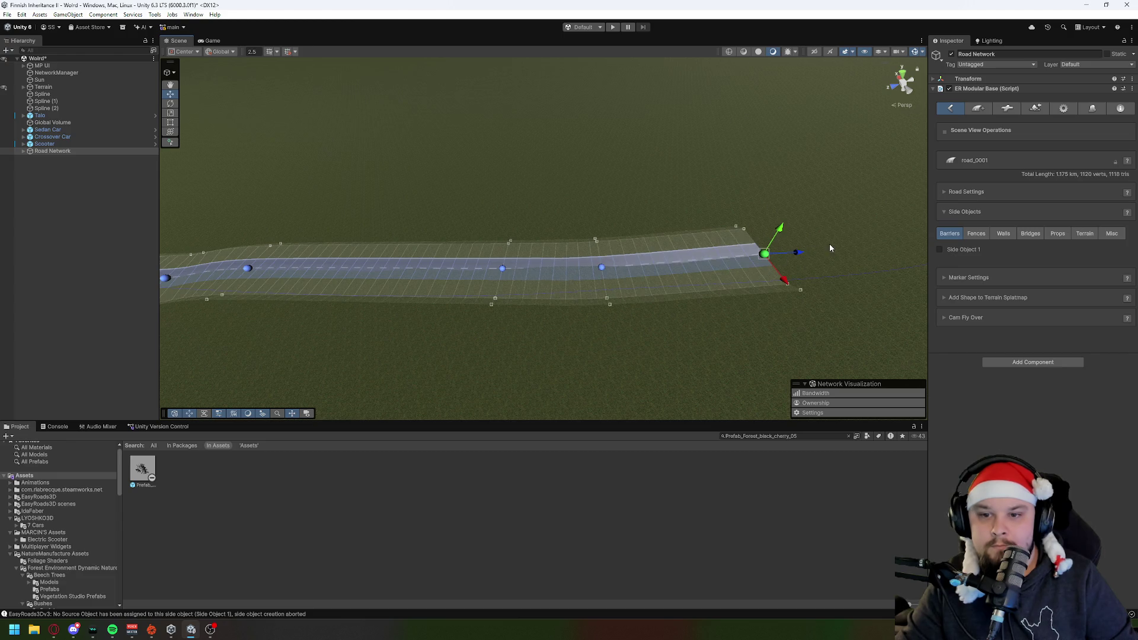
left_click(869, 224, "shift")
left_click(907, 194, "shift")
left_click(601, 301)
mouse_move(601, 301)
left_mouse_down()
mouse_move(549, 334)
mouse_move(470, 332)
mouse_move(483, 279)
mouse_move(480, 309)
mouse_move(407, 280)
left_mouse_up()
Step: Add markers continuing the road's curve across the hills
left_click(426, 291, "shift")
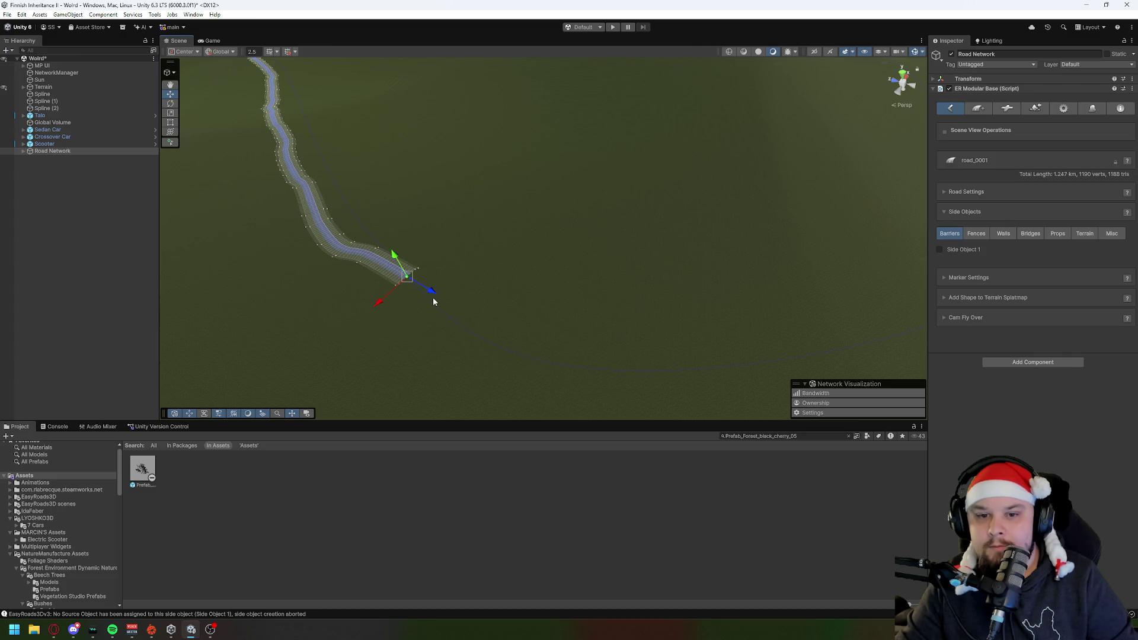
left_click(506, 346, "shift")
left_click(525, 354, "shift")
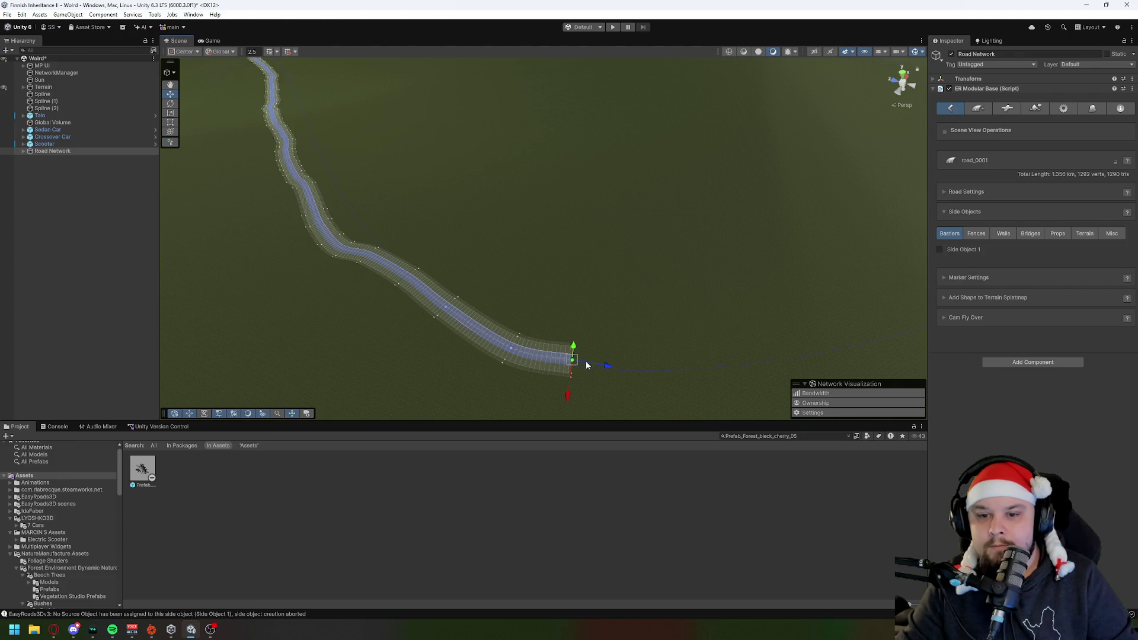
left_click(672, 364, "shift")
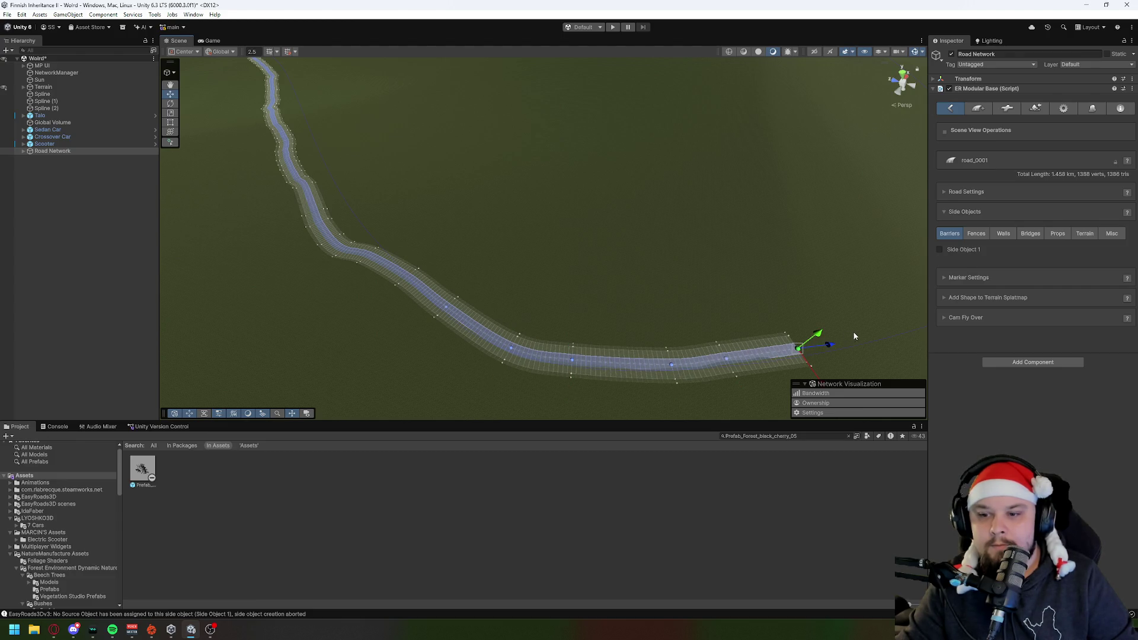
left_click(871, 325, "shift")
left_click(901, 307, "shift")
mouse_move(907, 303)
left_mouse_down()
mouse_move(632, 284)
mouse_move(483, 358)
mouse_move(454, 330)
mouse_move(403, 353)
mouse_move(291, 359)
left_mouse_up()
left_click(451, 280, "shift")
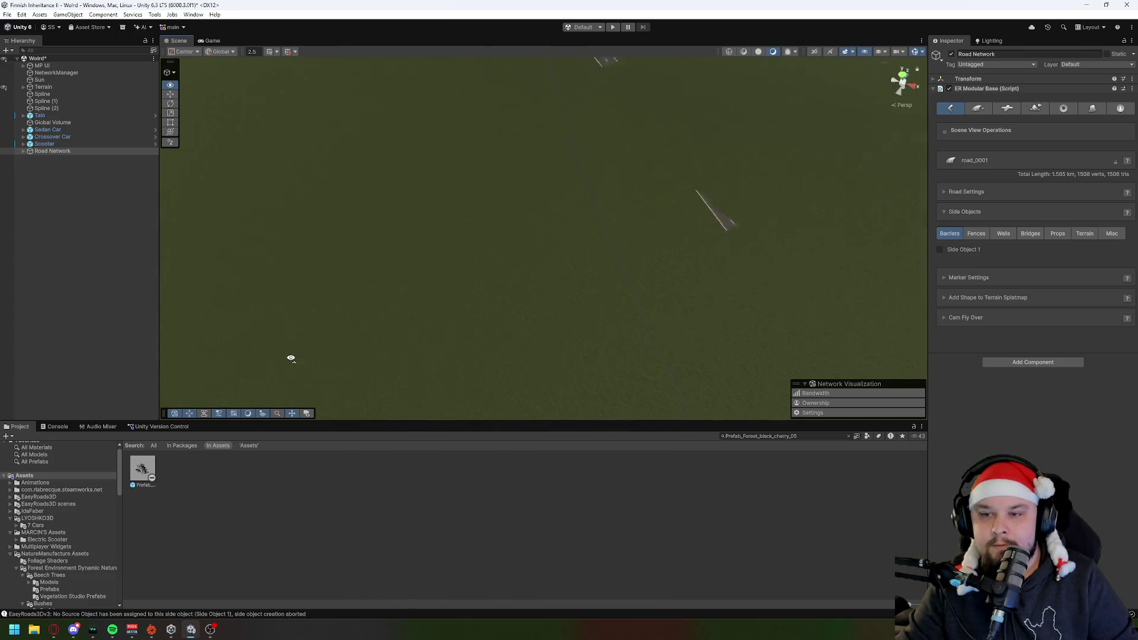
mouse_move(352, 329)
left_mouse_down()
mouse_move(391, 279)
mouse_move(533, 255)
mouse_move(399, 318)
mouse_move(389, 262)
mouse_move(574, 244)
left_mouse_up()
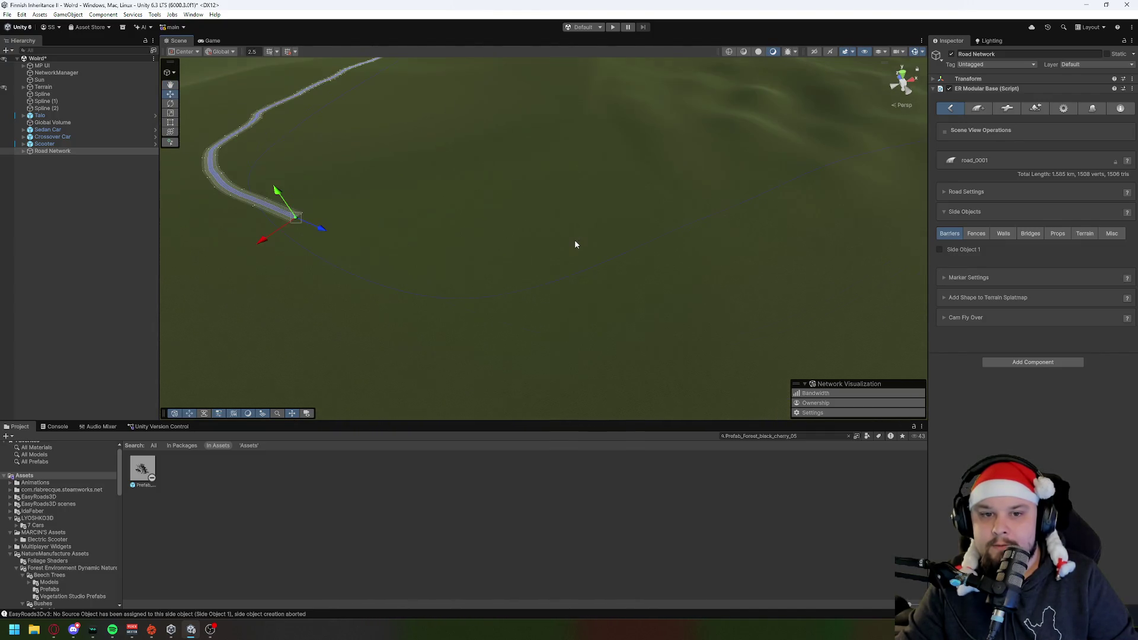
Step: Add the final end markers, bringing road_0001 to 2.284 km
left_click(328, 250, "shift")
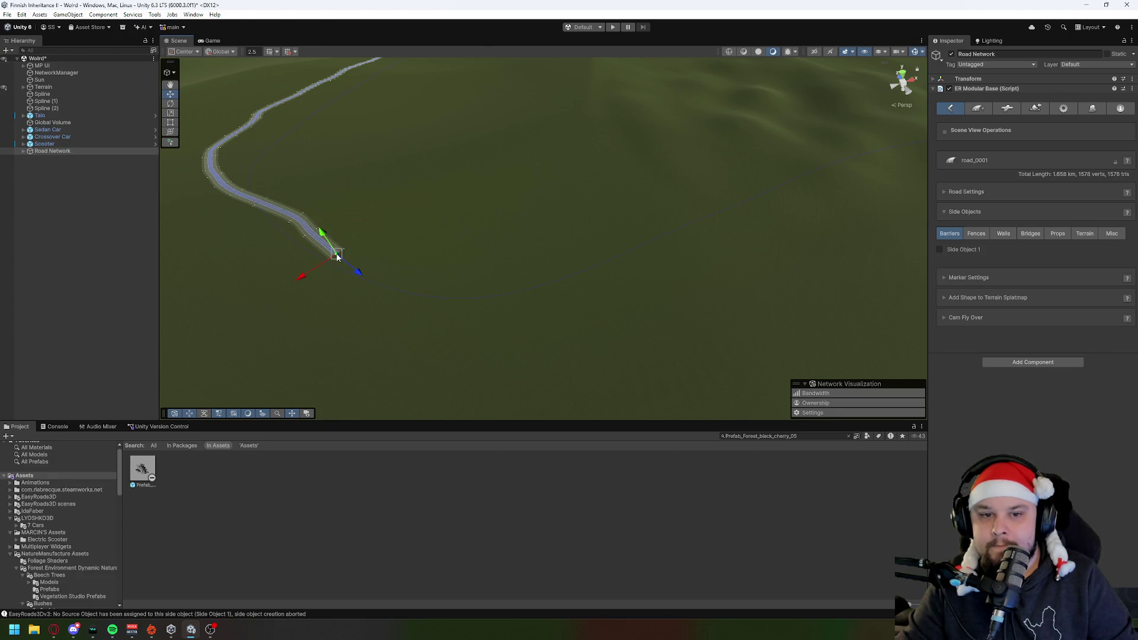
left_click(368, 266, "shift")
left_click(413, 276, "shift")
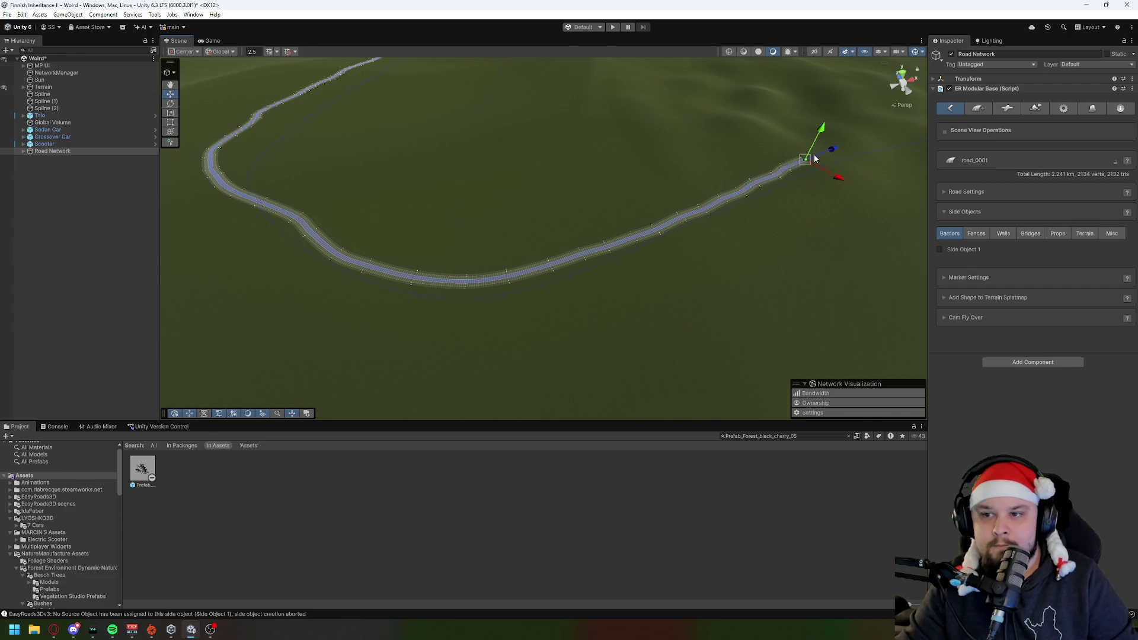
mouse_move(816, 156)
left_mouse_down()
mouse_move(592, 312)
mouse_move(637, 300)
mouse_move(660, 314)
mouse_move(681, 285)
mouse_move(671, 236)
mouse_move(724, 180)
mouse_move(682, 226)
mouse_move(747, 176)
mouse_move(539, 320)
mouse_move(447, 294)
mouse_move(502, 269)
left_mouse_up()
key("w")
key("w")
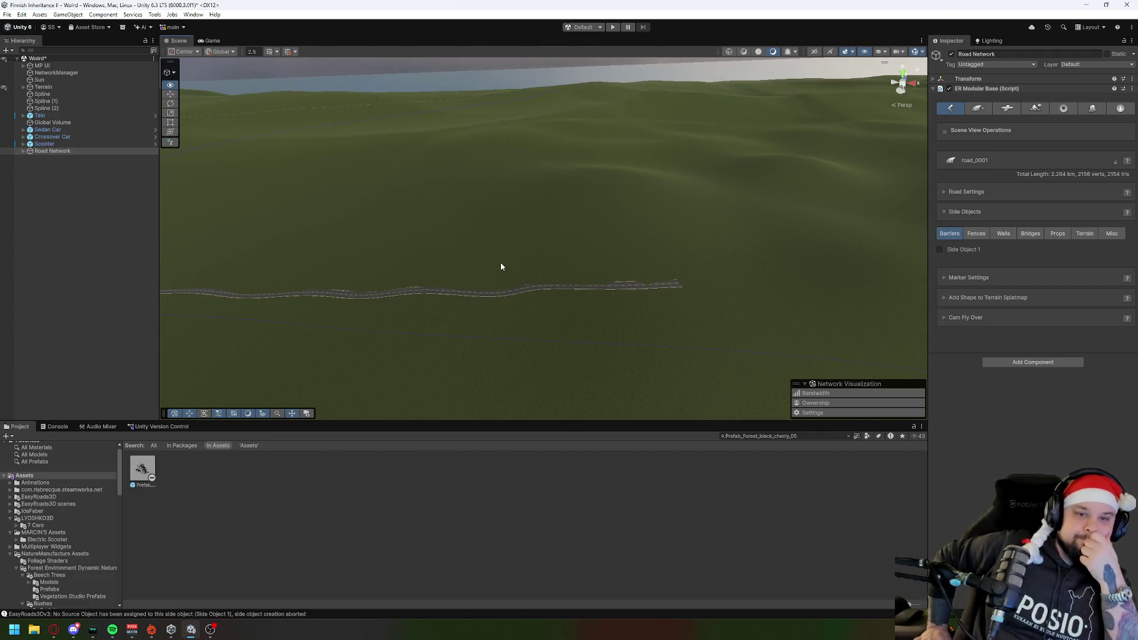
Step: Add several more markers extending the road toward the coast
key("w")
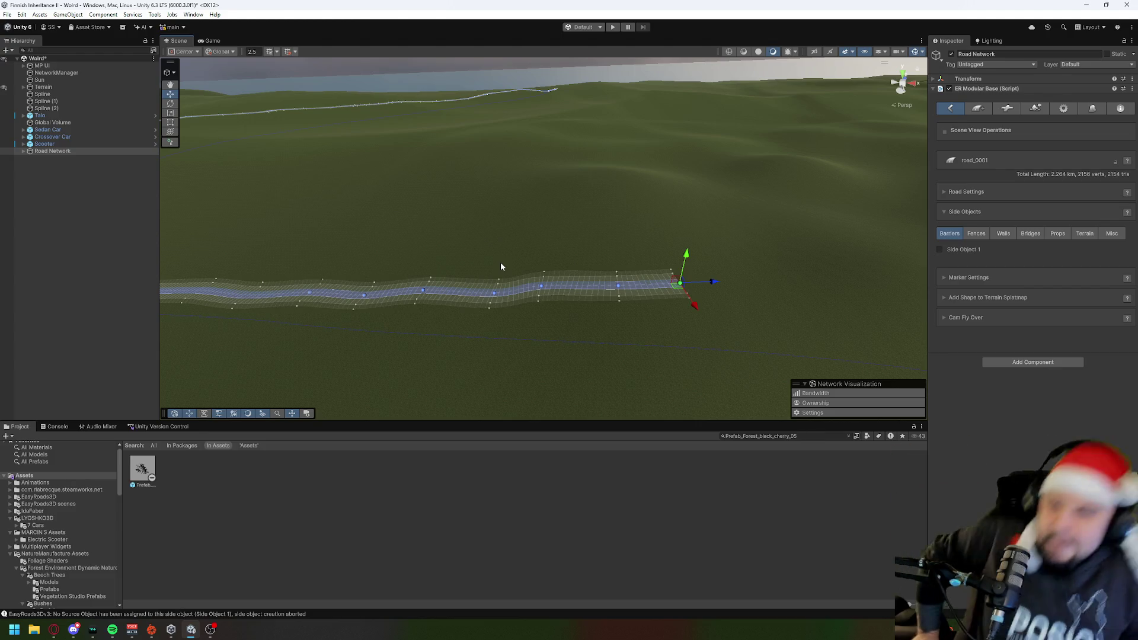
mouse_move(605, 316)
left_mouse_down()
mouse_move(528, 307)
mouse_move(696, 307)
mouse_move(539, 294)
left_mouse_up()
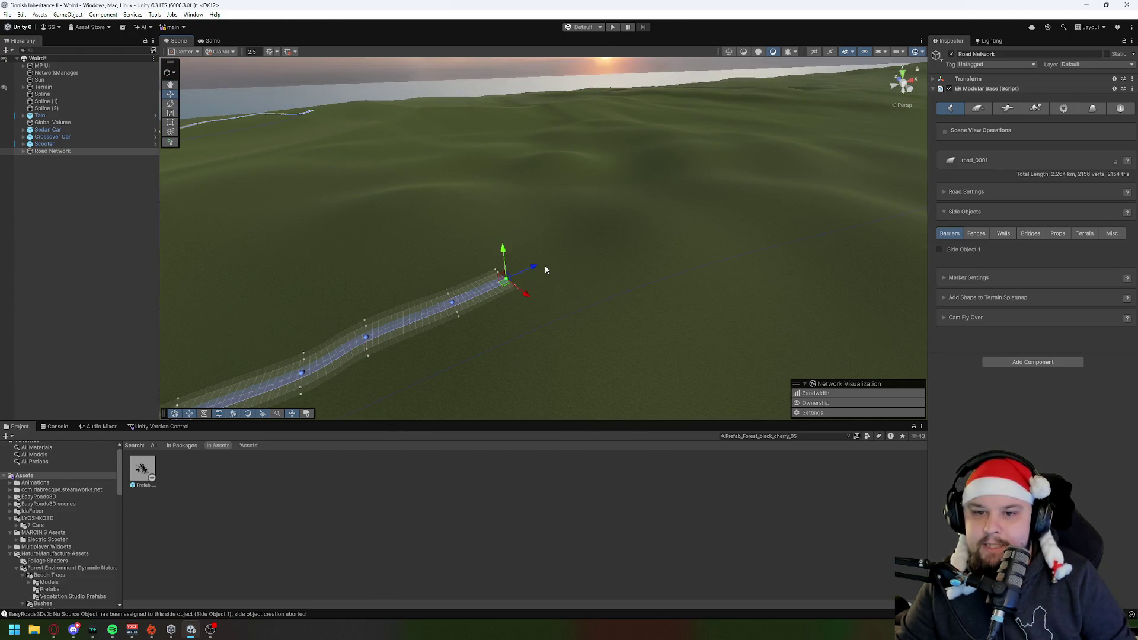
left_click(632, 254, "shift")
left_click(686, 245, "shift")
mouse_move(574, 318)
left_mouse_down()
mouse_move(681, 284)
mouse_move(555, 336)
left_mouse_up()
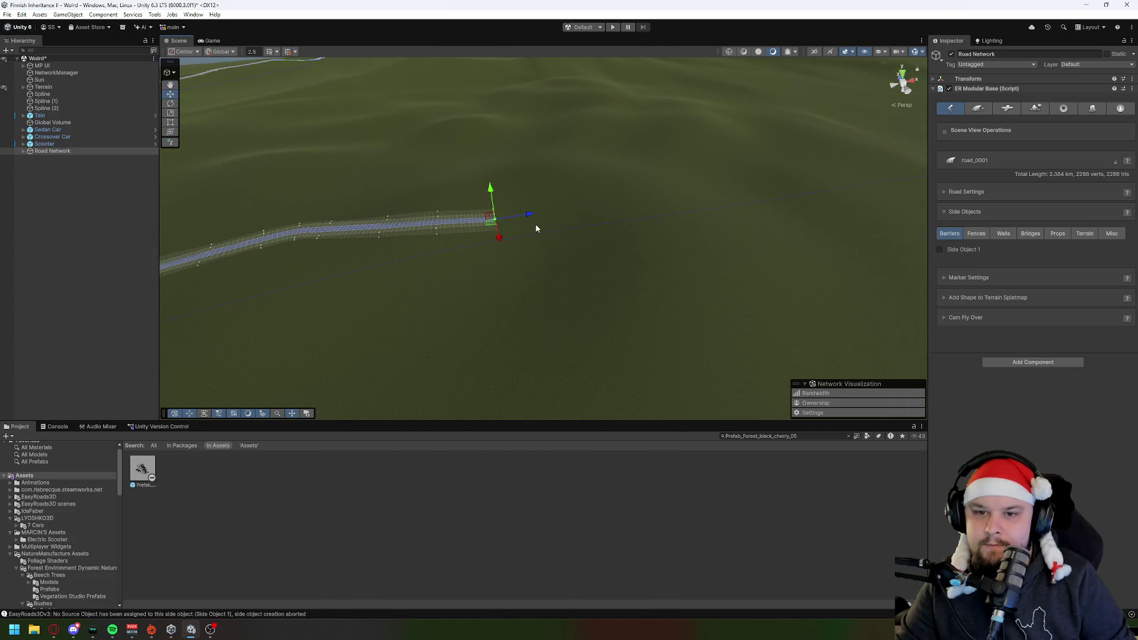
left_click(541, 208, "shift")
left_click(598, 209, "shift")
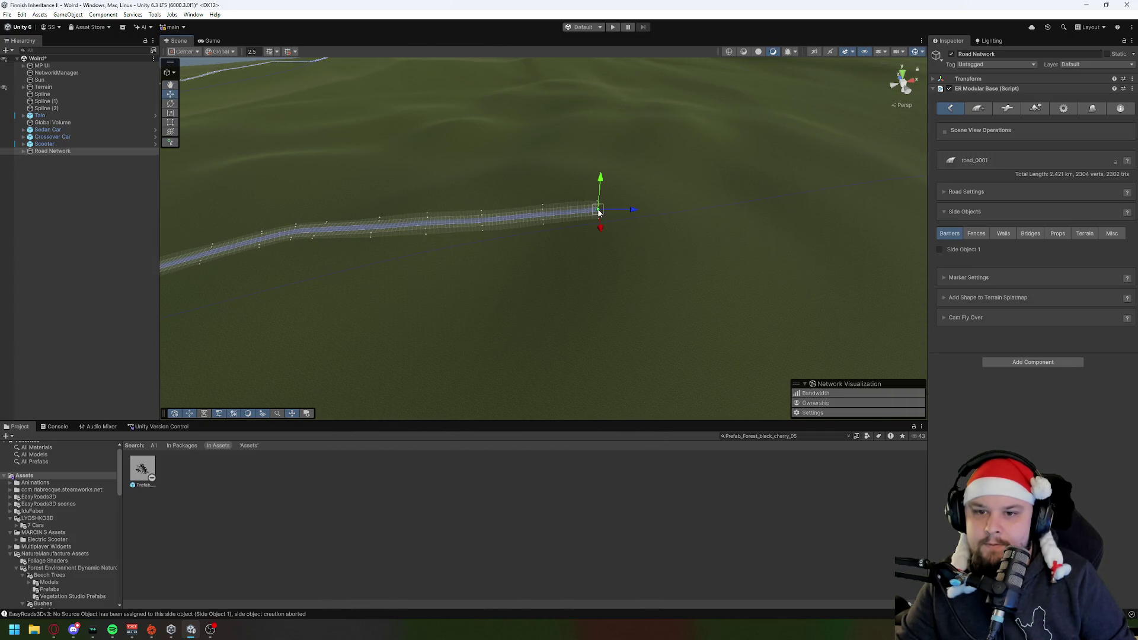
left_click(747, 207, "shift")
left_click(797, 210, "shift")
Step: Add an end marker and drag it to the river bank, making the road 3.361 km
mouse_move(662, 329)
left_mouse_down()
mouse_move(805, 295)
mouse_move(515, 248)
left_mouse_up()
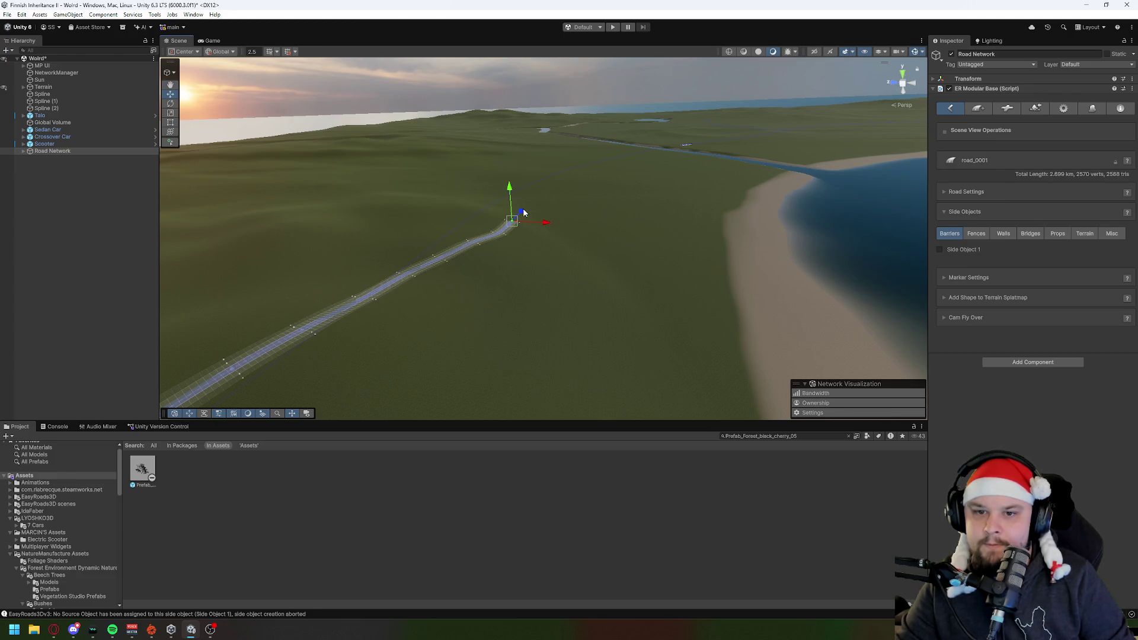
mouse_move(538, 229)
left_mouse_down()
mouse_move(614, 192)
mouse_move(569, 265)
mouse_move(561, 232)
mouse_move(465, 262)
mouse_move(483, 221)
mouse_move(399, 300)
mouse_move(445, 286)
left_mouse_up()
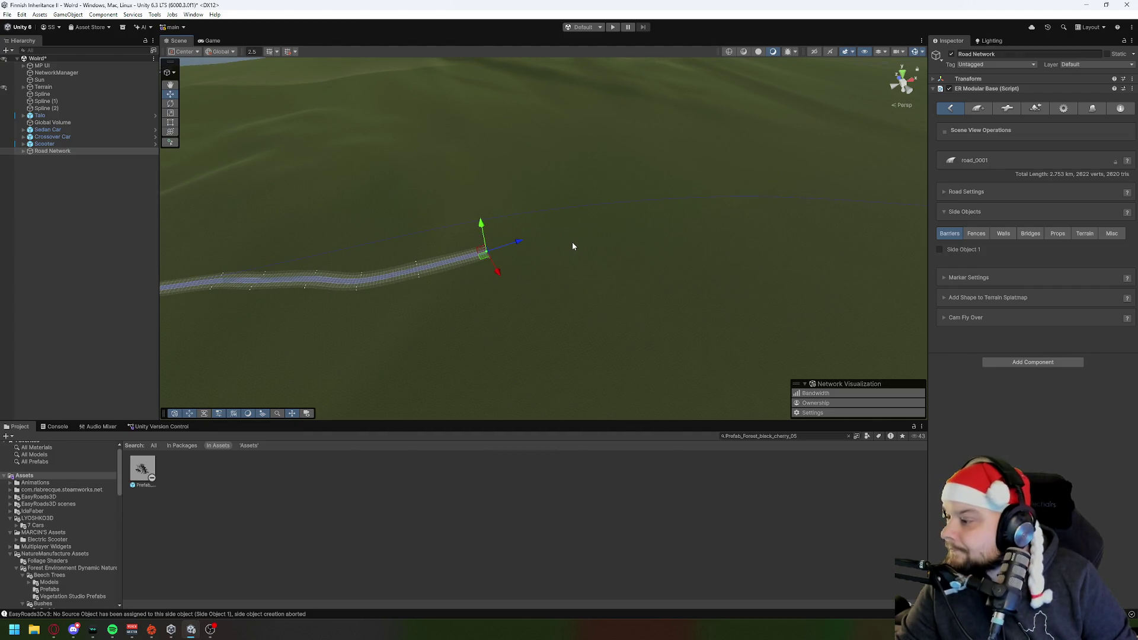
mouse_move(559, 244)
left_mouse_down()
mouse_move(641, 227)
mouse_move(424, 291)
left_mouse_up()
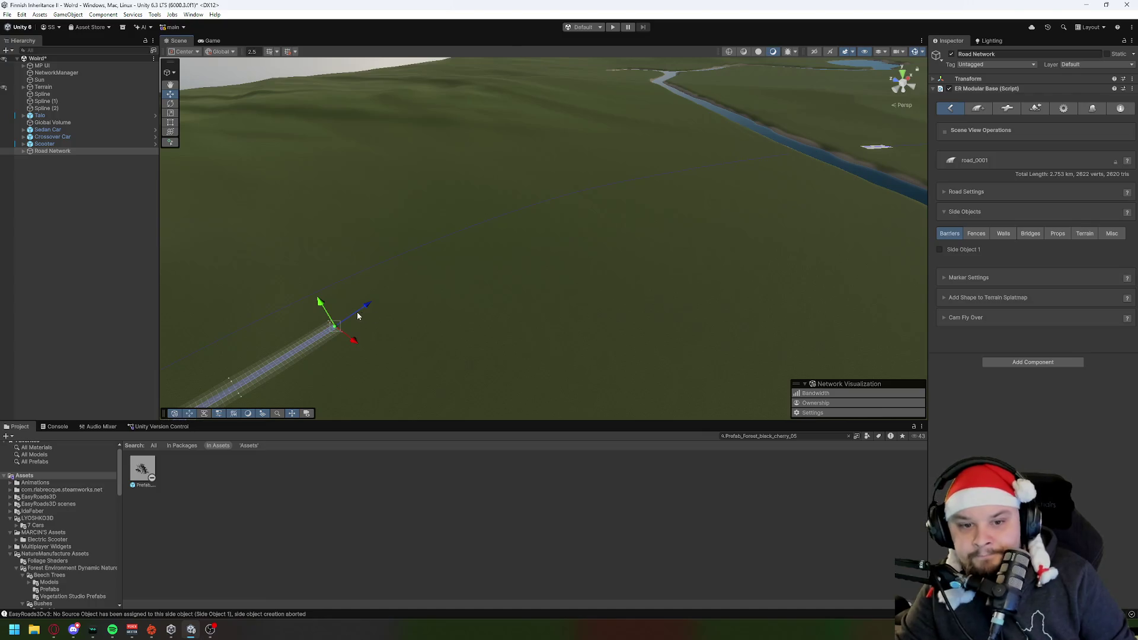
left_click(390, 298, "shift")
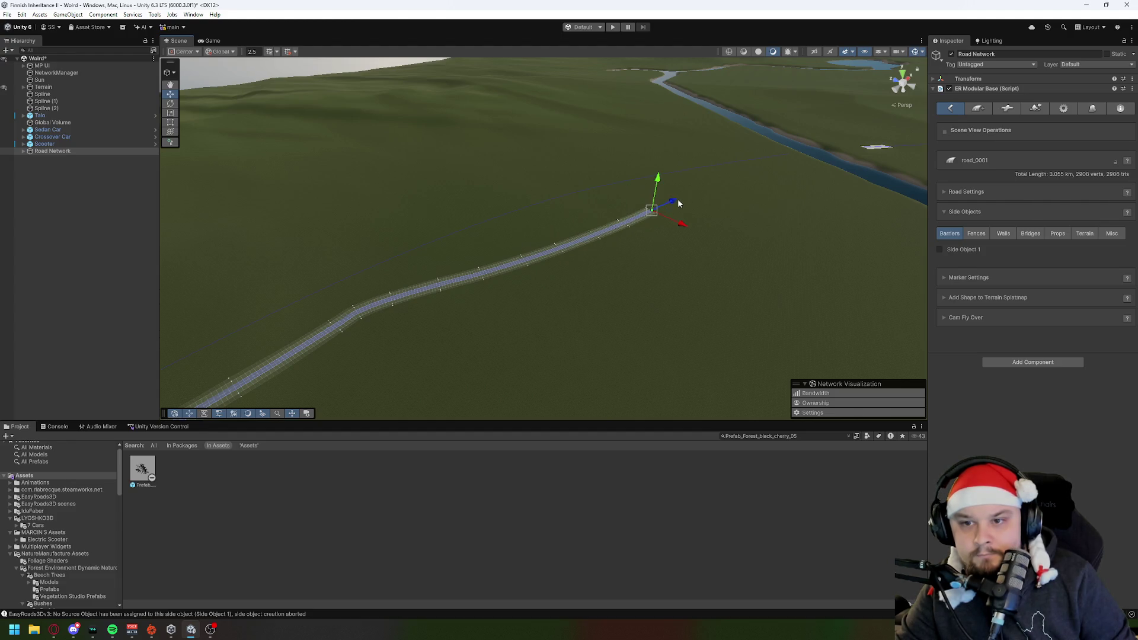
mouse_move(745, 172)
left_mouse_down()
mouse_move(796, 155)
mouse_move(625, 222)
mouse_move(622, 196)
left_mouse_up()
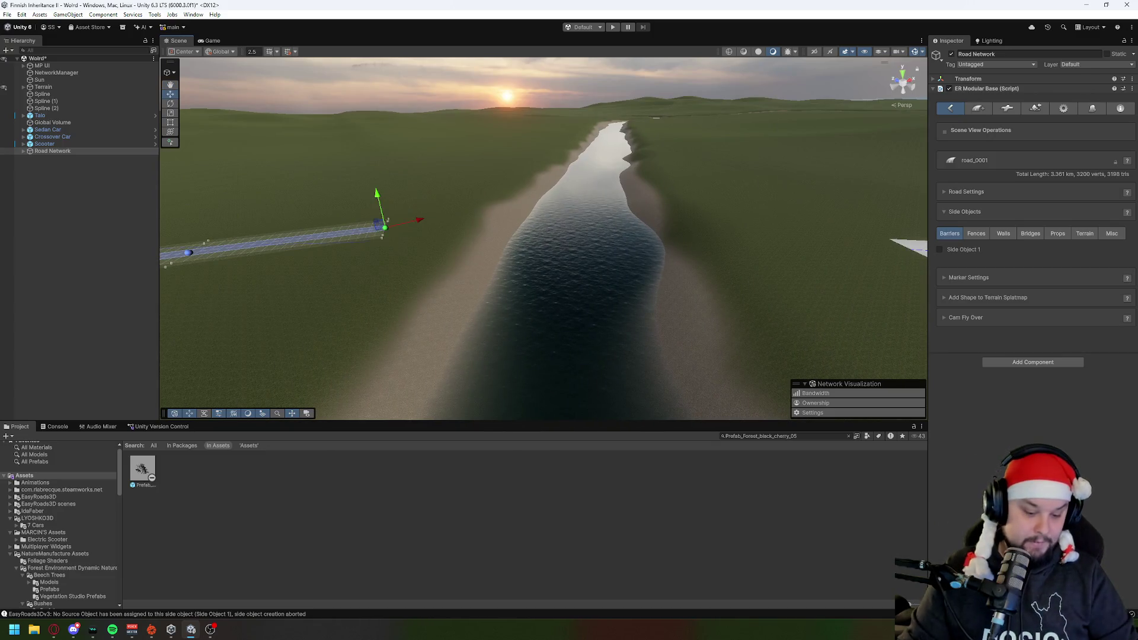
Step: Bring up the EasyRoads3D tutorial video in the Opera browser
key("Left")
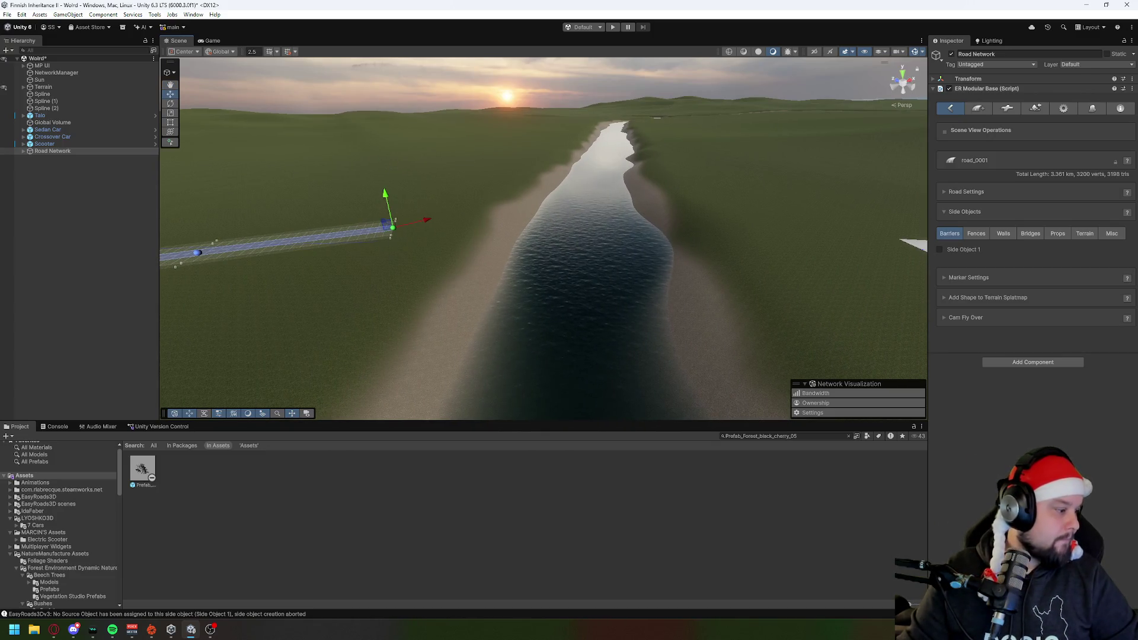
key("alt+Tab")
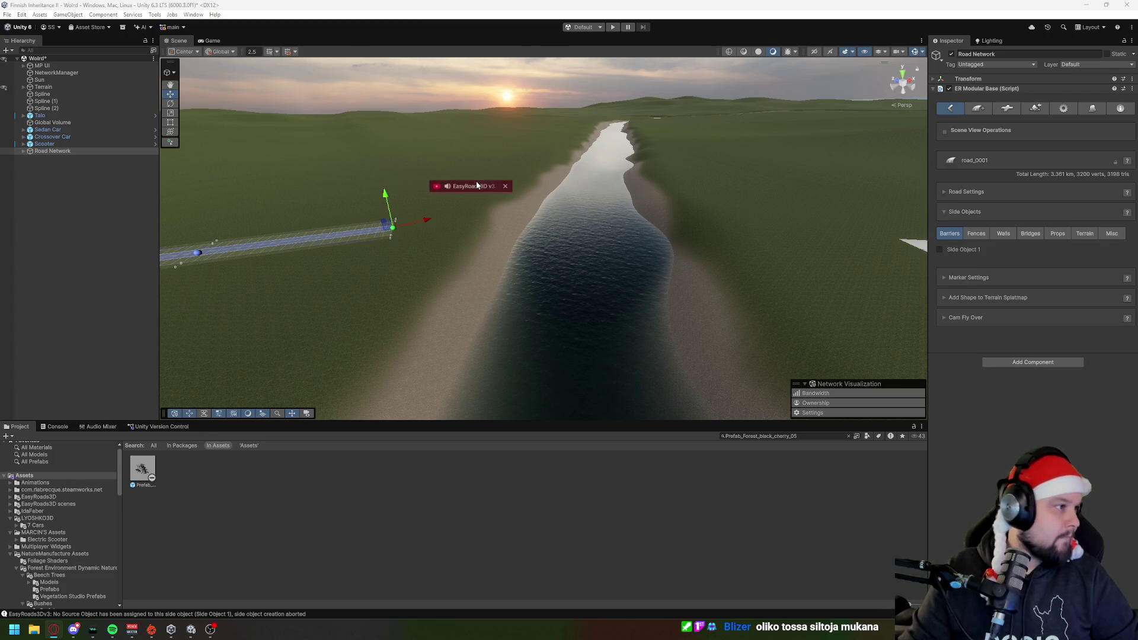
left_click(477, 185)
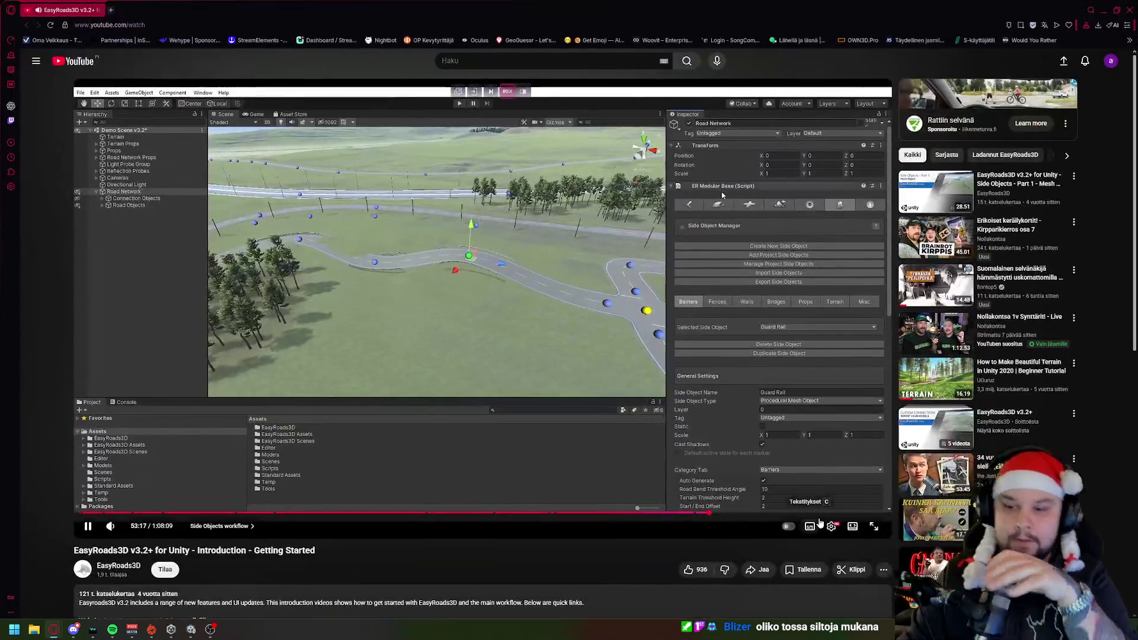
Step: Watch the EasyRoads3D tutorial full screen, seeking from 52:06 to about 56:46
double_click(408, 501)
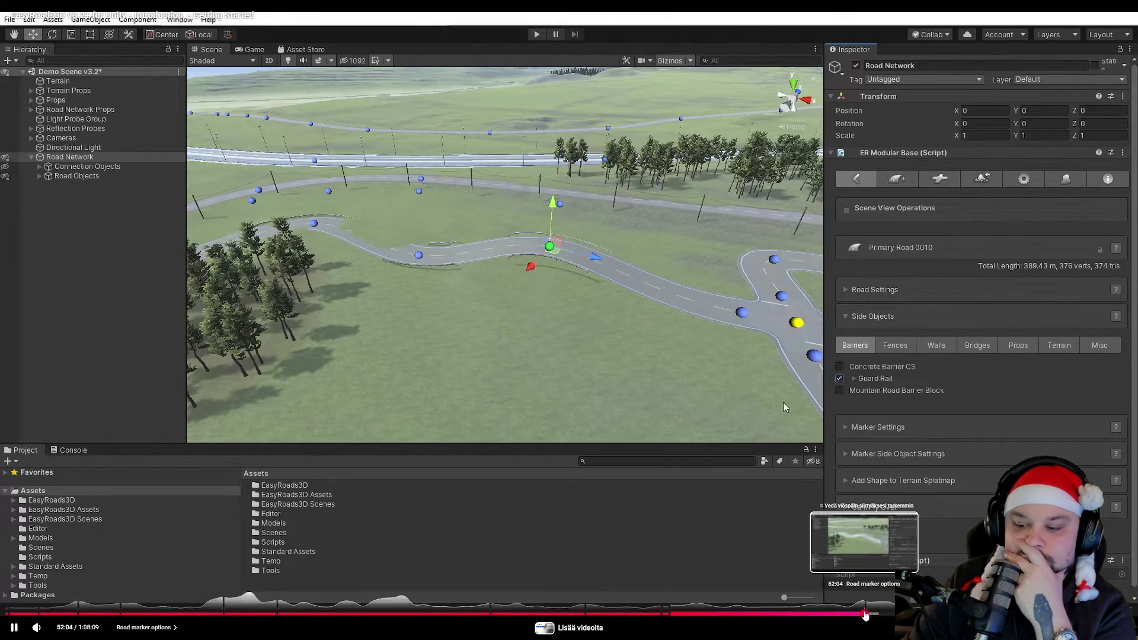
left_click(866, 614)
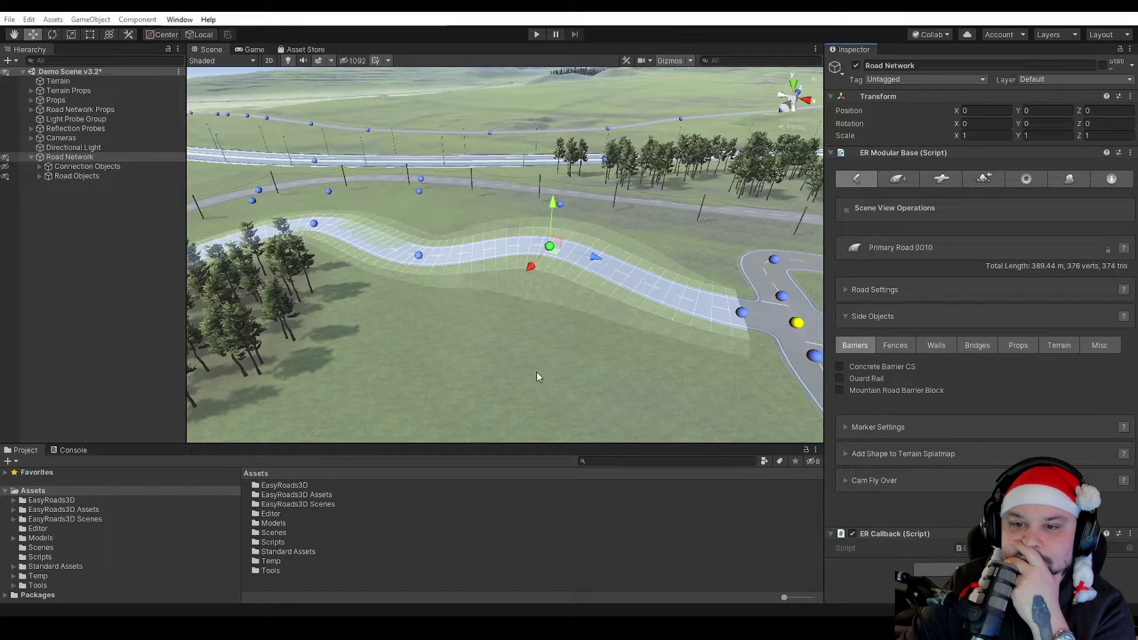
mouse_move(880, 633)
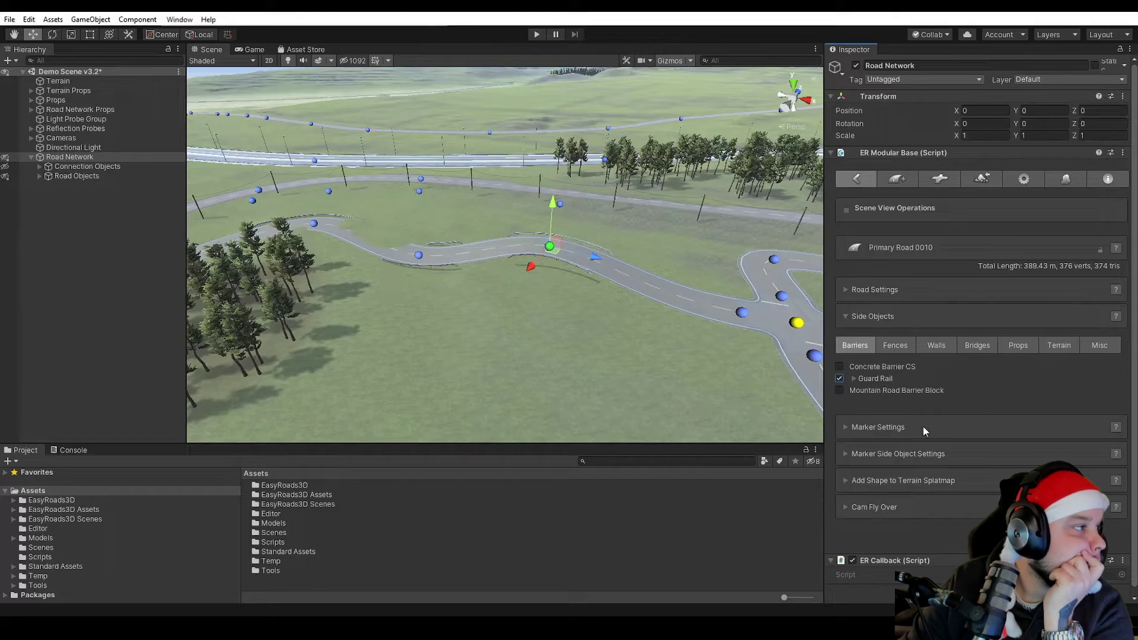
key("f")
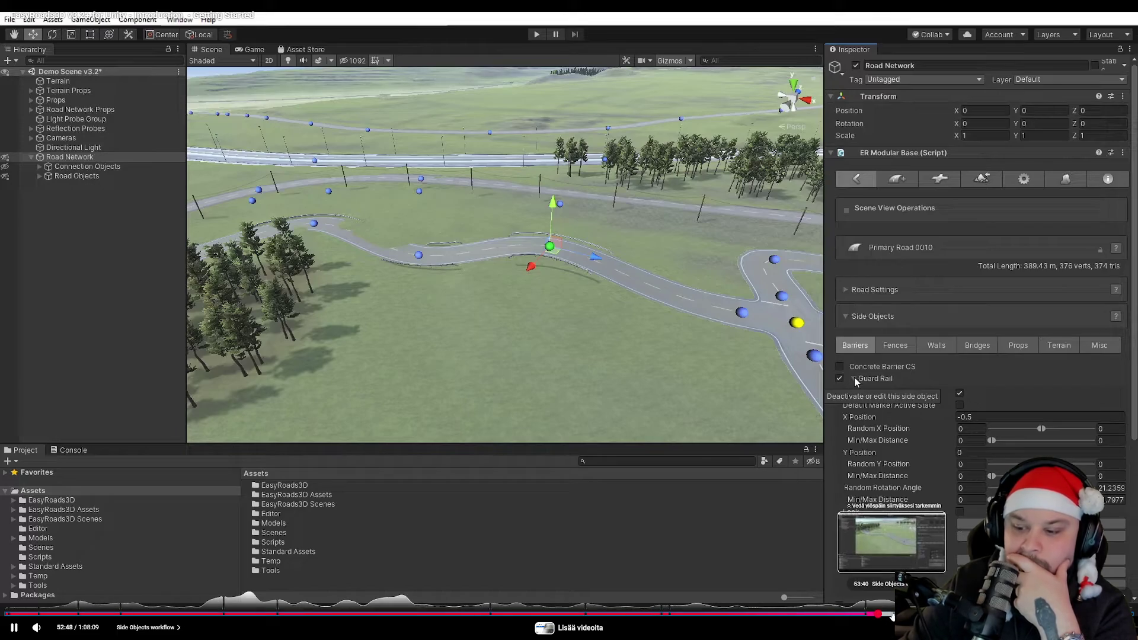
left_click(908, 613)
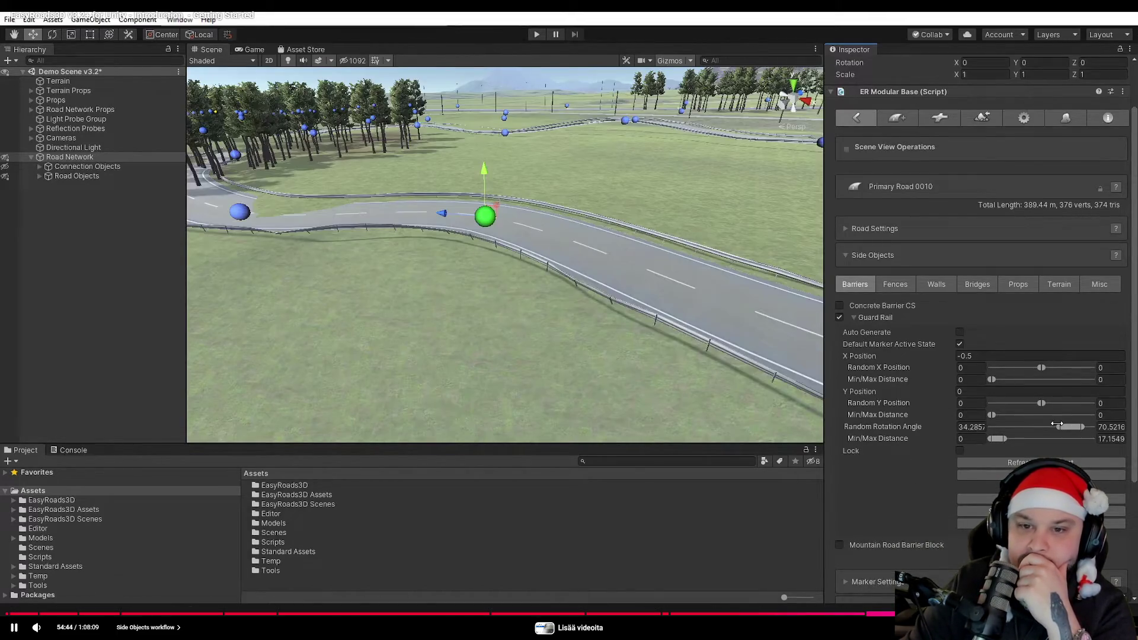
left_click_drag(908, 614, 955, 613)
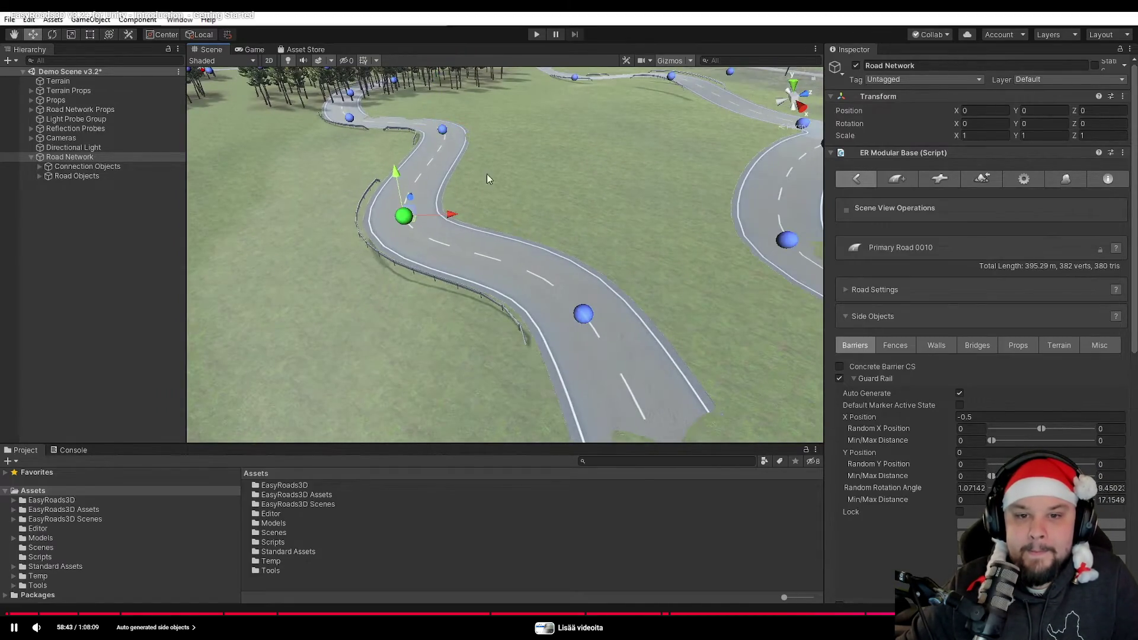
Step: Pause the tutorial at 58:58 on side objects, exit full screen, and minimize the browser
key("Right")
key("Right")
key("Right")
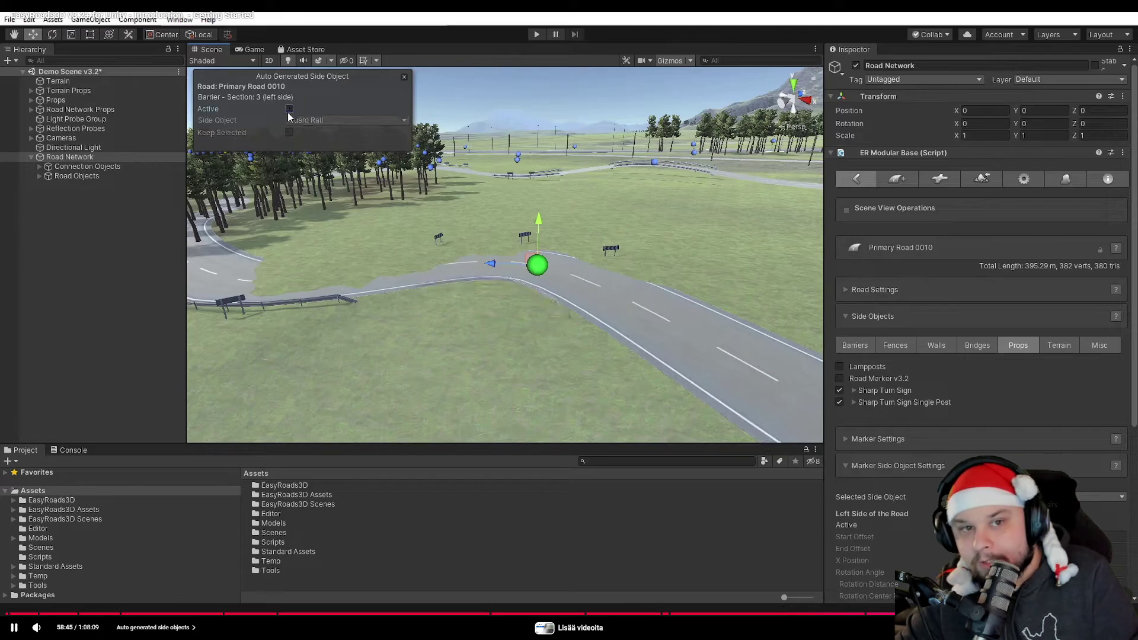
key("Left")
key("Left")
key("Left")
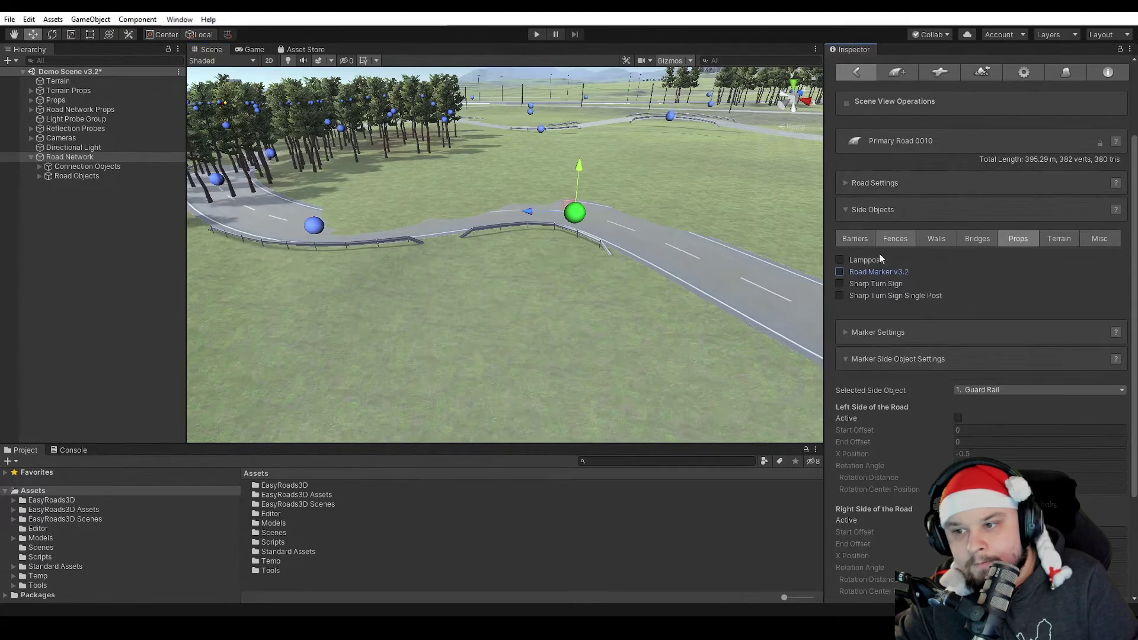
key("space")
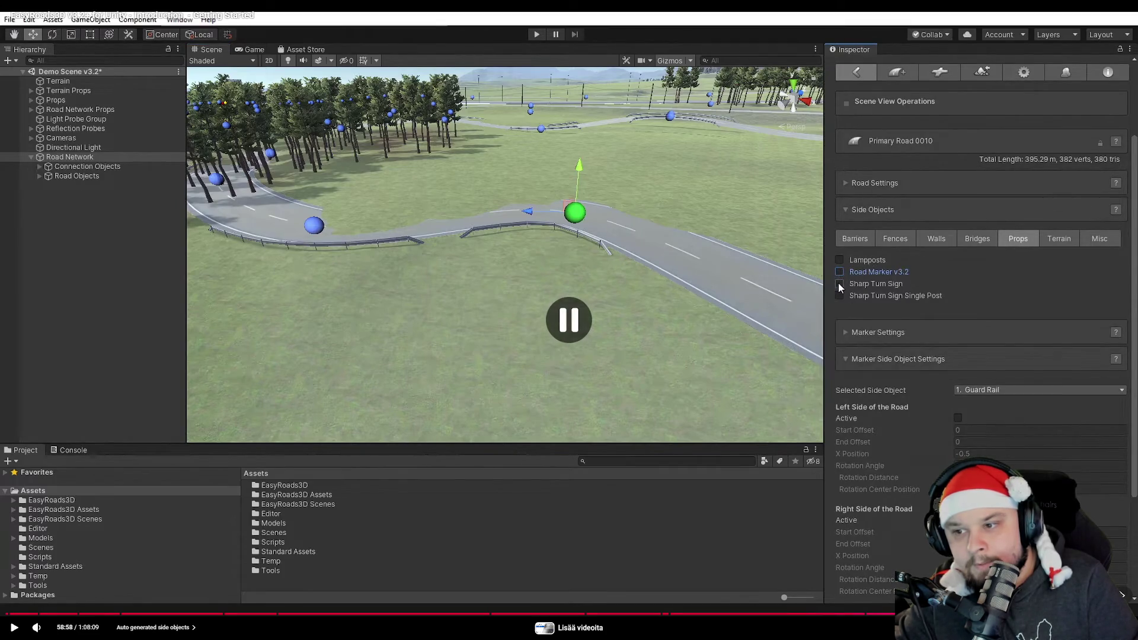
key("Escape")
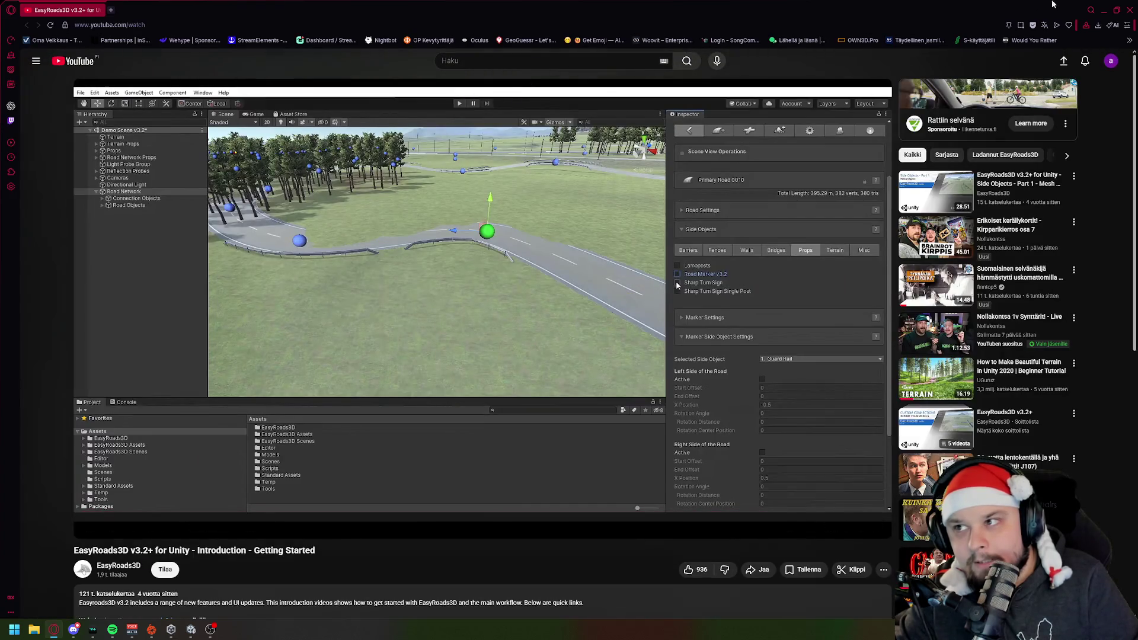
left_click(1103, 11)
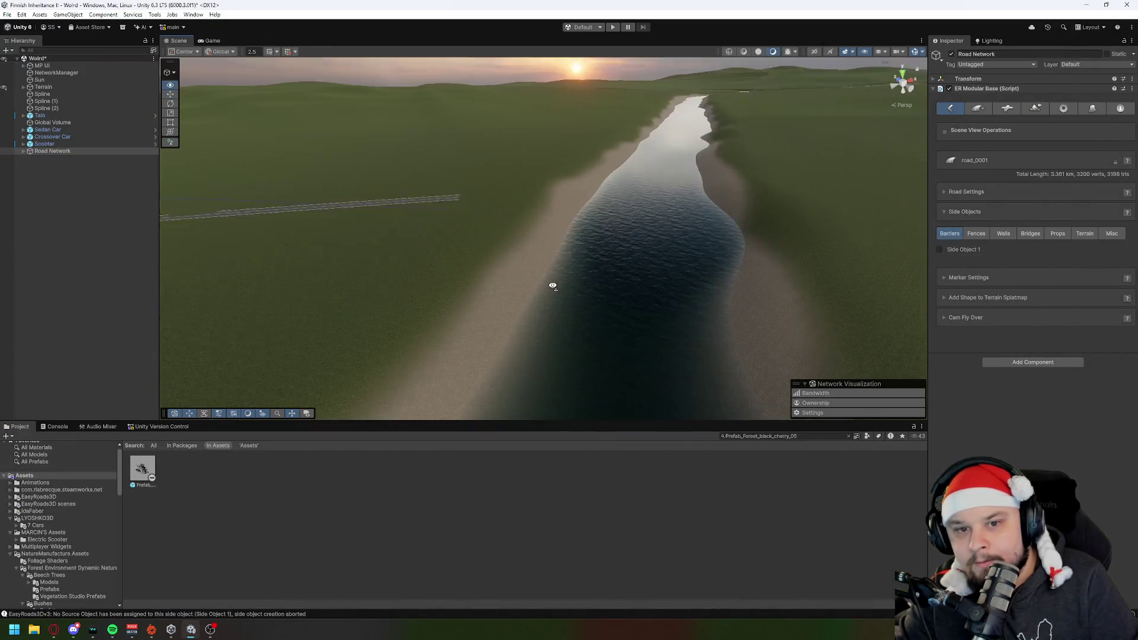
left_click(342, 201)
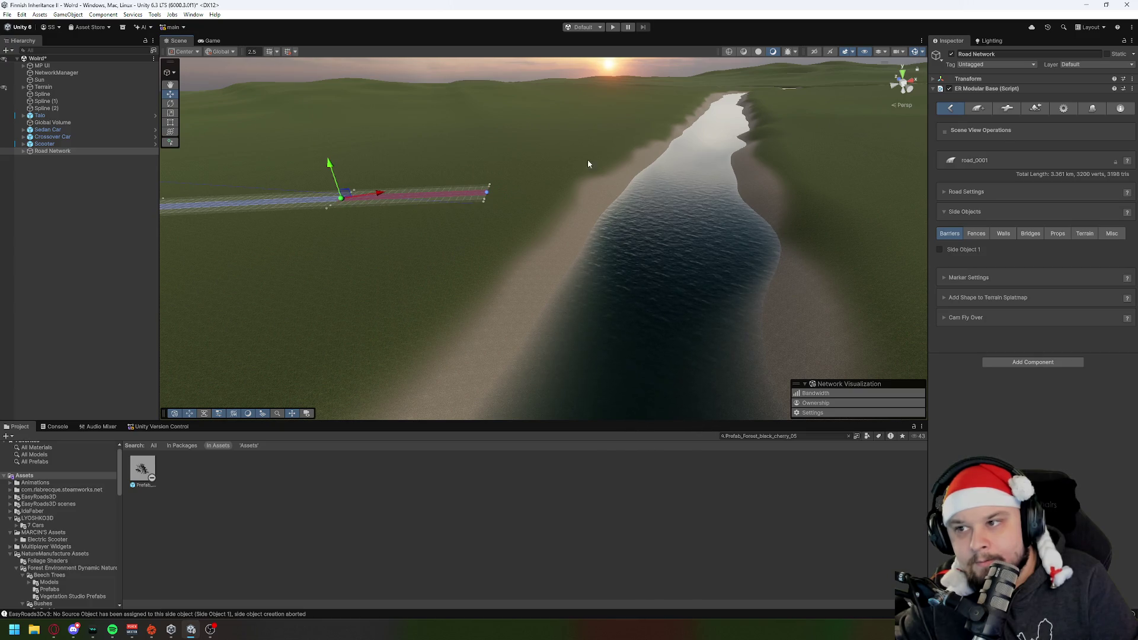
left_click(1003, 234)
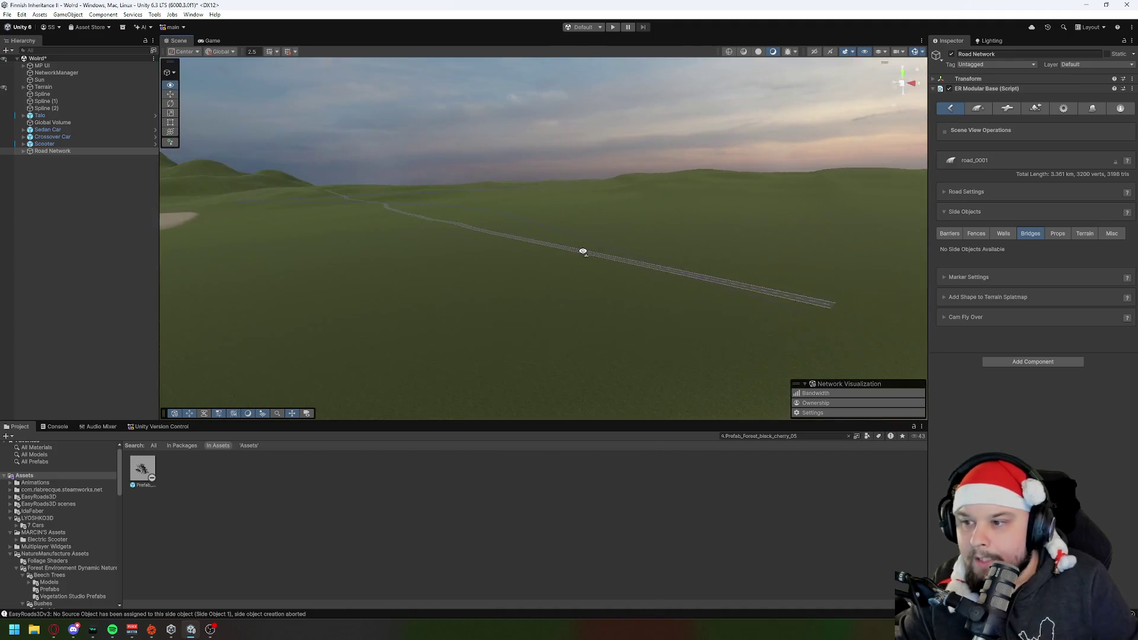
mouse_move(558, 321)
left_mouse_down()
mouse_move(597, 315)
mouse_move(674, 333)
mouse_move(582, 358)
mouse_move(610, 376)
mouse_move(758, 365)
left_mouse_up()
key("w")
key("w")
Step: Drag road_0001's end marker outward to 3.362 km and enable Side Object 1
right_click(616, 286)
left_click(596, 255)
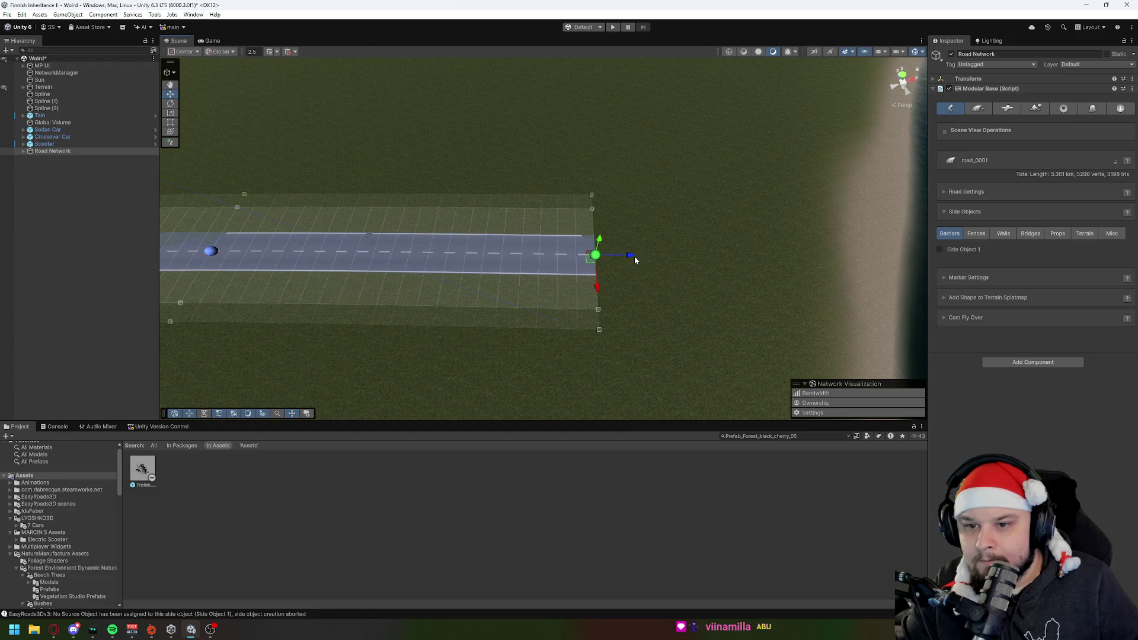
left_click_drag(632, 256, 646, 257)
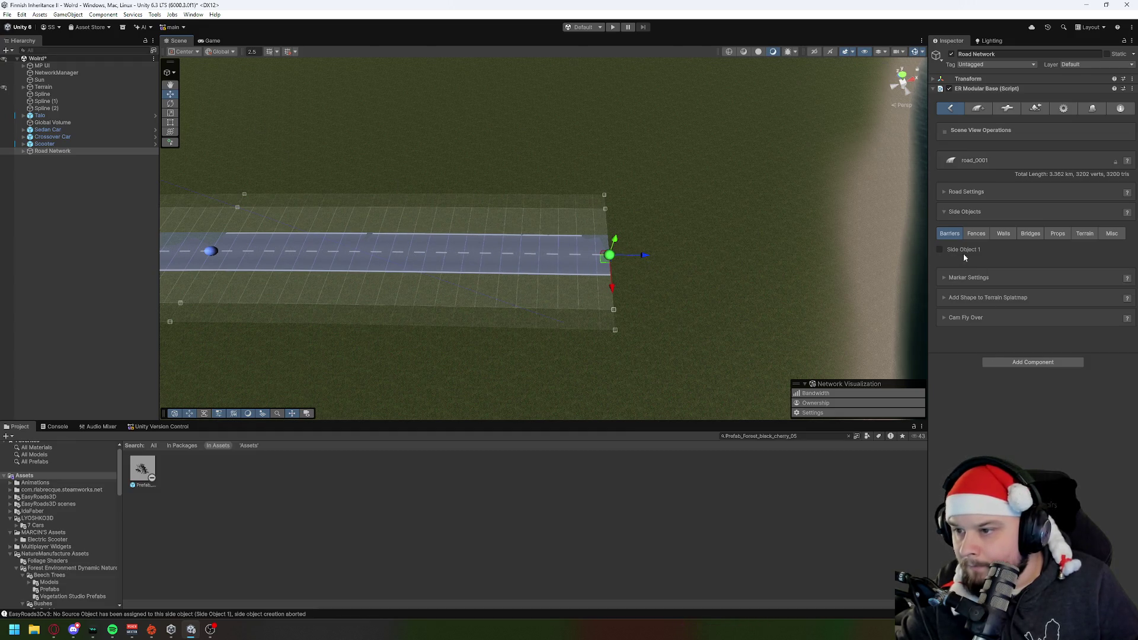
left_click(940, 250)
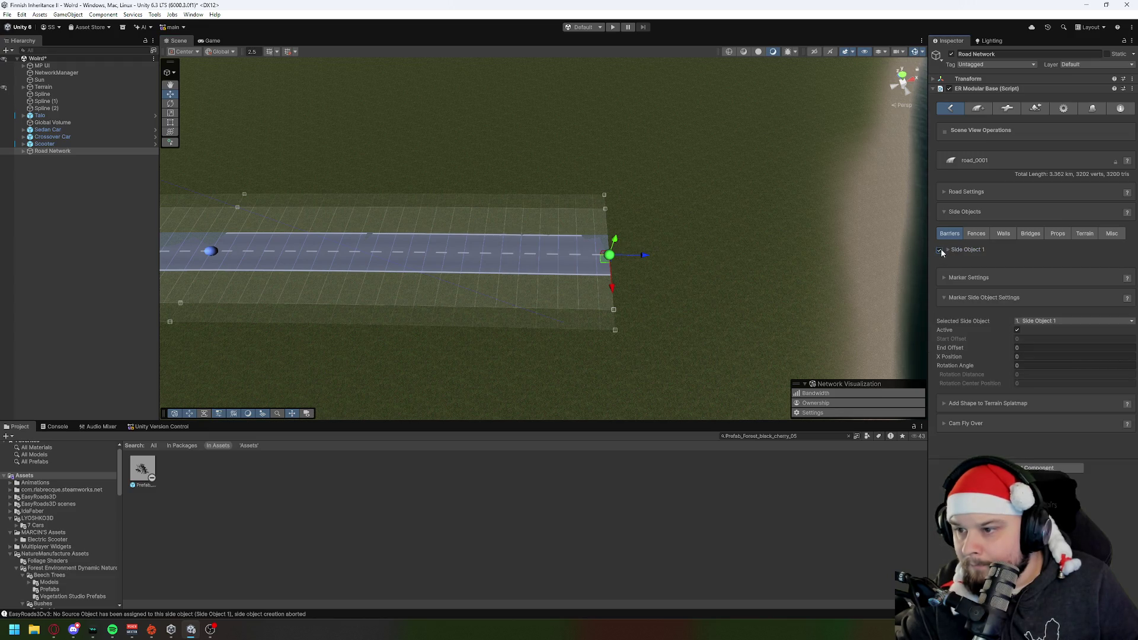
left_click(1032, 322)
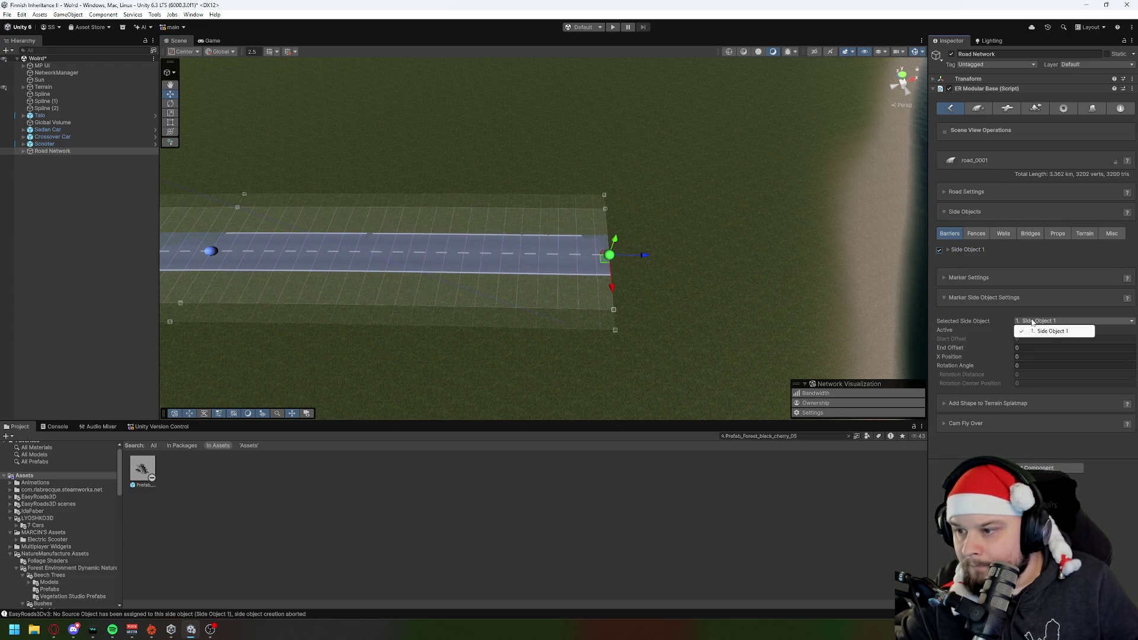
left_click(1038, 328)
mouse_move(774, 303)
left_mouse_down()
mouse_move(765, 295)
mouse_move(766, 320)
left_mouse_up()
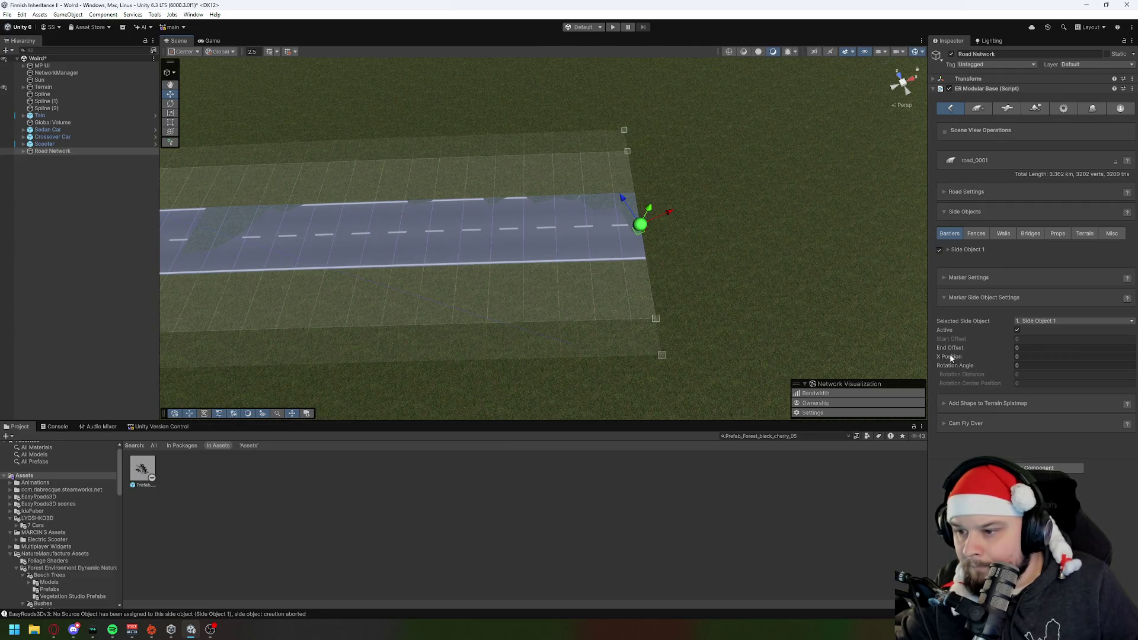
Step: Set Side Object 1's X Position to 0 and expand its settings
left_click(1022, 355)
type("1")
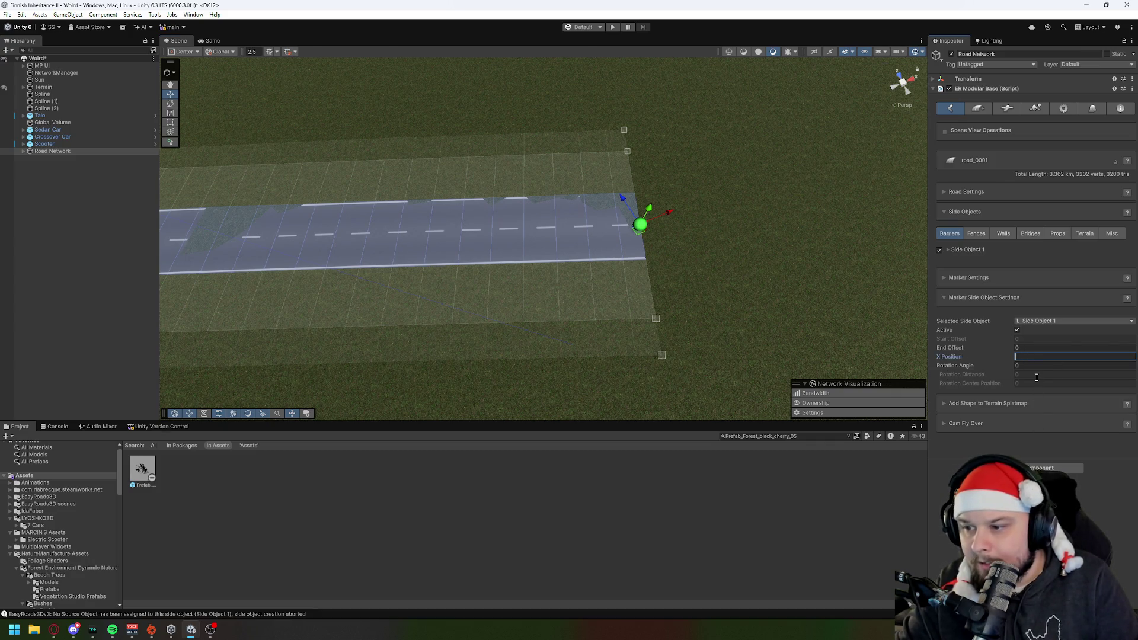
key("BackSpace")
type("0")
left_click(1014, 249)
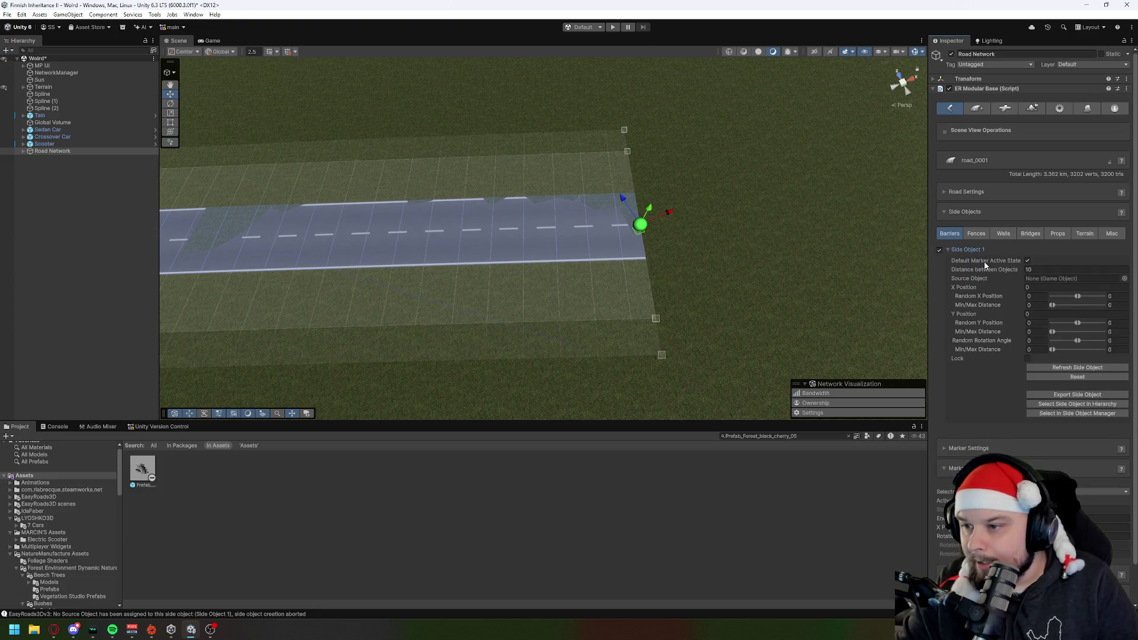
left_click(1125, 279)
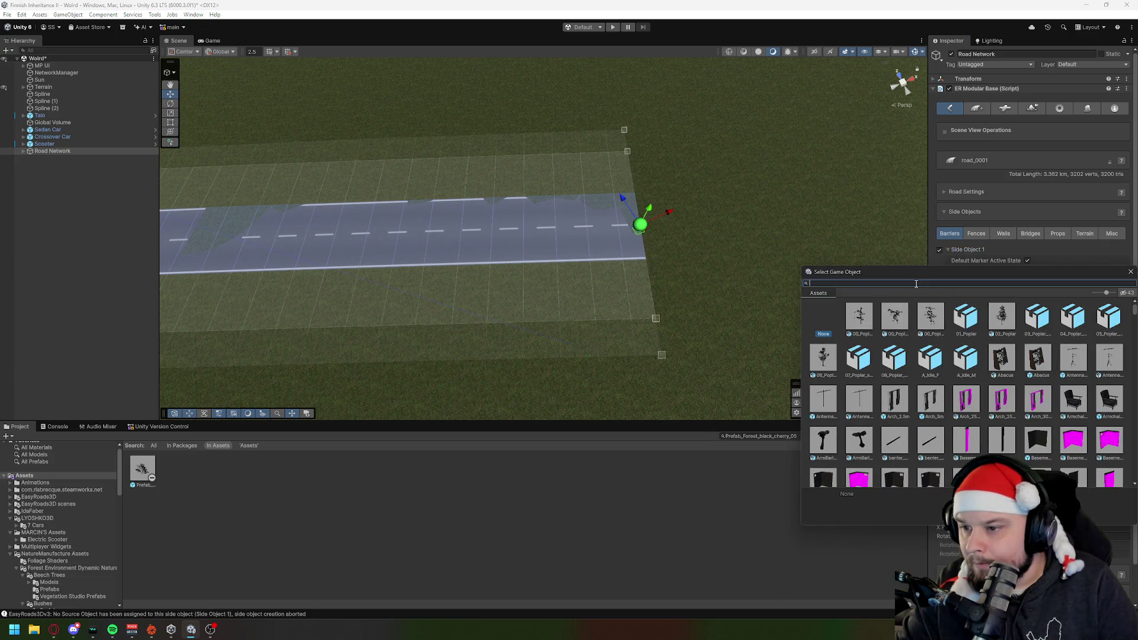
Step: Search the object picker for 'bridge' and assign Prefab_Bridge_4 as Side Object 1's source
type("bridge")
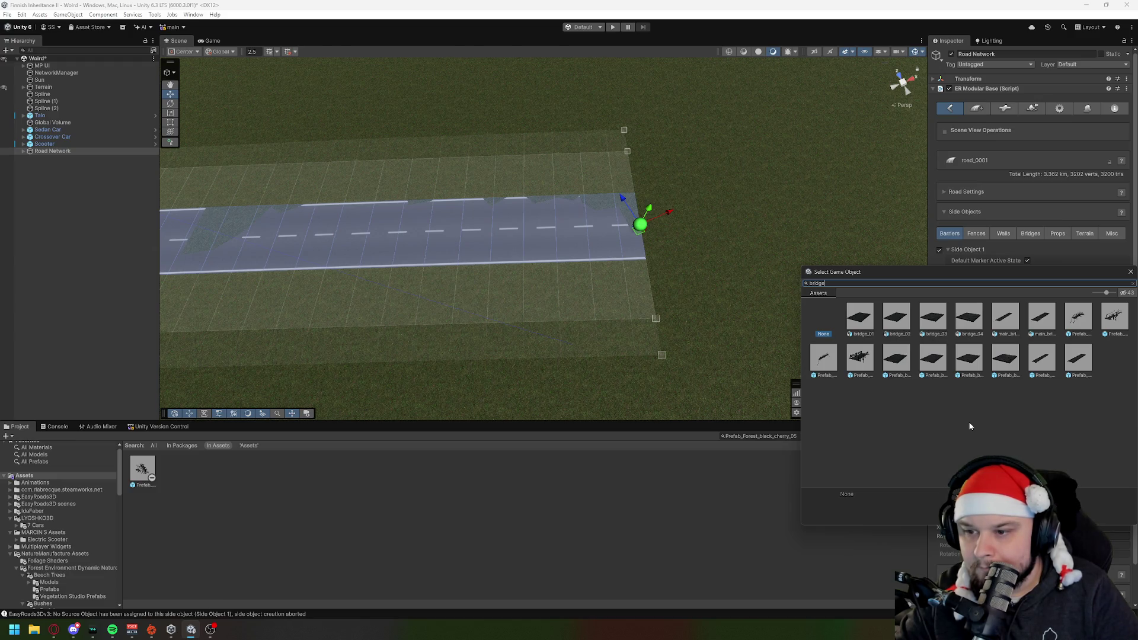
double_click(856, 359)
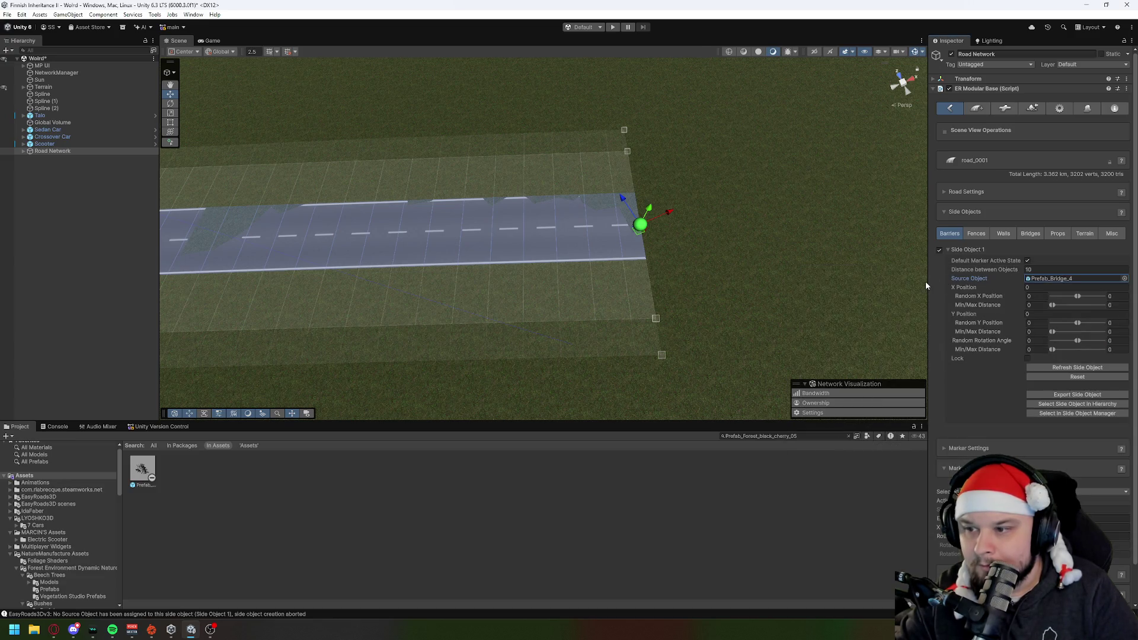
Step: Orbit the Scene view over the hills and terrain, reselecting road_0001
mouse_move(926, 281)
left_mouse_down()
mouse_move(483, 152)
mouse_move(483, 132)
mouse_move(472, 130)
mouse_move(460, 160)
left_mouse_up()
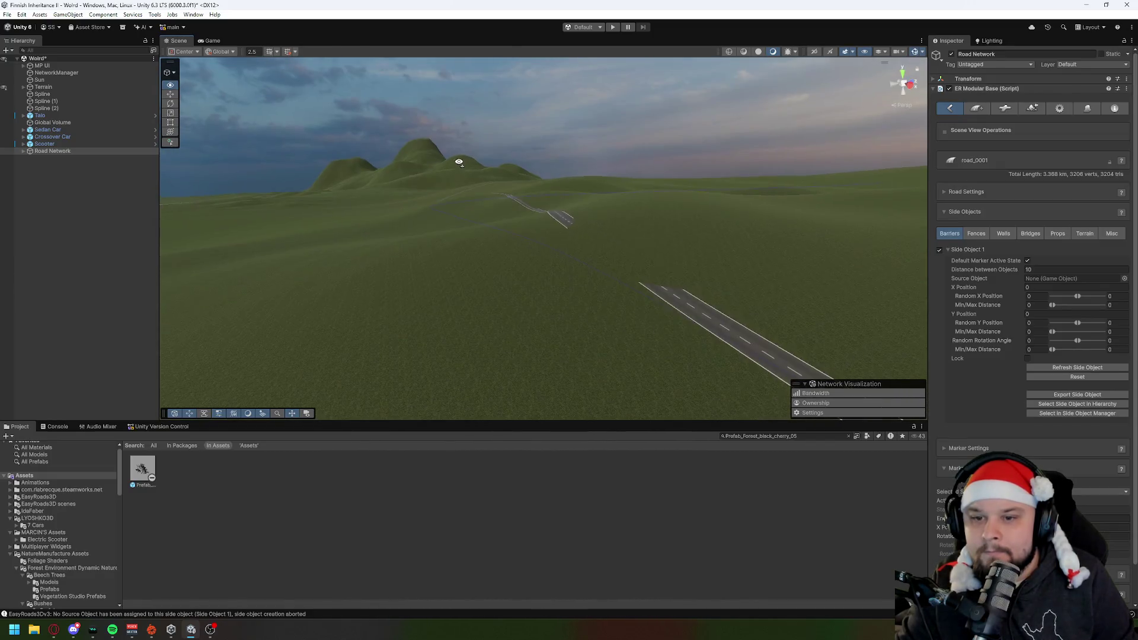
left_click(666, 293)
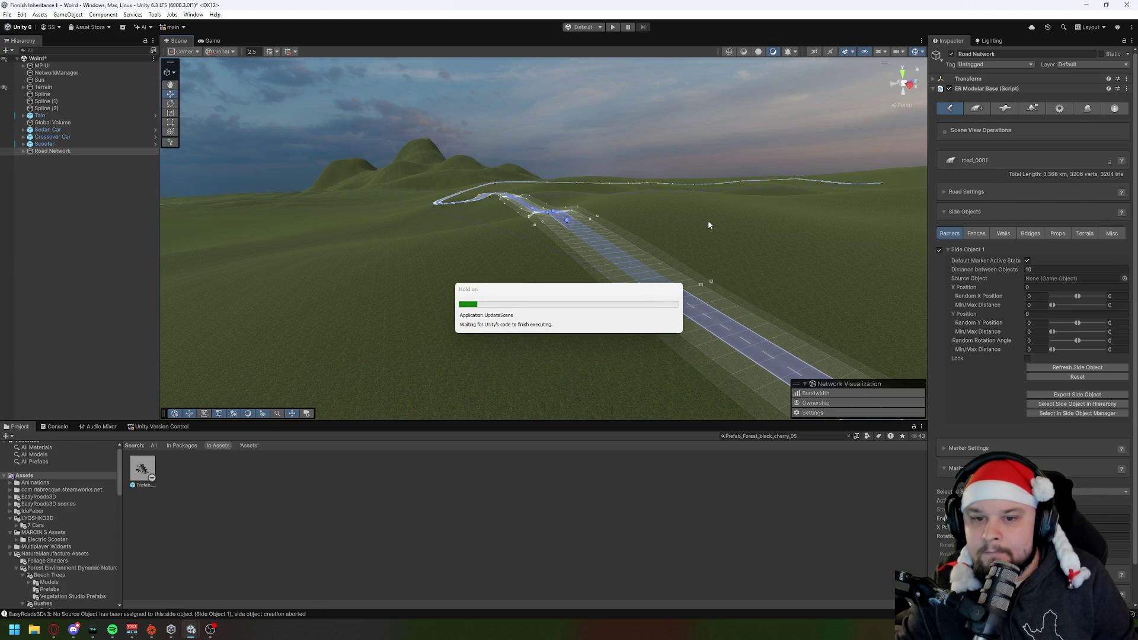
mouse_move(646, 187)
left_mouse_down()
mouse_move(666, 241)
mouse_move(830, 276)
left_mouse_up()
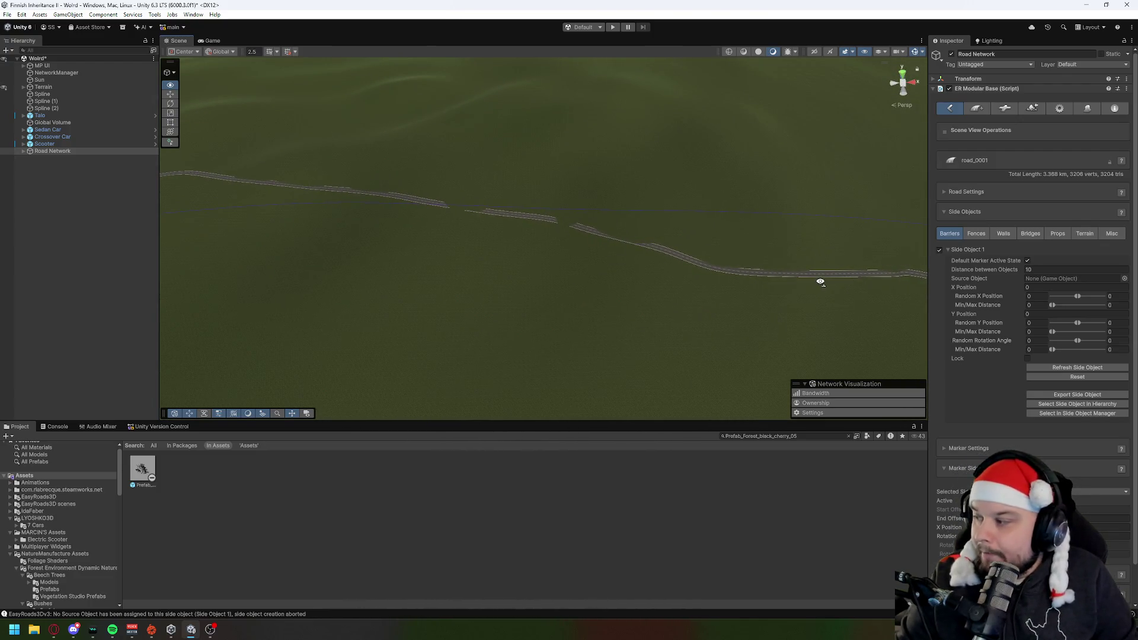
left_click(666, 249)
right_click(417, 218)
left_click(679, 292)
left_click_drag(678, 290, 564, 278)
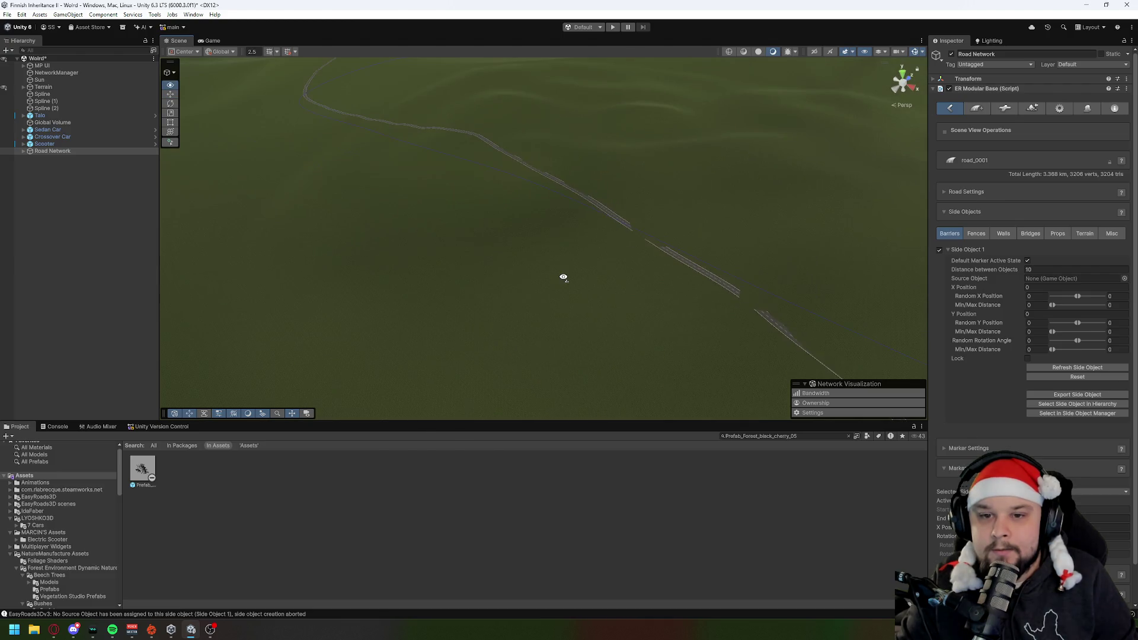
Step: Reselect the road and drag two markers down-left to bend its curve
left_click(658, 248)
left_click(692, 270)
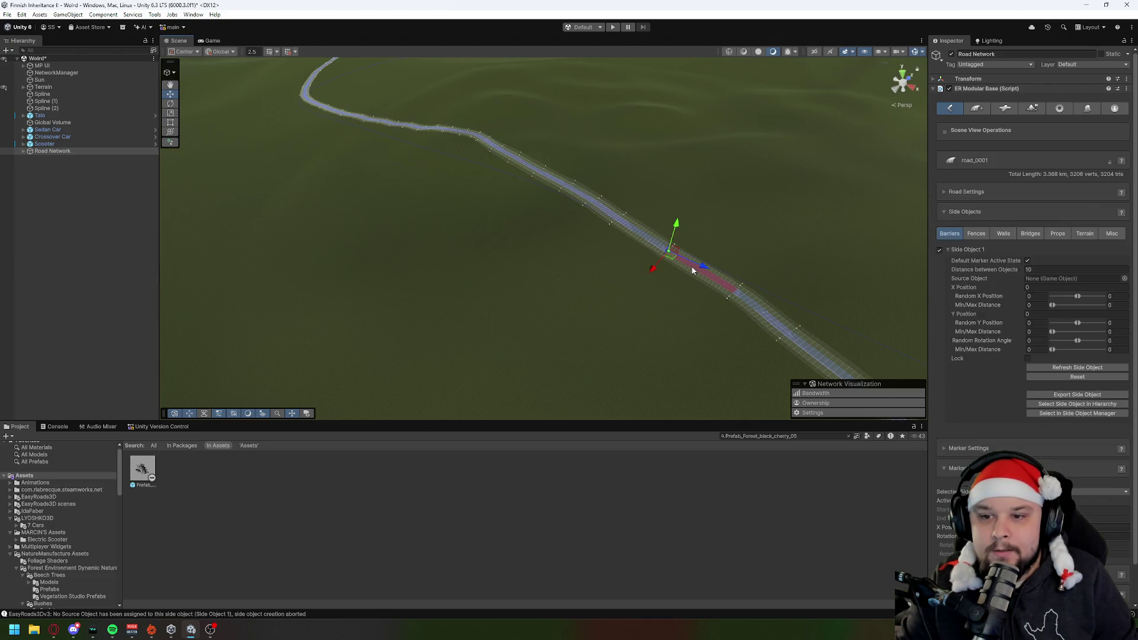
left_click_drag(651, 269, 643, 282)
left_click(737, 295)
left_click_drag(727, 307, 700, 326)
key("f")
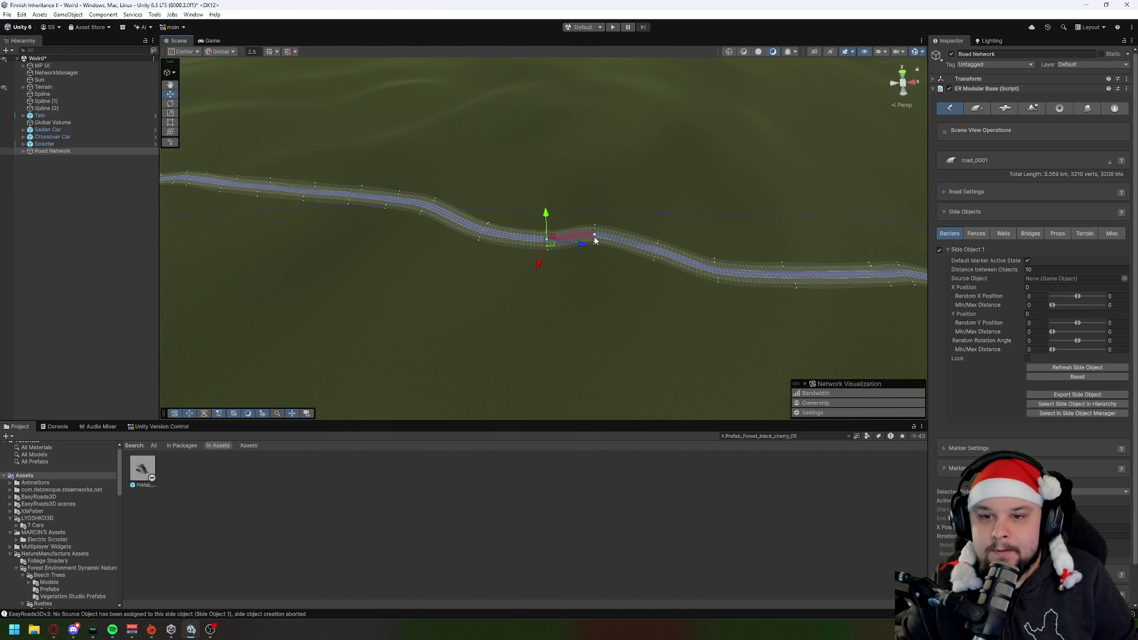
Step: Slide three more markers along the road to smooth its curves toward the water
left_click(593, 237)
mouse_move(591, 261)
left_mouse_down()
mouse_move(588, 283)
mouse_move(656, 286)
mouse_move(658, 306)
left_mouse_up()
left_click(656, 251)
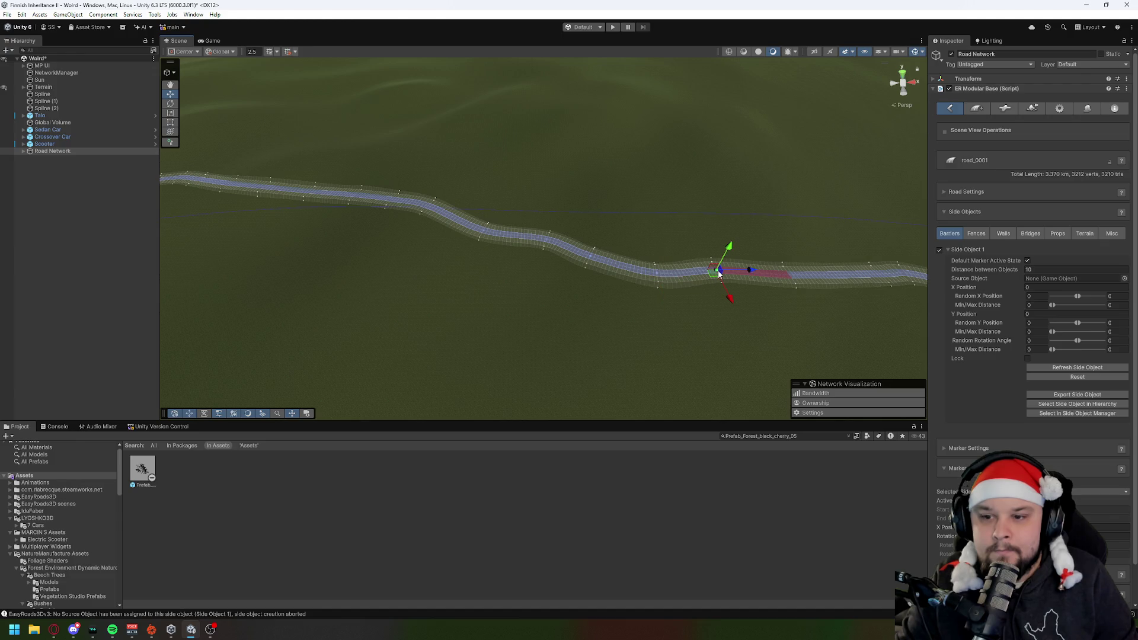
left_click_drag(731, 300, 734, 310)
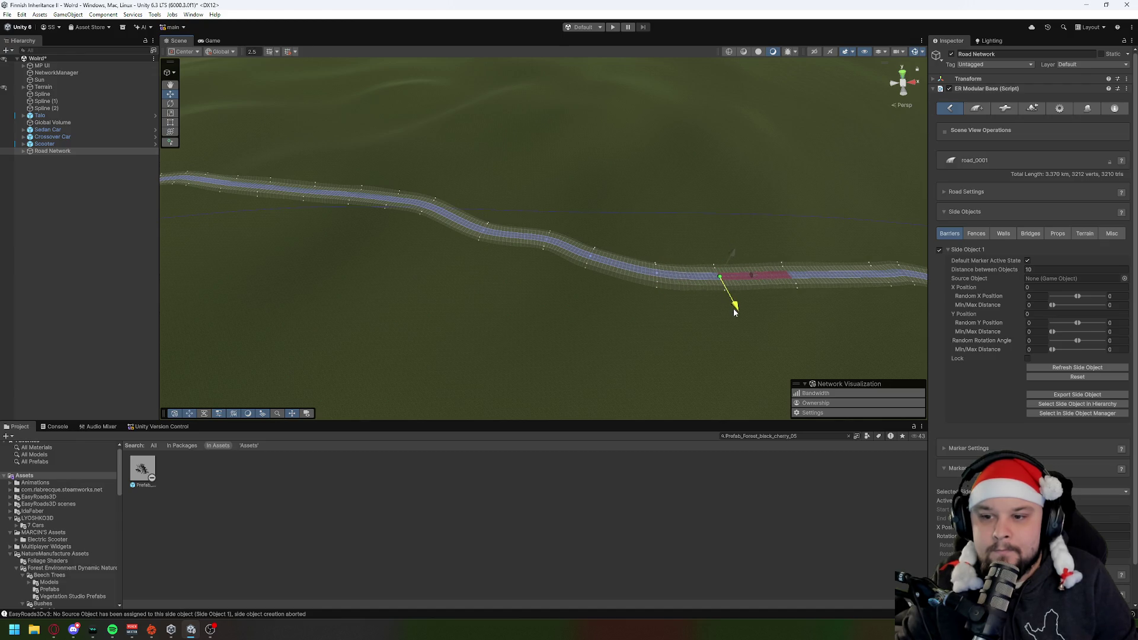
left_click(546, 240)
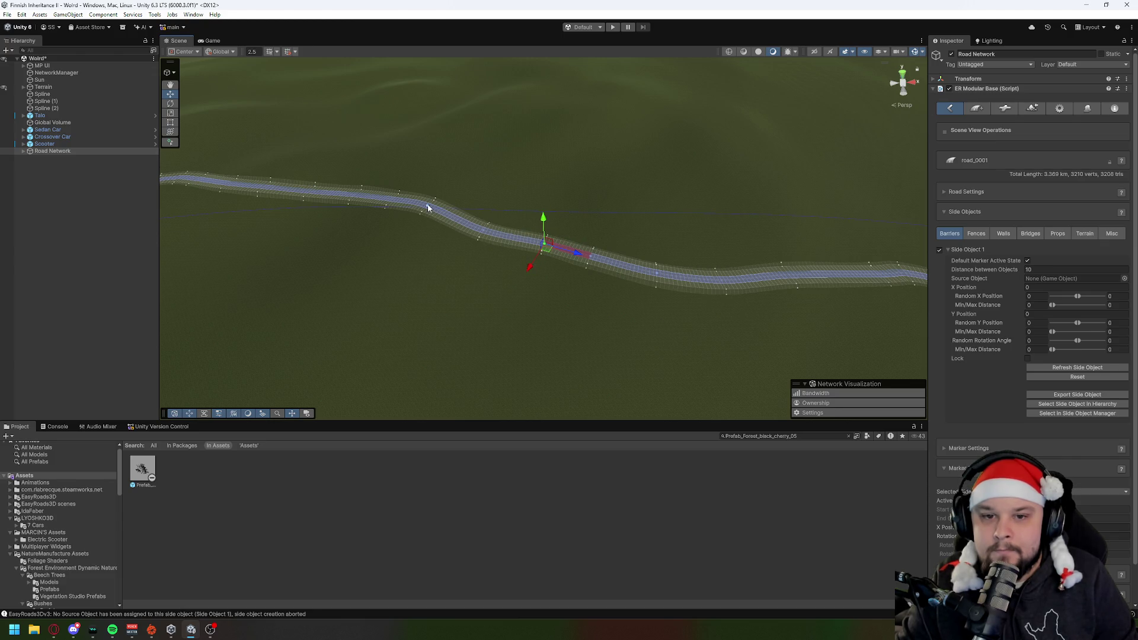
left_click_drag(403, 233, 400, 236)
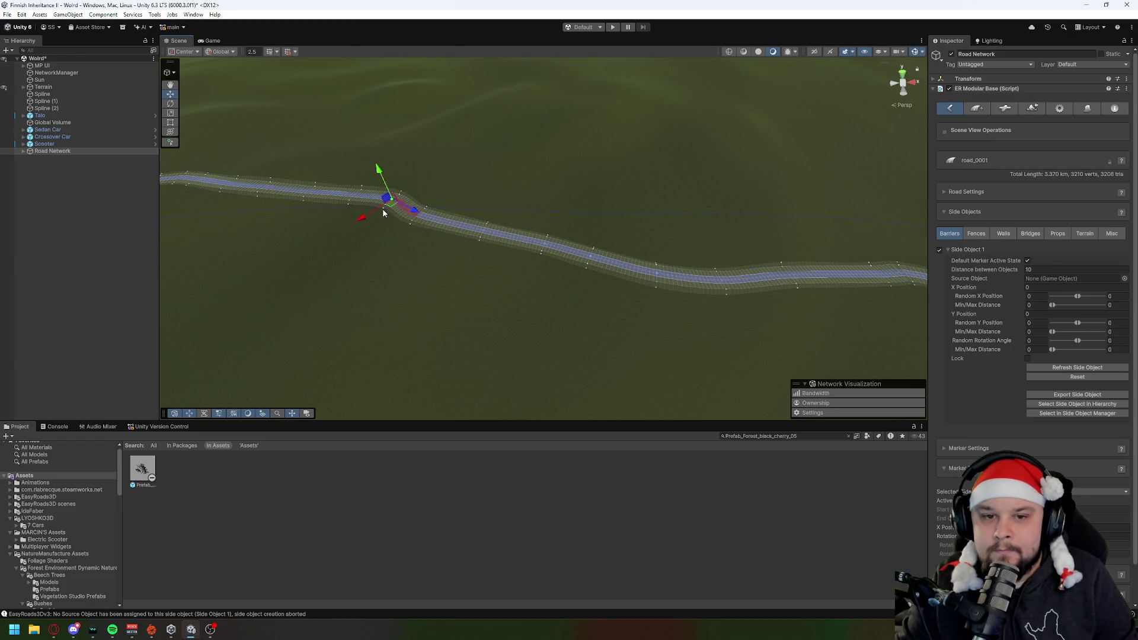
left_click_drag(367, 220, 355, 223)
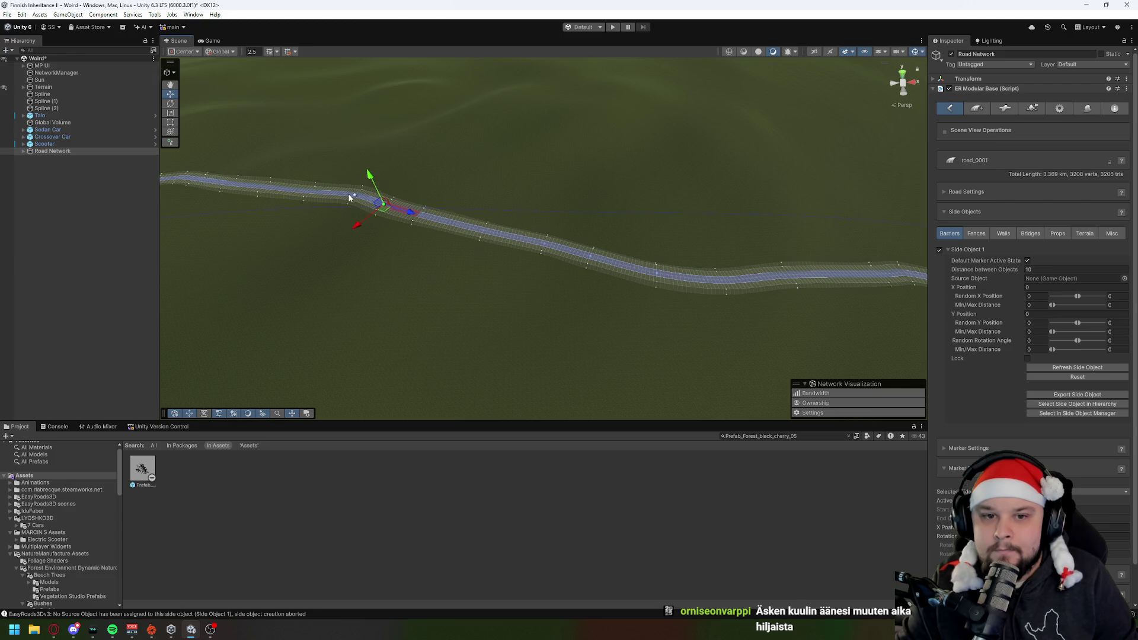
mouse_move(451, 291)
left_mouse_down()
mouse_move(496, 292)
mouse_move(384, 259)
mouse_move(482, 256)
mouse_move(539, 271)
mouse_move(633, 257)
mouse_move(493, 219)
mouse_move(757, 232)
mouse_move(783, 246)
mouse_move(666, 255)
mouse_move(477, 226)
mouse_move(410, 232)
mouse_move(456, 215)
mouse_move(368, 201)
mouse_move(332, 178)
mouse_move(122, 231)
mouse_move(414, 244)
mouse_move(320, 208)
mouse_move(317, 134)
mouse_move(414, 150)
mouse_move(461, 191)
left_mouse_up()
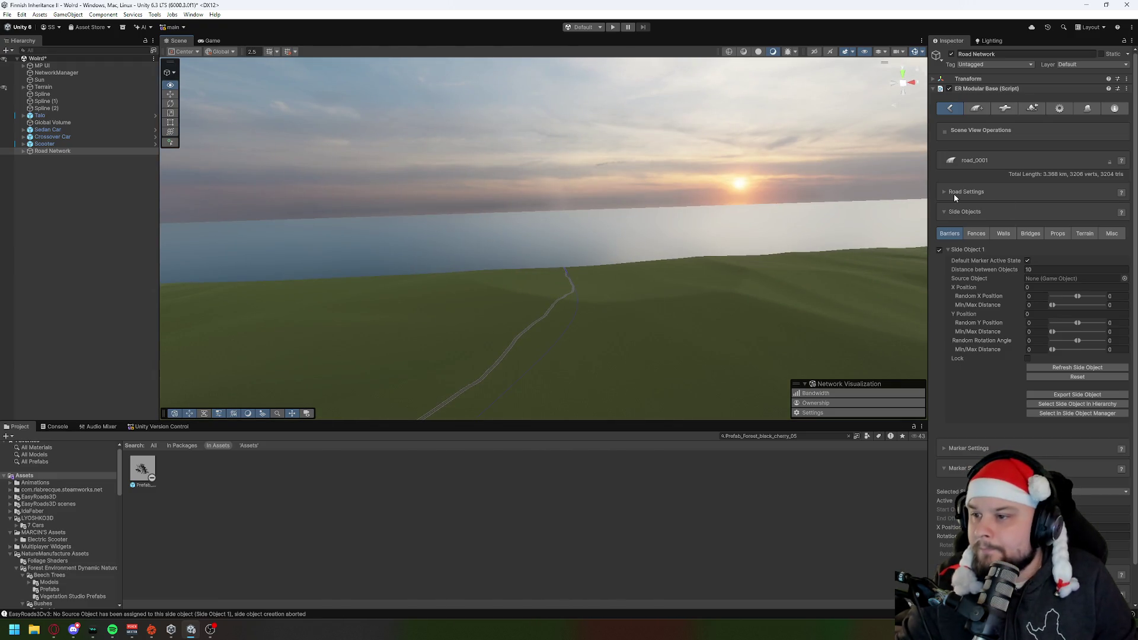
Step: Orbit toward the lake and switch the road network to Build Mode to blend the terrain
right_click(812, 264)
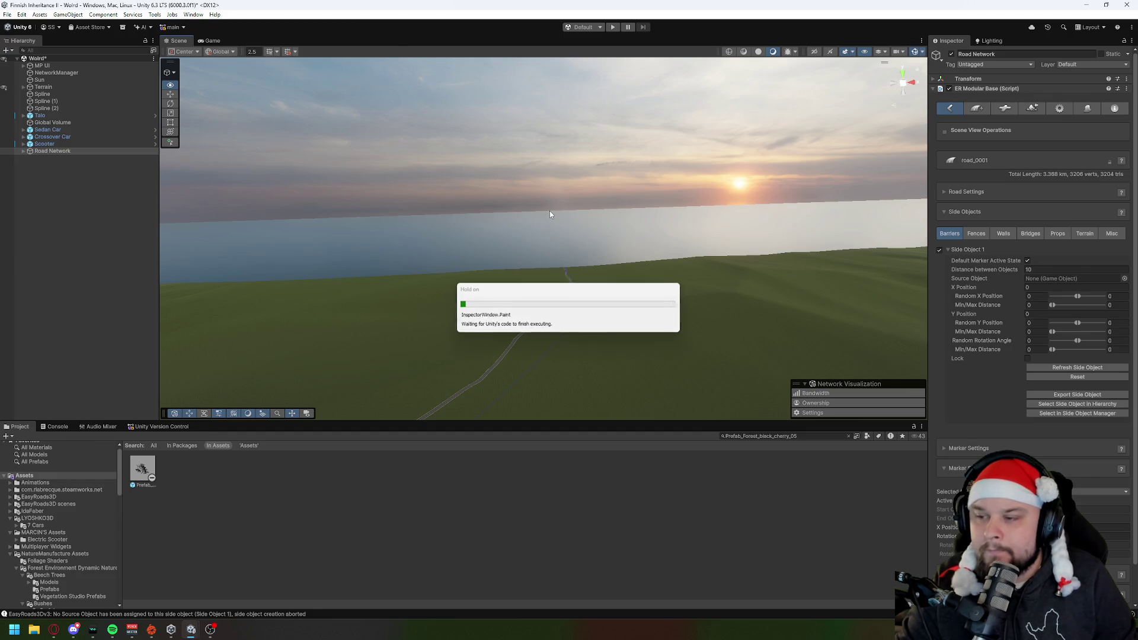
left_click(439, 257)
mouse_move(440, 257)
left_mouse_down()
mouse_move(706, 254)
mouse_move(780, 269)
mouse_move(757, 241)
mouse_move(643, 285)
mouse_move(587, 324)
mouse_move(376, 302)
mouse_move(592, 265)
left_mouse_up()
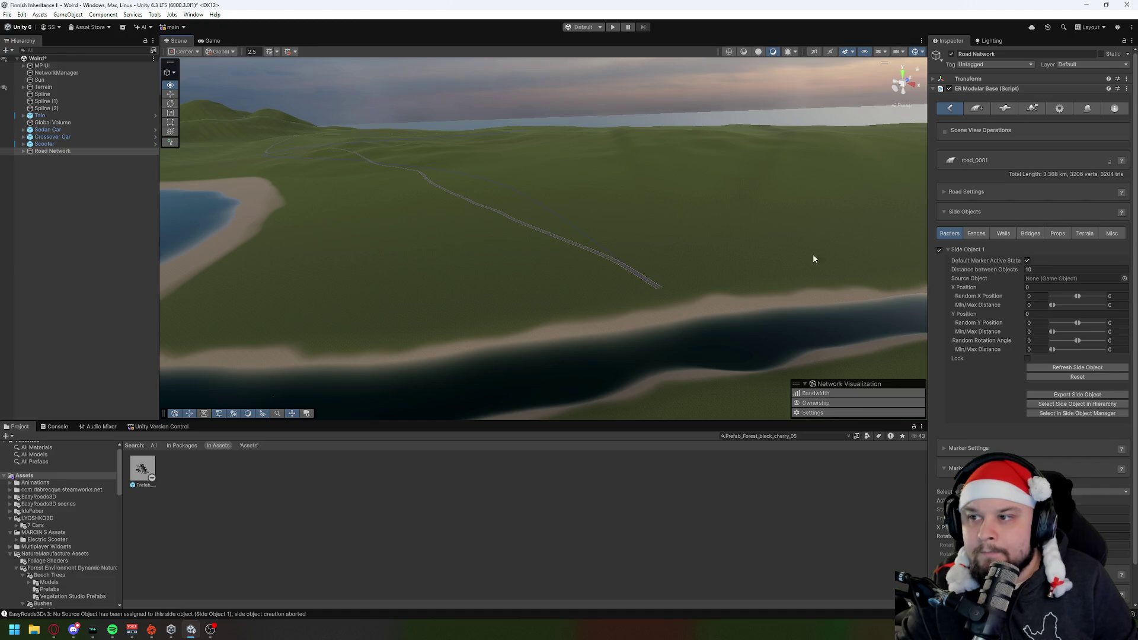
left_click(1033, 108)
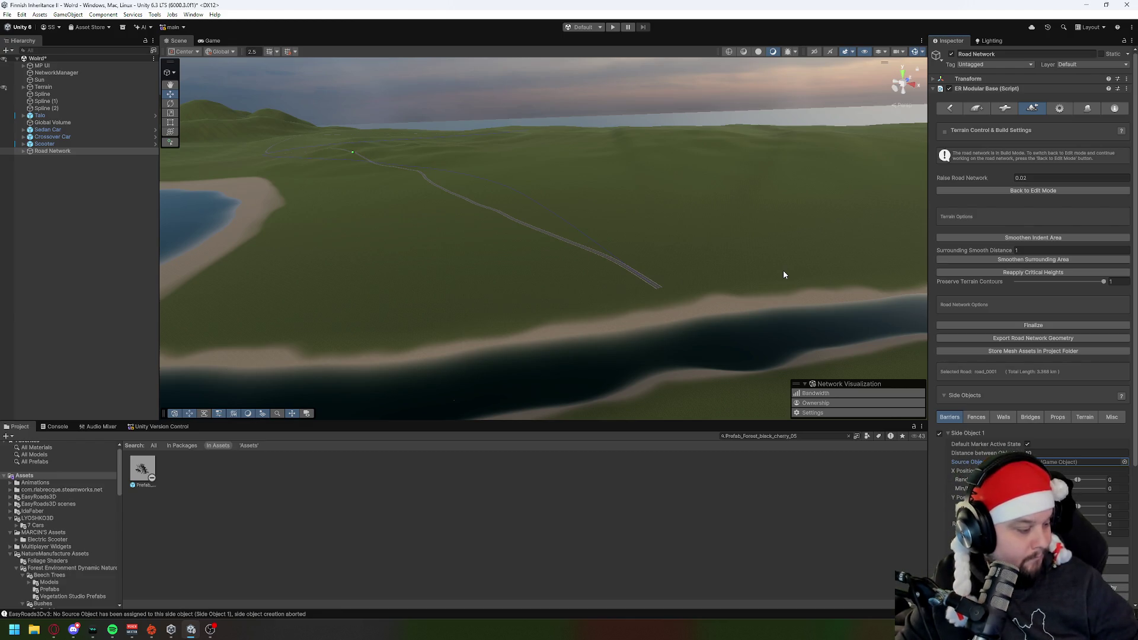
Step: Orbit the view along the built winding road down toward the river
mouse_move(691, 228)
left_mouse_down()
mouse_move(663, 198)
mouse_move(724, 243)
mouse_move(754, 217)
mouse_move(623, 152)
mouse_move(572, 154)
mouse_move(676, 163)
mouse_move(653, 144)
mouse_move(602, 145)
mouse_move(617, 169)
mouse_move(508, 178)
mouse_move(574, 173)
mouse_move(789, 209)
mouse_move(610, 185)
mouse_move(521, 144)
mouse_move(536, 178)
mouse_move(592, 206)
mouse_move(582, 237)
mouse_move(474, 216)
mouse_move(485, 191)
mouse_move(470, 183)
mouse_move(603, 168)
mouse_move(591, 156)
mouse_move(593, 174)
mouse_move(767, 180)
mouse_move(841, 292)
mouse_move(860, 296)
left_mouse_up()
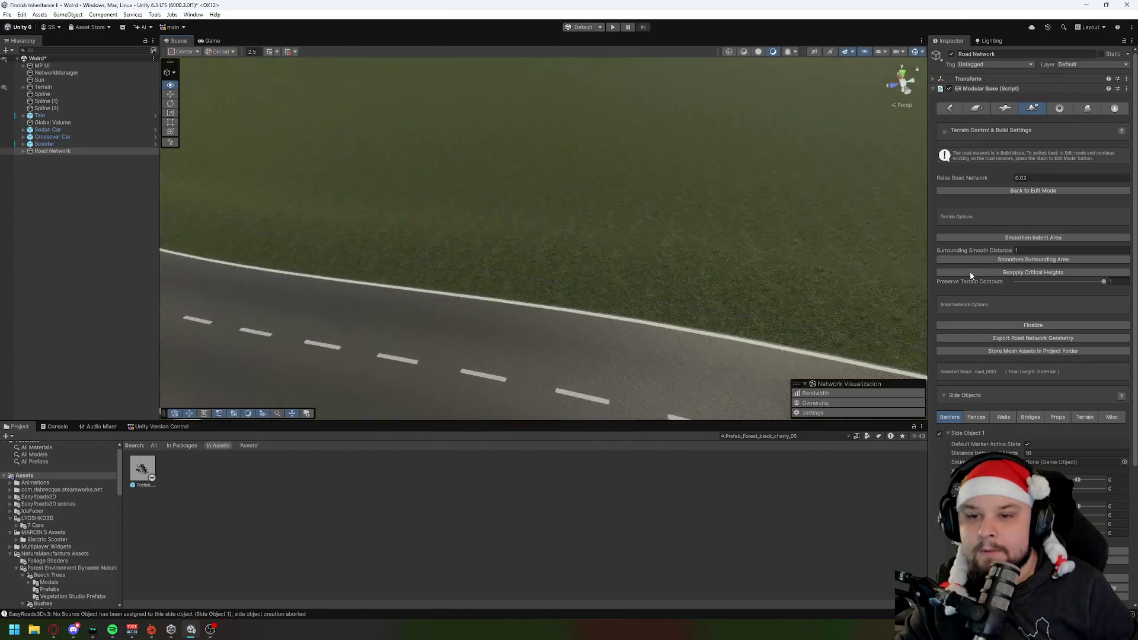
mouse_move(421, 300)
left_mouse_down()
mouse_move(681, 247)
mouse_move(731, 178)
mouse_move(638, 191)
mouse_move(521, 184)
mouse_move(432, 203)
mouse_move(454, 196)
mouse_move(414, 185)
mouse_move(455, 244)
mouse_move(541, 241)
mouse_move(300, 280)
mouse_move(289, 261)
mouse_move(197, 259)
left_mouse_up()
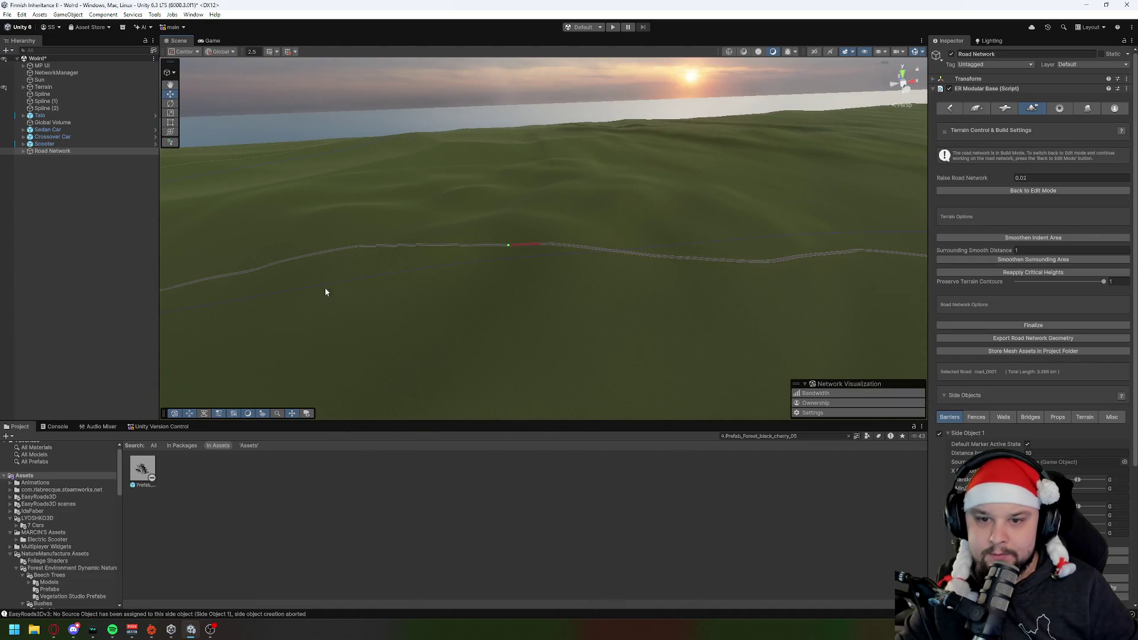
left_click_drag(500, 323, 621, 302)
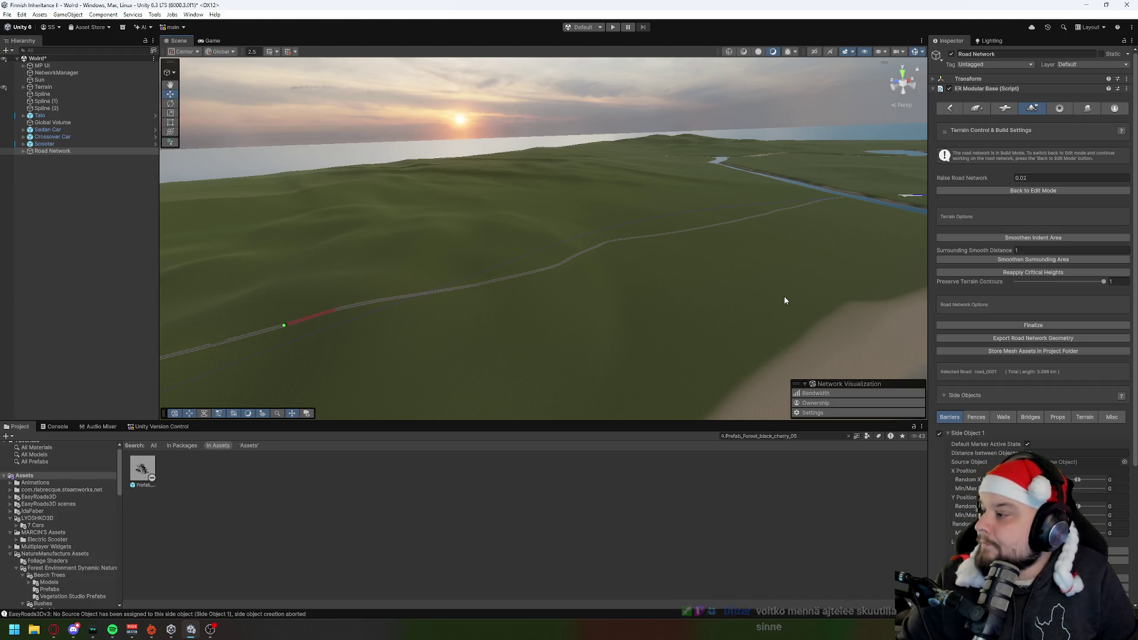
left_click_drag(786, 300, 631, 291)
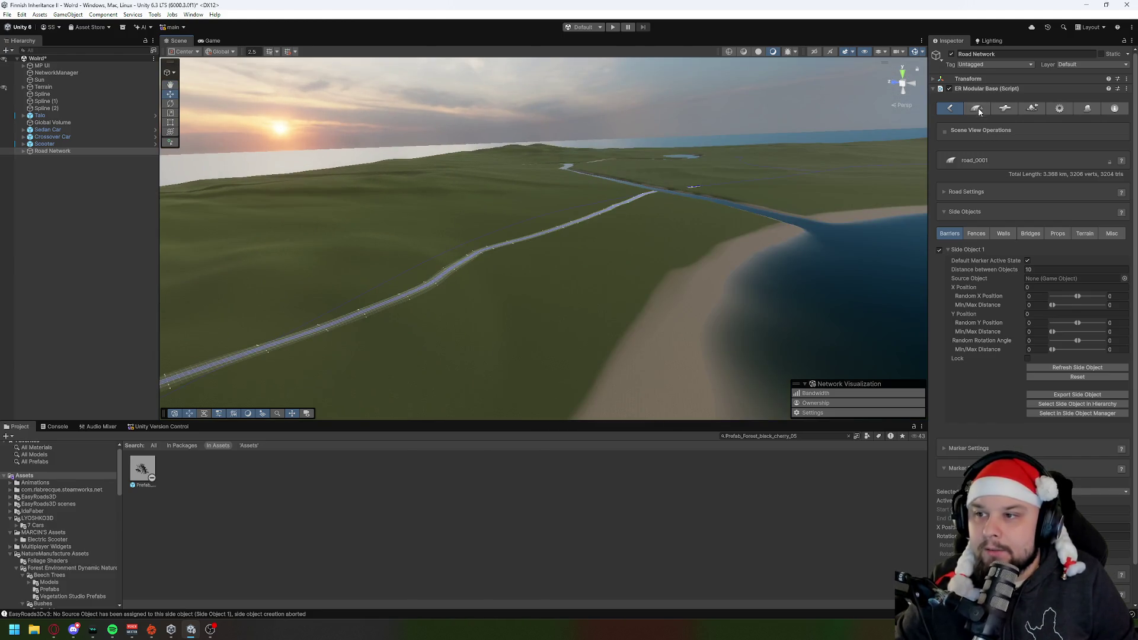
Step: In the new-road settings, compare Default Road types and settle on Road Type 3
left_click(977, 108)
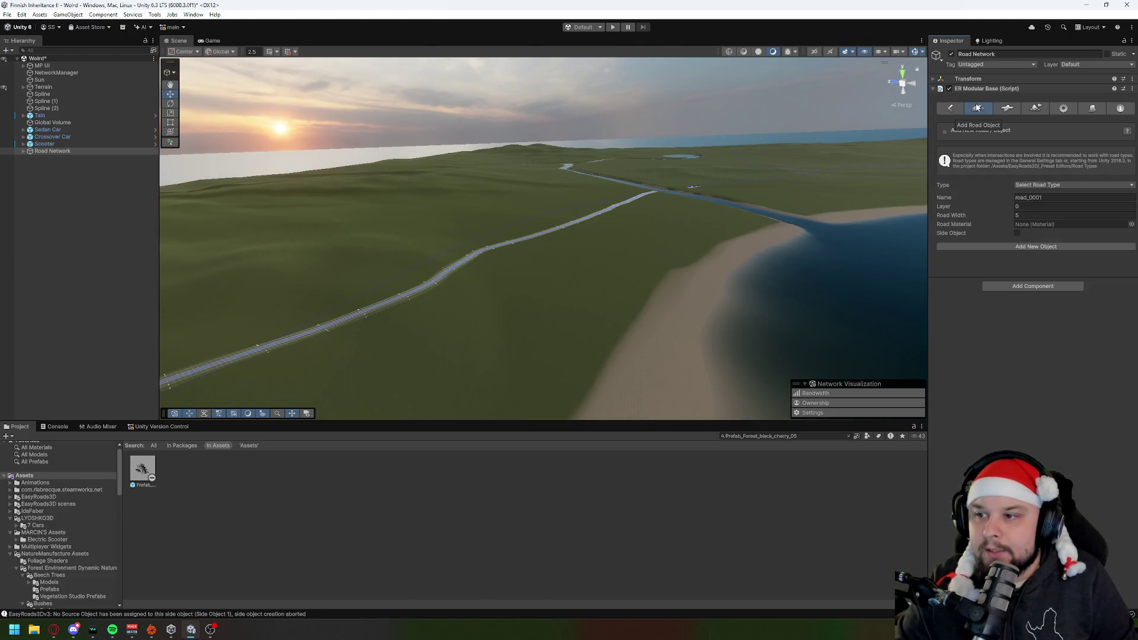
left_click(1086, 185)
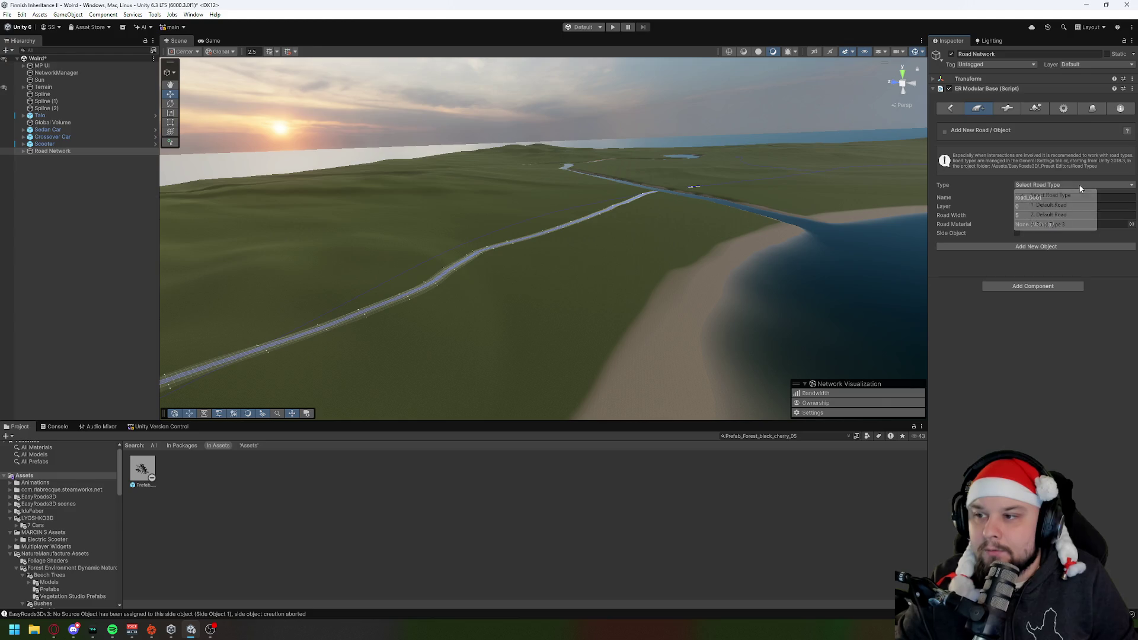
left_click(1060, 225)
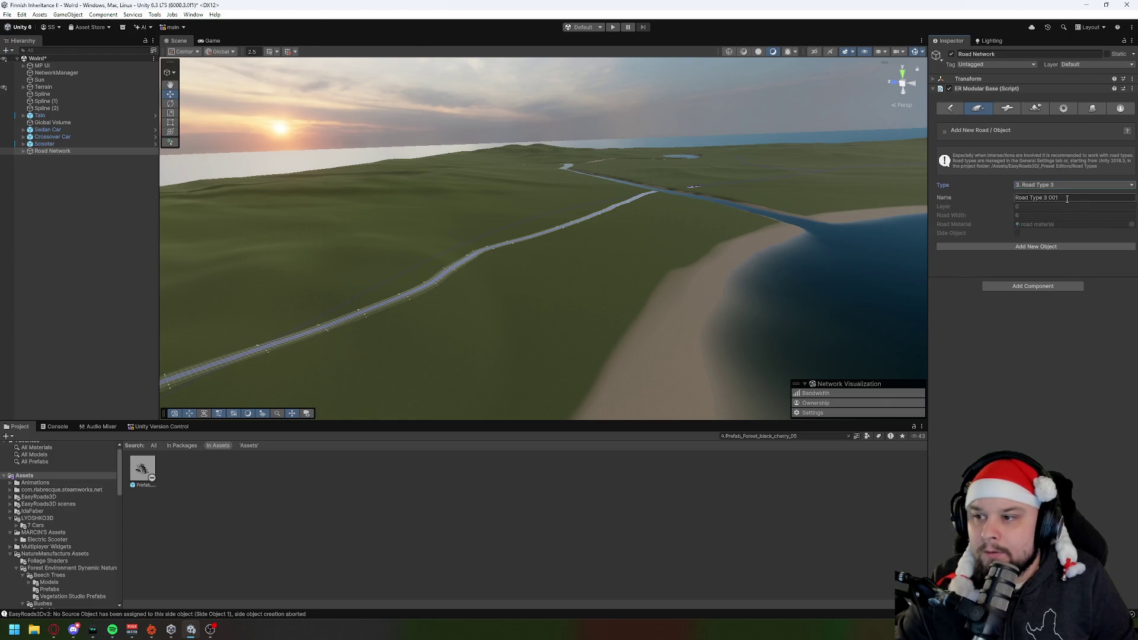
left_click(1078, 195)
left_click(1061, 186)
left_click(1058, 204)
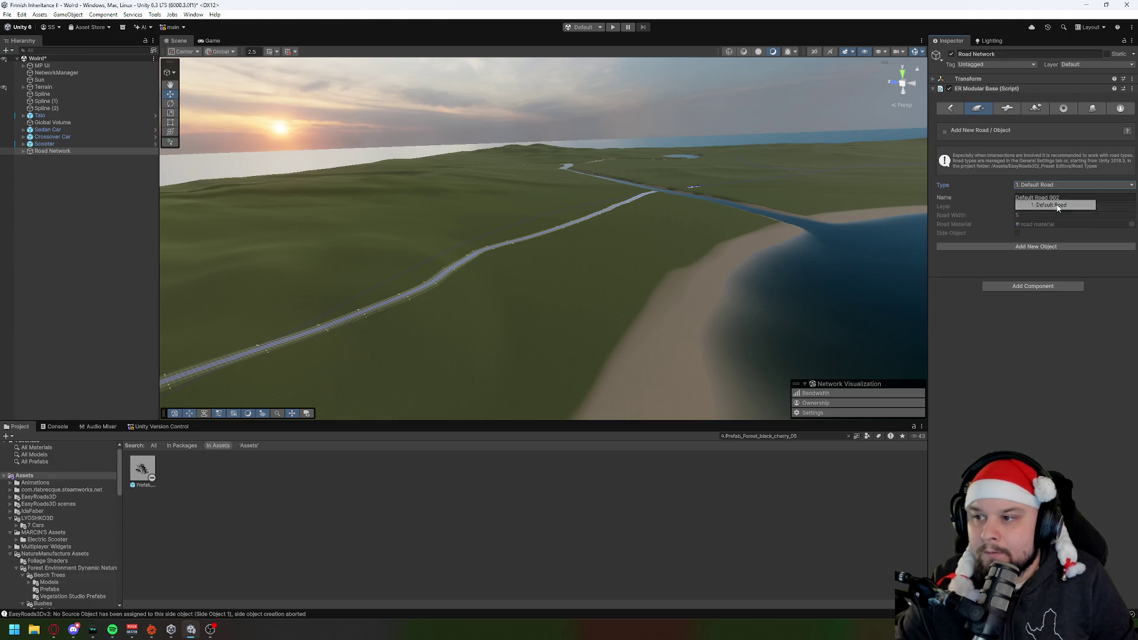
left_click(1044, 186)
left_click(1045, 215)
left_click(1043, 186)
left_click(1041, 224)
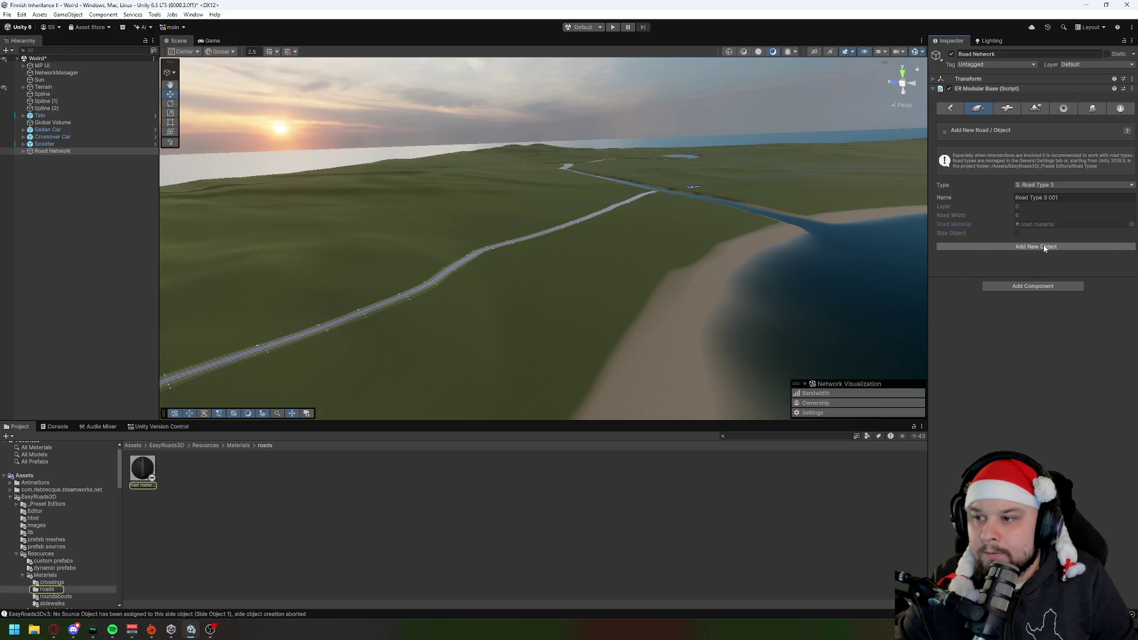
Step: Place a two-marker Road Type 3 test road, then undo it
left_click(1044, 247)
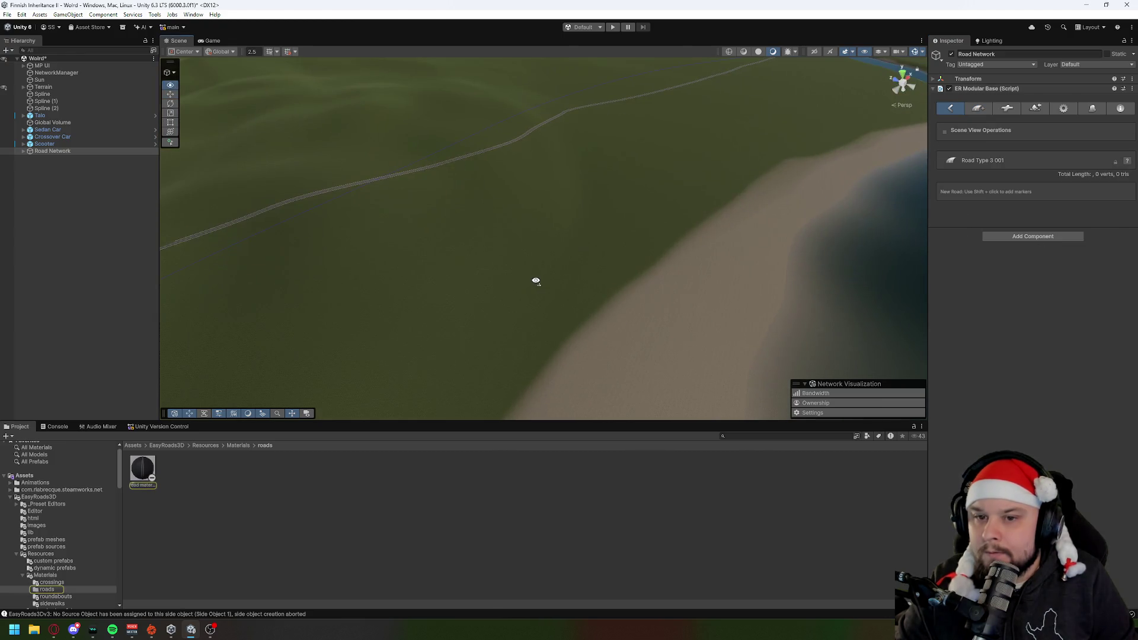
left_click(477, 279, "shift")
left_click(551, 283, "shift")
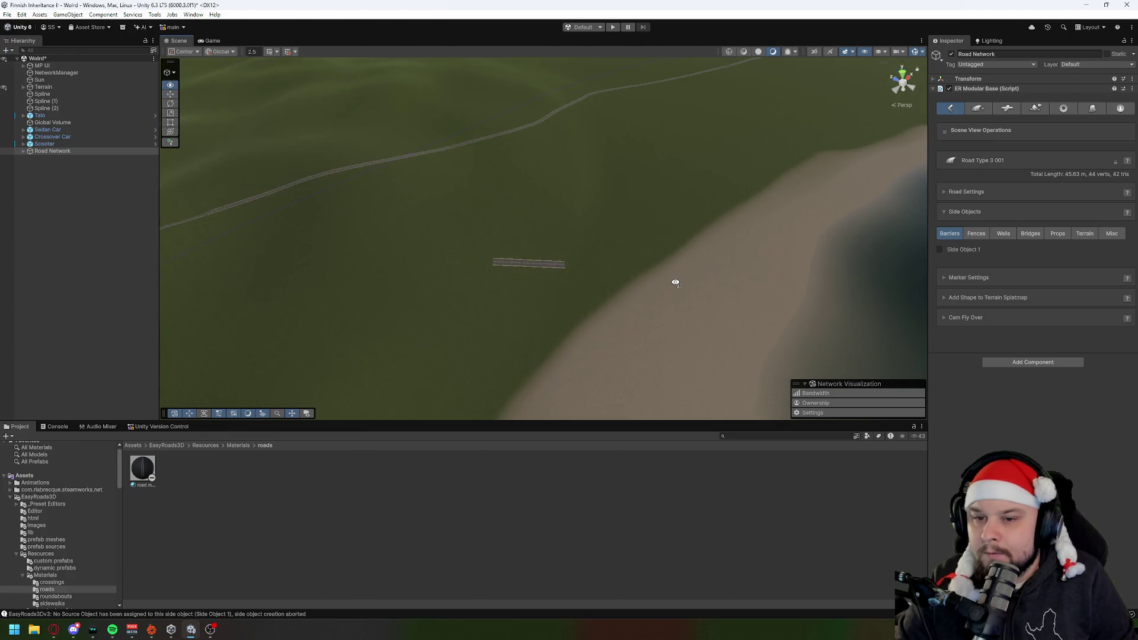
scroll(682, 284, "up", 6)
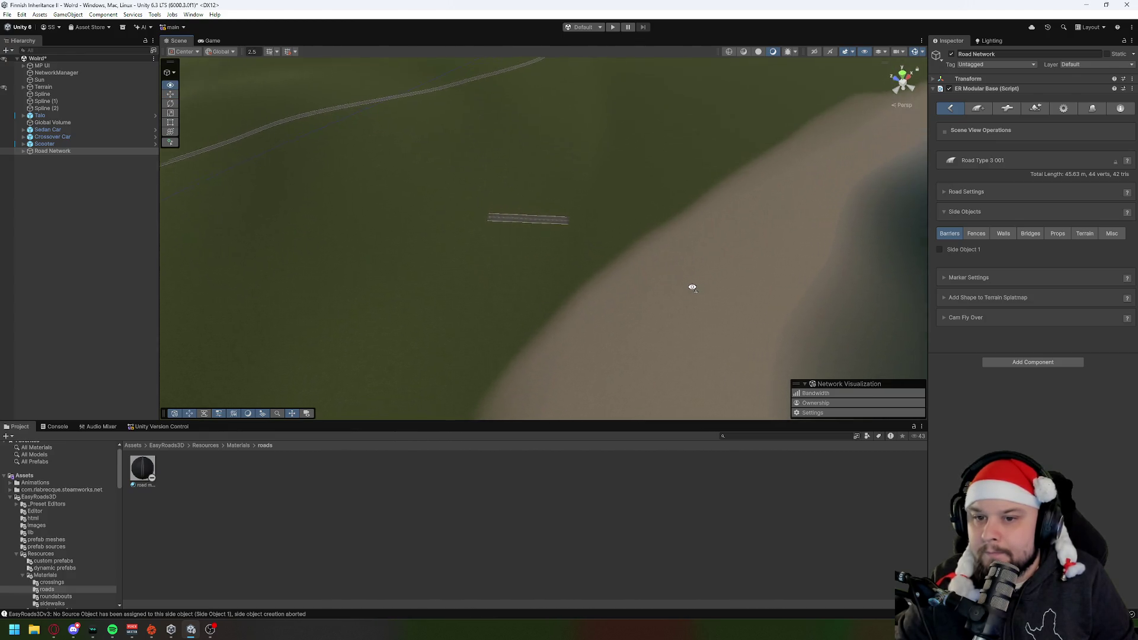
left_click_drag(679, 258, 679, 246)
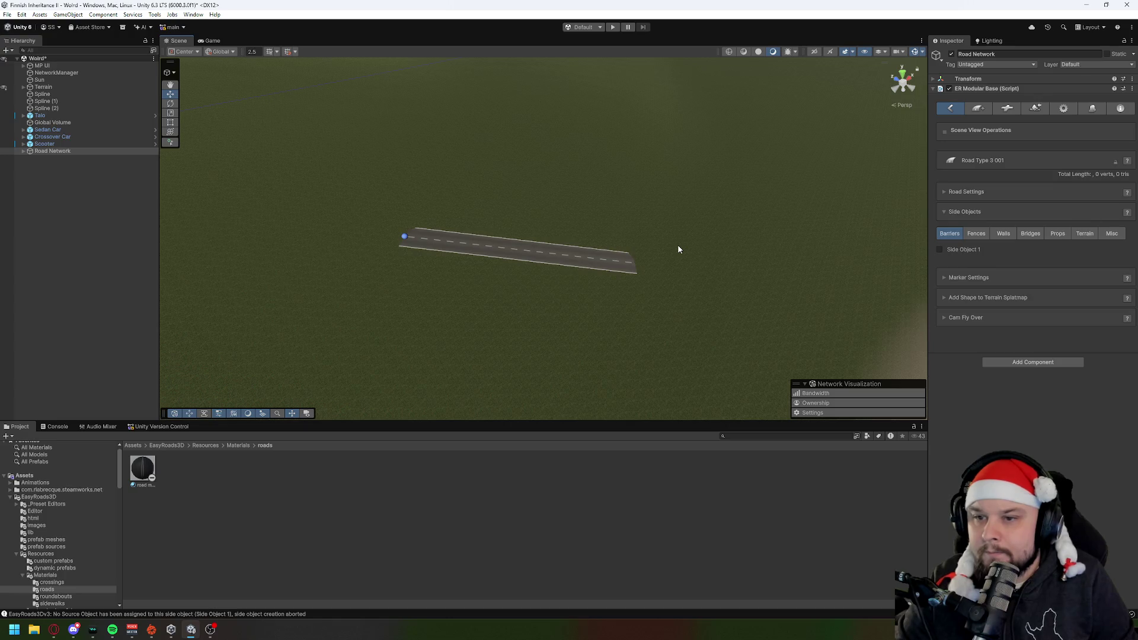
key("ctrl+z")
scroll(678, 244, "down", 5)
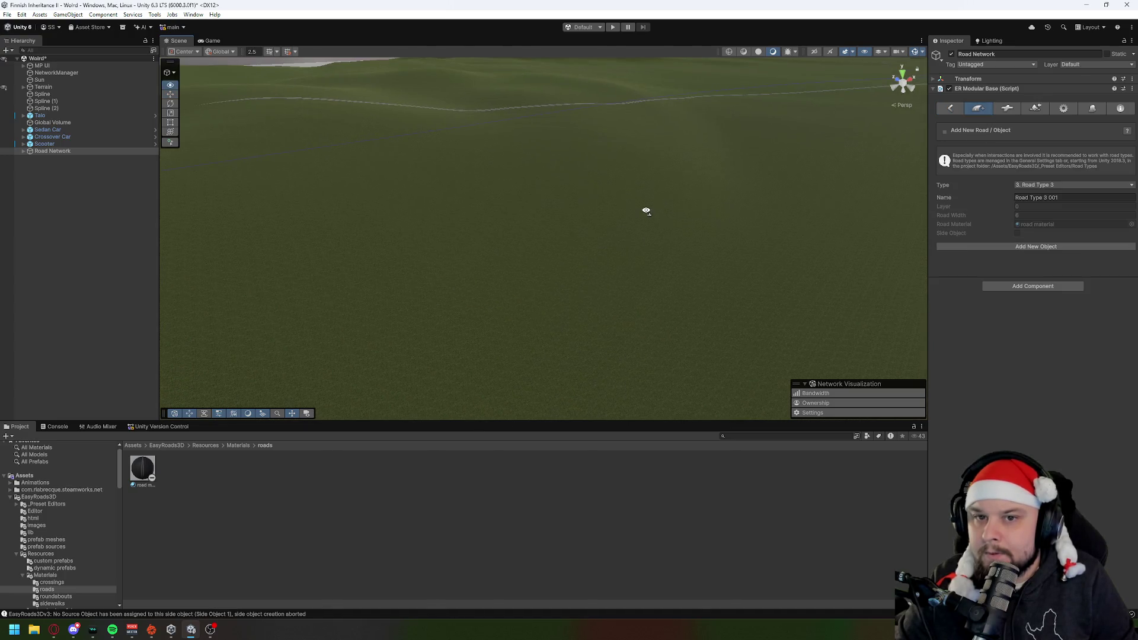
left_click(1043, 186)
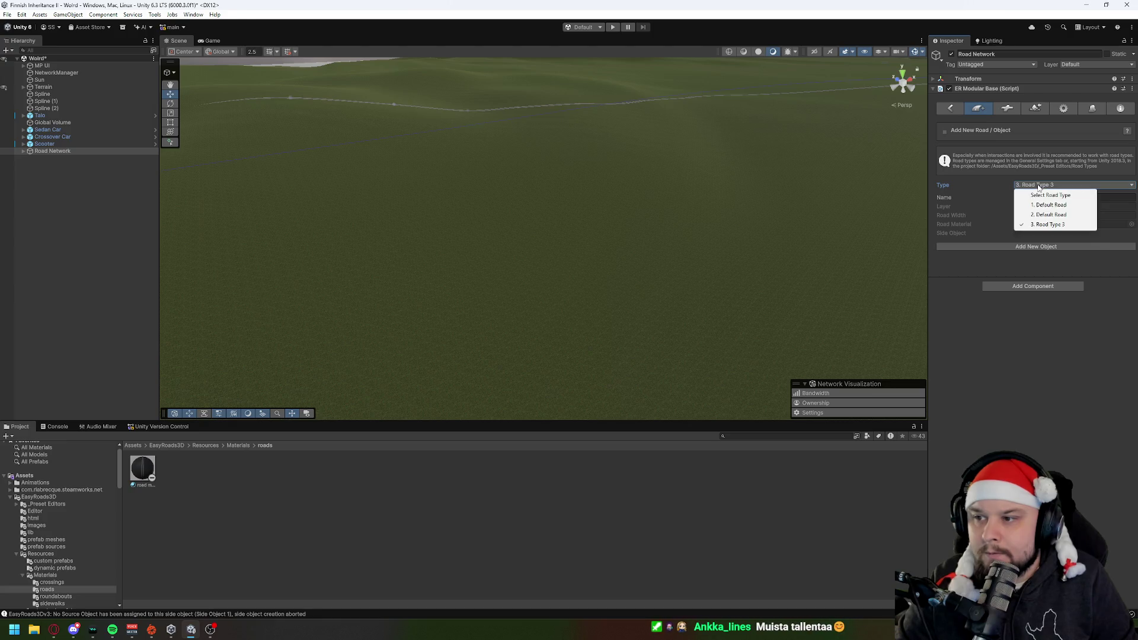
left_click(1043, 196)
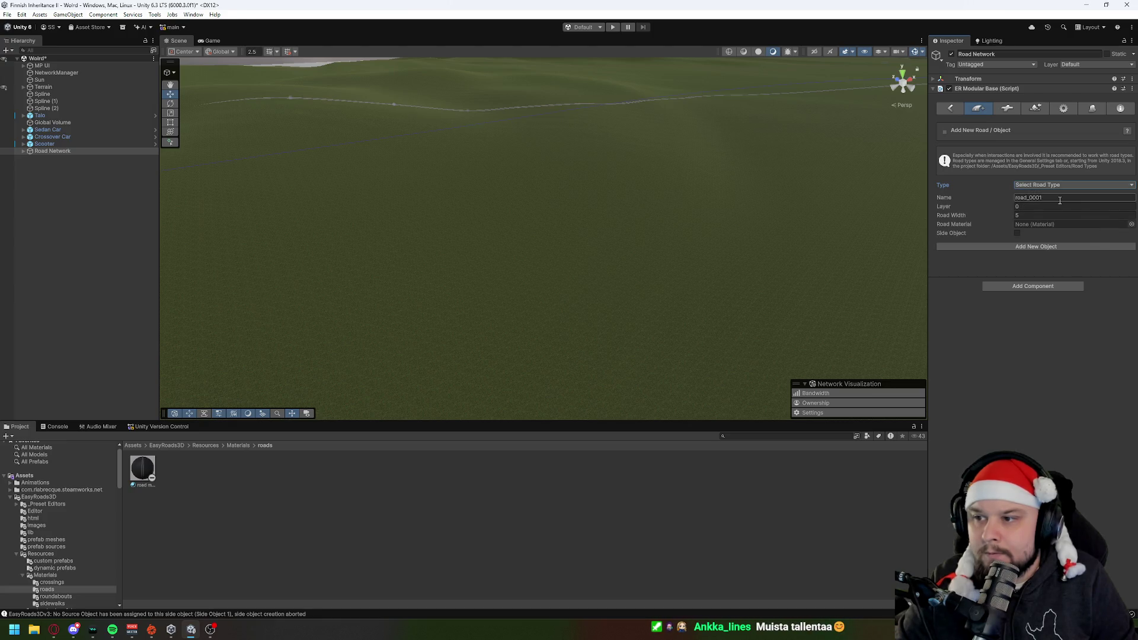
left_click(1132, 224)
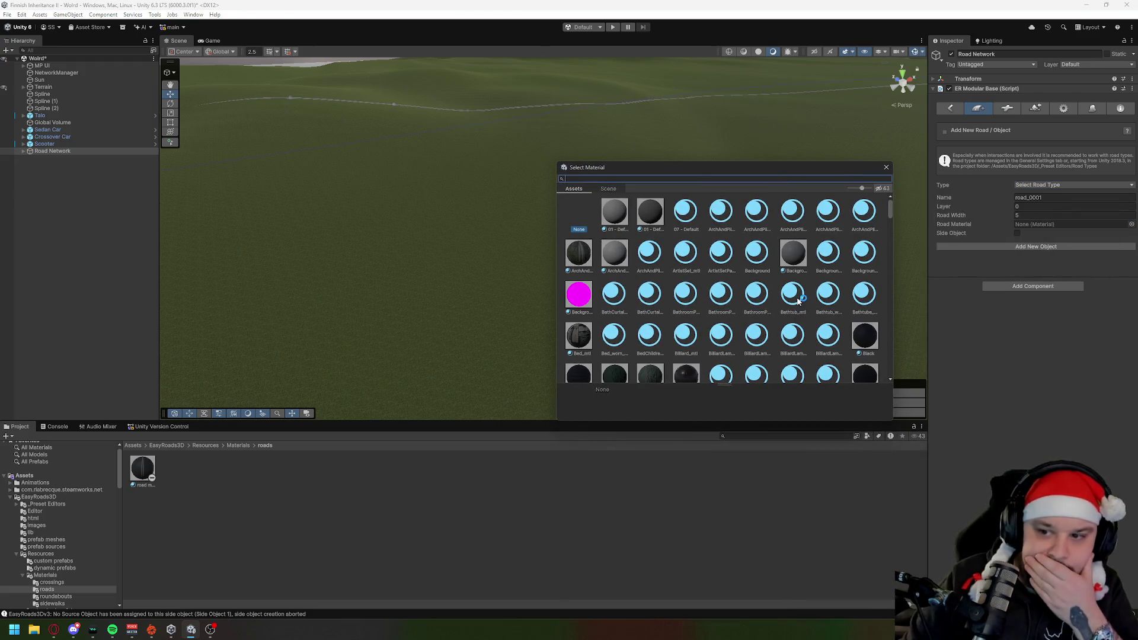
scroll(798, 301, "down", 2)
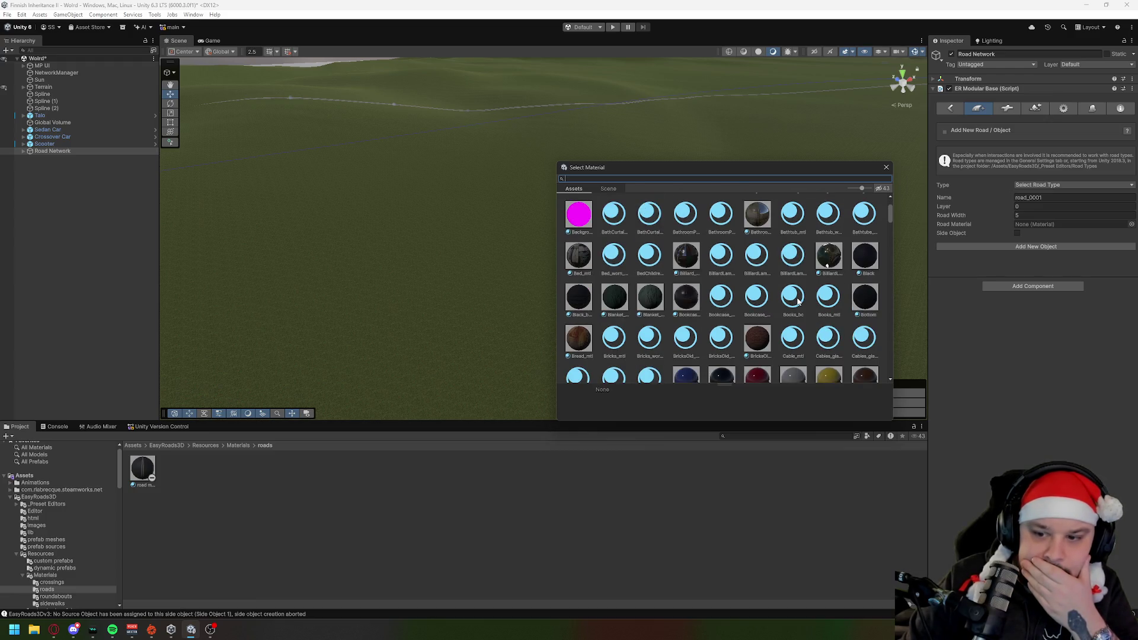
scroll(798, 301, "up", 2)
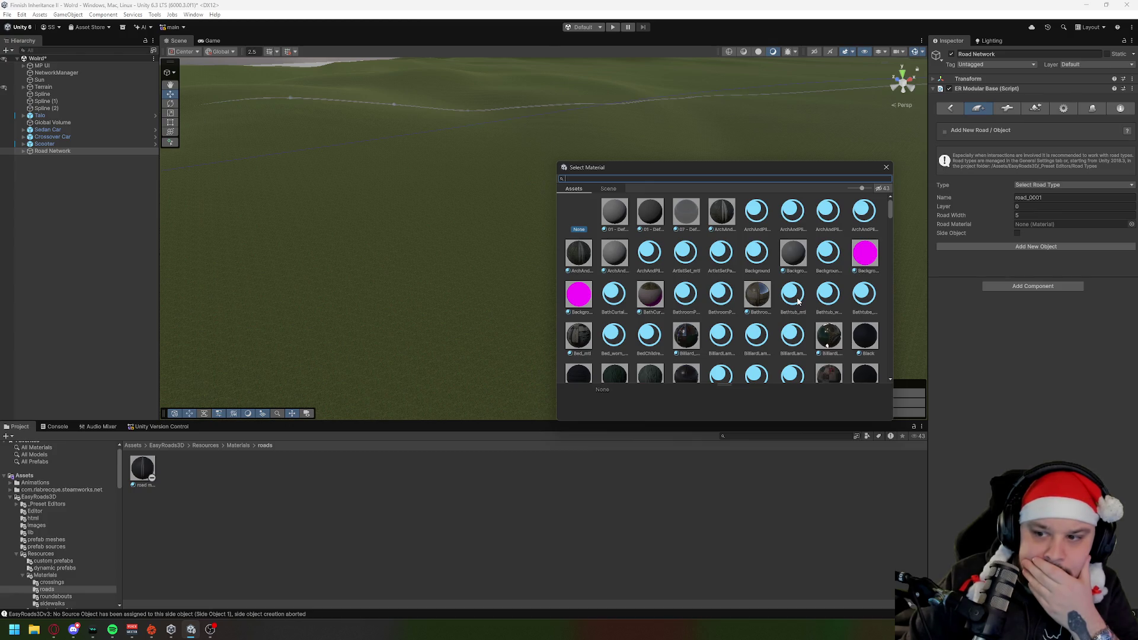
scroll(799, 301, "down", 2)
scroll(799, 301, "down", 1)
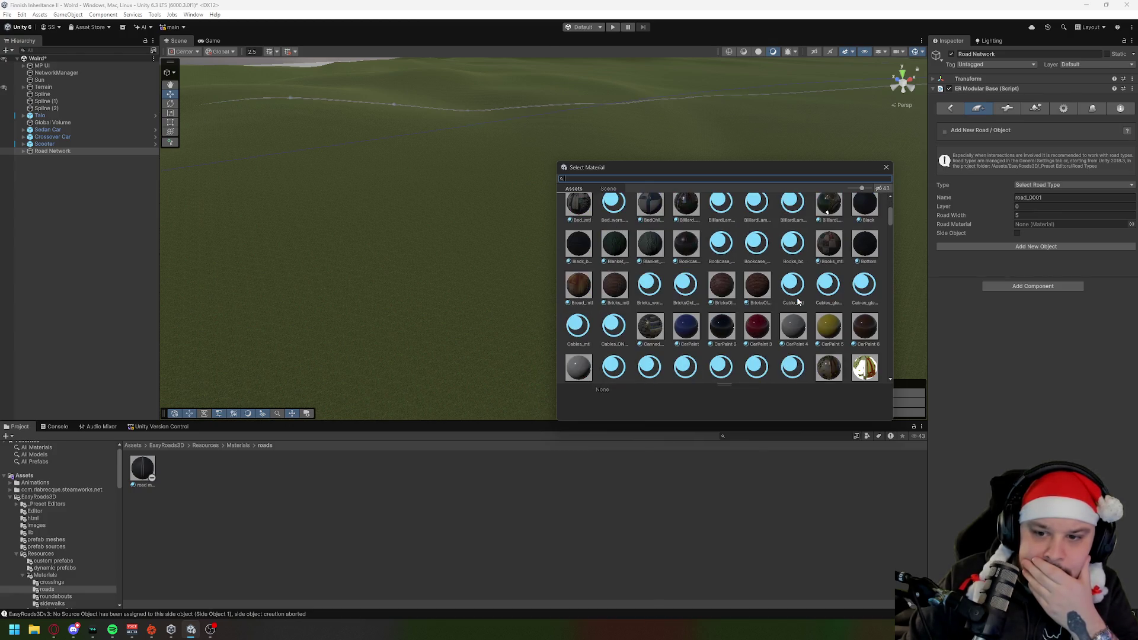
scroll(798, 301, "down", 4)
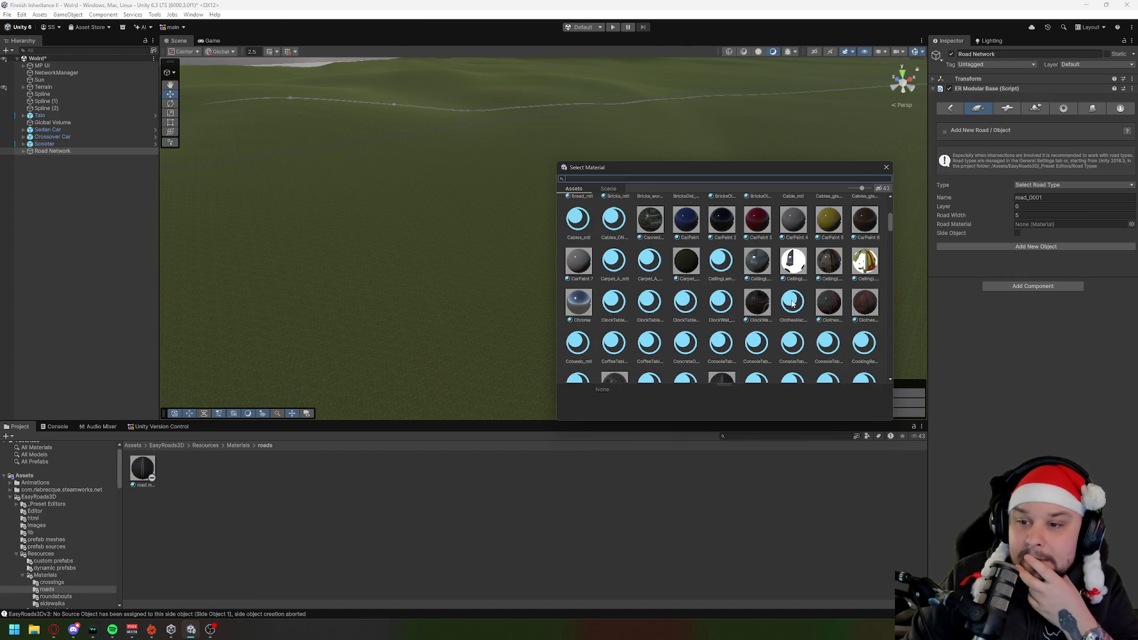
scroll(793, 304, "down", 4)
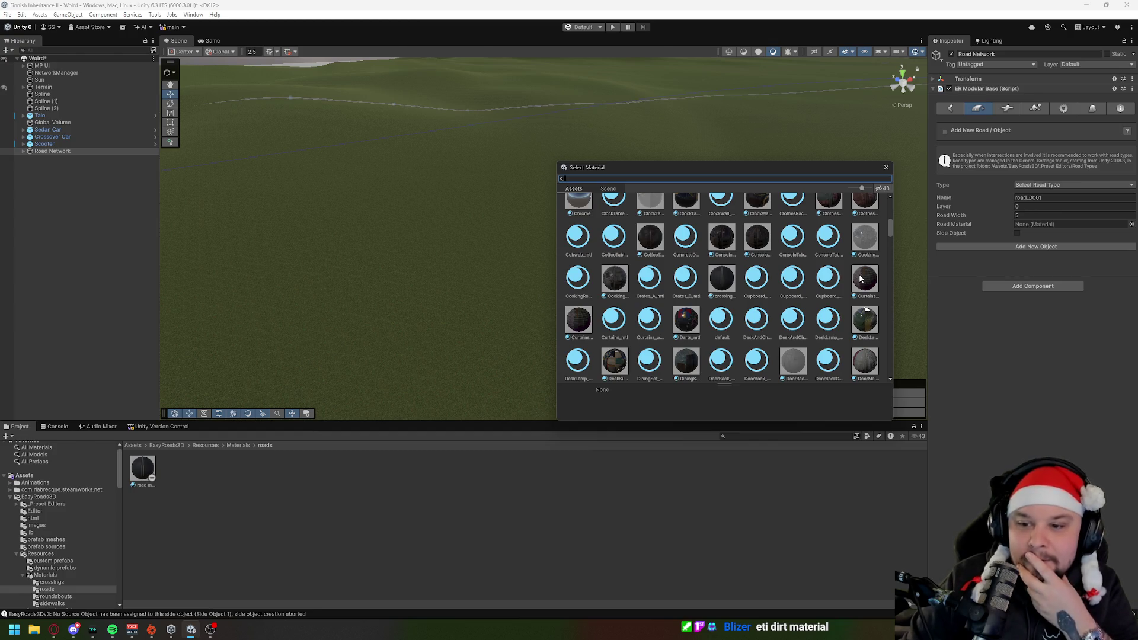
scroll(706, 312, "down", 3)
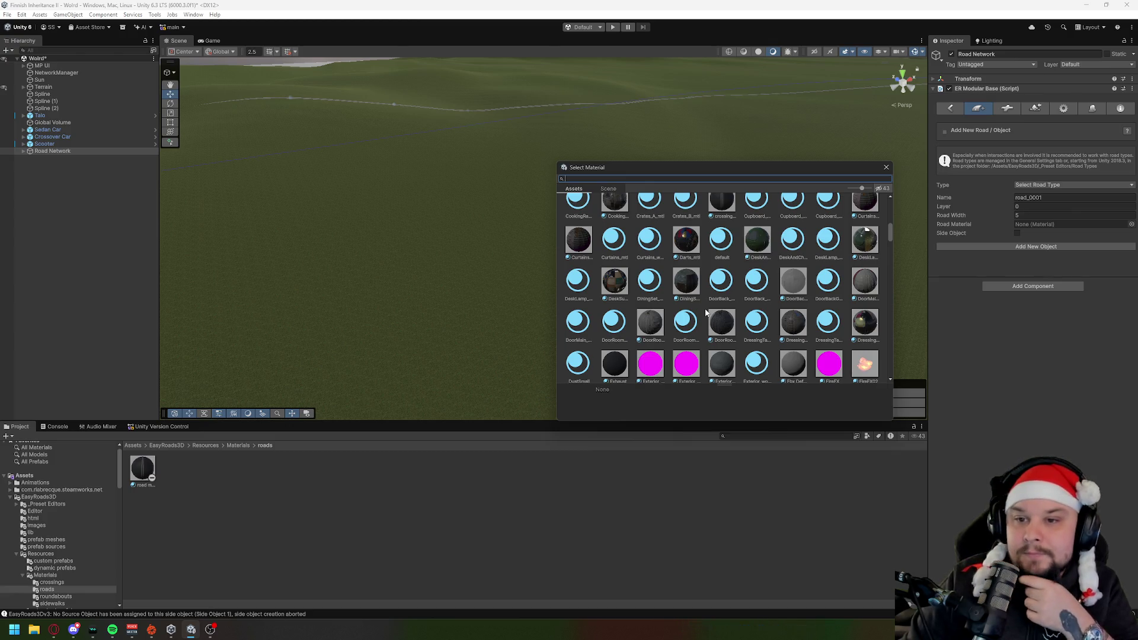
scroll(705, 313, "down", 3)
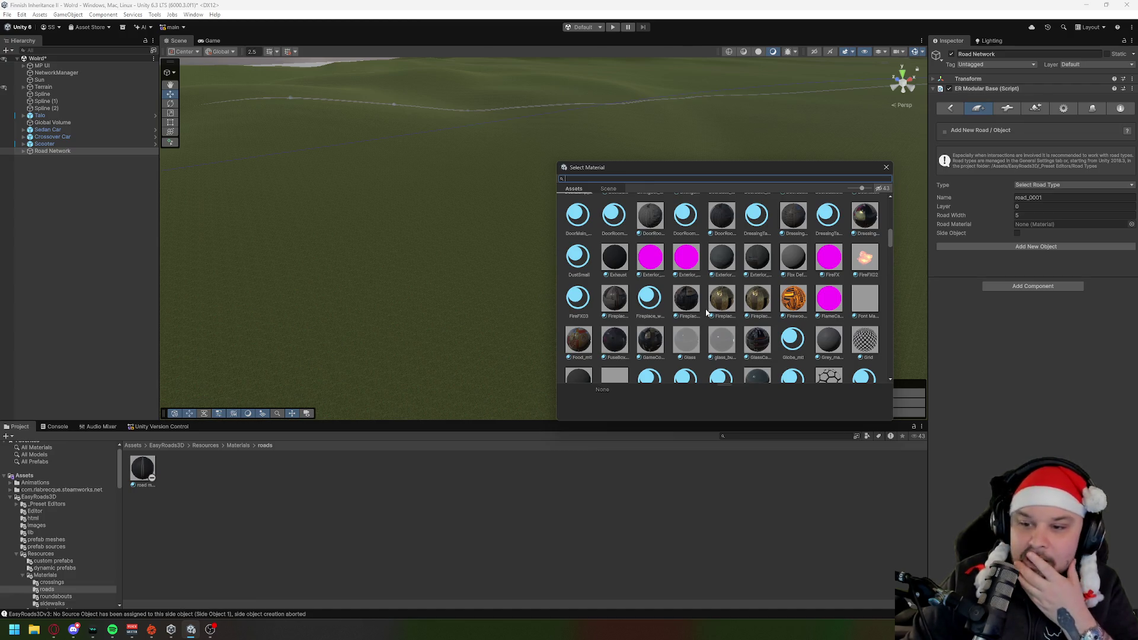
scroll(706, 312, "down", 3)
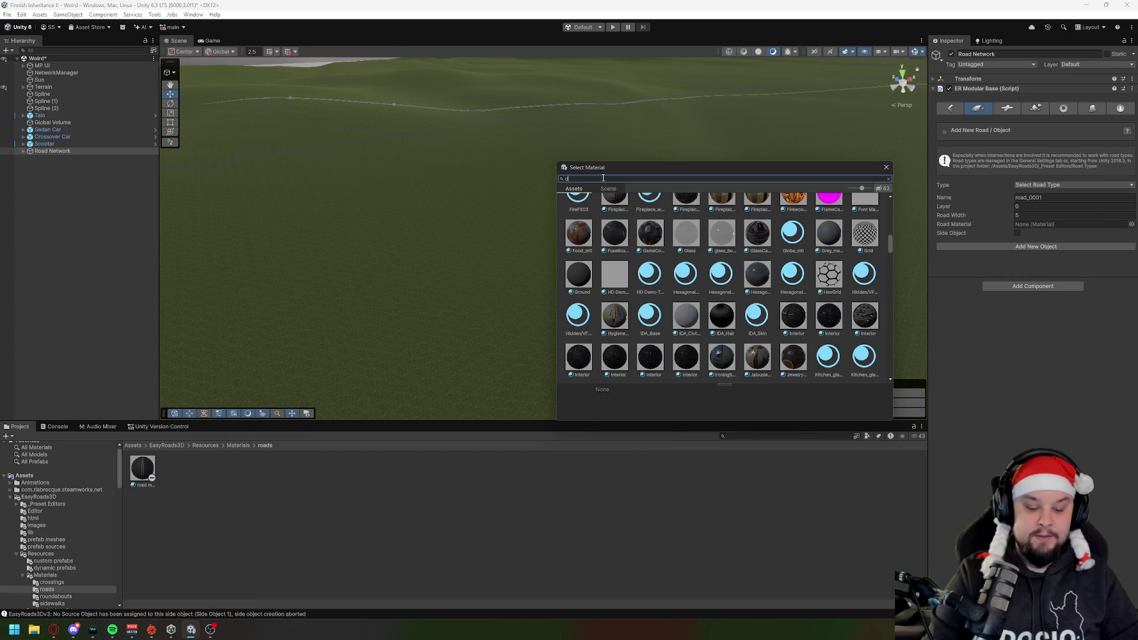
type("dirt")
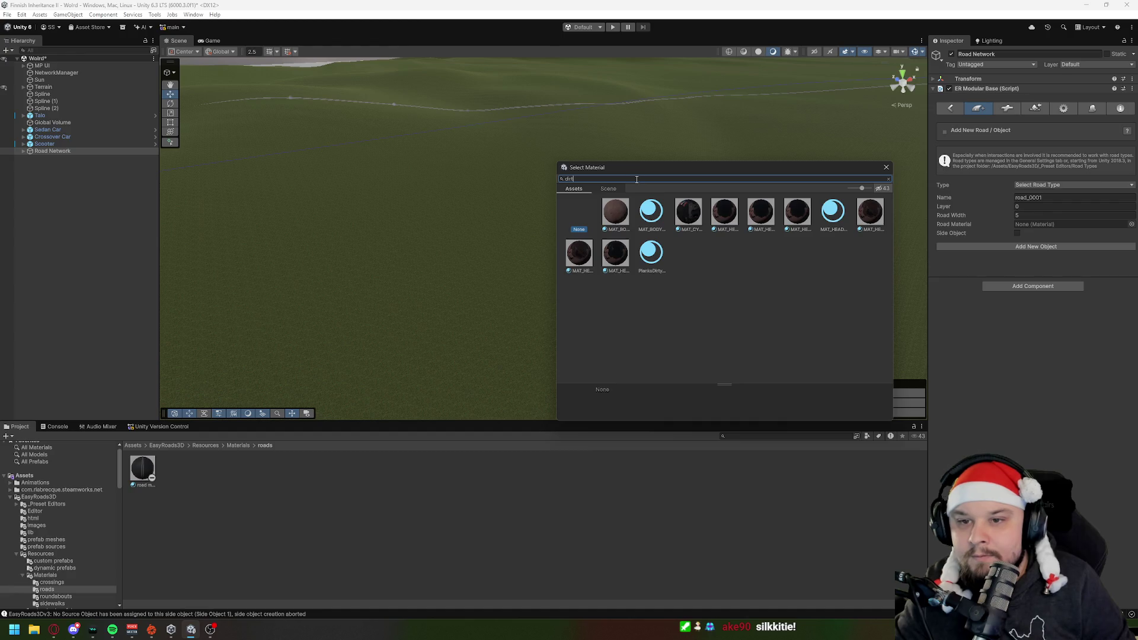
left_click(617, 179)
key("BackSpace")
key("BackSpace")
key("BackSpace")
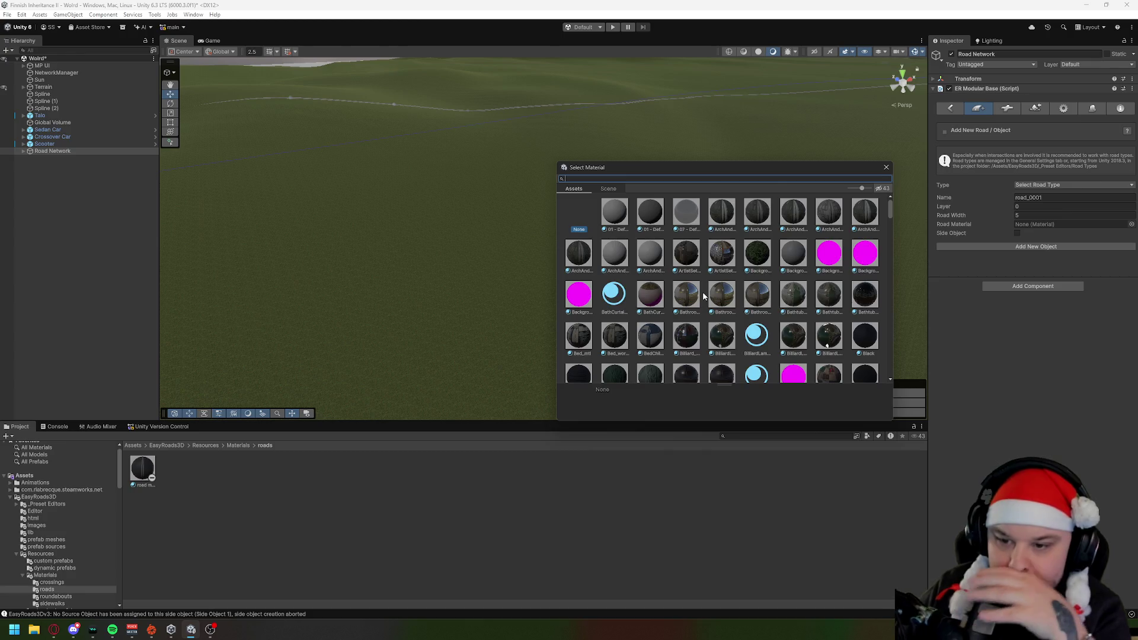
scroll(699, 295, "down", 2)
scroll(699, 296, "down", 2)
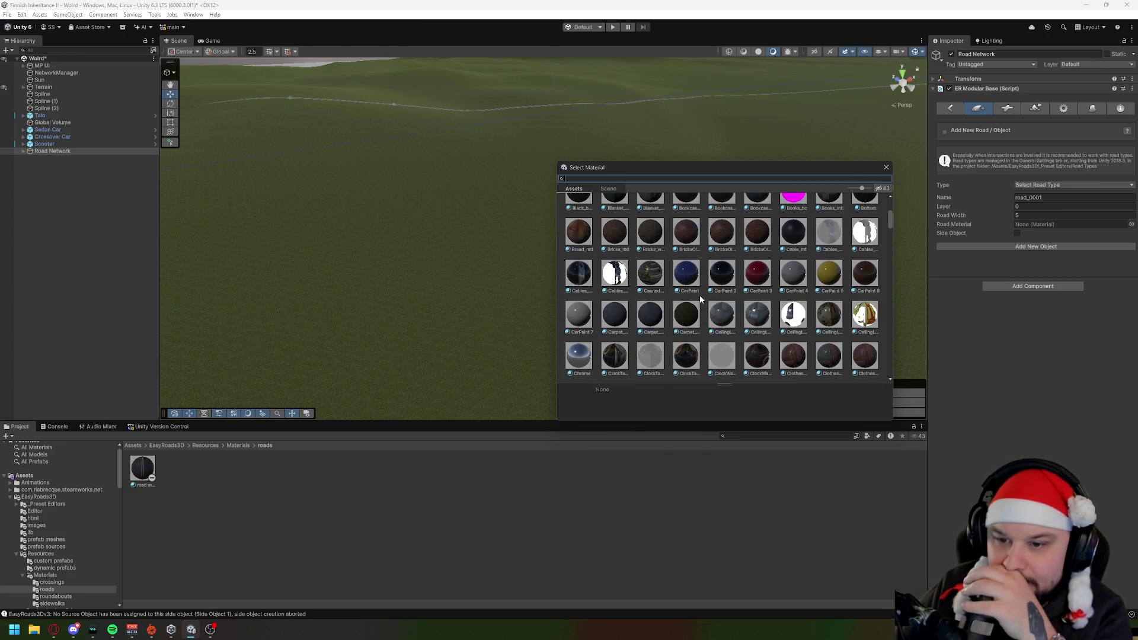
scroll(699, 299, "down", 2)
scroll(700, 299, "down", 3)
scroll(700, 300, "down", 3)
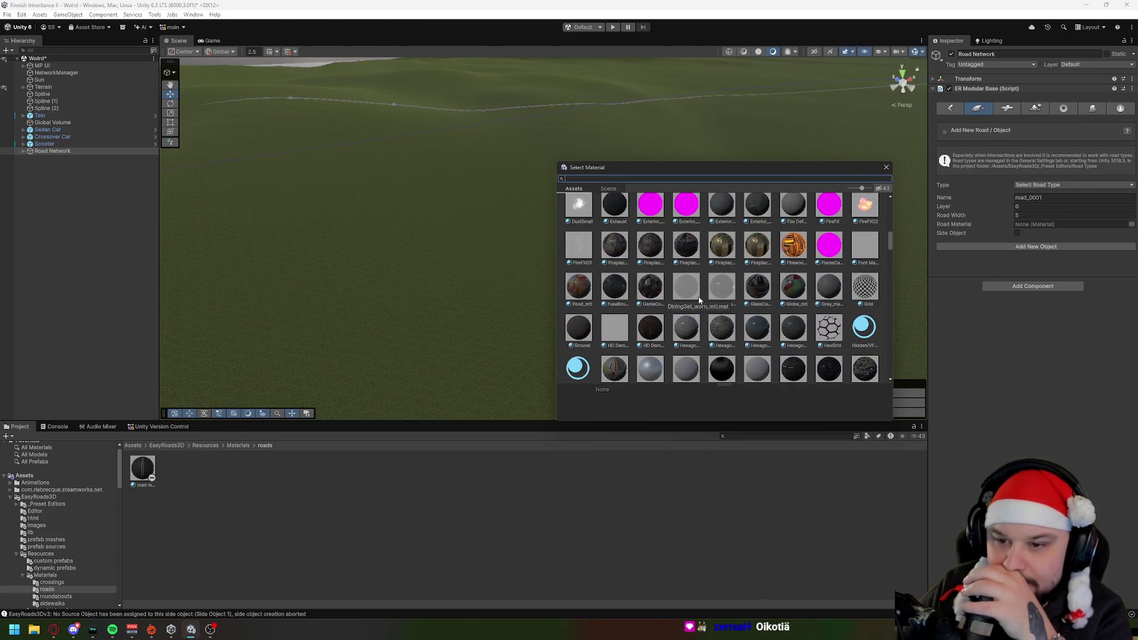
scroll(700, 300, "down", 3)
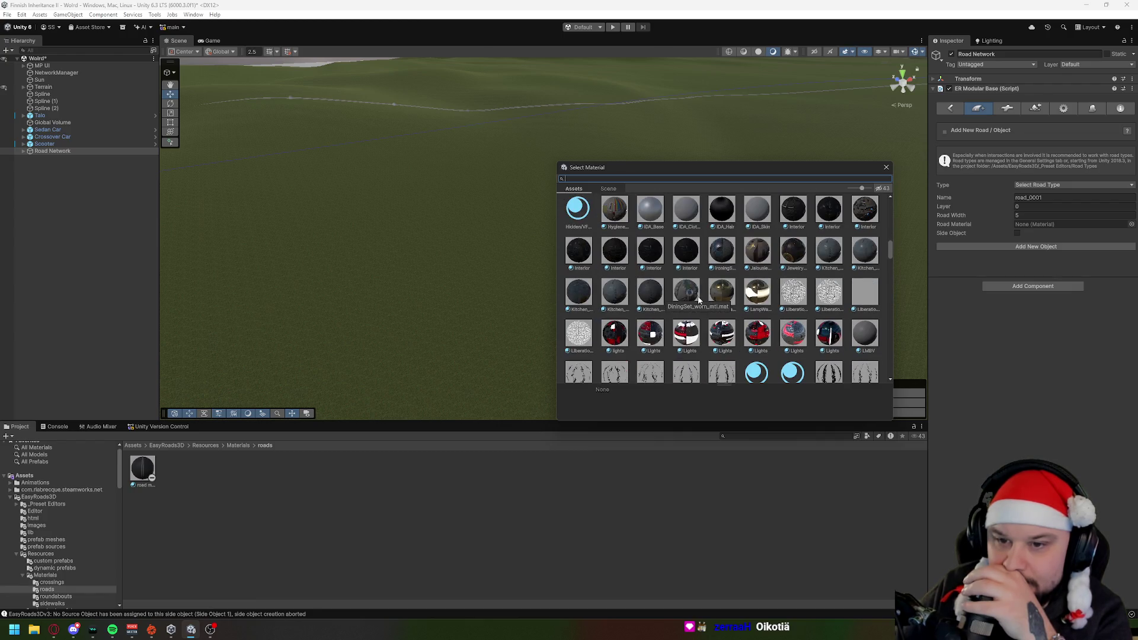
scroll(699, 300, "down", 3)
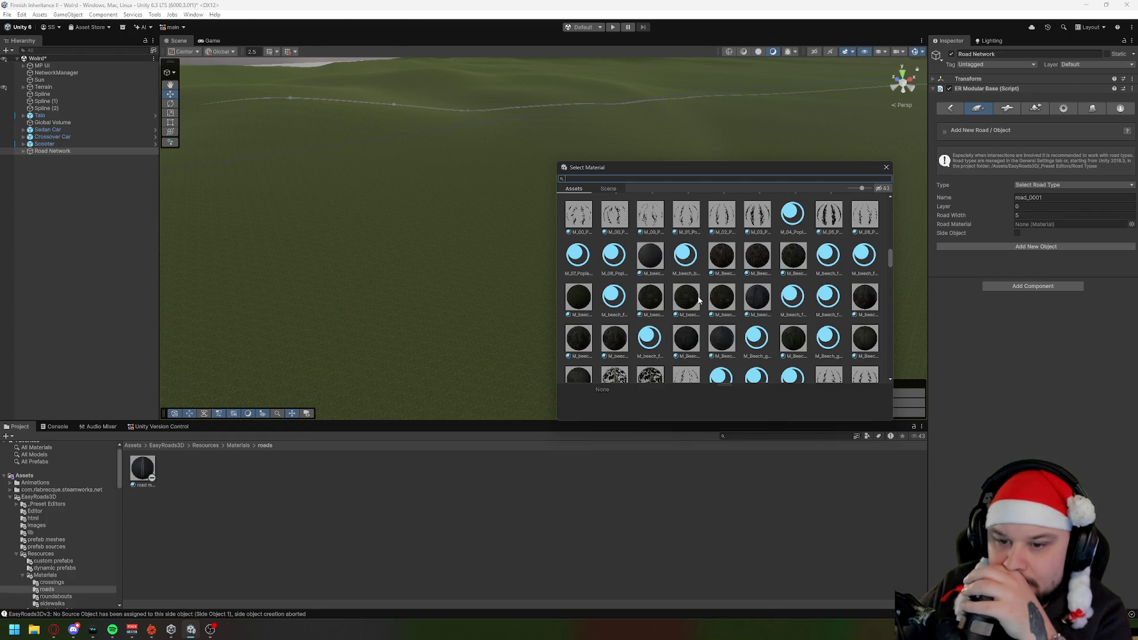
scroll(699, 300, "down", 1)
scroll(699, 300, "down", 3)
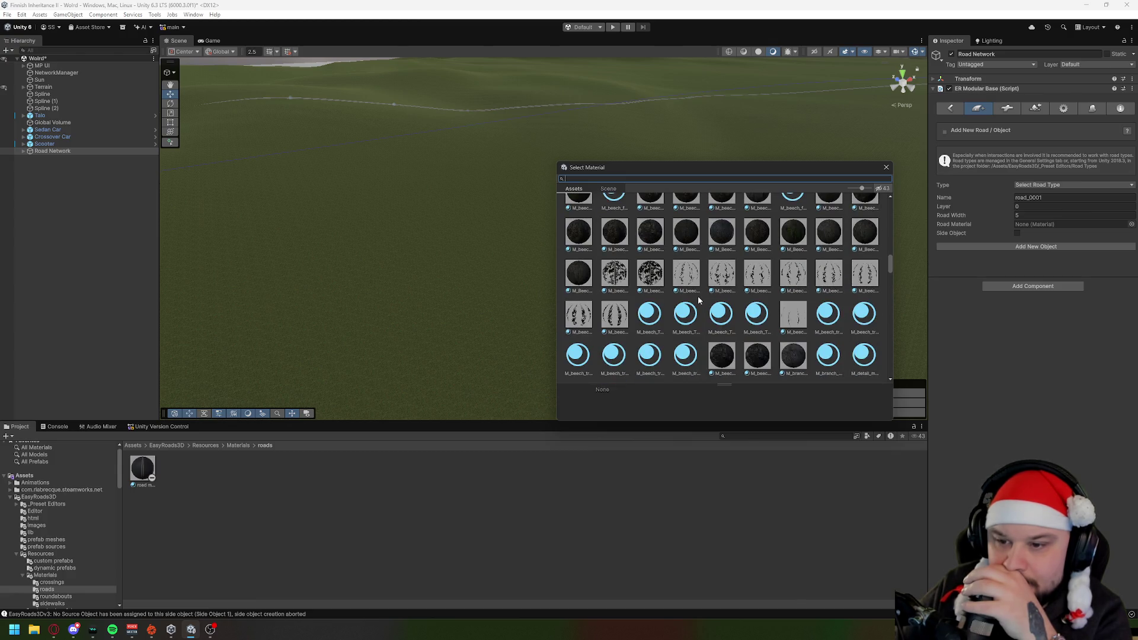
scroll(699, 296, "down", 3)
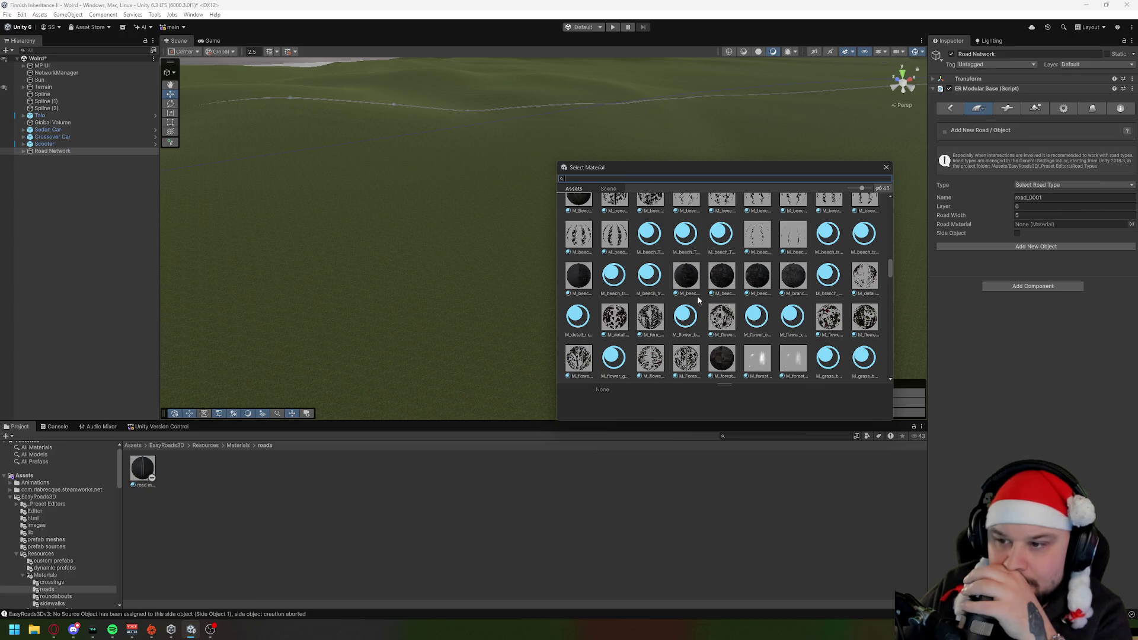
scroll(698, 300, "down", 4)
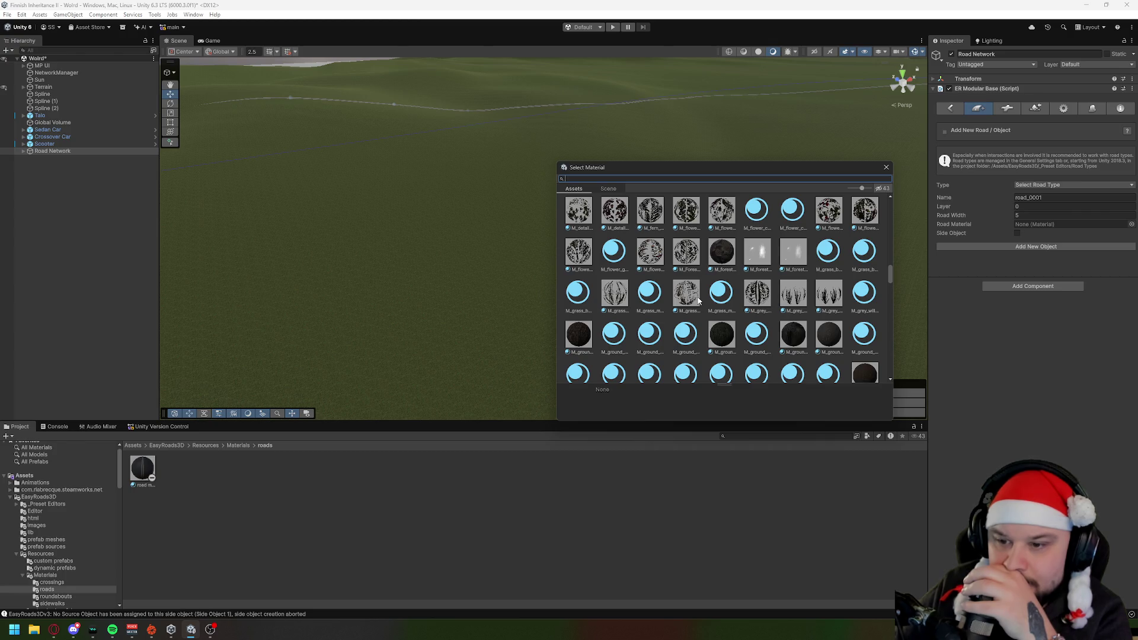
scroll(703, 337, "down", 1)
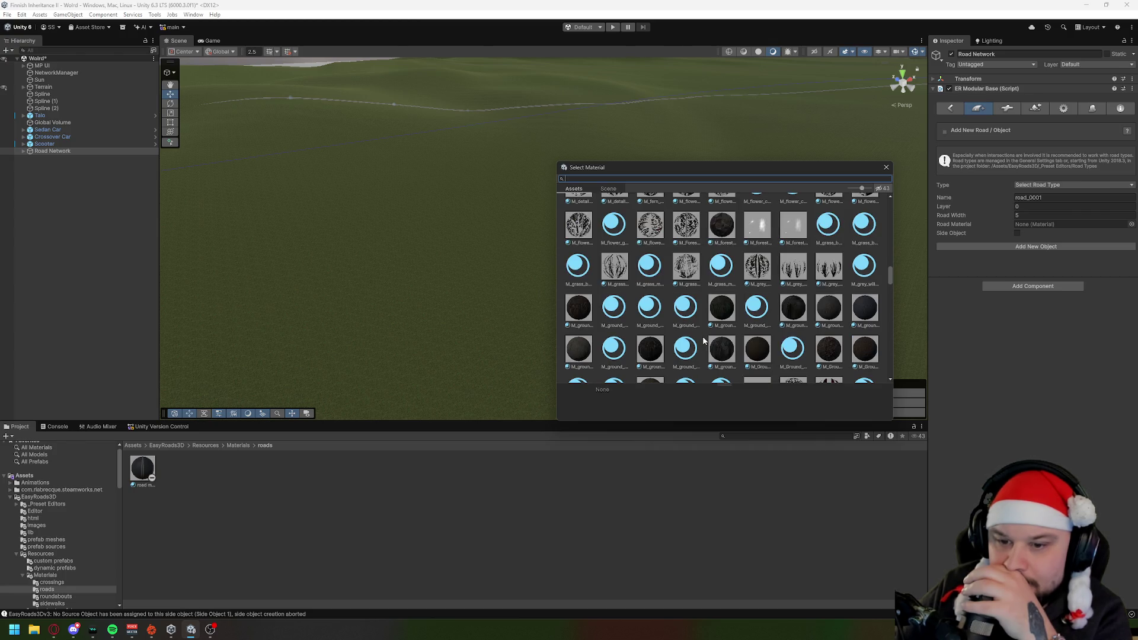
left_click(722, 309)
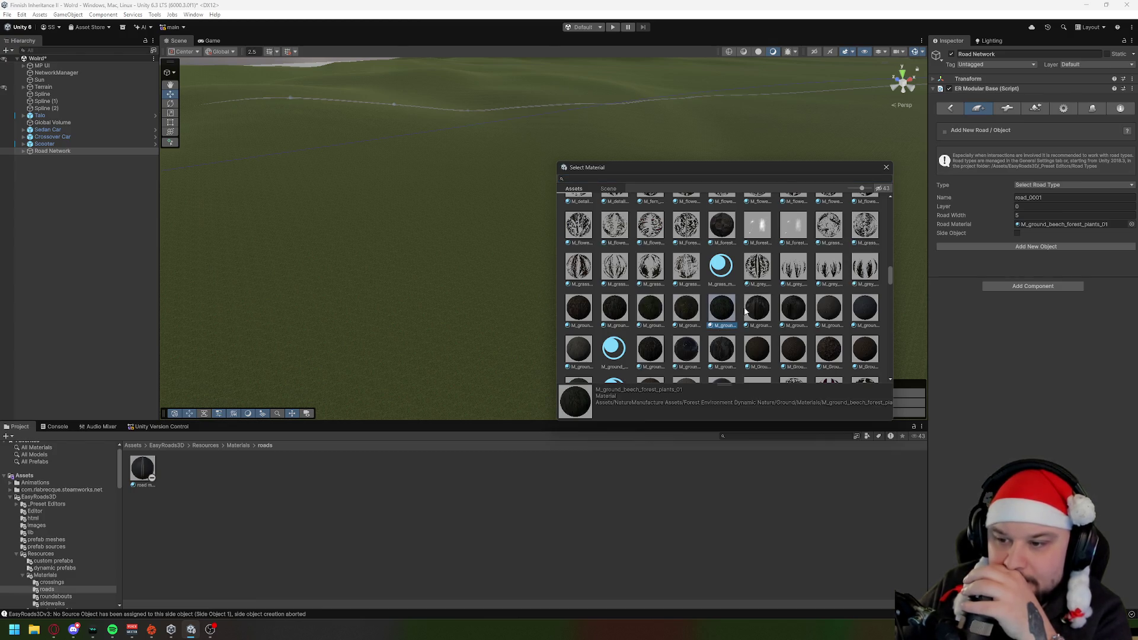
Step: Try forest and meadow ground materials, ending on M_Ground_Forest_needles_01 for the road
scroll(747, 310, "down", 1)
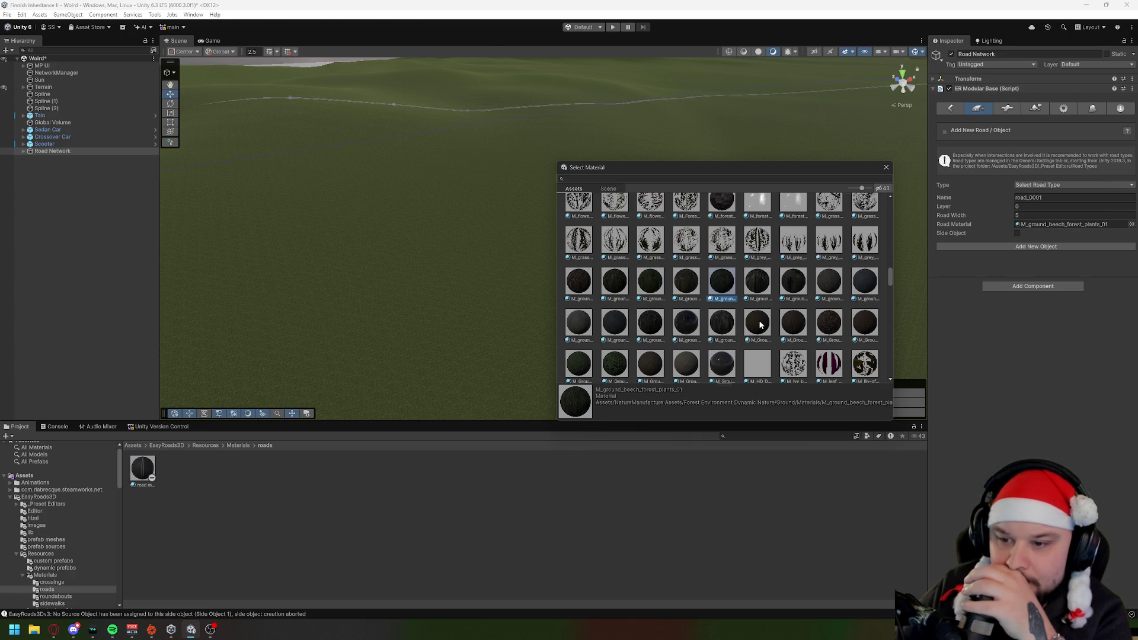
left_click(760, 325)
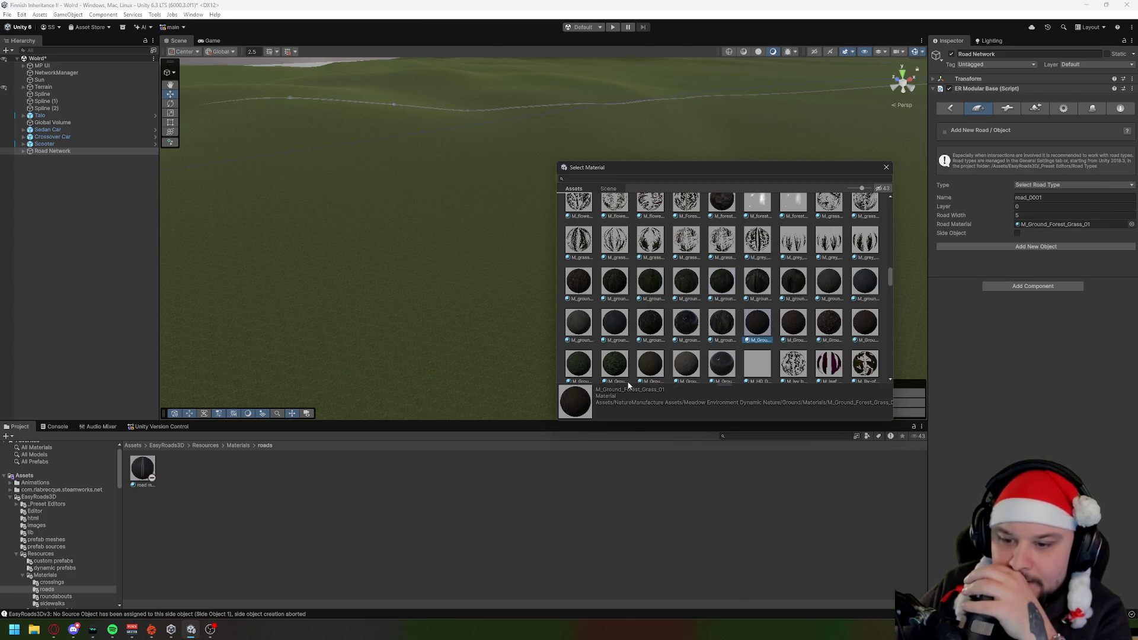
left_click(792, 322)
scroll(706, 332, "down", 3)
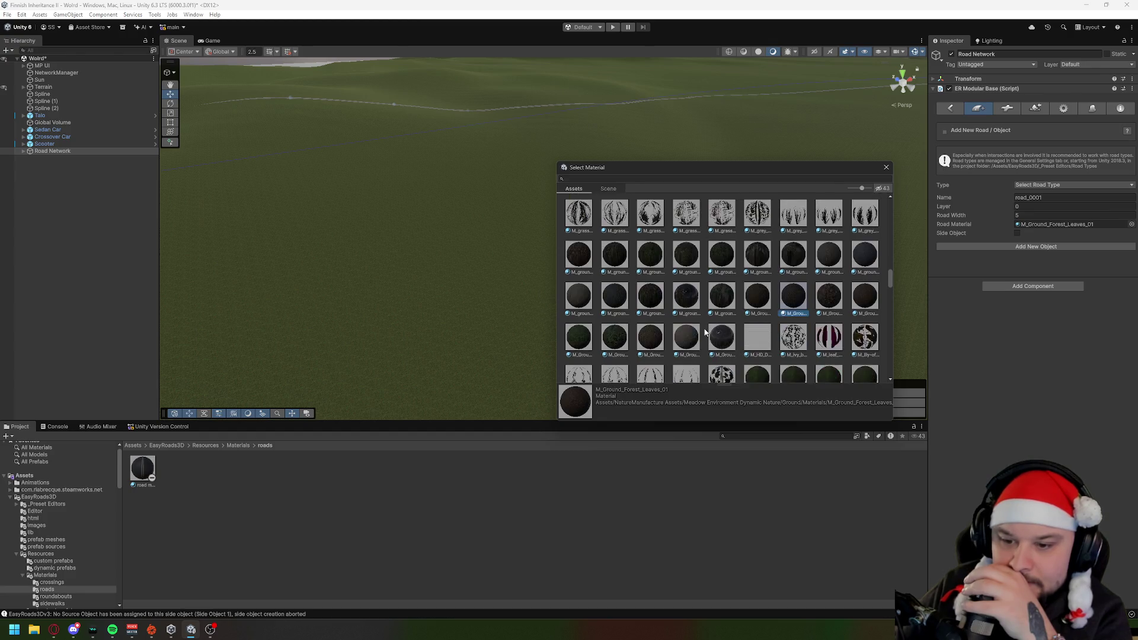
left_click(690, 287)
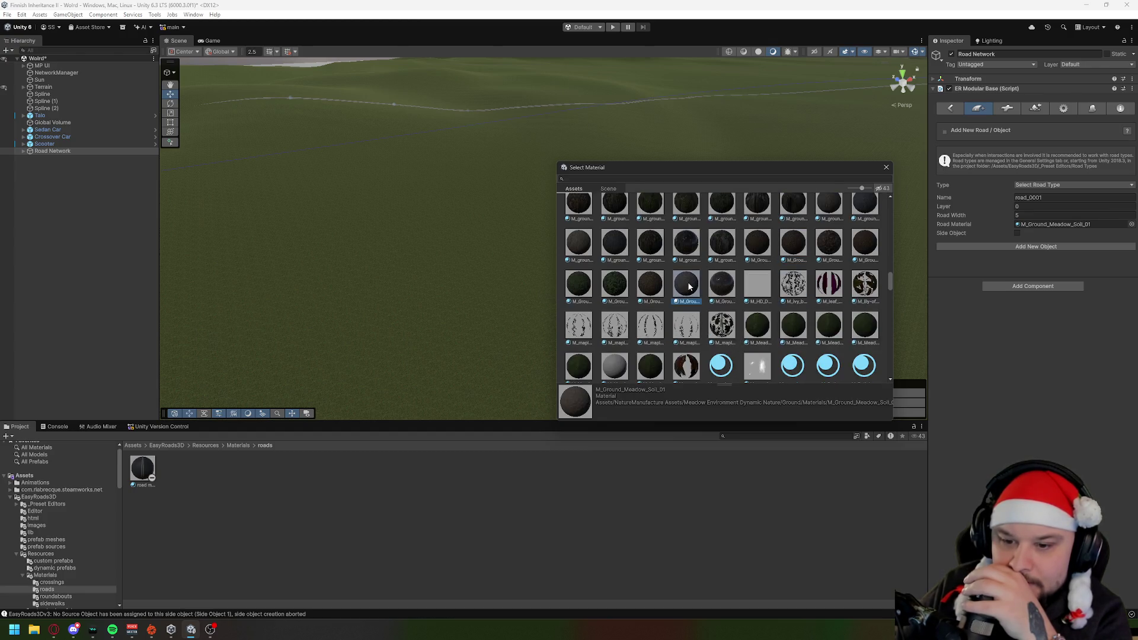
left_click(661, 287)
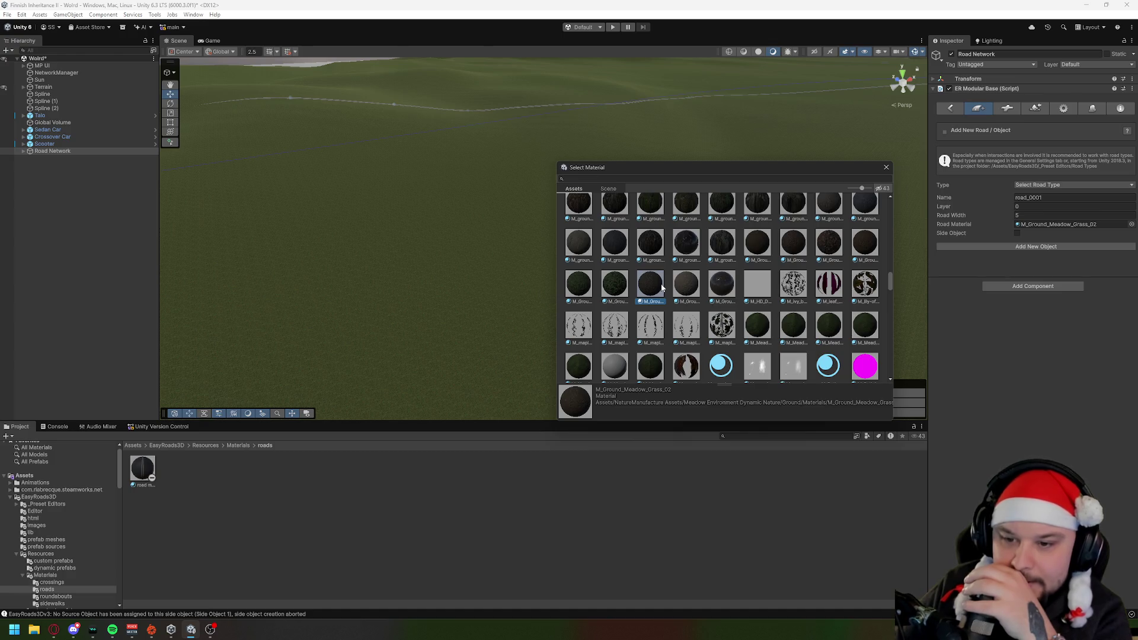
left_click(683, 289)
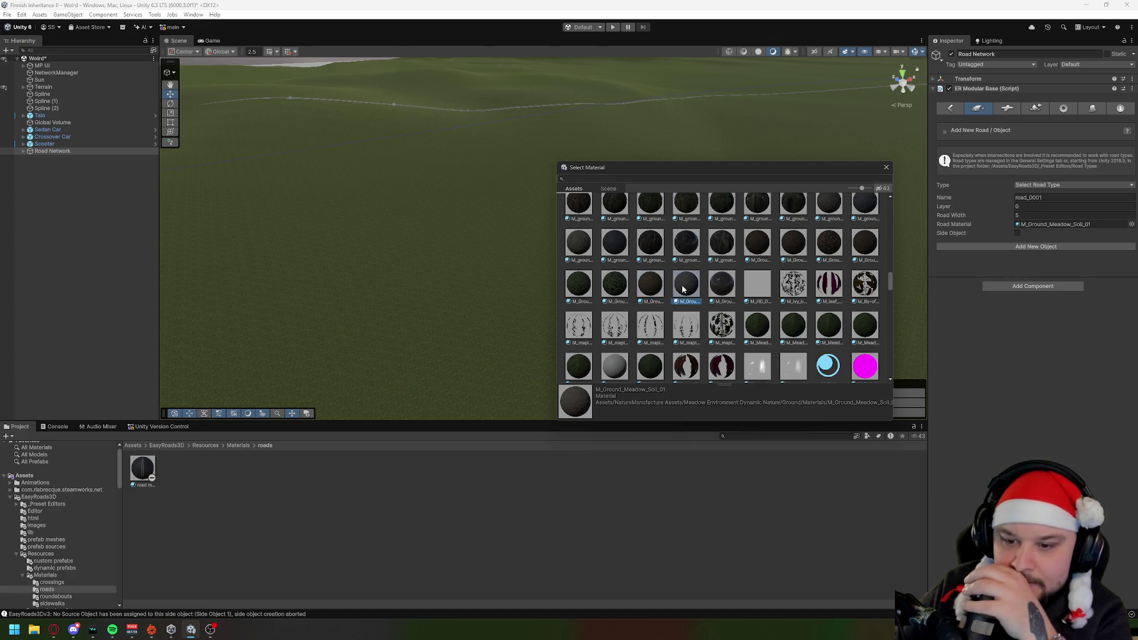
left_click(861, 249)
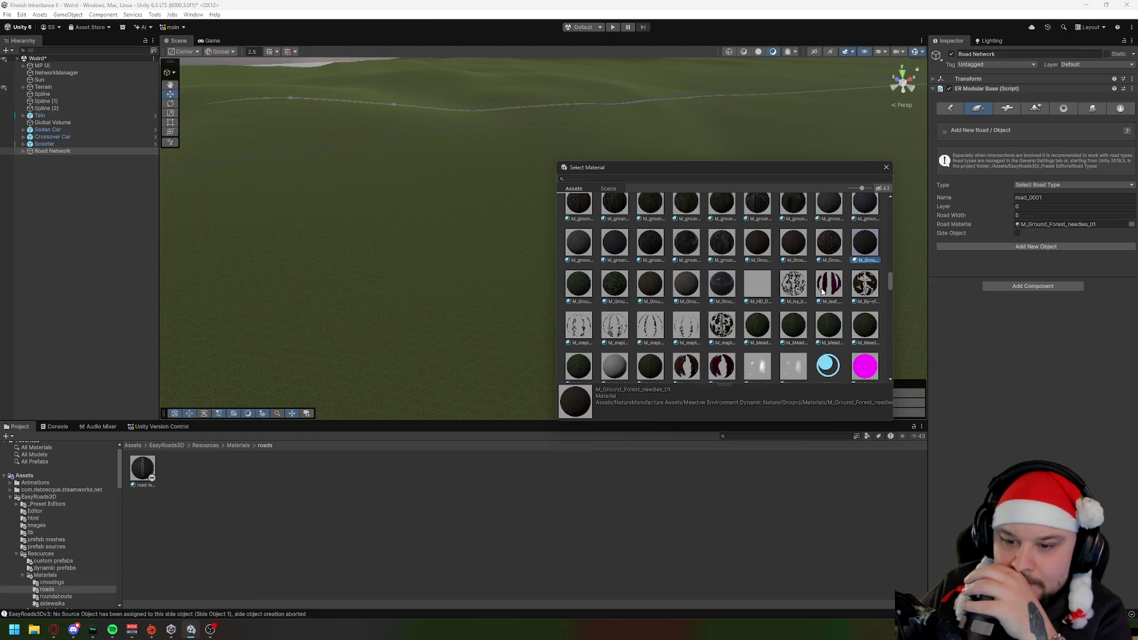
Step: Scroll further through the materials and set the road material to MAT_BODY_F_01_Dirty
scroll(765, 290, "down", 2)
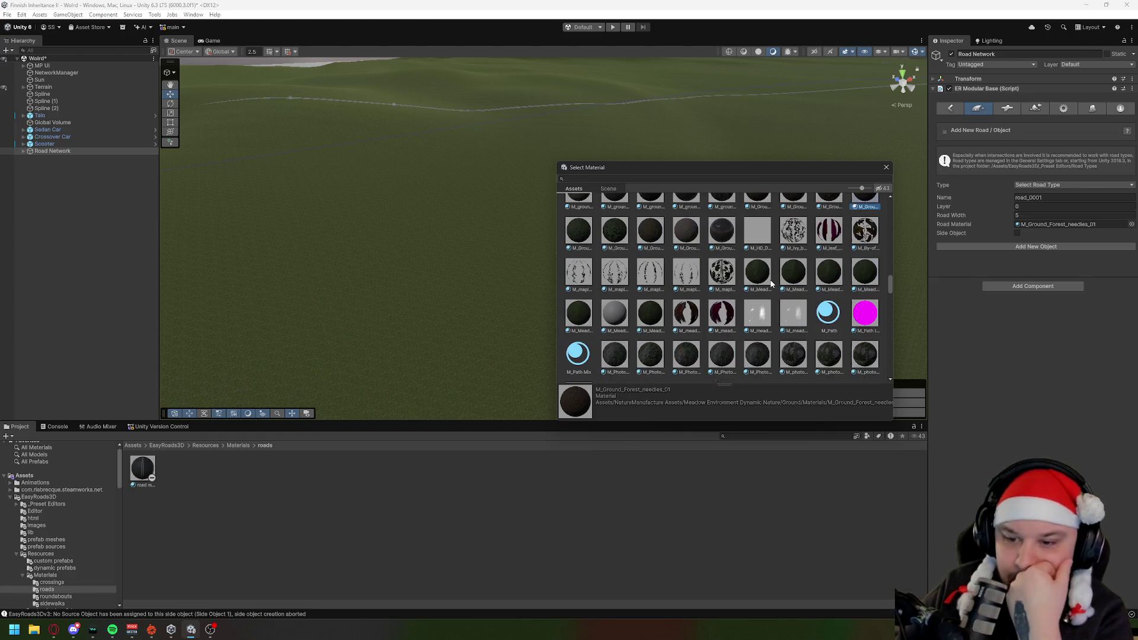
scroll(770, 285, "down", 1)
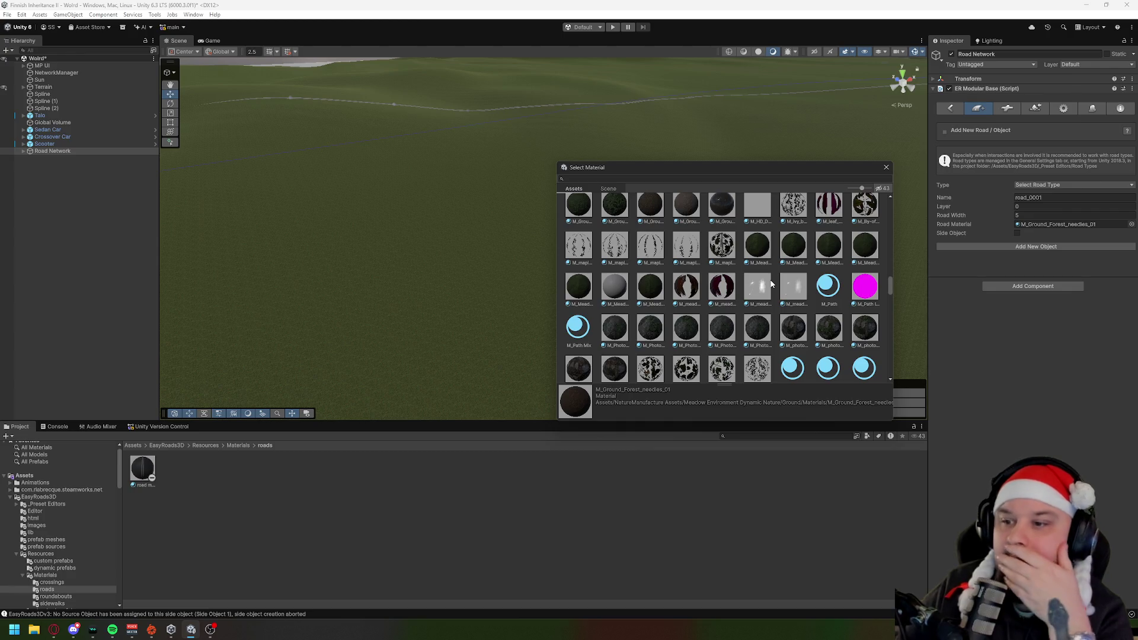
scroll(771, 285, "down", 2)
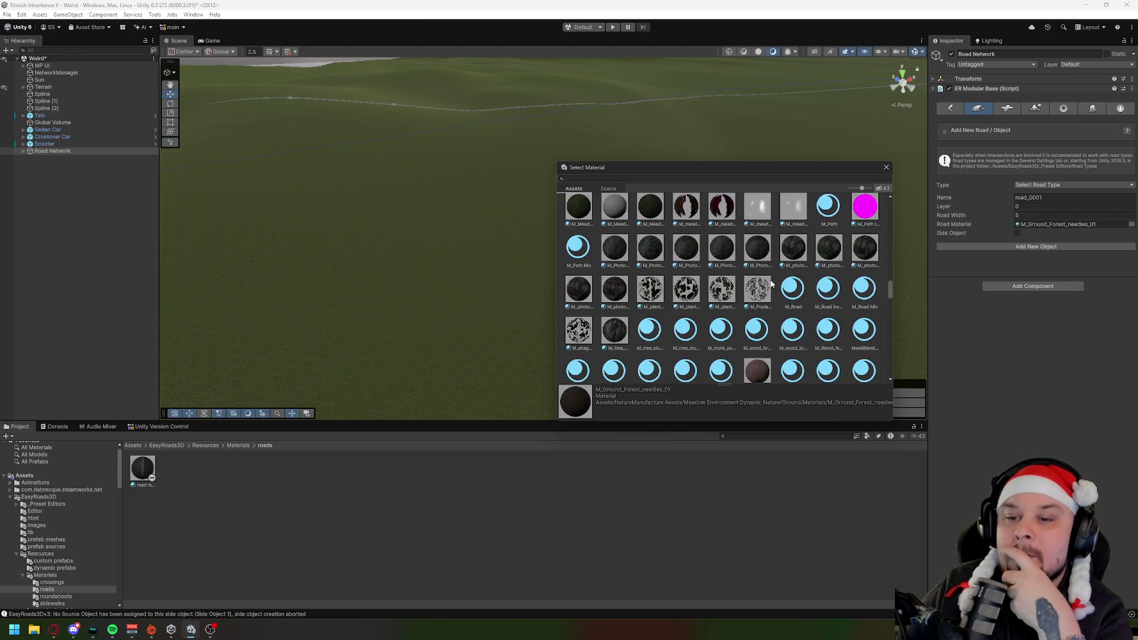
scroll(772, 285, "down", 2)
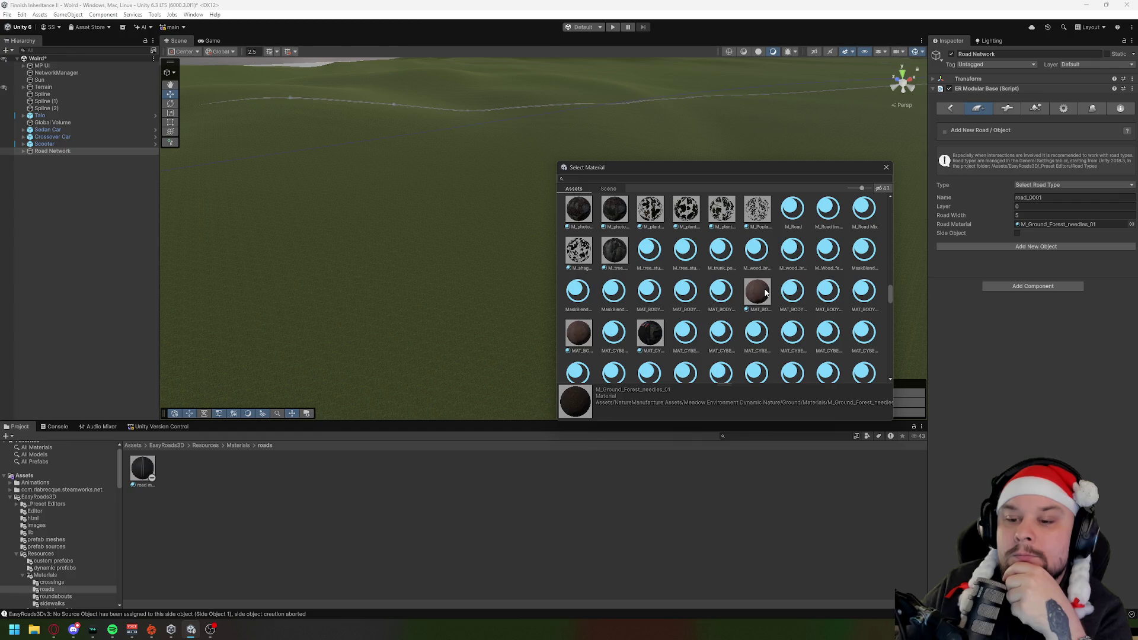
left_click(764, 291)
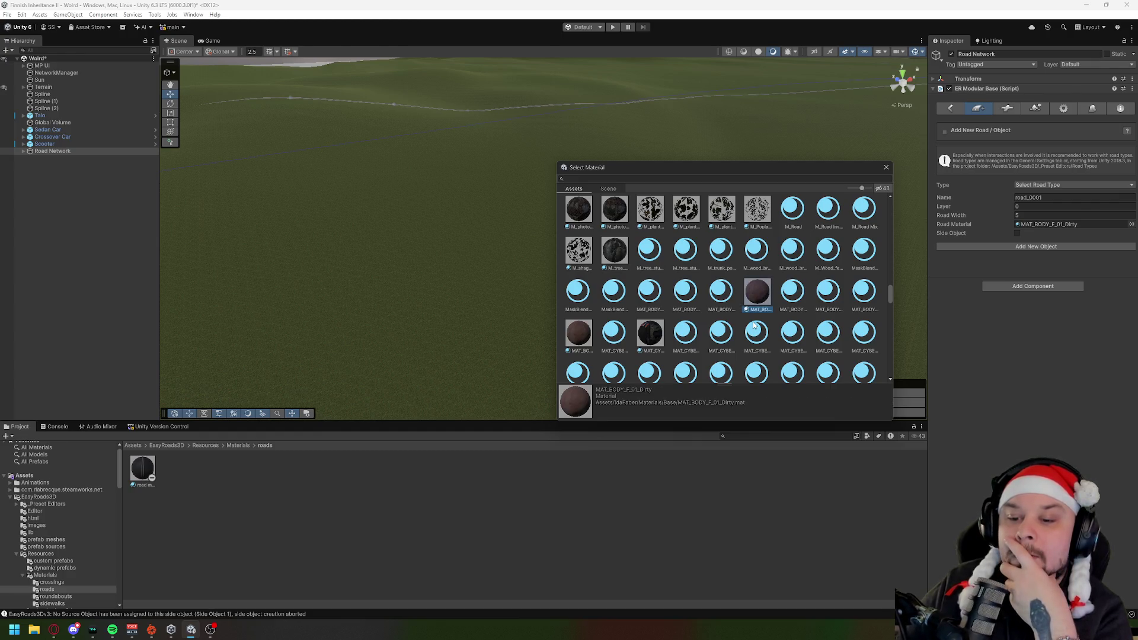
Step: Set the road material to MAT_HAIR_STRAIGHT_13 and keep browsing the material grid
scroll(754, 325, "down", 1)
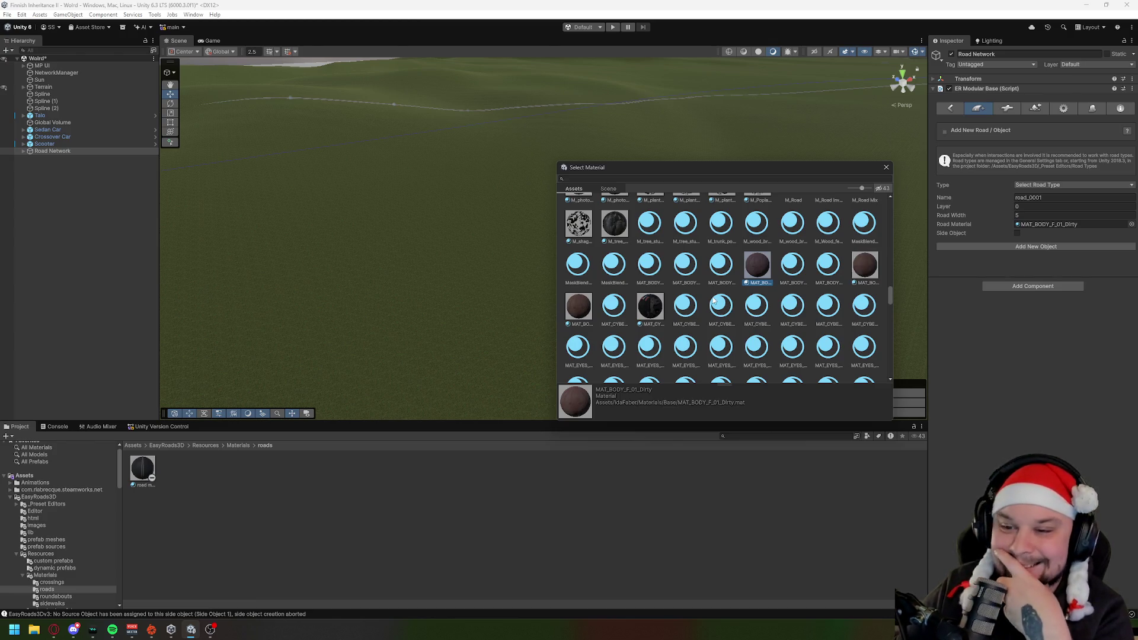
scroll(746, 293, "down", 4)
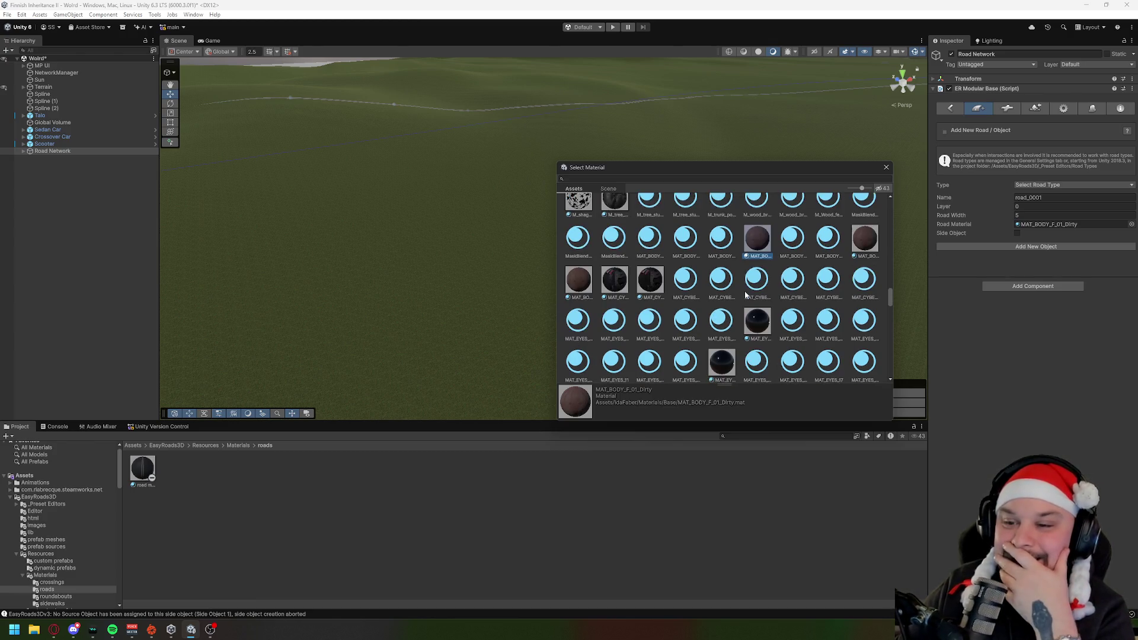
scroll(744, 294, "down", 2)
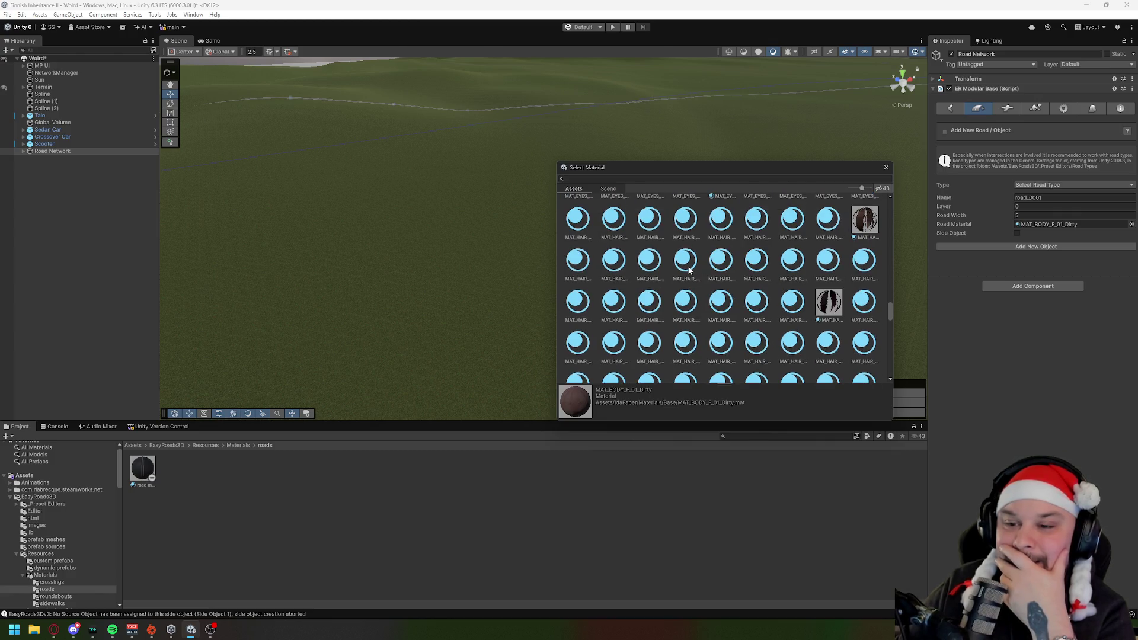
left_click(686, 261)
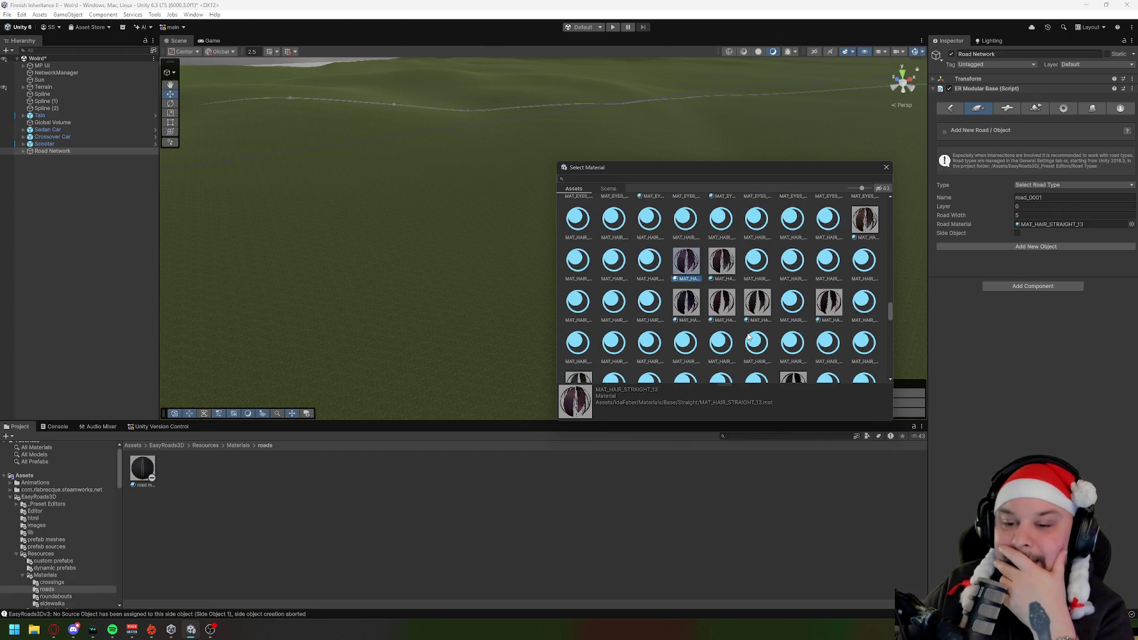
scroll(749, 337, "down", 2)
scroll(748, 336, "down", 10)
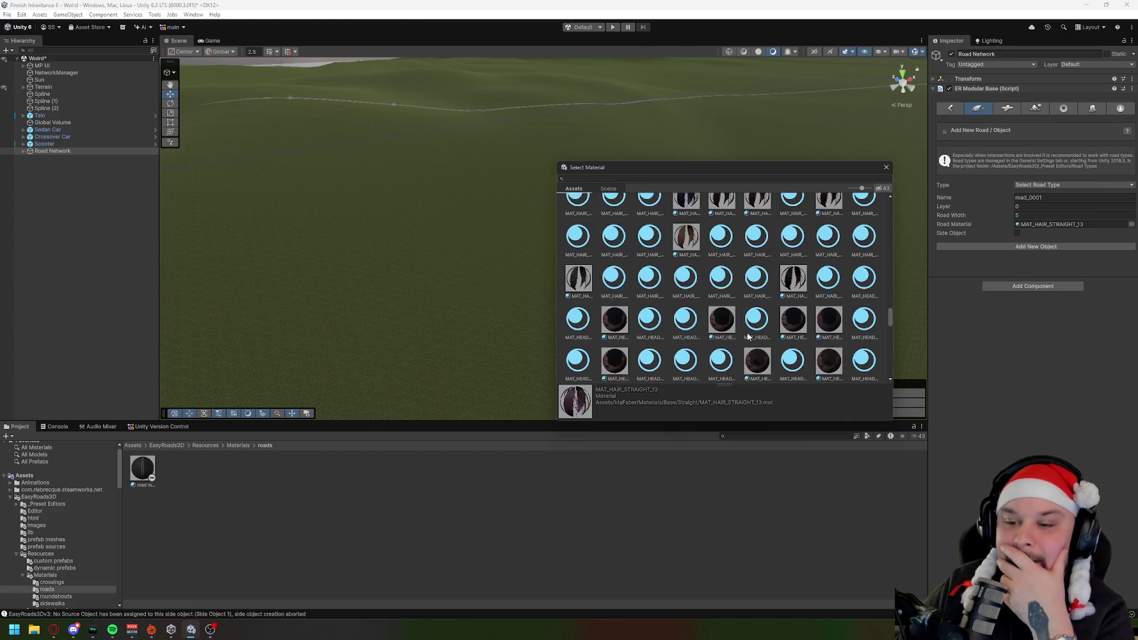
scroll(749, 336, "down", 3)
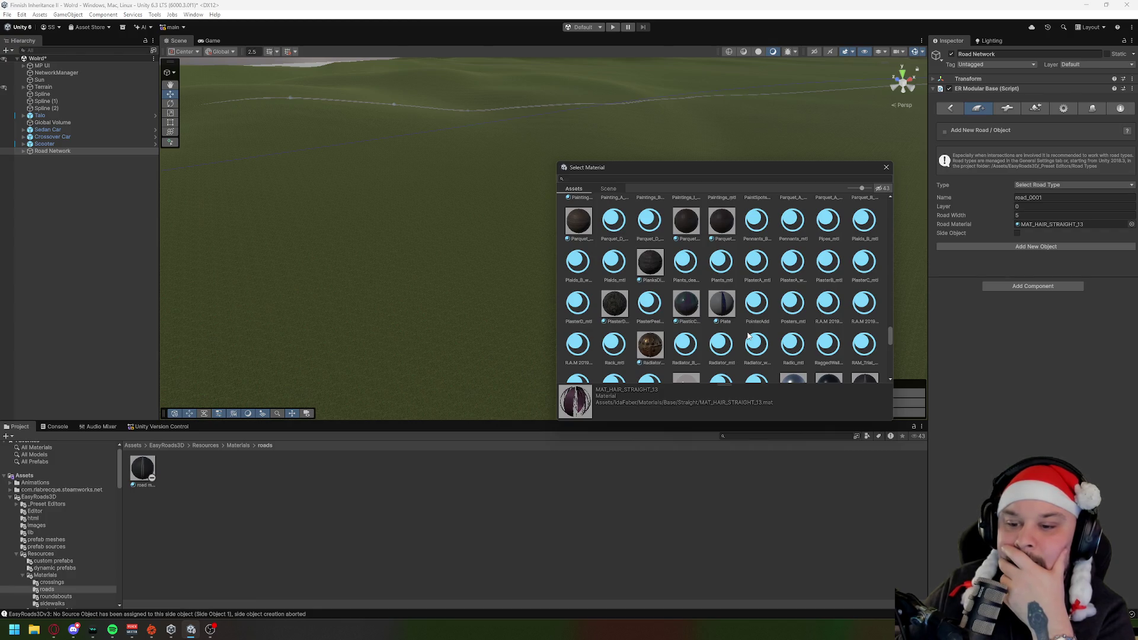
scroll(748, 337, "up", 1)
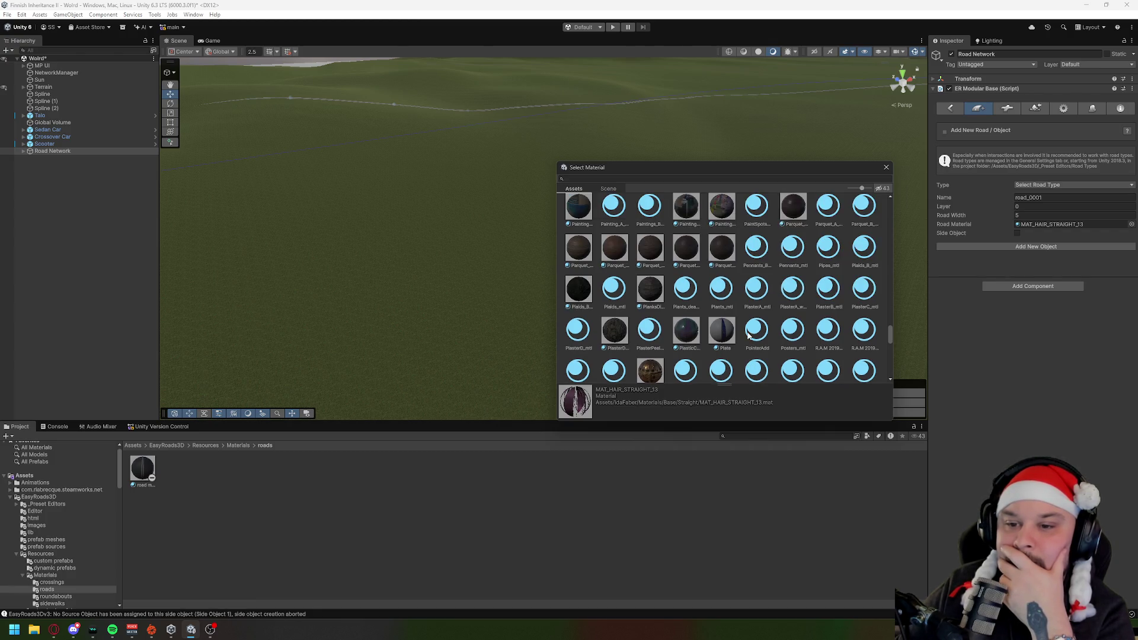
scroll(748, 336, "down", 3)
scroll(749, 336, "down", 2)
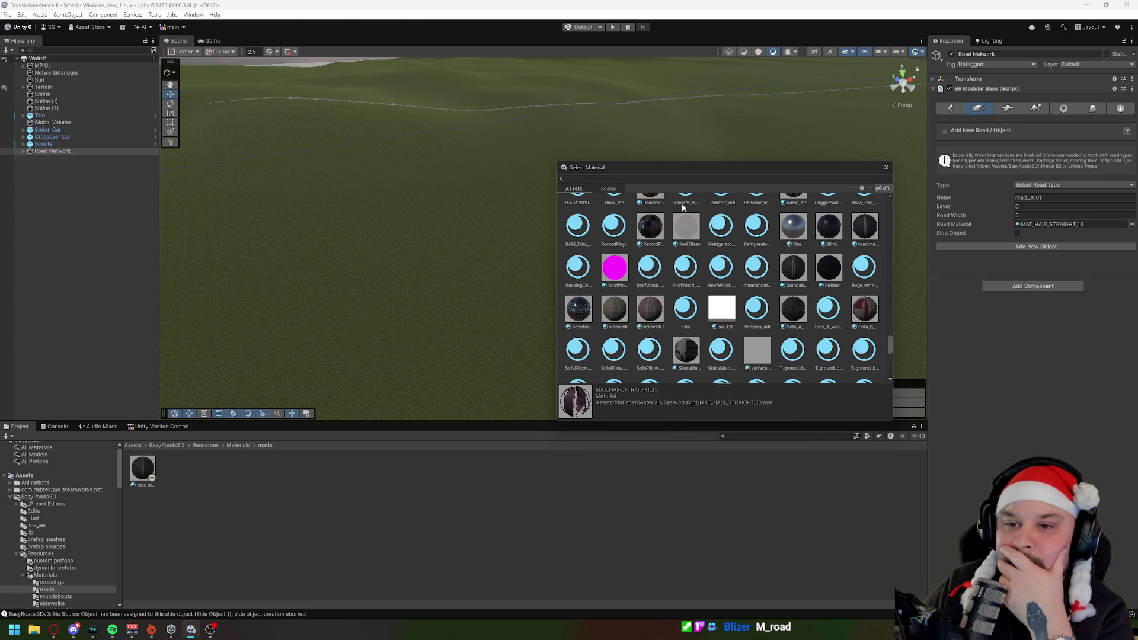
Step: Try road, roundaboutconnect 1, Rubber, roundabout 2 lane and RoofWood_worn_mtl, then assign sidewalk
left_click(860, 226)
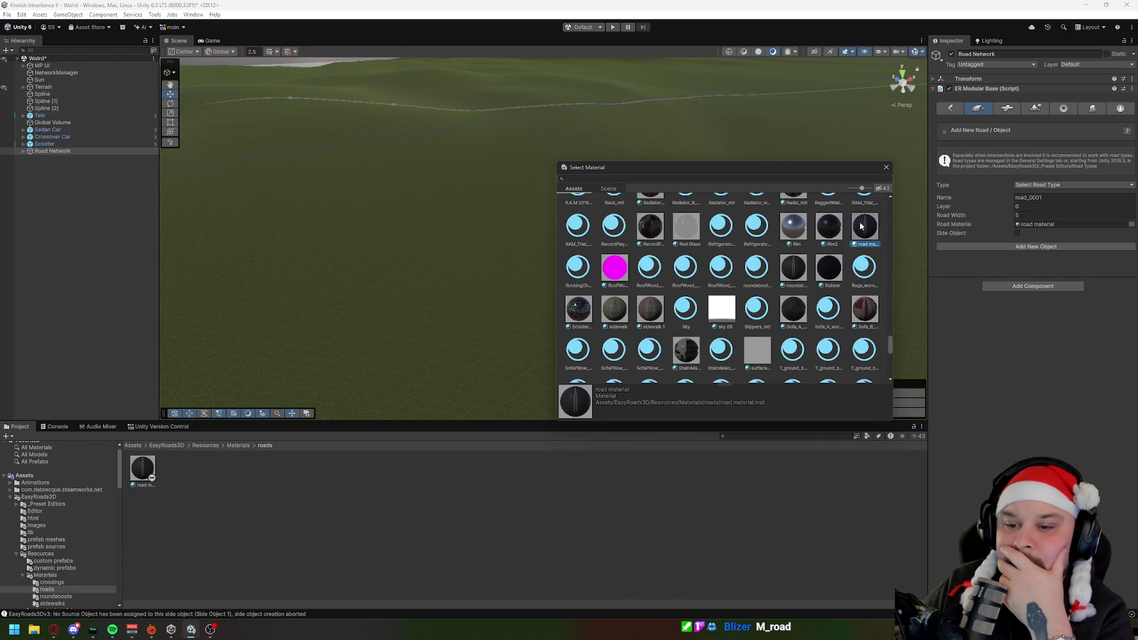
left_click(794, 268)
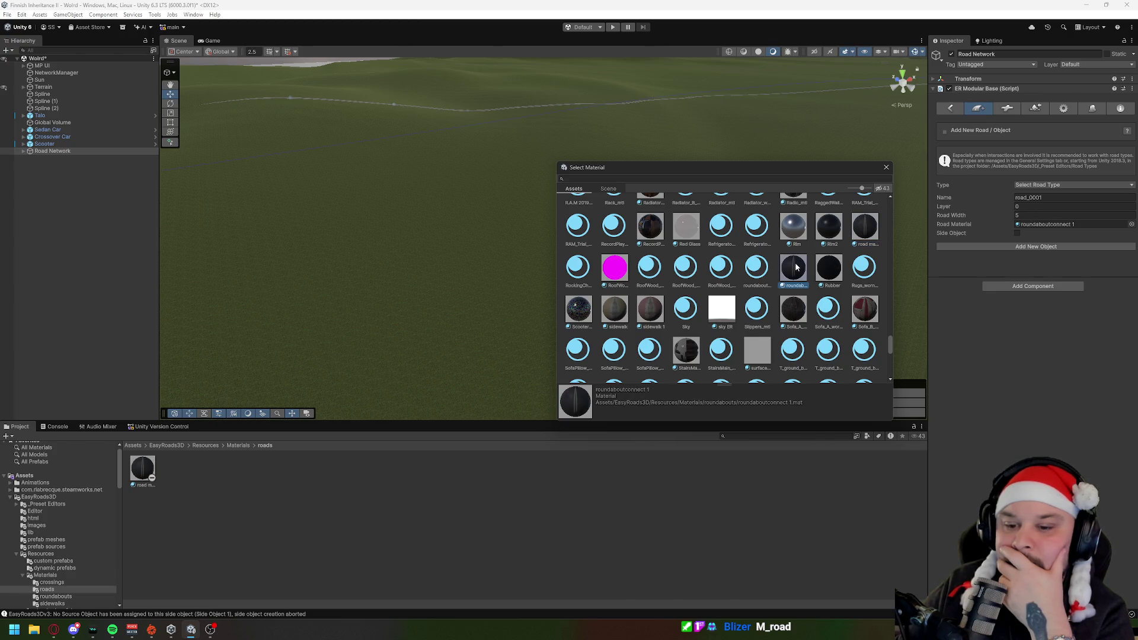
left_click(832, 270)
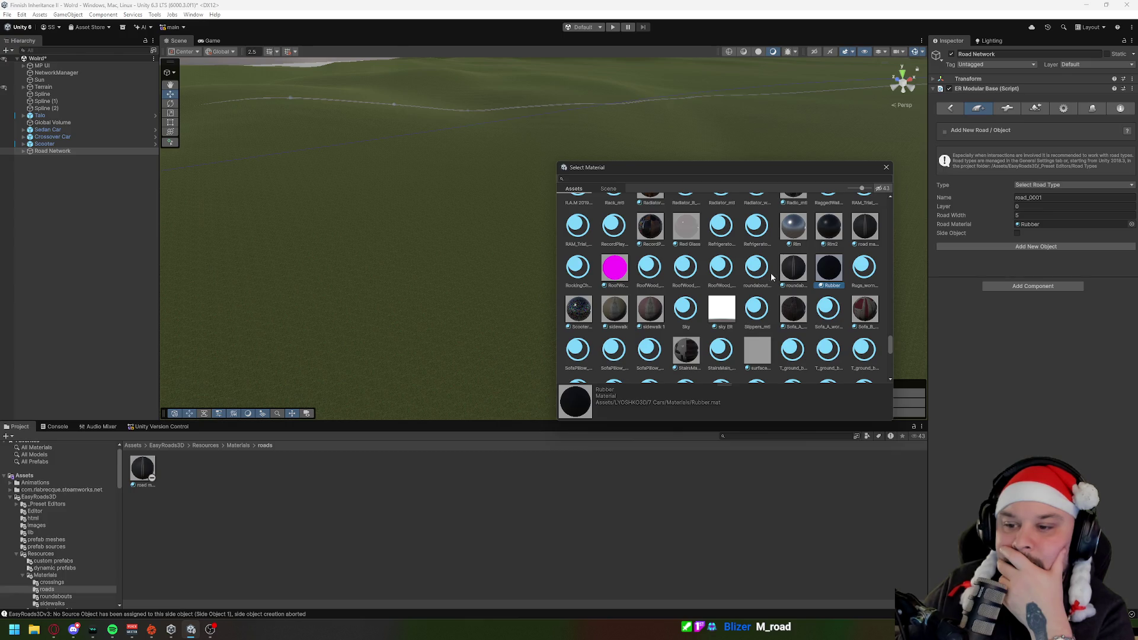
left_click(758, 270)
left_click(721, 271)
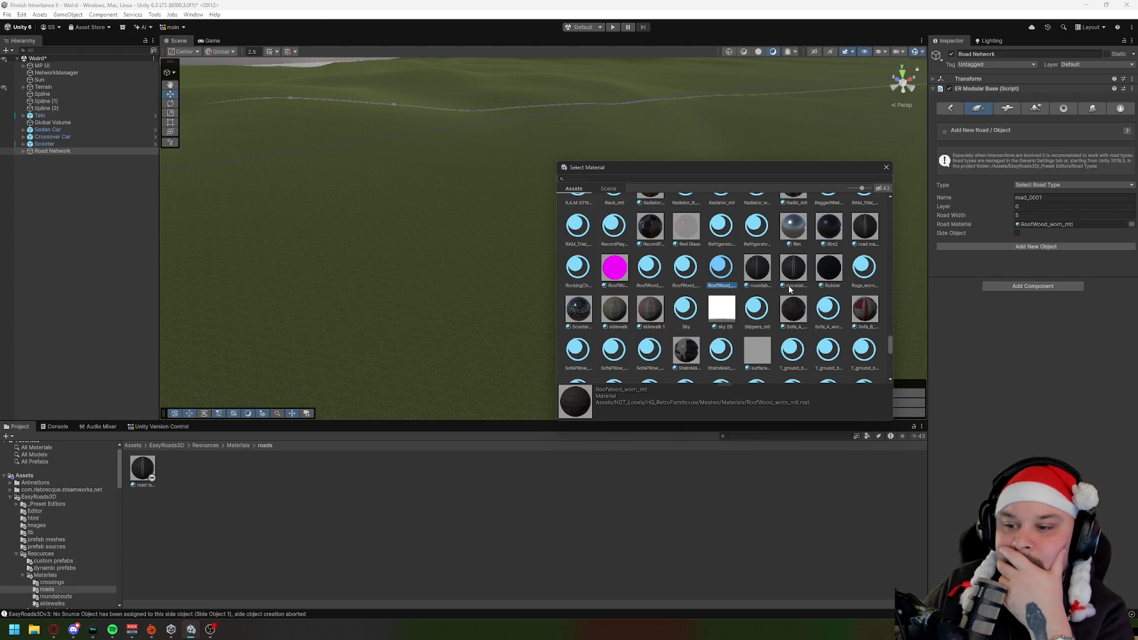
scroll(789, 289, "down", 2)
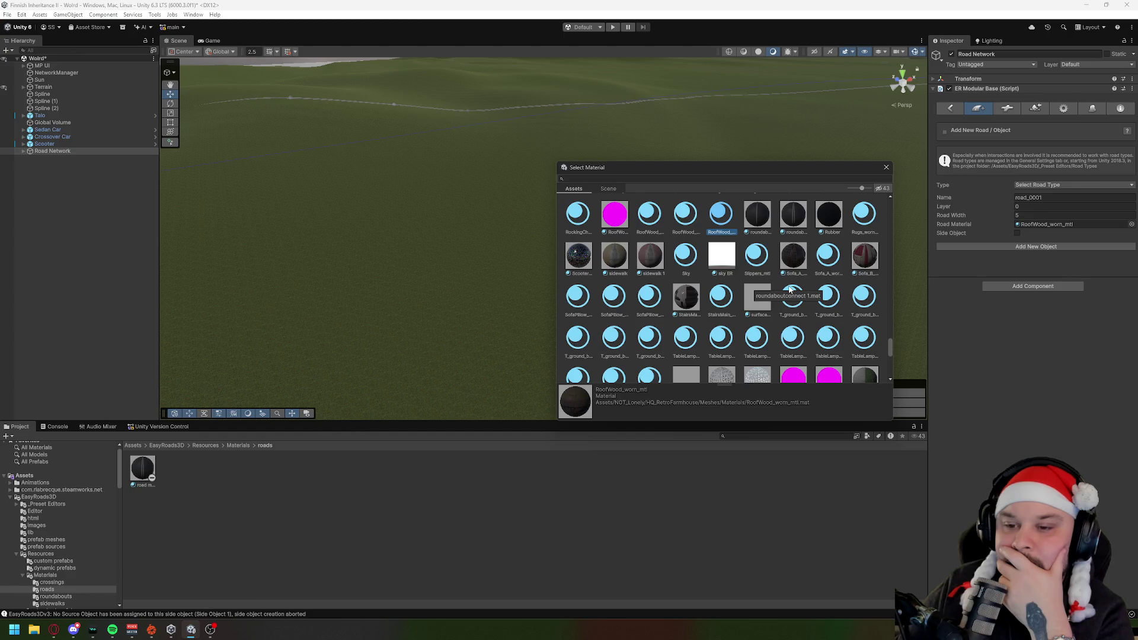
left_click(615, 266)
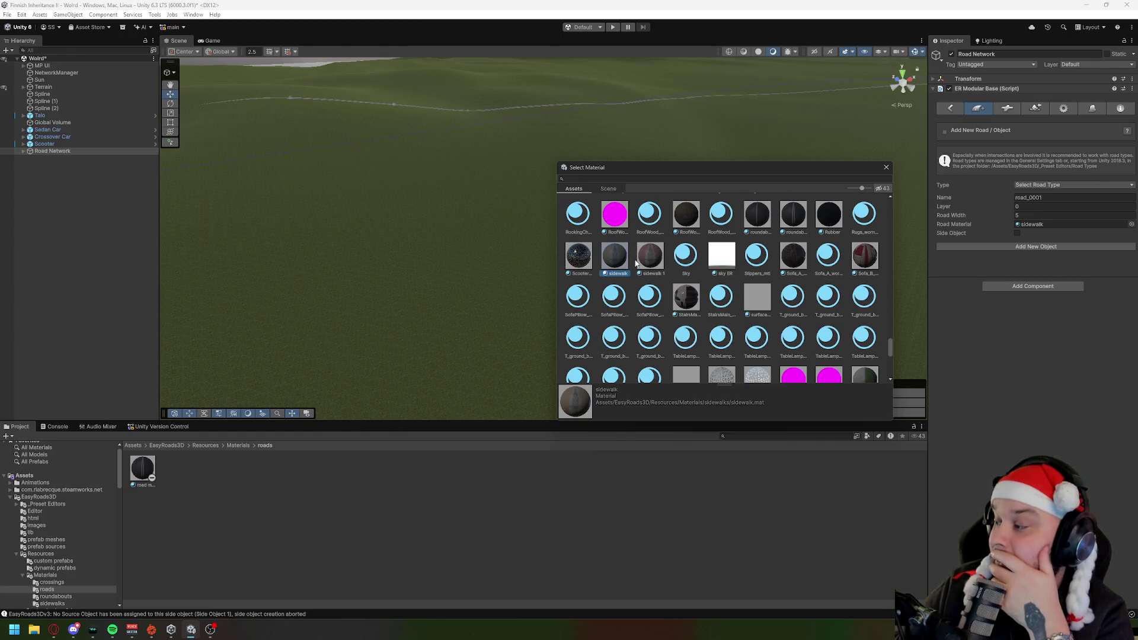
left_click(605, 179)
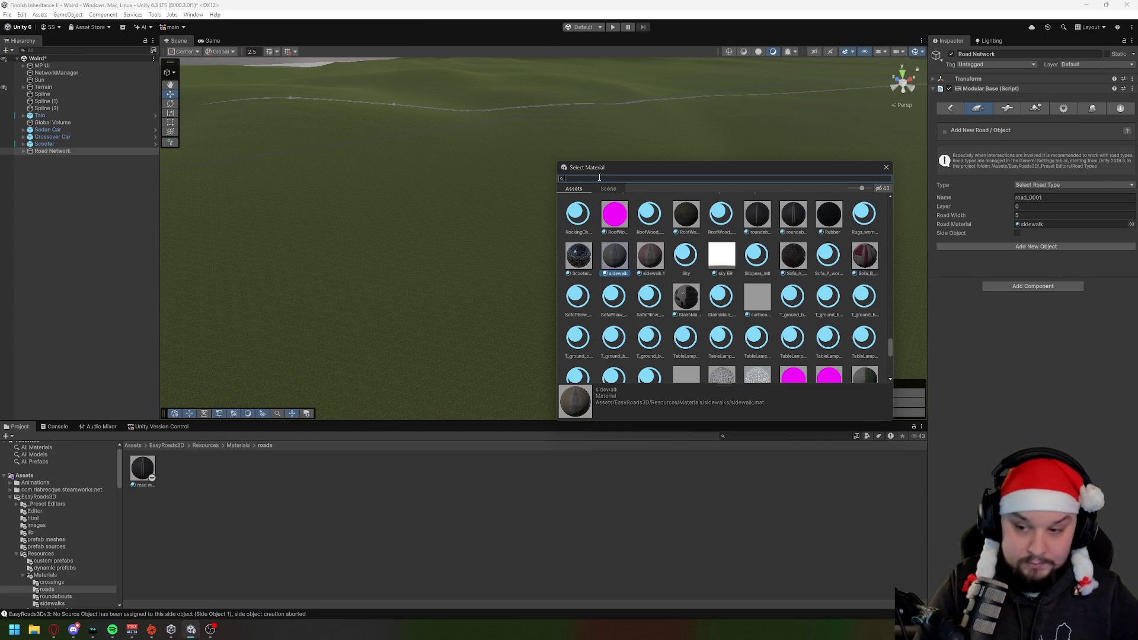
Step: Choose M_Road as the road material and add the new road road_0001
type("m_road")
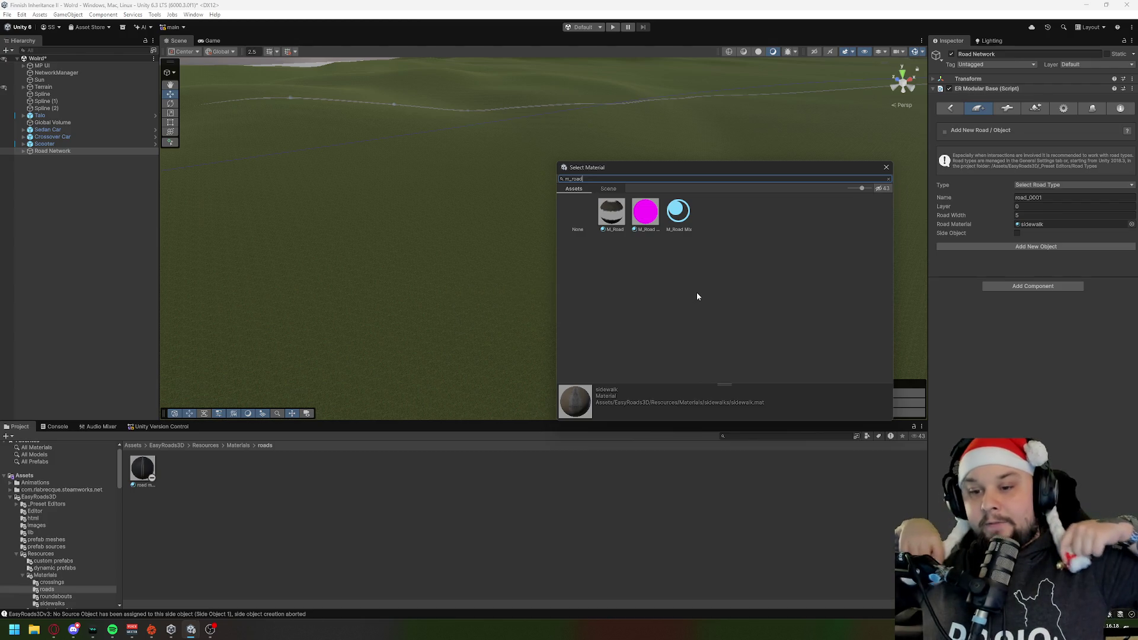
key("Down")
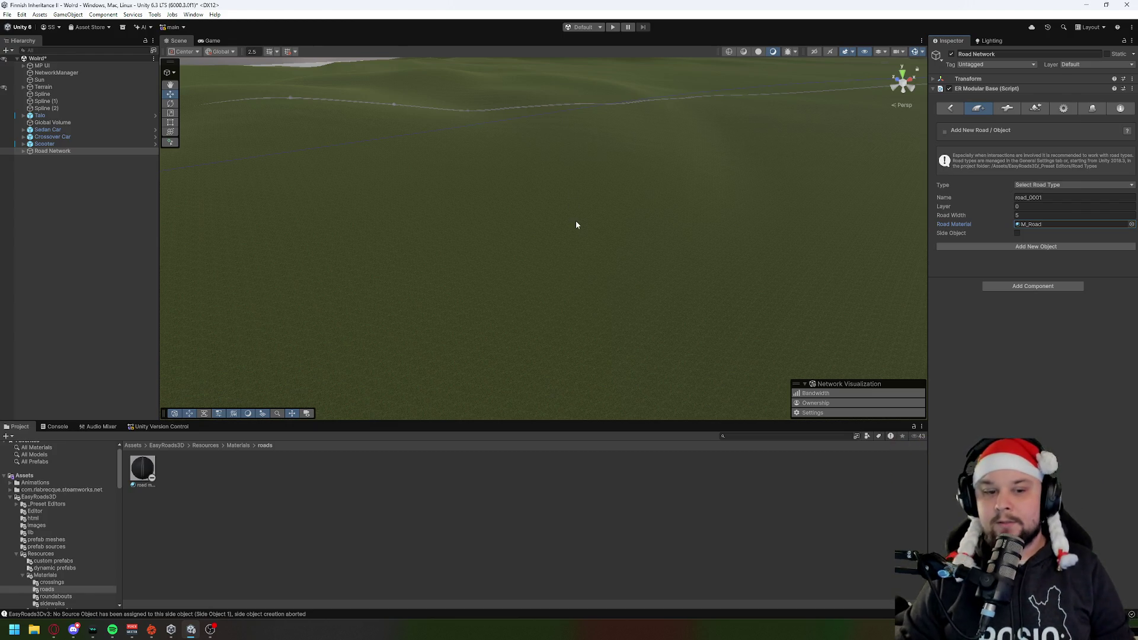
left_click(1067, 247)
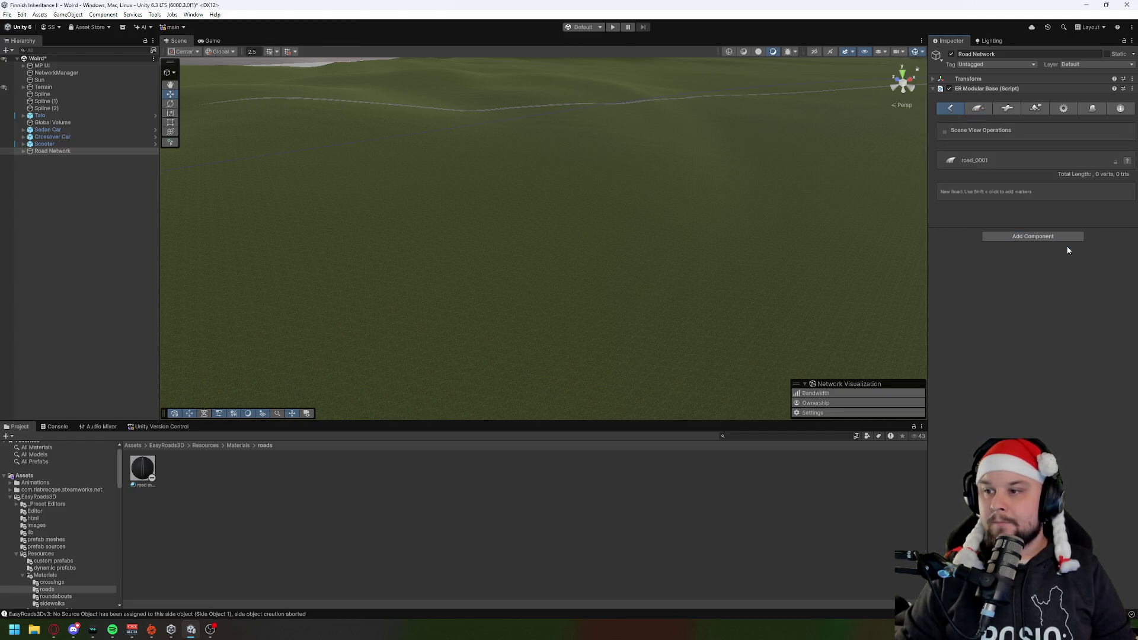
Step: Place another road marker on the terrain and orbit to inspect the crosswalk stripes
left_click(599, 322, "shift")
right_click(586, 326)
left_click(511, 315)
scroll(512, 316, "up", 5)
scroll(512, 316, "up", 3)
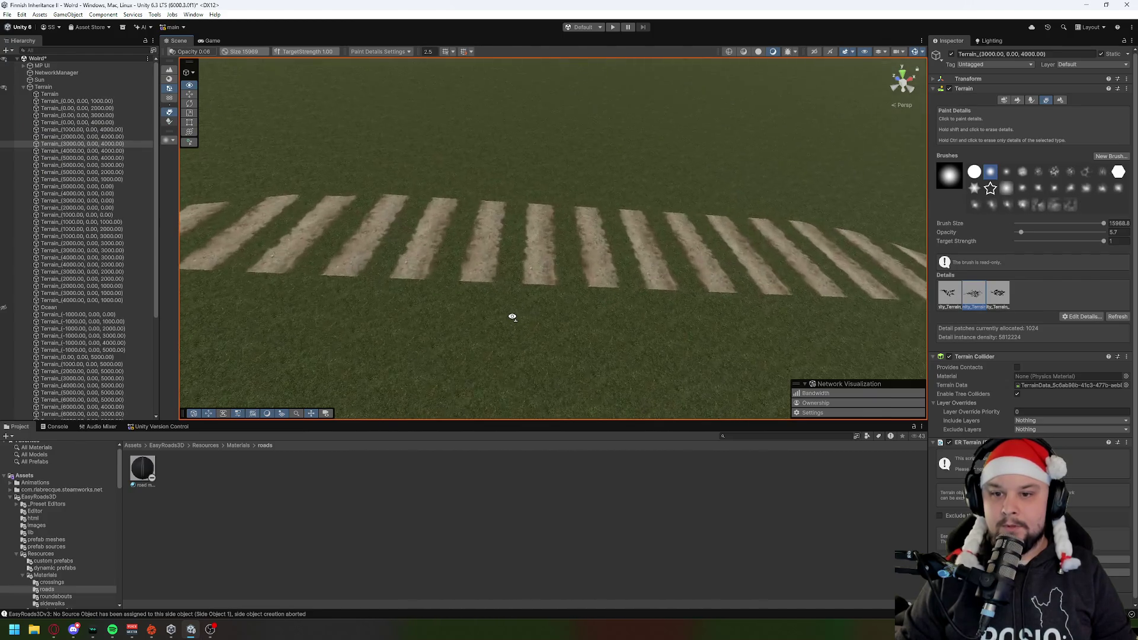
left_click_drag(512, 317, 719, 315)
mouse_move(542, 229)
left_mouse_down()
mouse_move(581, 272)
mouse_move(534, 326)
mouse_move(590, 332)
mouse_move(590, 274)
left_mouse_up()
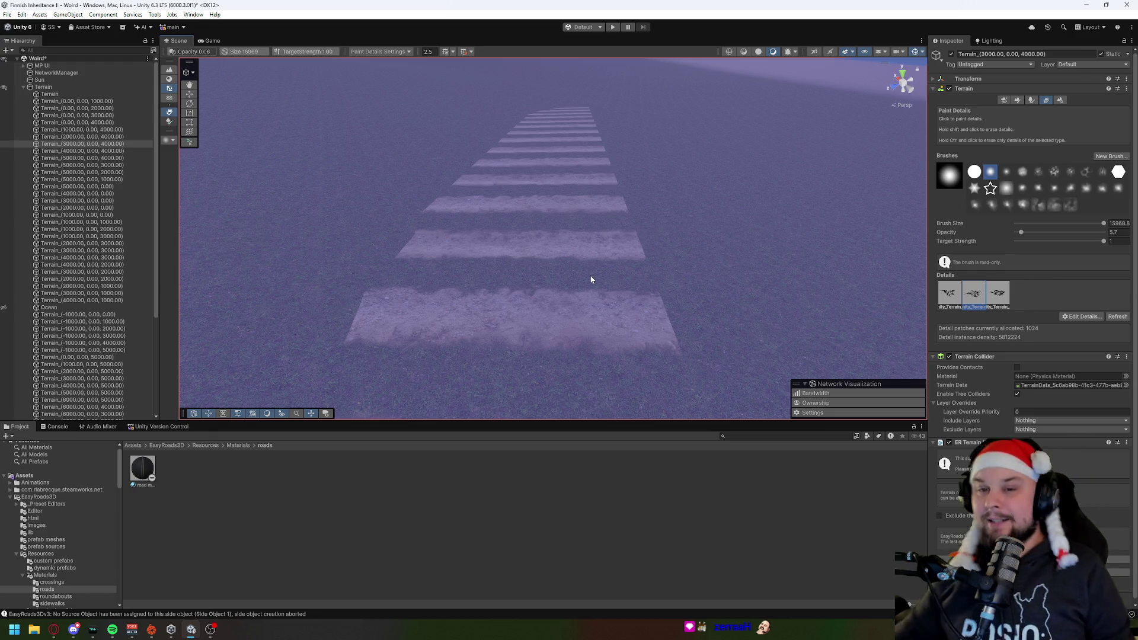
mouse_move(664, 201)
left_mouse_down()
mouse_move(521, 247)
mouse_move(450, 247)
left_mouse_up()
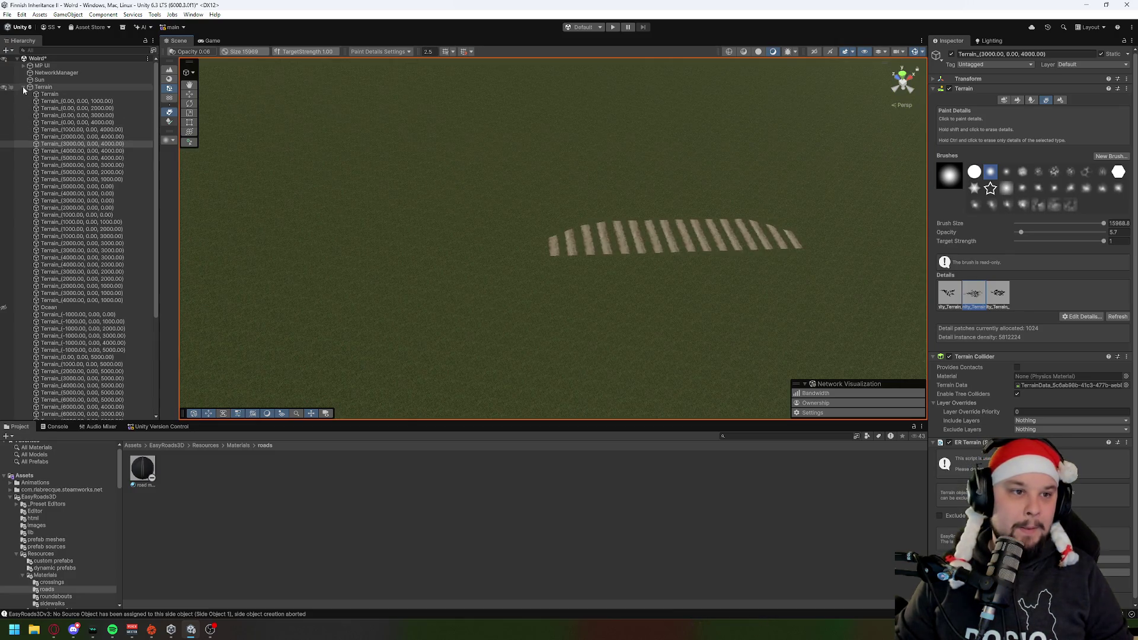
Step: Add two more markers on the Road Network, then undo back to remove the striped road
left_click(23, 87)
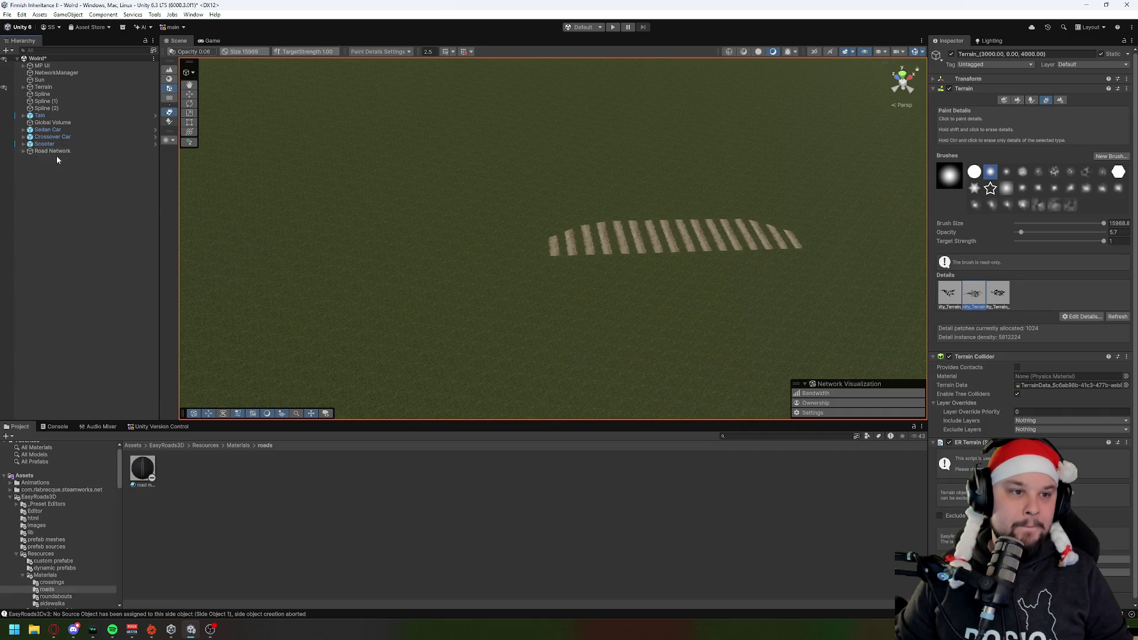
left_click(57, 151)
left_click(708, 150, "shift")
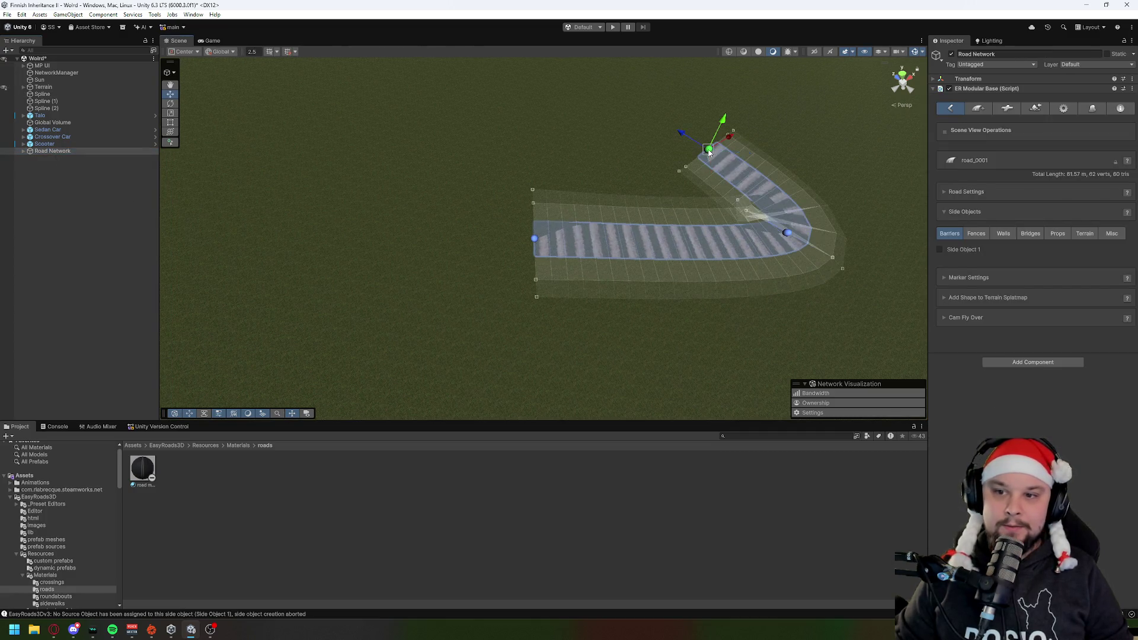
left_click(713, 87, "shift")
key("ctrl+z")
key("ctrl+z")
key("ctrl+z")
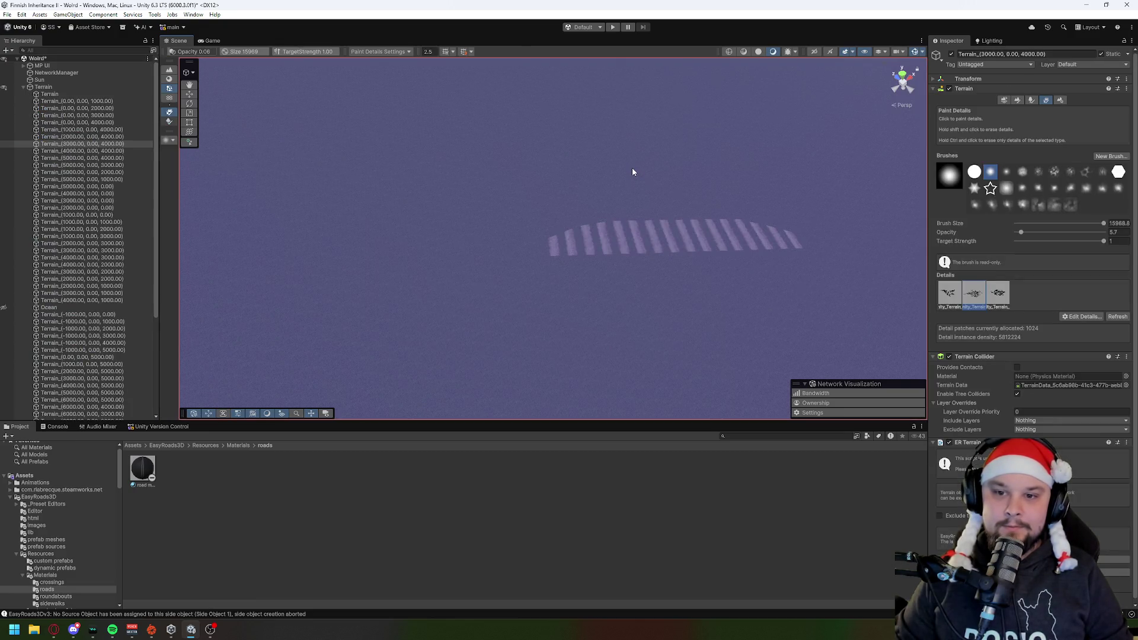
key("ctrl+z")
key("ctrl+z")
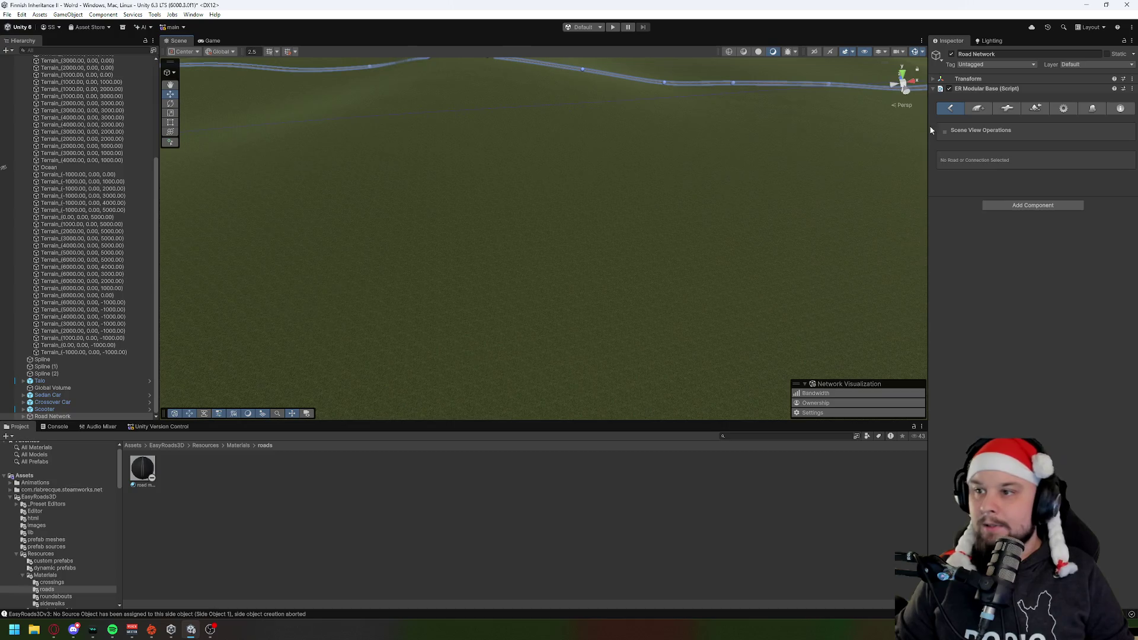
left_click(978, 108)
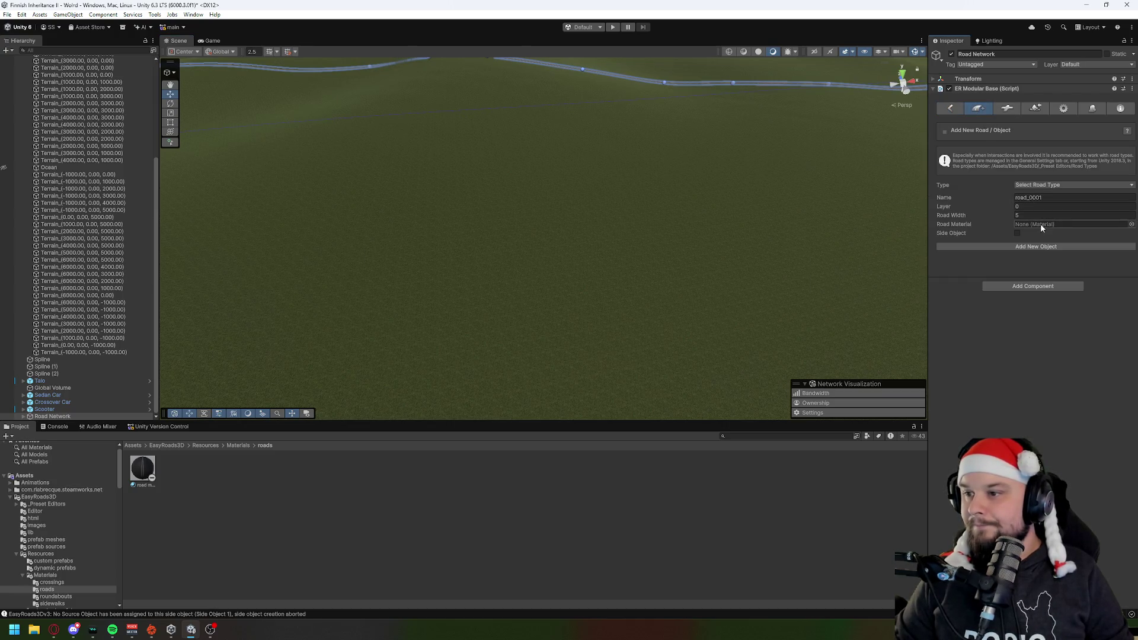
Step: Pick a beech-forest ground material for the new road from the material picker
left_click(1131, 224)
left_click_drag(980, 223, 754, 161)
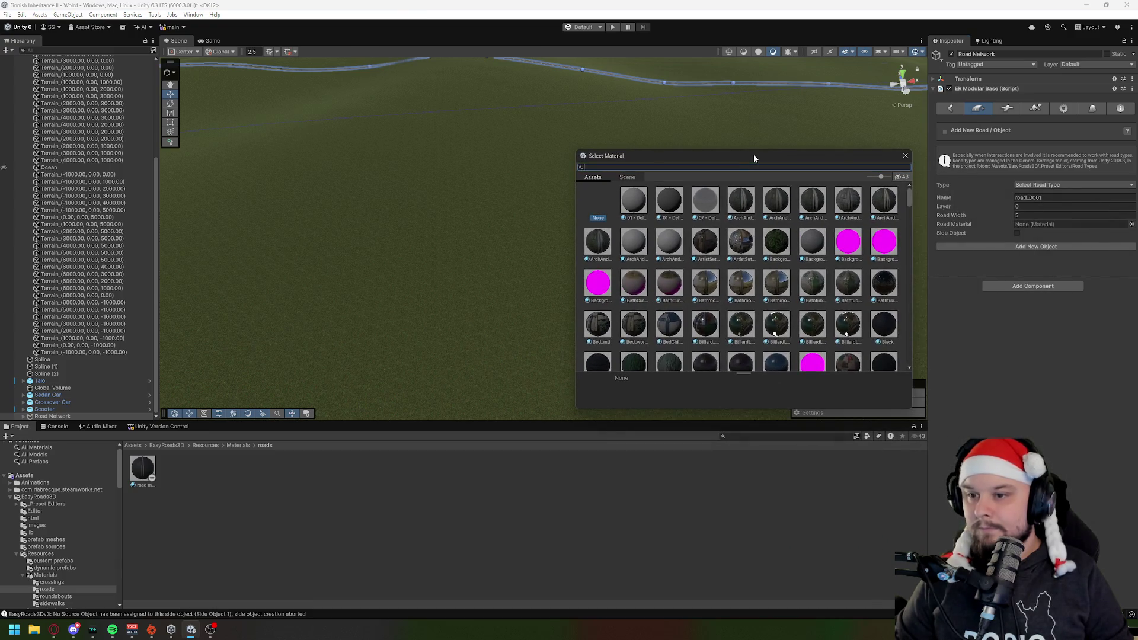
scroll(645, 328, "down", 3)
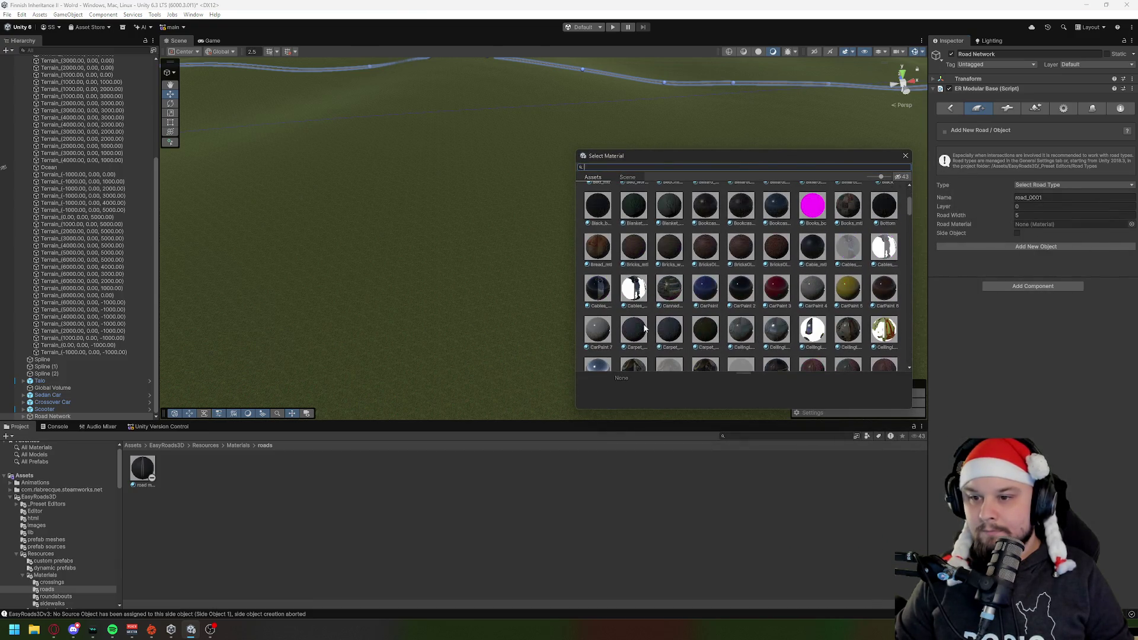
scroll(649, 326, "down", 3)
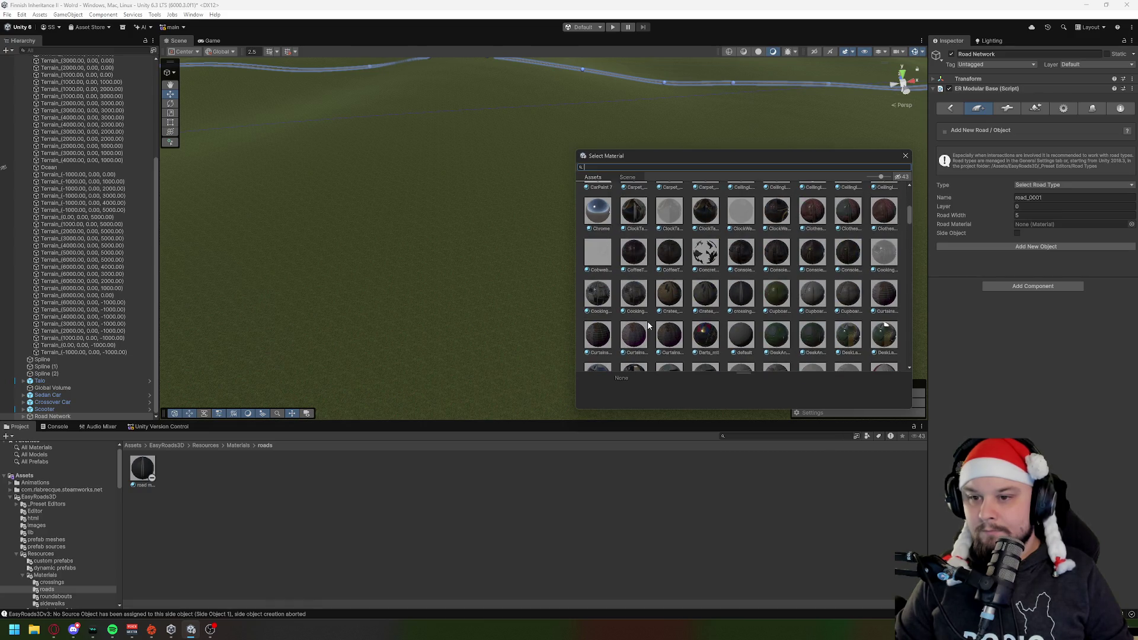
scroll(648, 322, "down", 10)
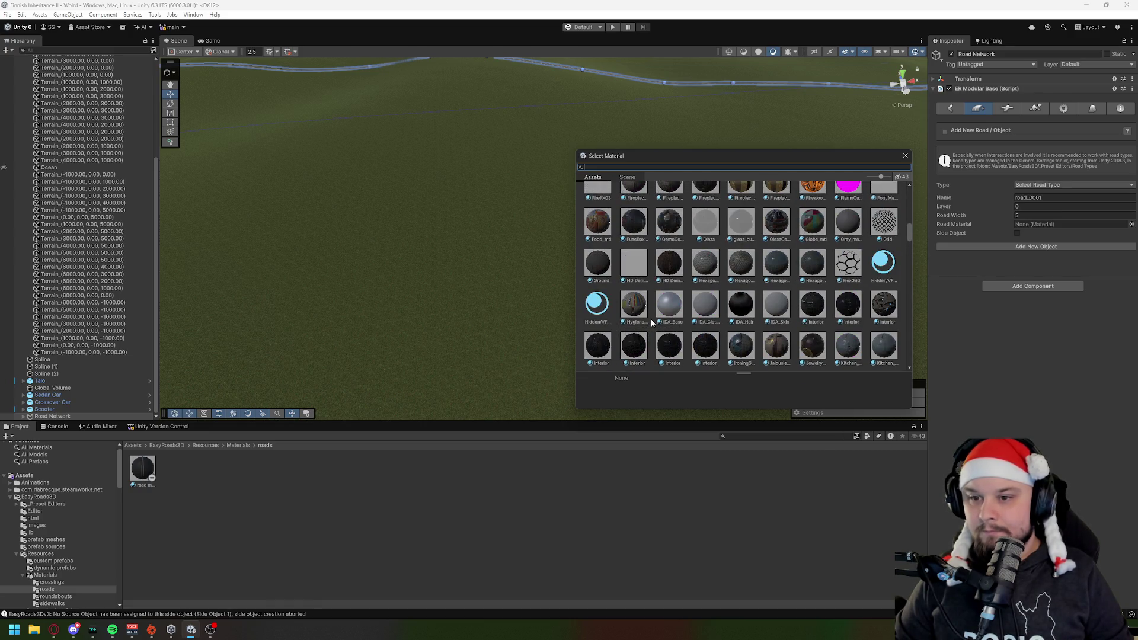
scroll(651, 322, "down", 3)
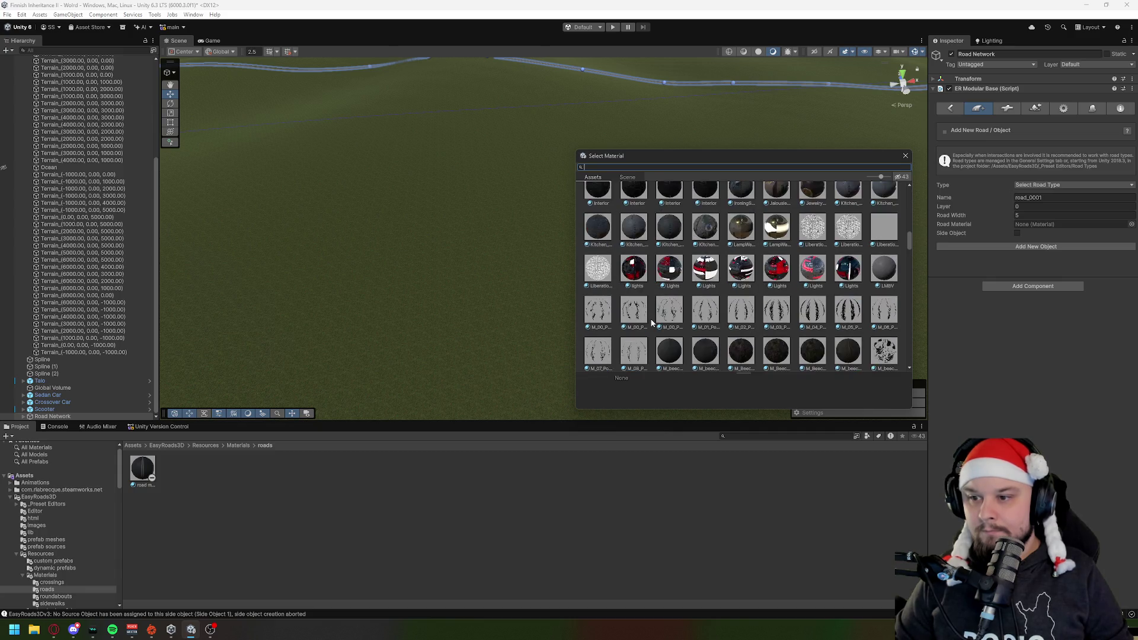
scroll(652, 323, "down", 3)
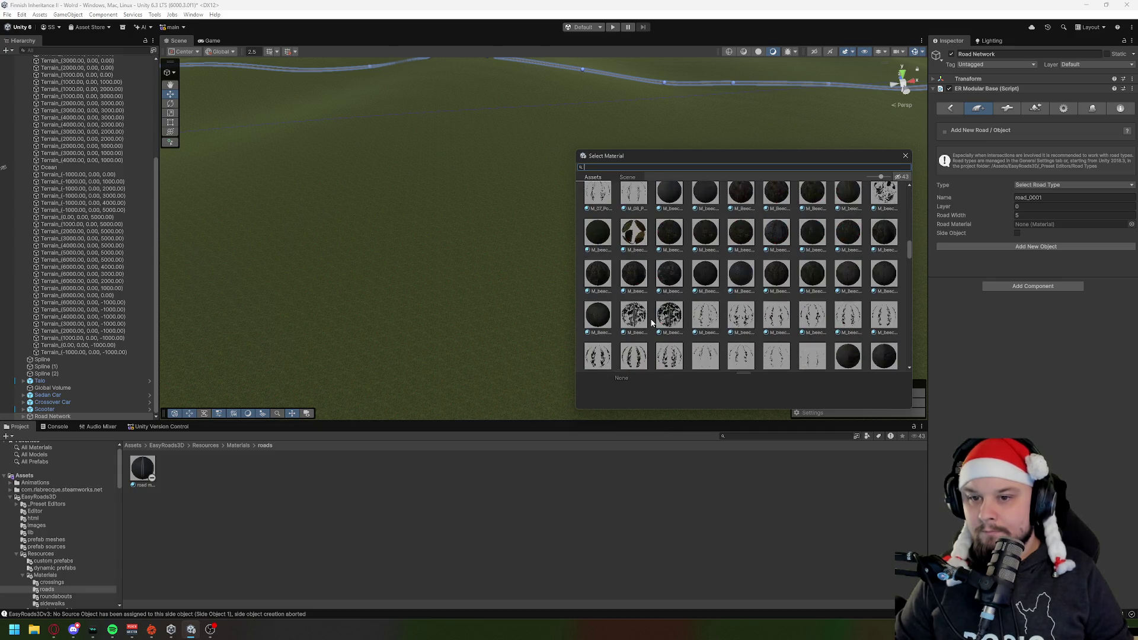
double_click(596, 237)
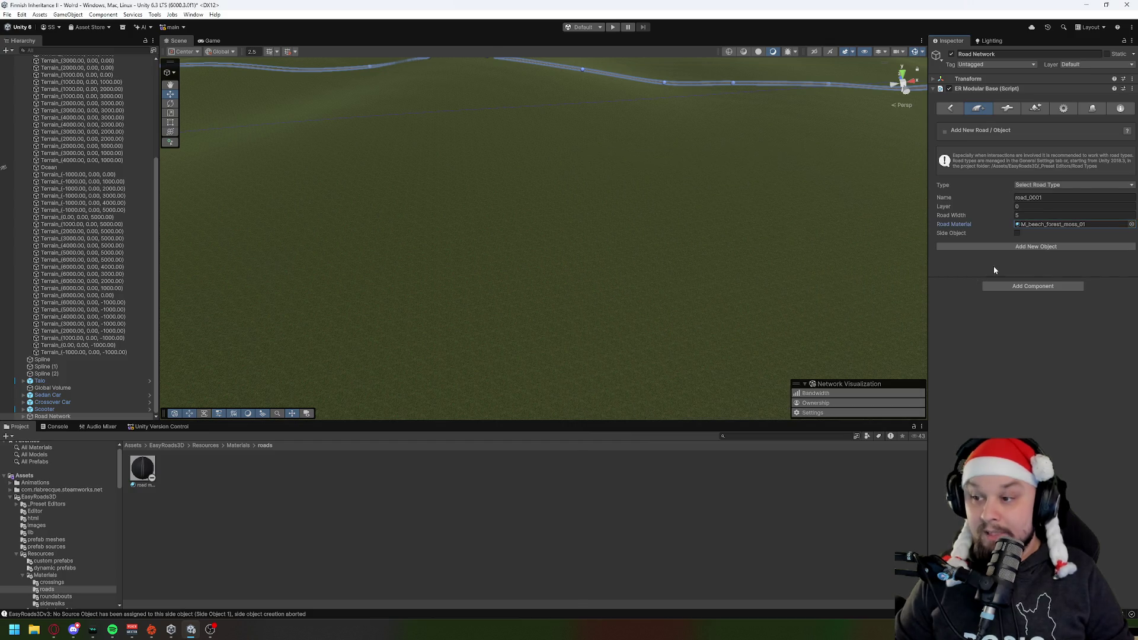
Step: Lay a two-marker trial road on the terrain, undo it, and reopen the material picker
left_click(1005, 248)
mouse_move(783, 301)
left_mouse_down()
mouse_move(592, 328)
mouse_move(602, 351)
mouse_move(694, 350)
mouse_move(668, 316)
left_mouse_up()
left_click(474, 256, "shift")
left_click(817, 304, "shift")
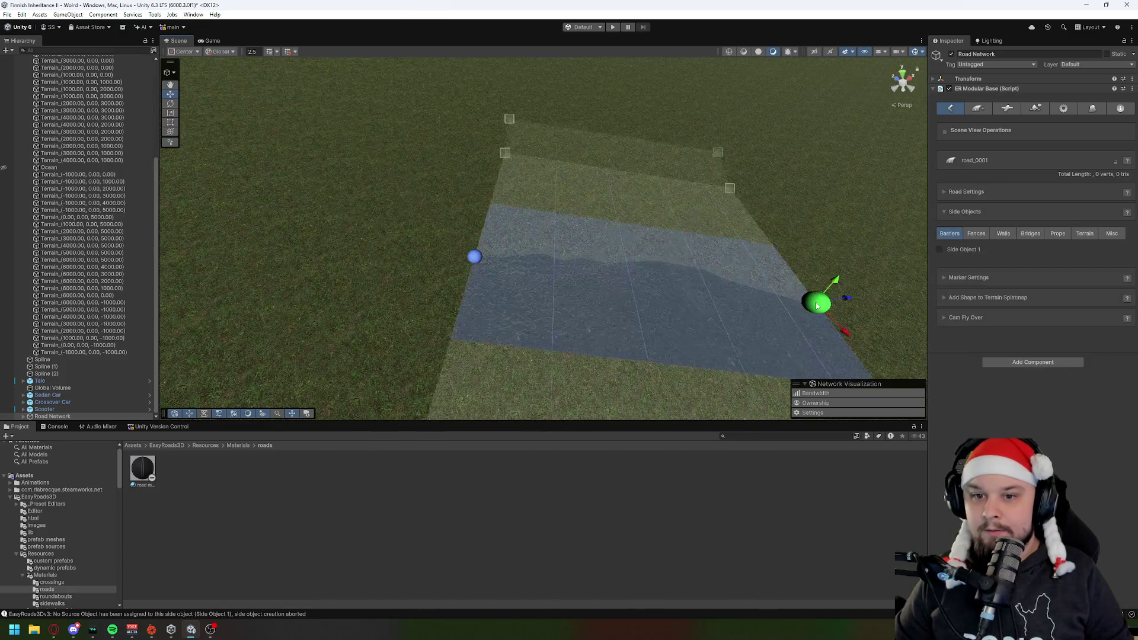
left_click_drag(549, 361, 687, 342)
key("ctrl+z")
key("ctrl+z")
key("ctrl+z")
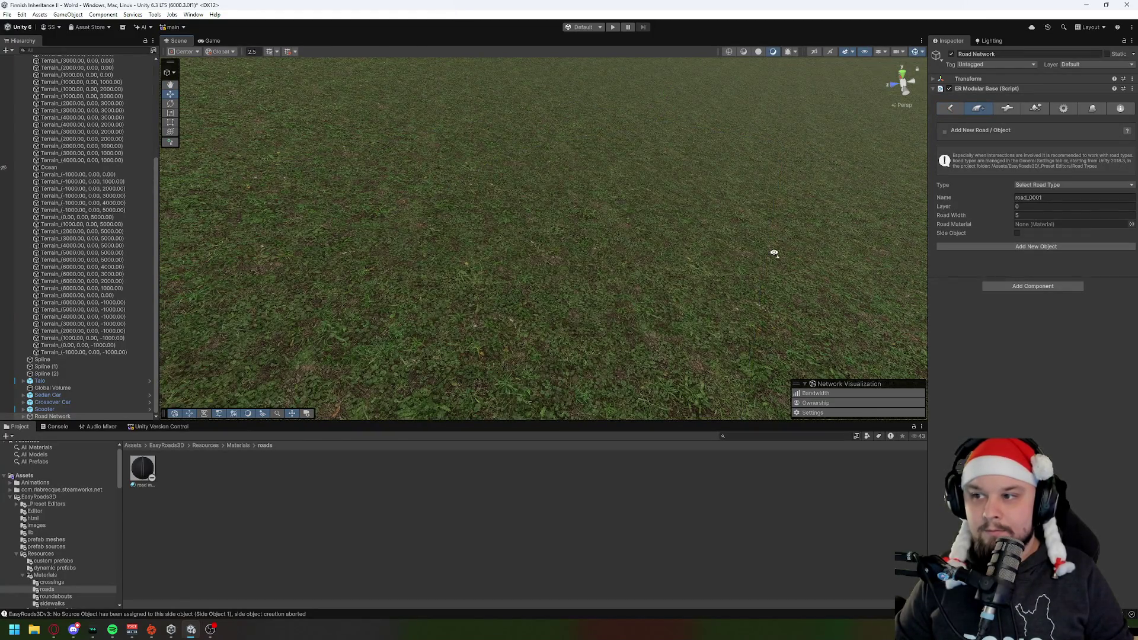
mouse_move(775, 253)
left_mouse_down()
mouse_move(651, 257)
mouse_move(622, 214)
left_mouse_up()
left_click(1131, 224)
mouse_move(1055, 215)
left_mouse_down()
mouse_move(616, 73)
mouse_move(536, 66)
left_mouse_up()
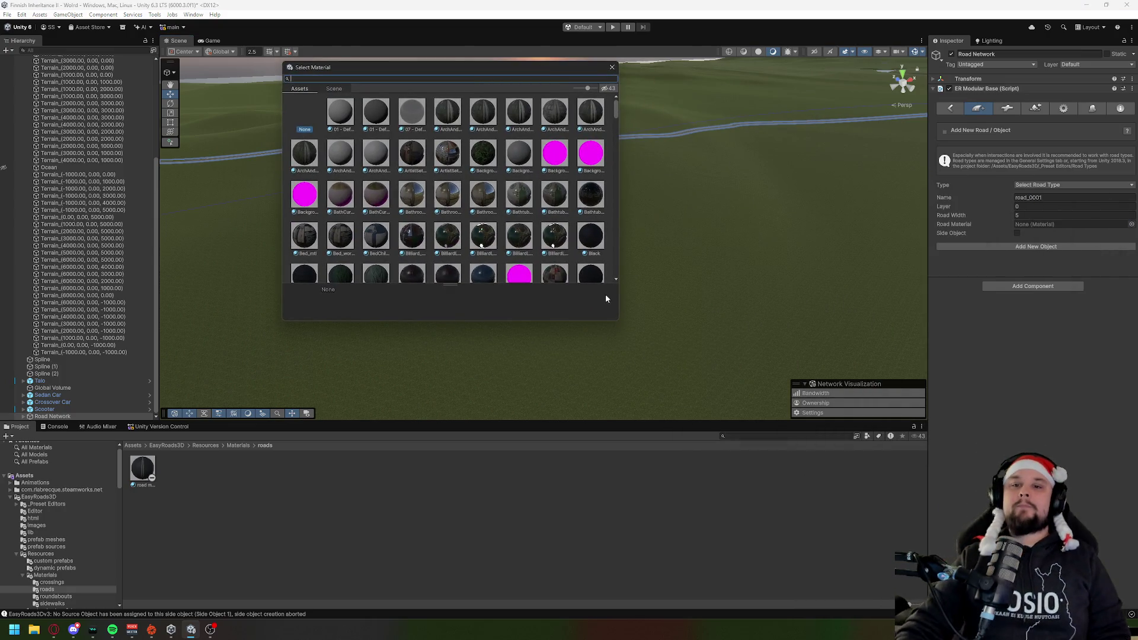
Step: Compare beech and meadow materials and settle on M_Ground_Meadow_Soil_01 for the road
scroll(545, 170, "down", 5)
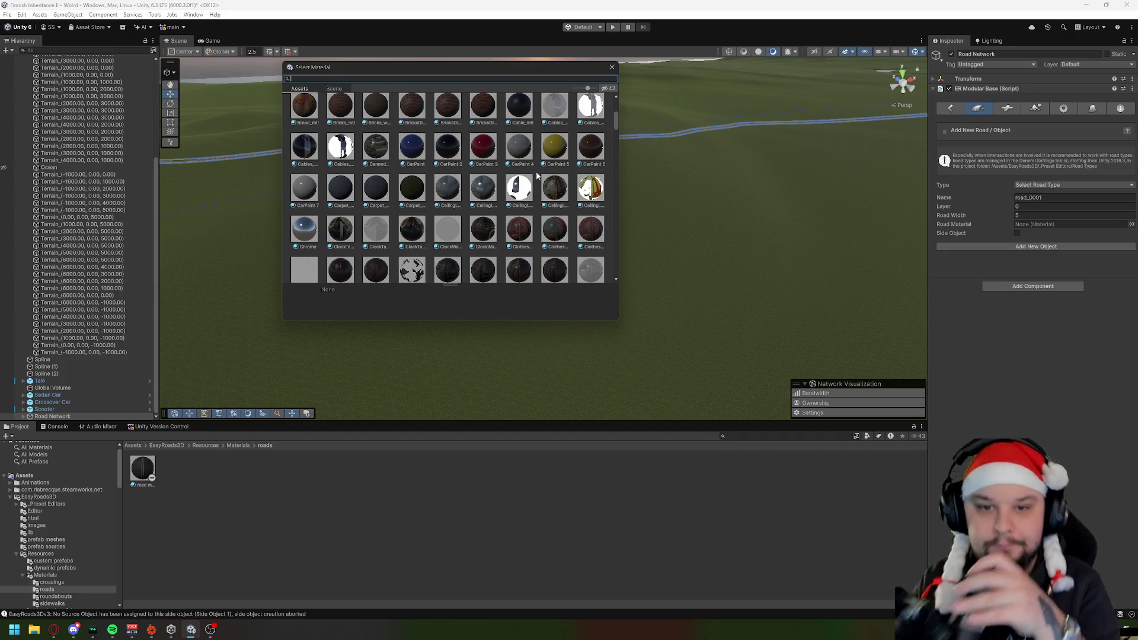
scroll(533, 179, "down", 5)
scroll(533, 180, "down", 5)
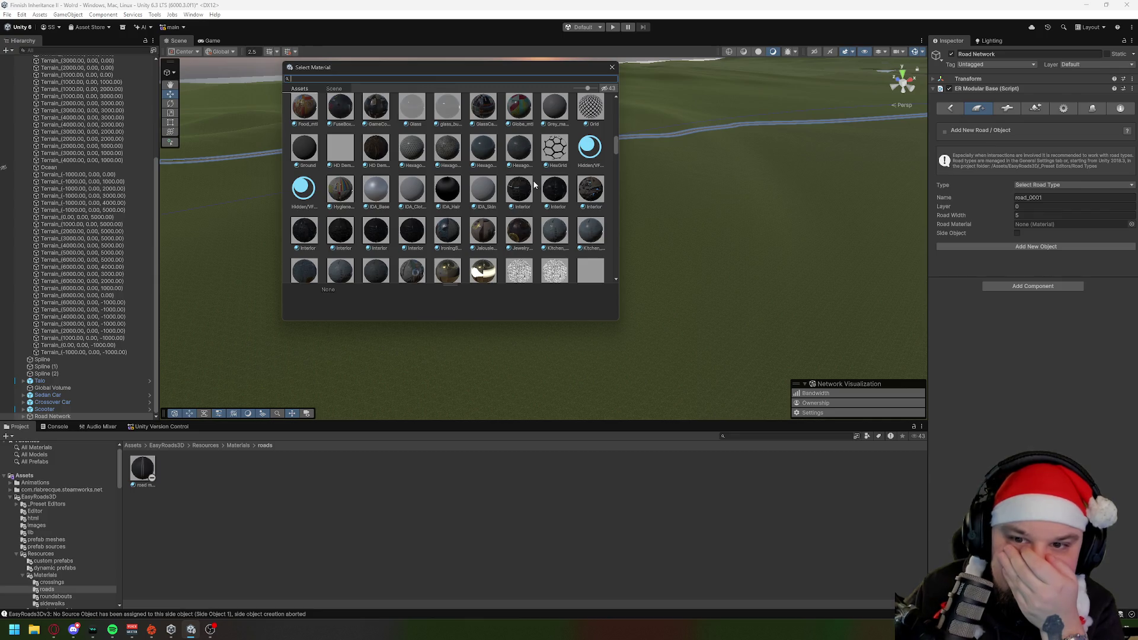
scroll(533, 185, "down", 3)
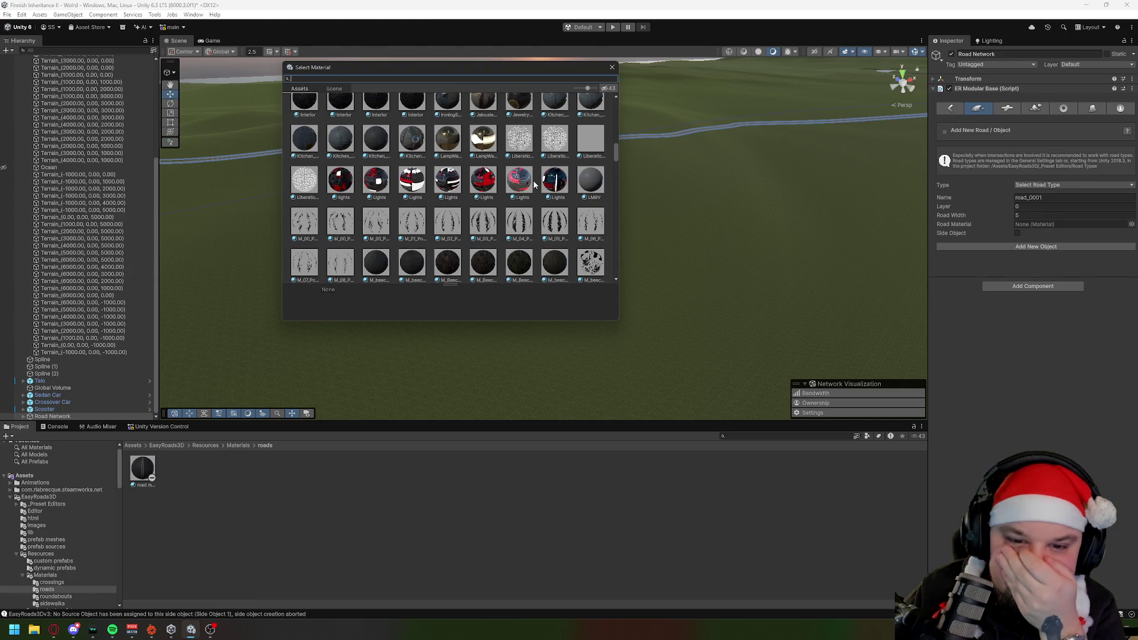
scroll(533, 185, "down", 3)
left_click(446, 167)
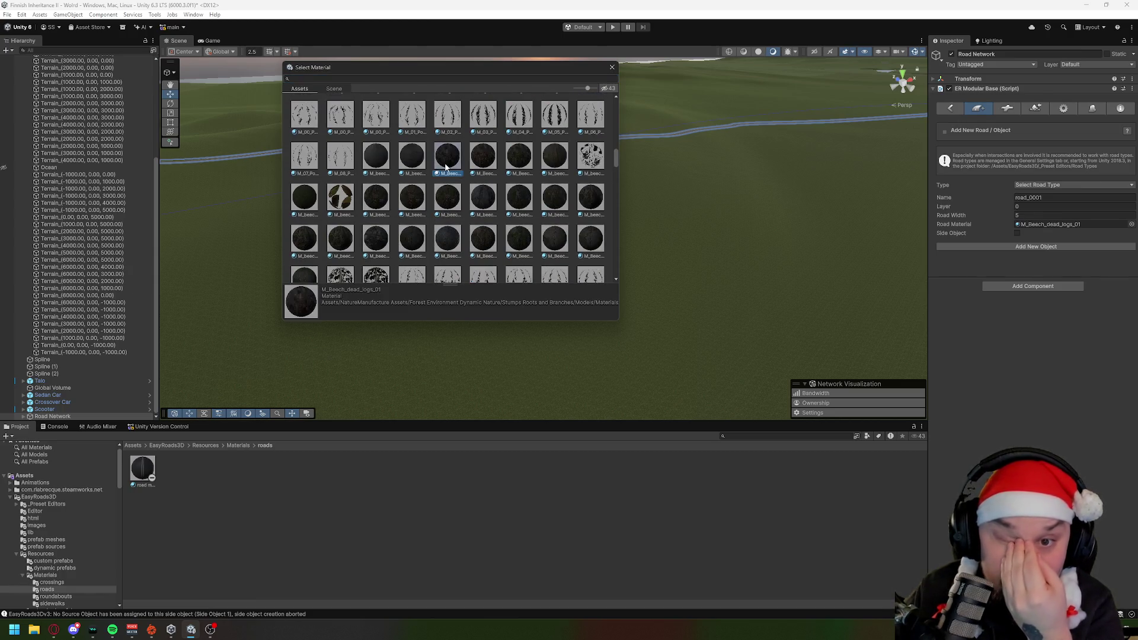
left_click(481, 169)
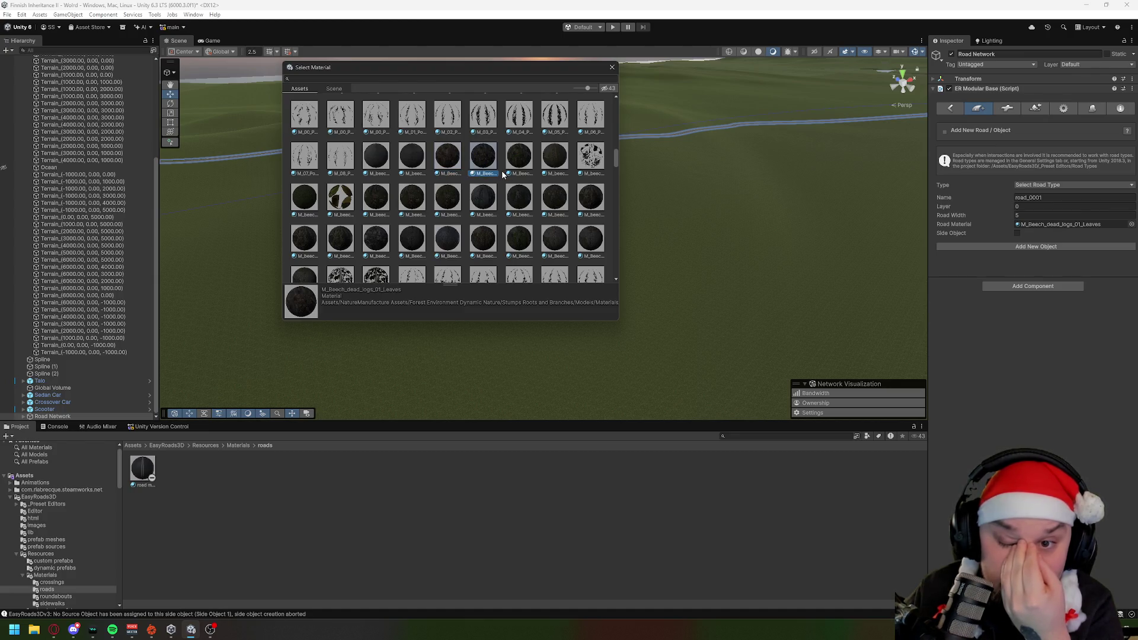
scroll(502, 174, "down", 2)
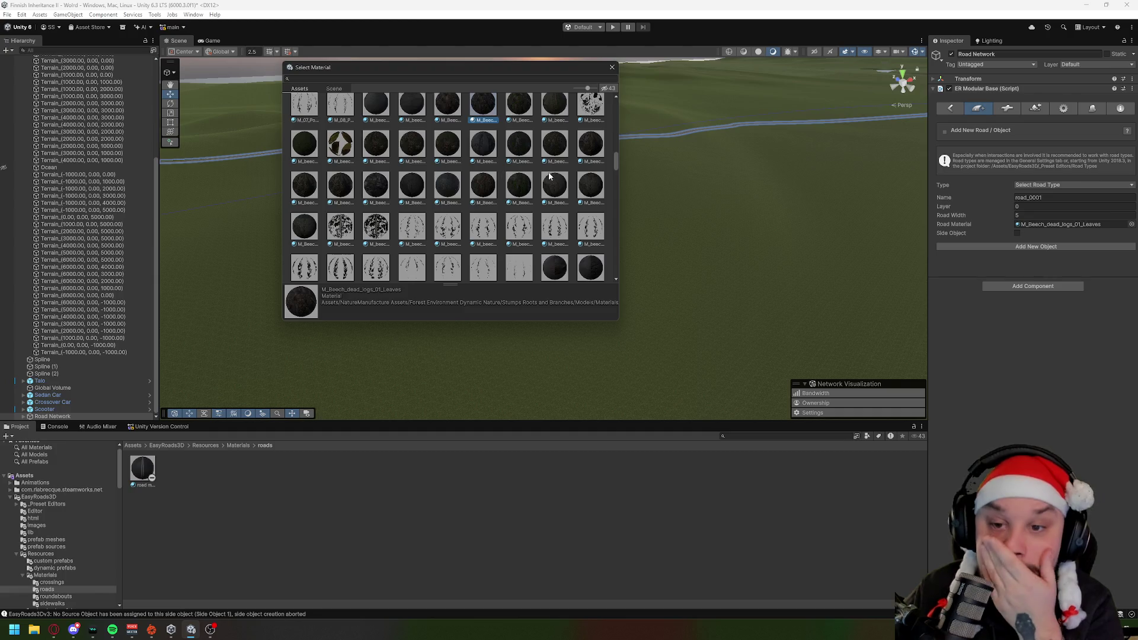
left_click(415, 184)
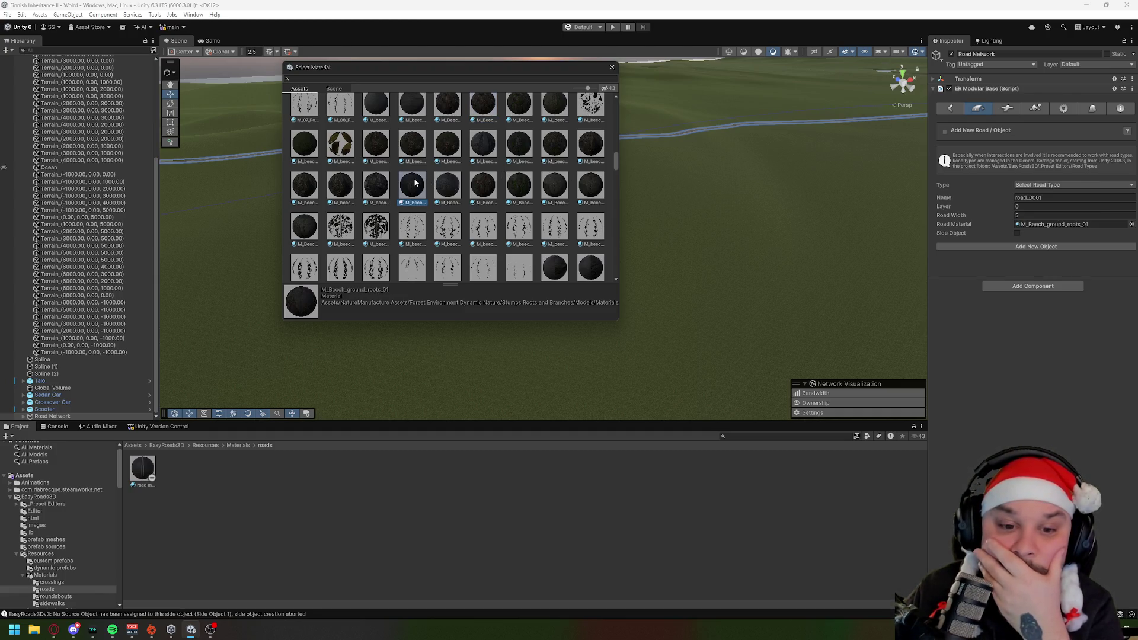
scroll(415, 183, "down", 3)
scroll(415, 182, "down", 10)
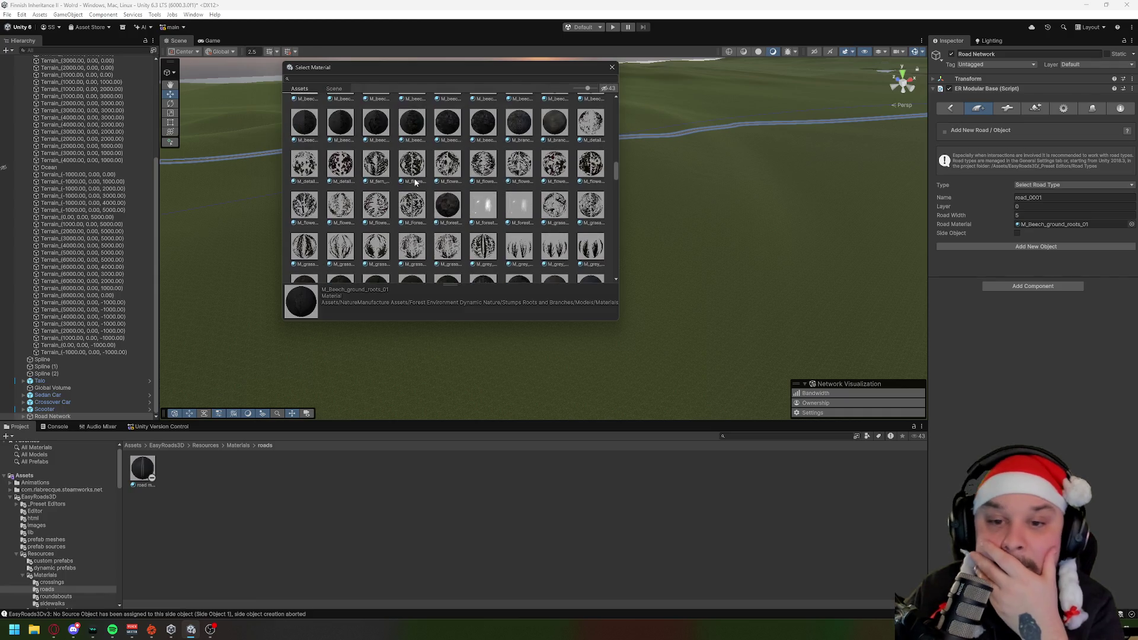
left_click(519, 183)
scroll(531, 195, "down", 3)
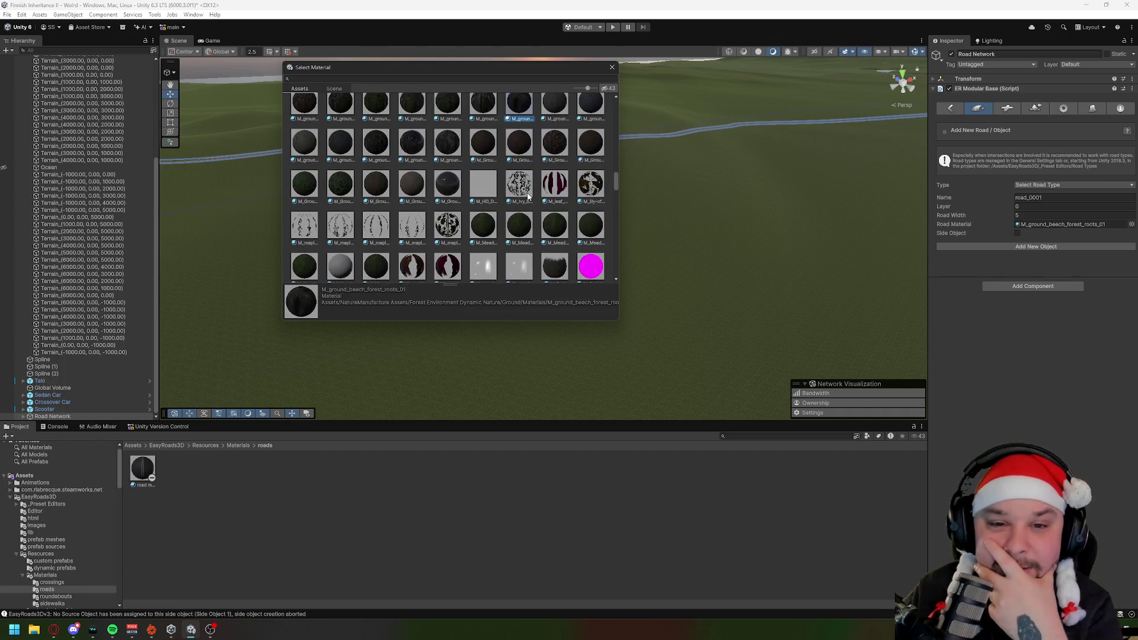
left_click(412, 188)
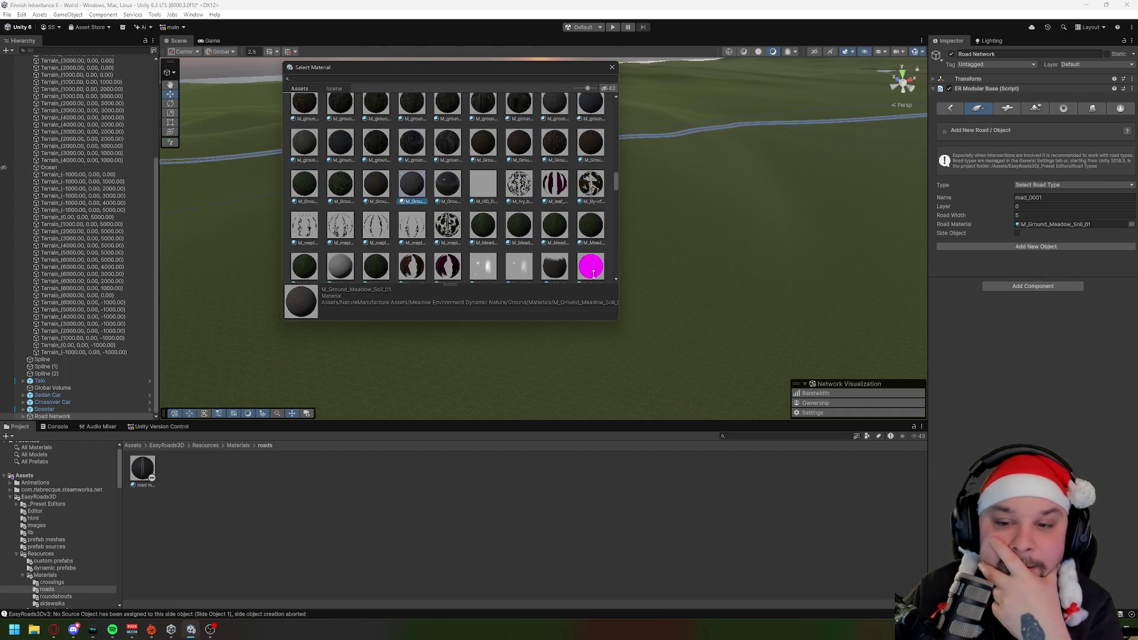
left_click(380, 190)
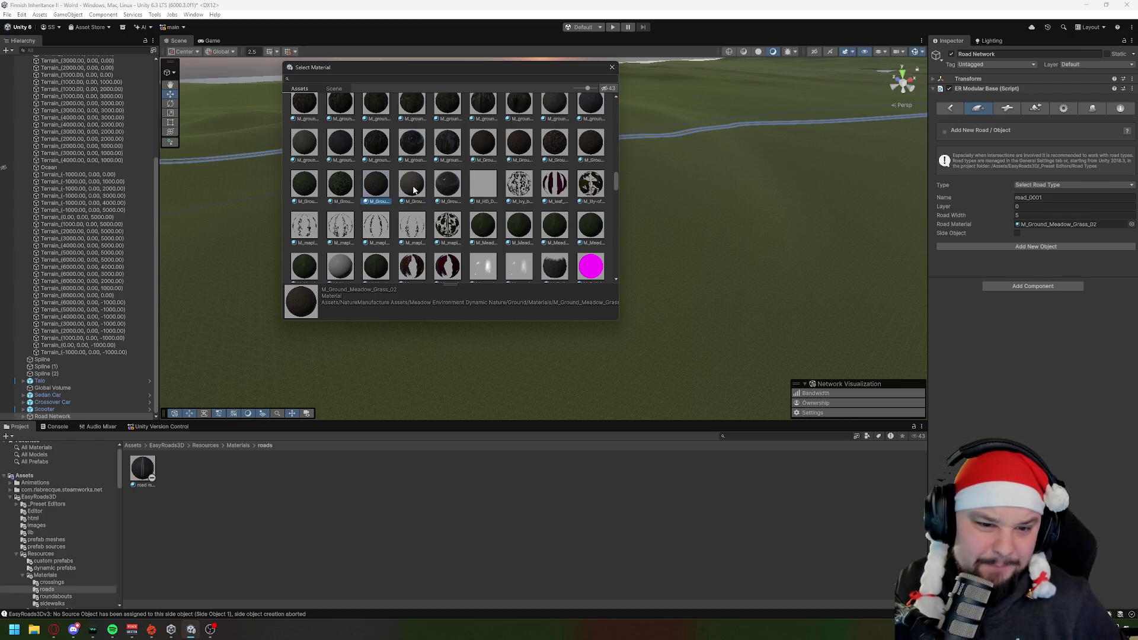
double_click(413, 189)
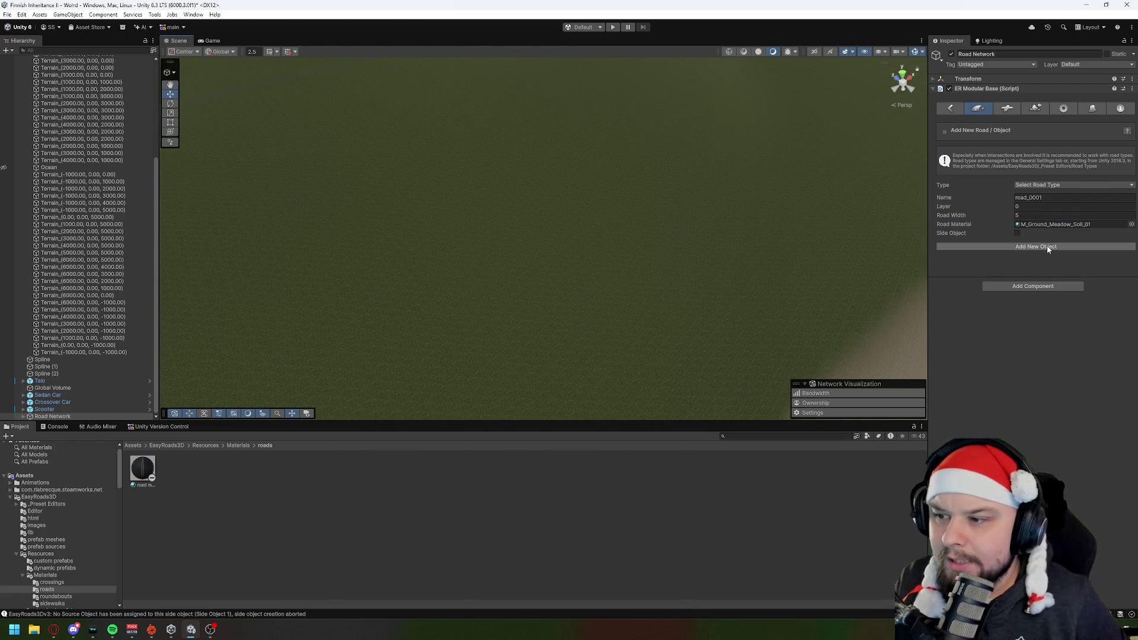
Step: Add a new road with two markers on the terrain, then discard it and reopen the material choices
left_click(1047, 245)
mouse_move(560, 275)
left_mouse_down()
mouse_move(581, 212)
mouse_move(550, 181)
mouse_move(585, 190)
mouse_move(582, 267)
left_mouse_up()
left_click(526, 305, "shift")
left_click(637, 306, "shift")
mouse_move(553, 227)
left_mouse_down()
mouse_move(551, 272)
mouse_move(556, 246)
mouse_move(711, 219)
left_mouse_up()
scroll(710, 219, "down", 5)
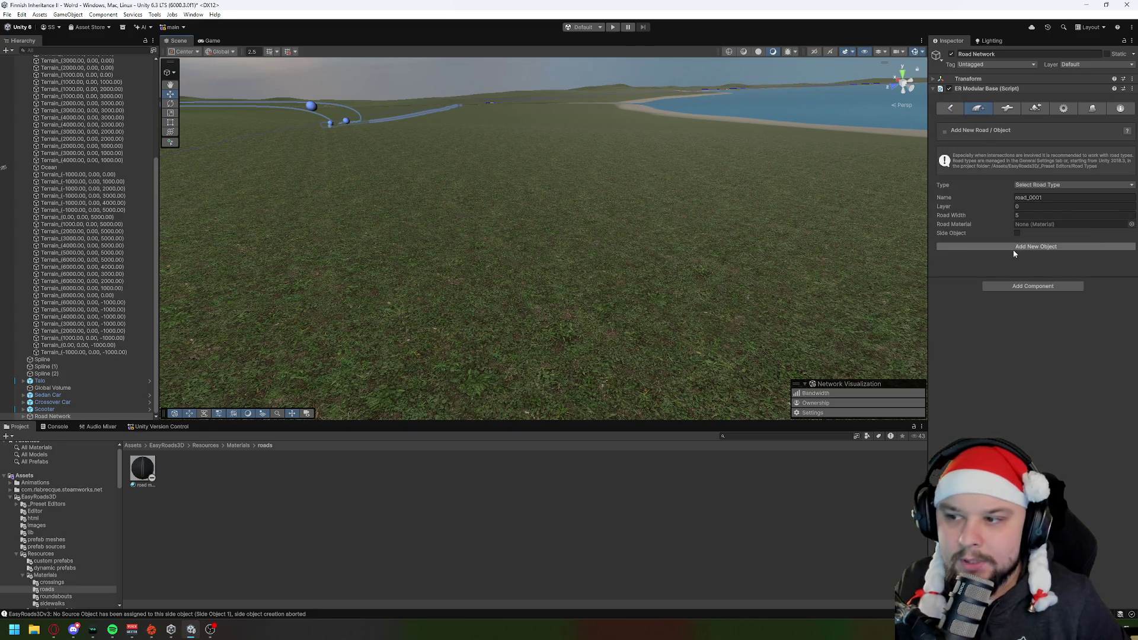
left_click(1132, 228)
Step: Try beech materials from M_beech_forest_stairs_01 to M_Beech_ground_roots_01_Blend_Top_Leaves on the road
left_click_drag(961, 217, 517, 87)
scroll(607, 244, "down", 5)
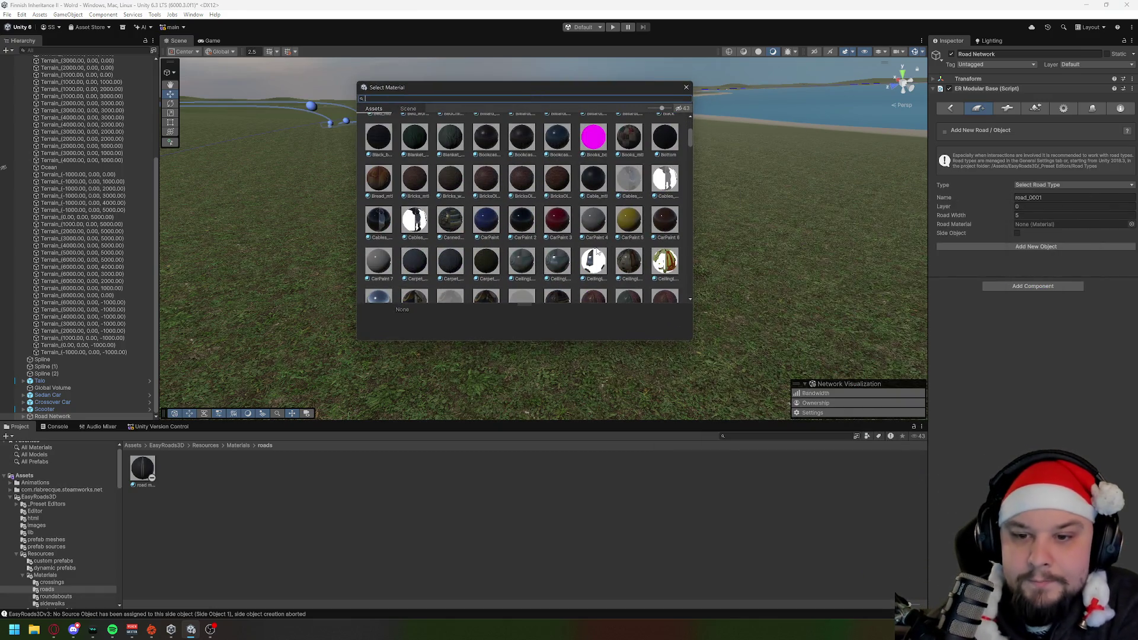
scroll(479, 227, "down", 4)
scroll(479, 227, "down", 3)
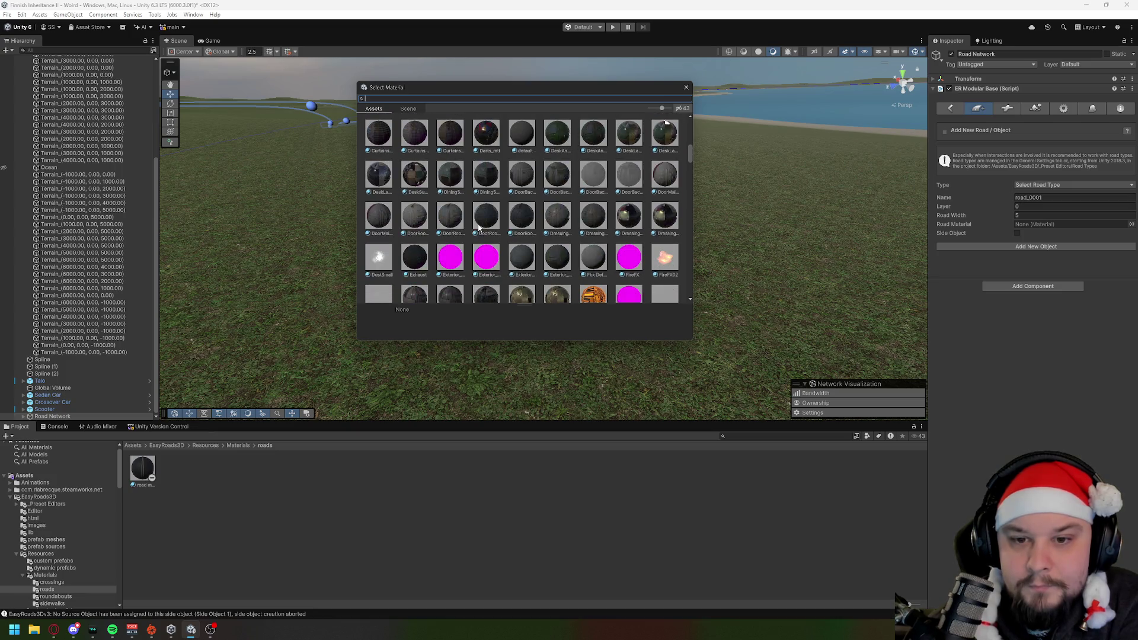
scroll(479, 228, "down", 4)
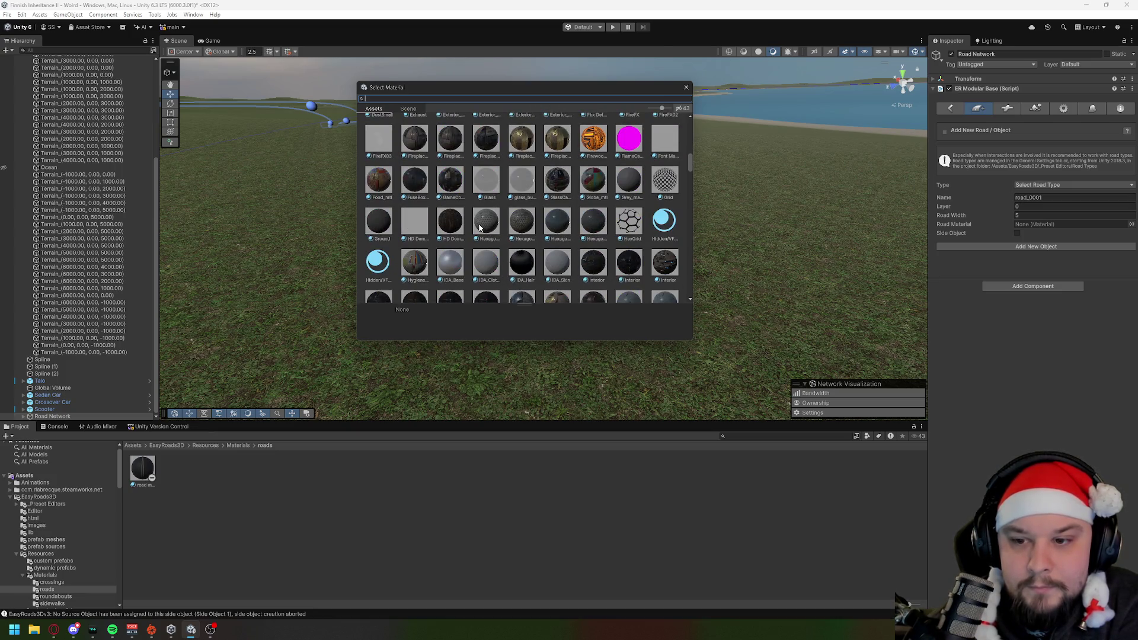
scroll(480, 228, "down", 3)
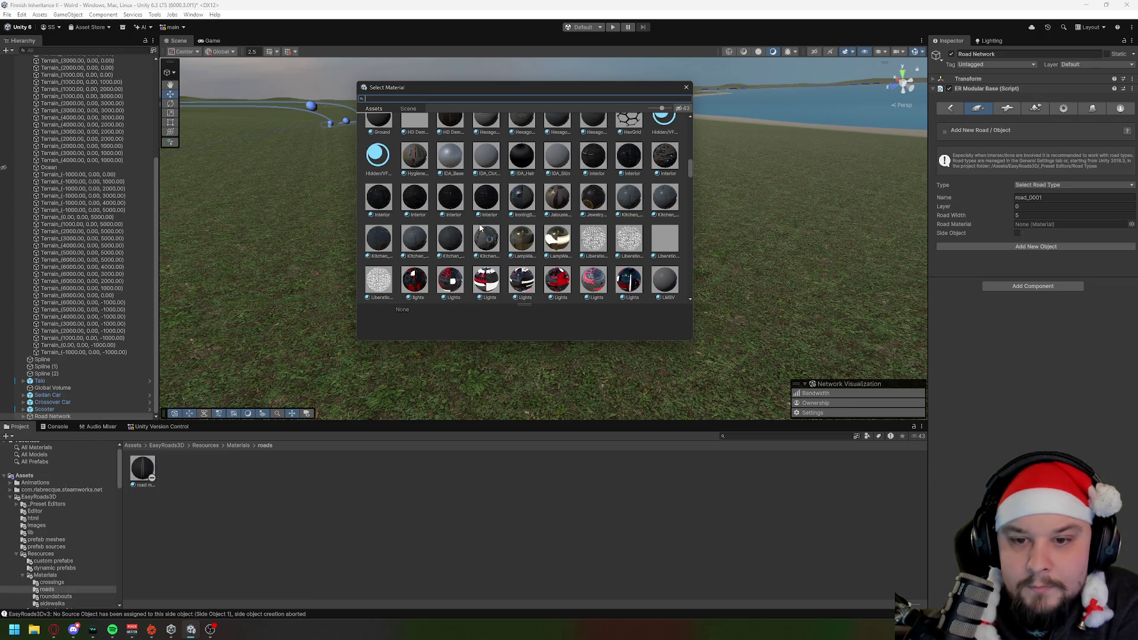
scroll(480, 228, "down", 4)
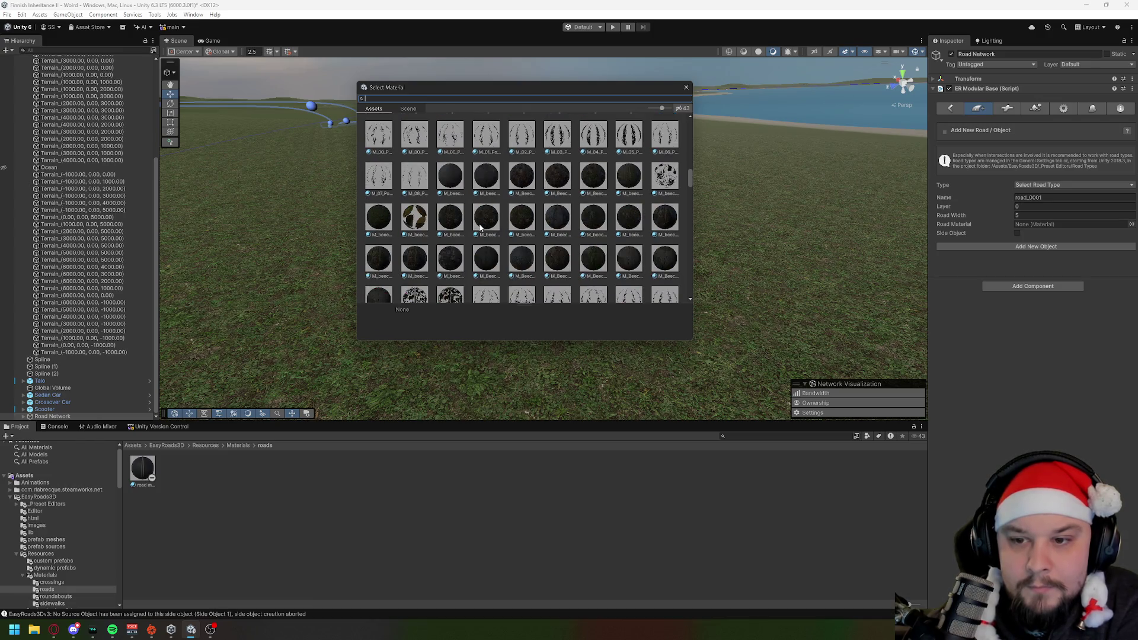
left_click(564, 224)
scroll(564, 224, "down", 1)
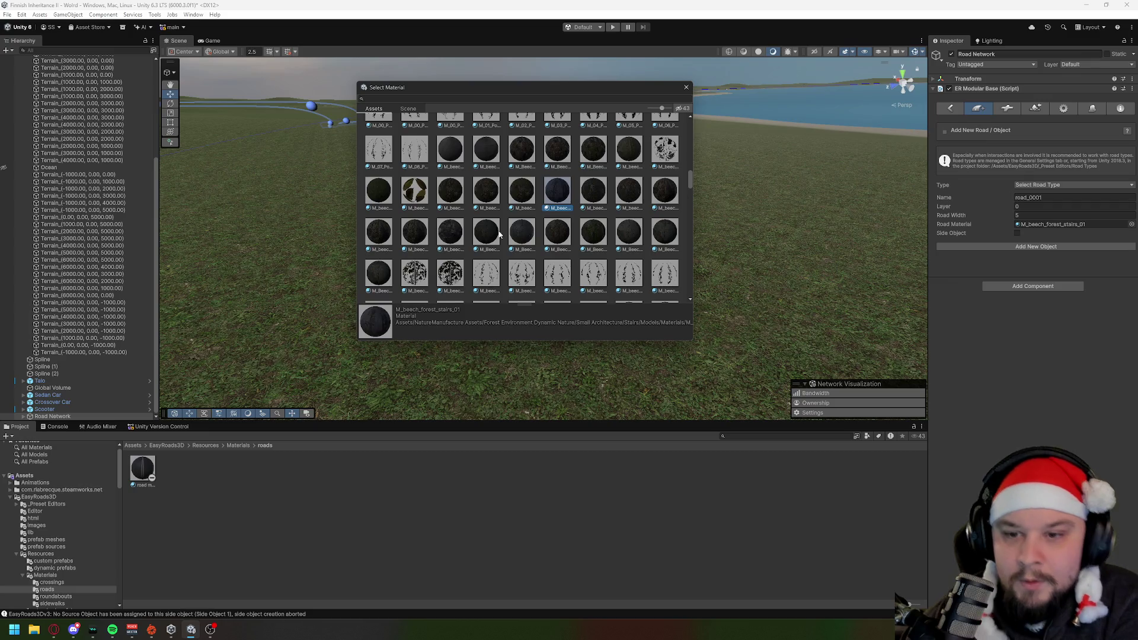
left_click(522, 232)
left_click(606, 245)
scroll(606, 244, "down", 2)
left_click(653, 186)
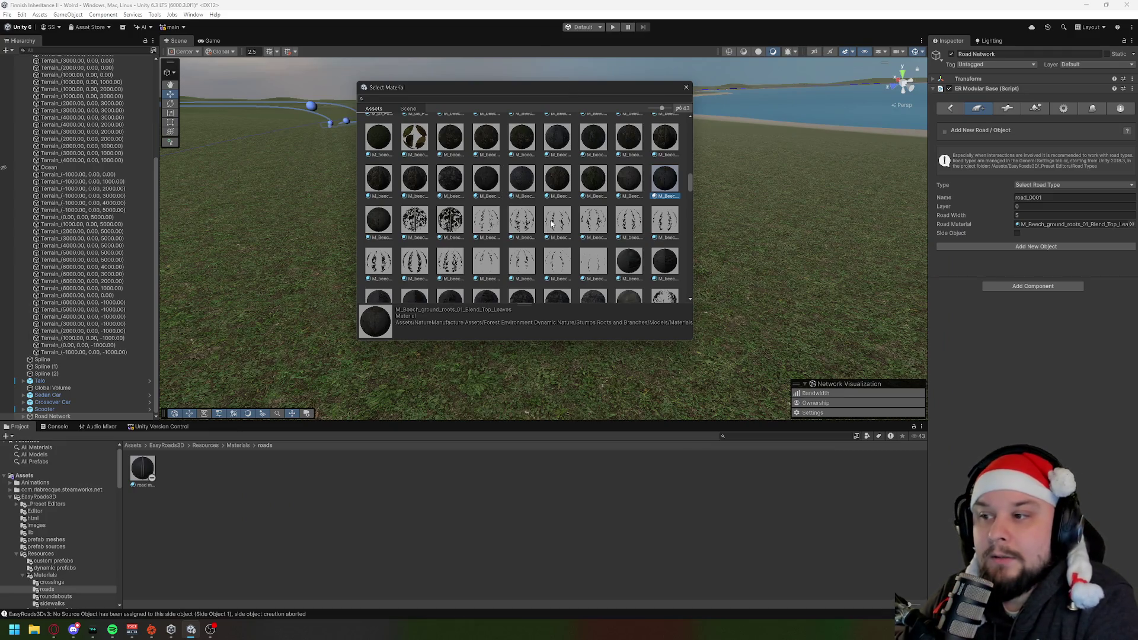
Step: Try meadow and forest ground materials, end on M_Ground_Forest_needles_01, and close the picker
scroll(550, 220, "down", 5)
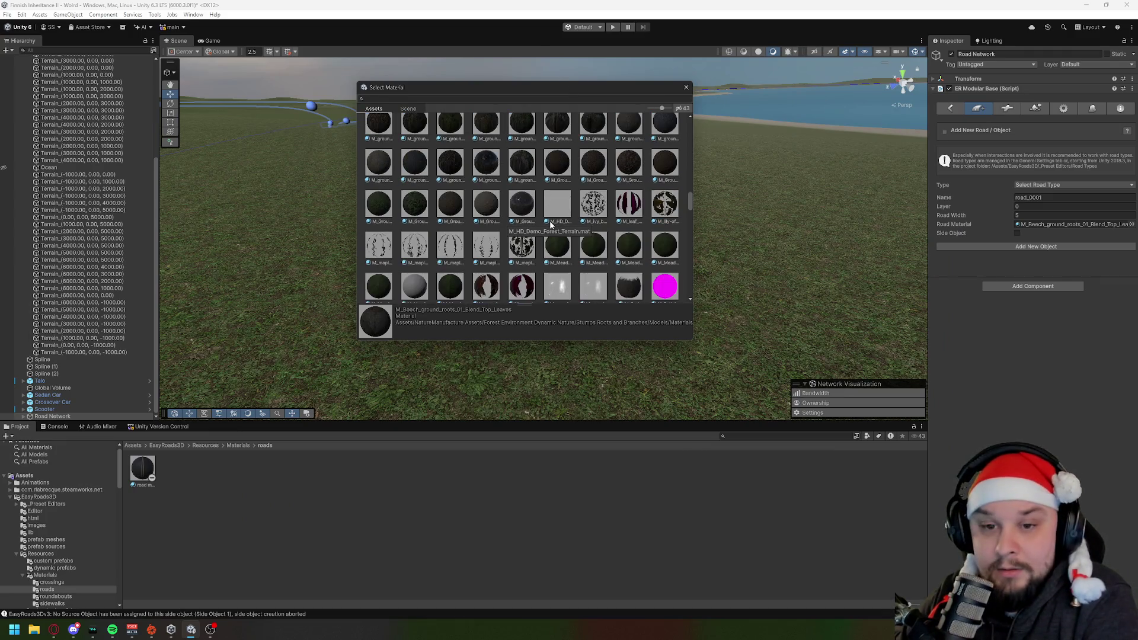
left_click(478, 207)
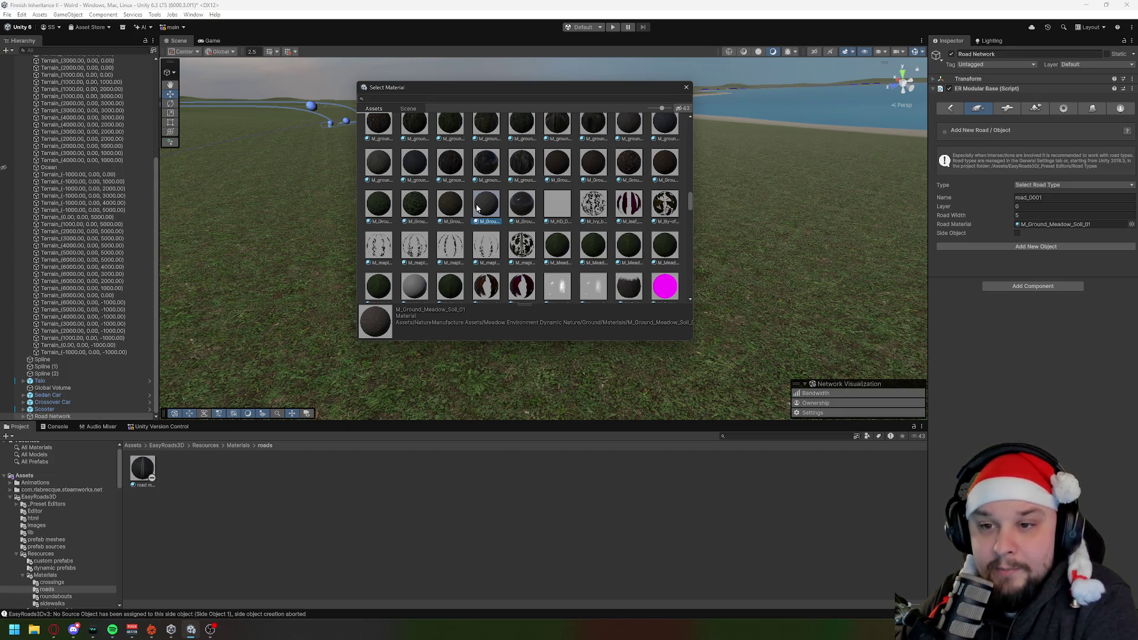
left_click(630, 169)
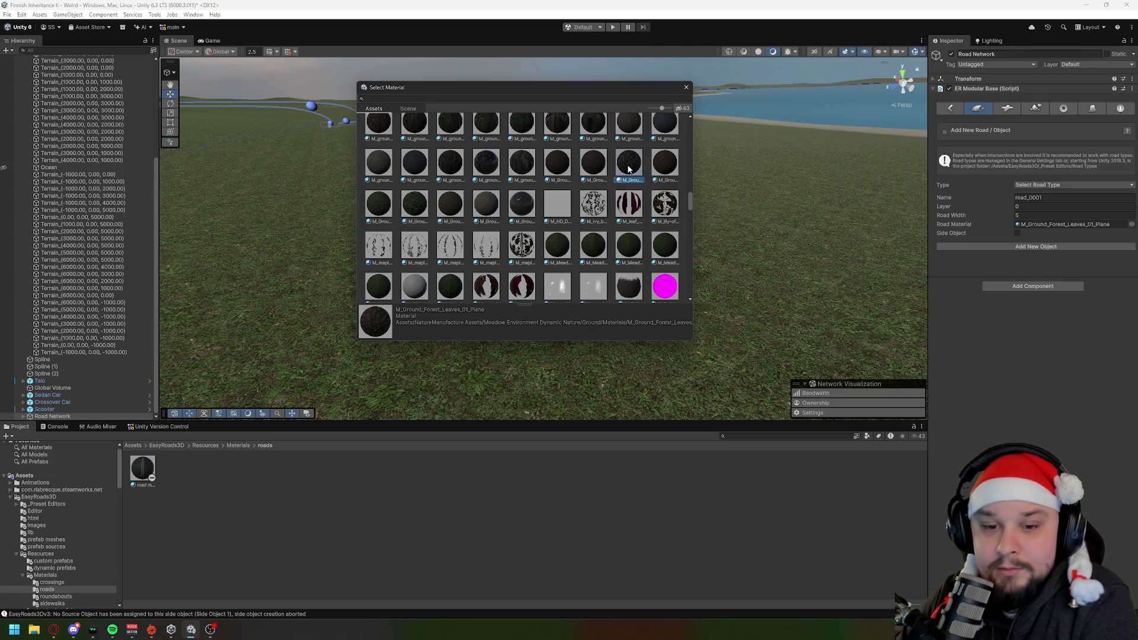
left_click(675, 173)
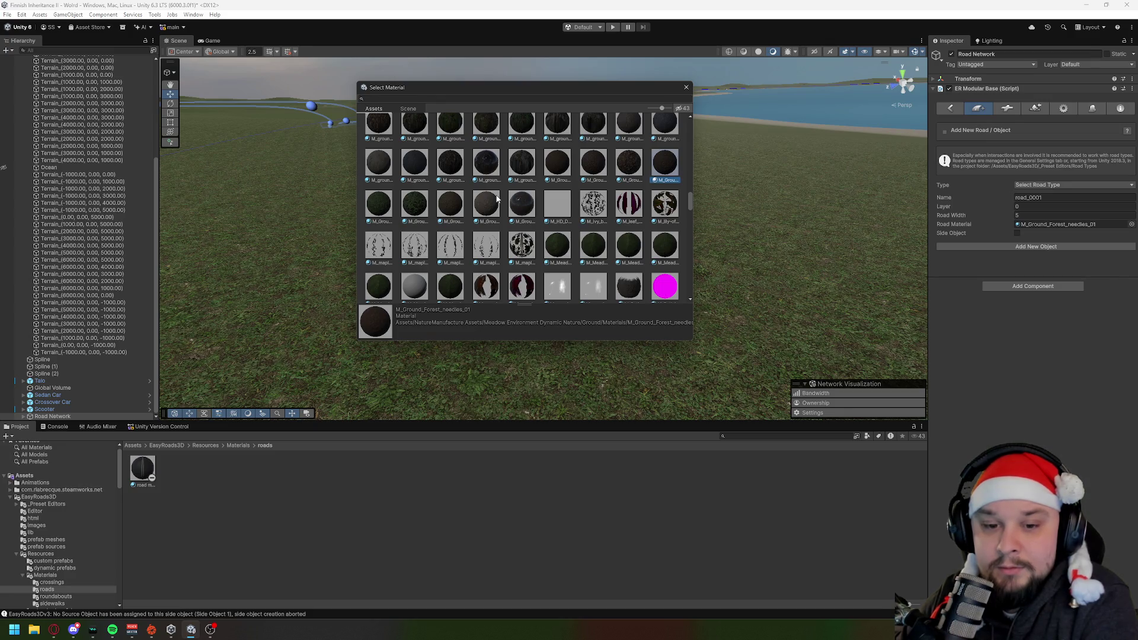
scroll(497, 199, "down", 3)
scroll(497, 199, "down", 3)
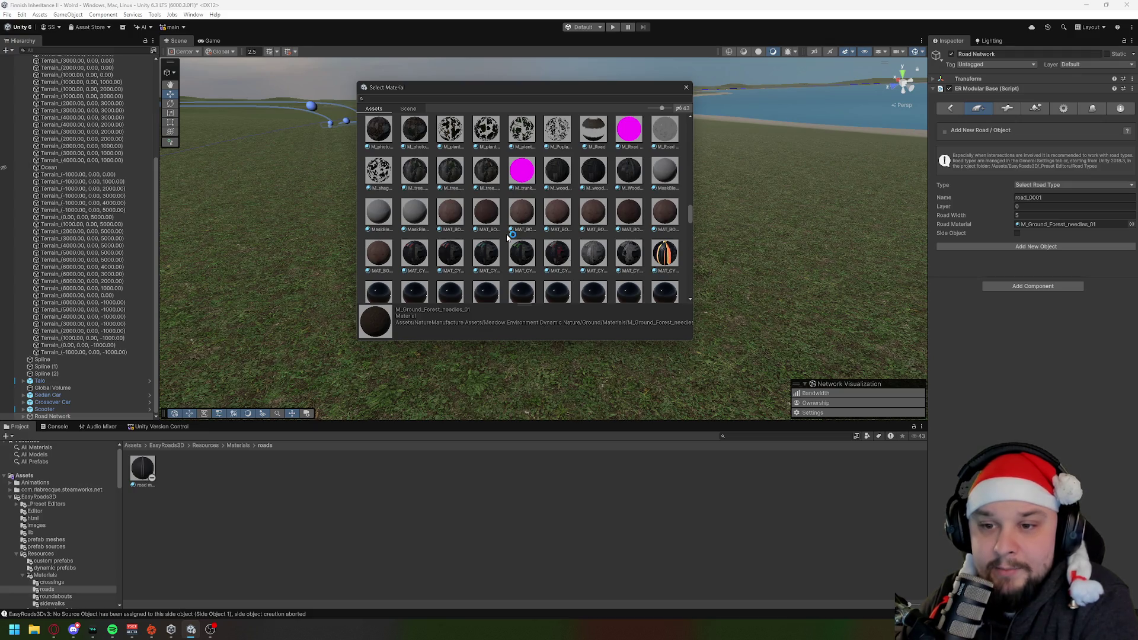
scroll(507, 237, "down", 5)
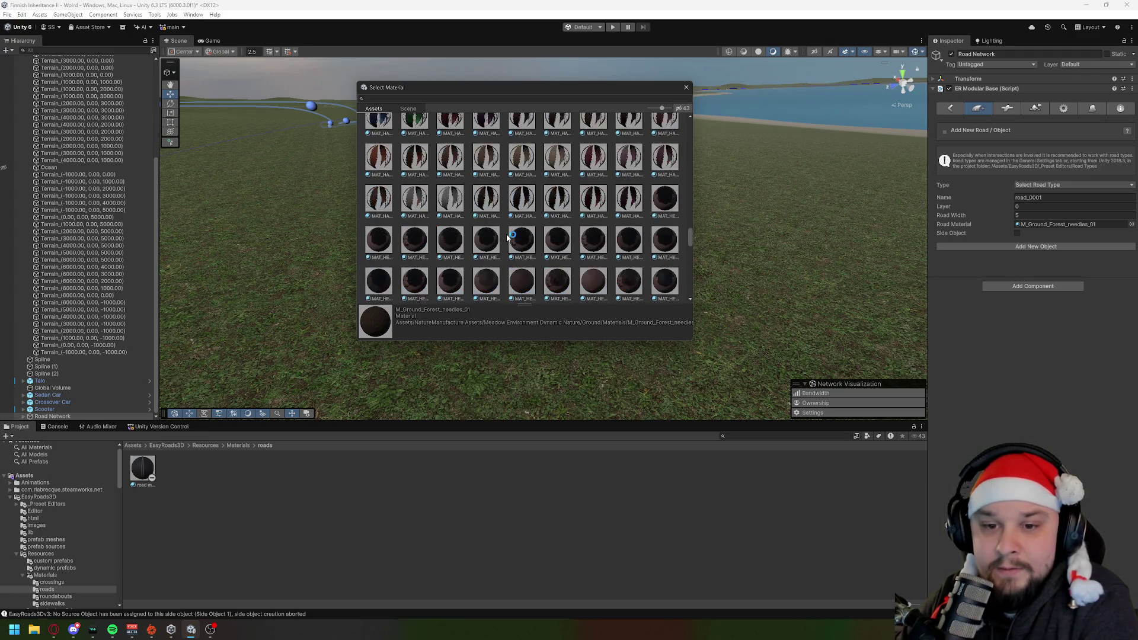
scroll(507, 237, "down", 5)
scroll(508, 237, "down", 5)
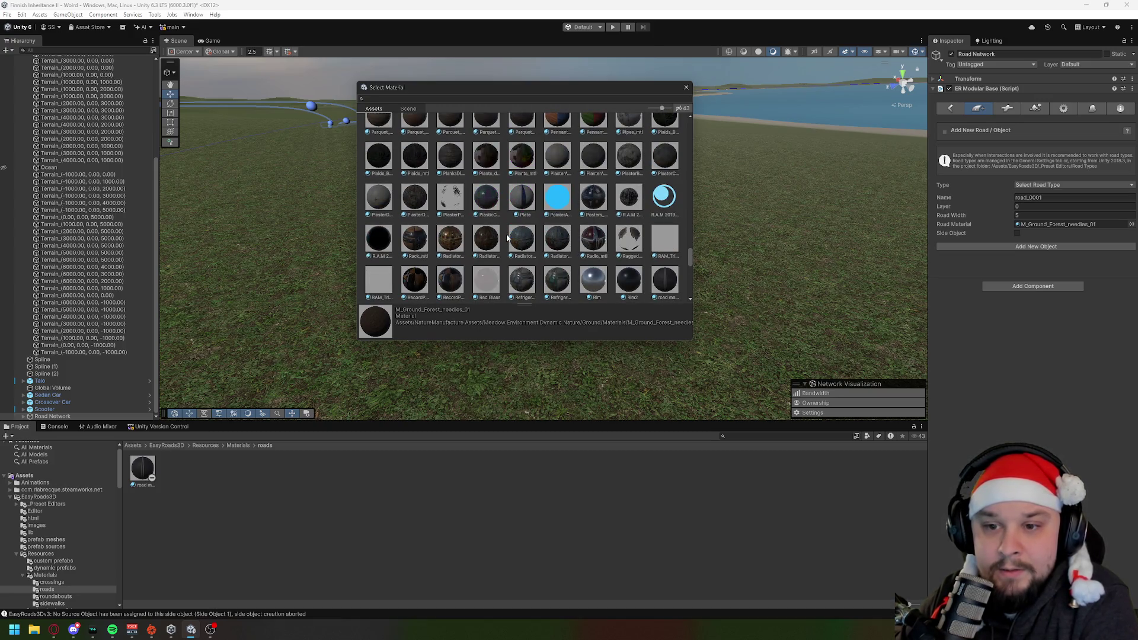
scroll(508, 237, "down", 3)
scroll(508, 237, "down", 4)
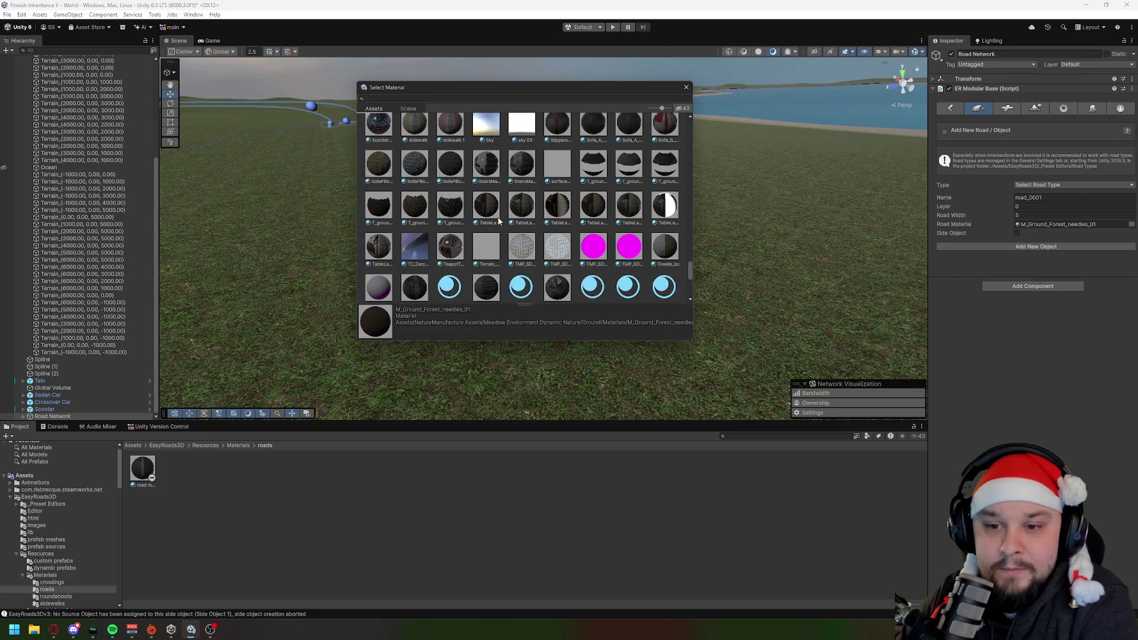
scroll(498, 221, "down", 5)
scroll(499, 220, "down", 3)
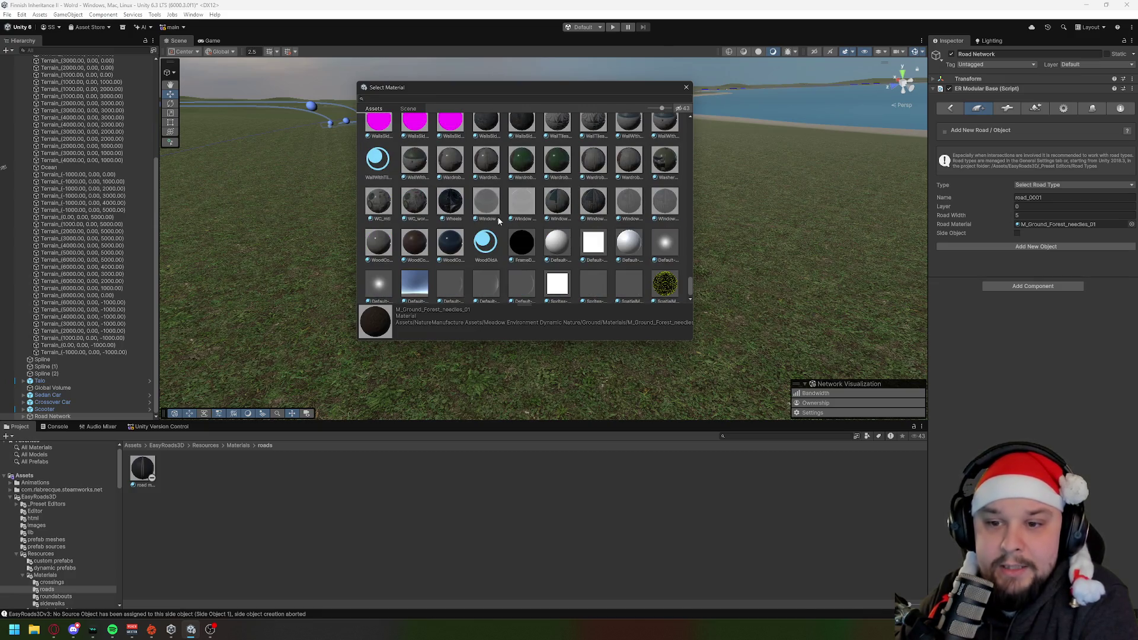
scroll(498, 220, "down", 1)
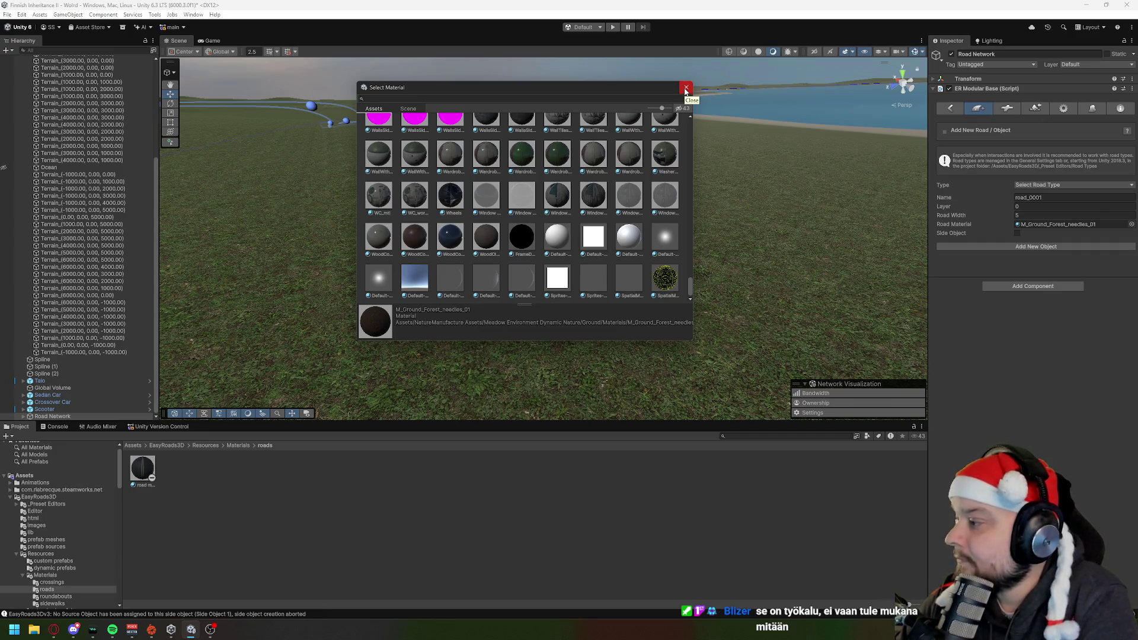
left_click(686, 89)
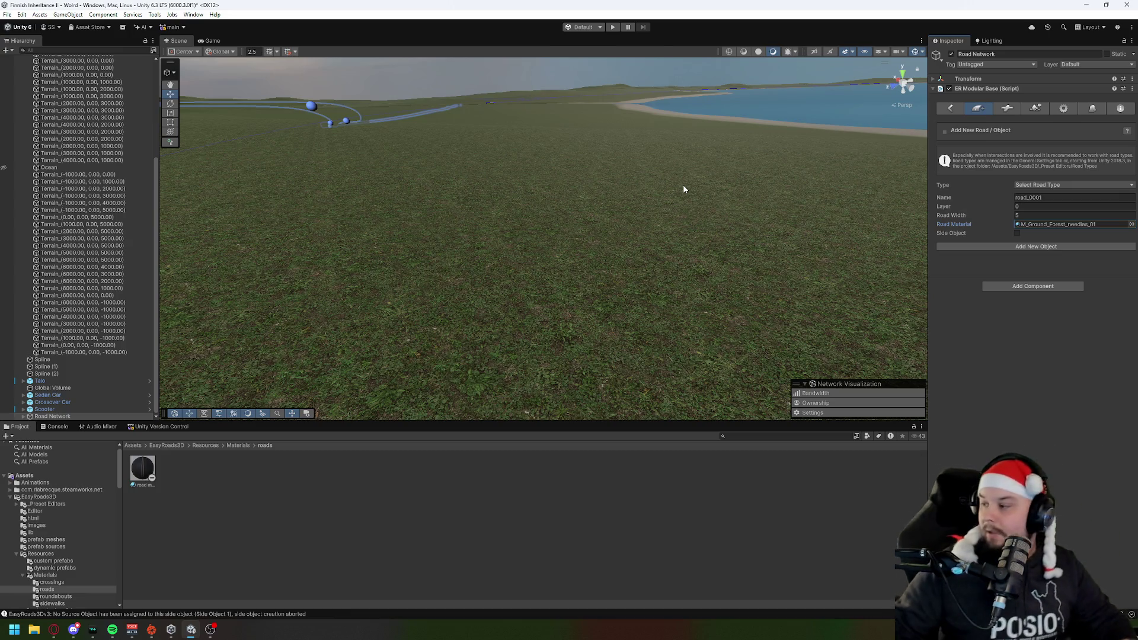
mouse_move(682, 186)
left_mouse_down()
mouse_move(562, 278)
mouse_move(453, 101)
mouse_move(640, 203)
mouse_move(569, 132)
mouse_move(426, 124)
mouse_move(330, 224)
left_mouse_up()
scroll(85, 339, "up", 8)
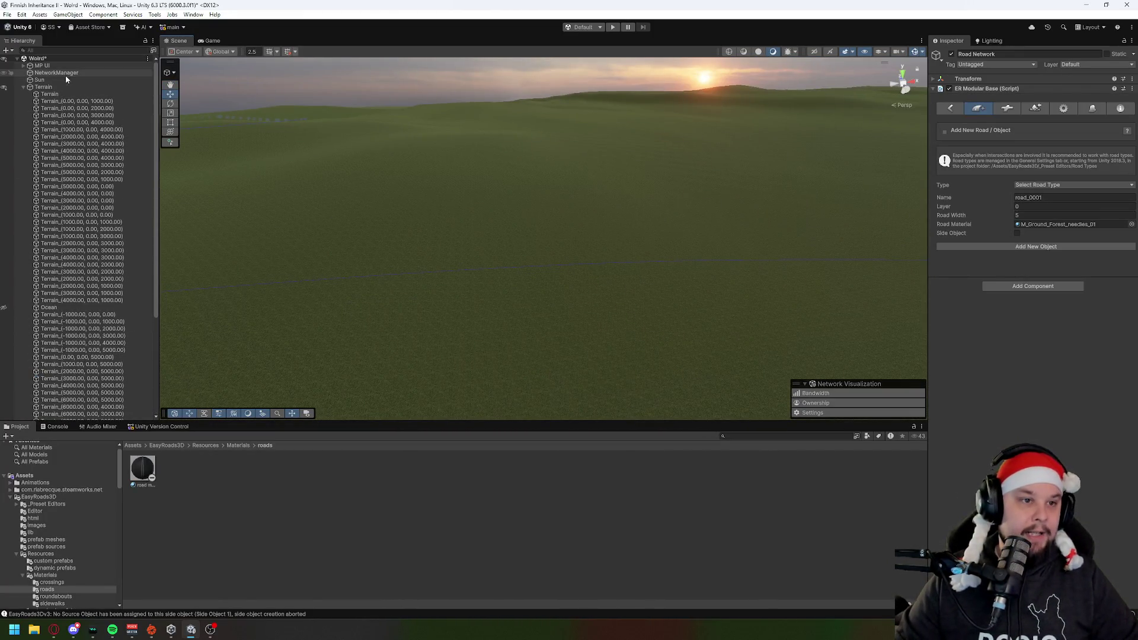
Step: Set the terrain tile to Paint Texture with the Sand layer and a size 14 brush
left_click(59, 101)
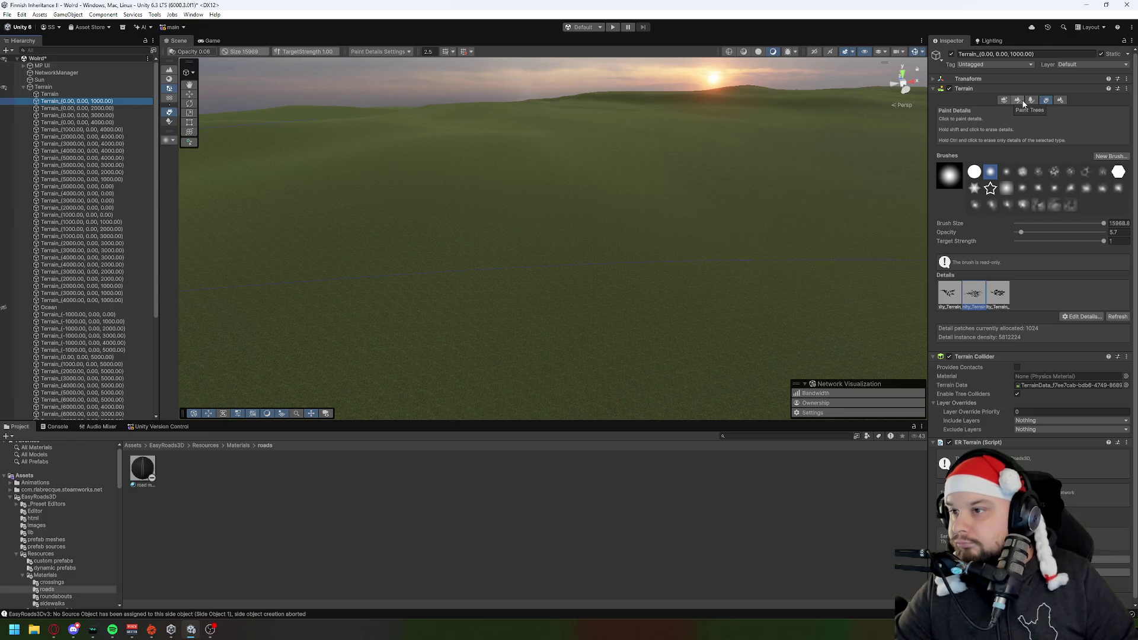
left_click(1017, 99)
left_click(983, 110)
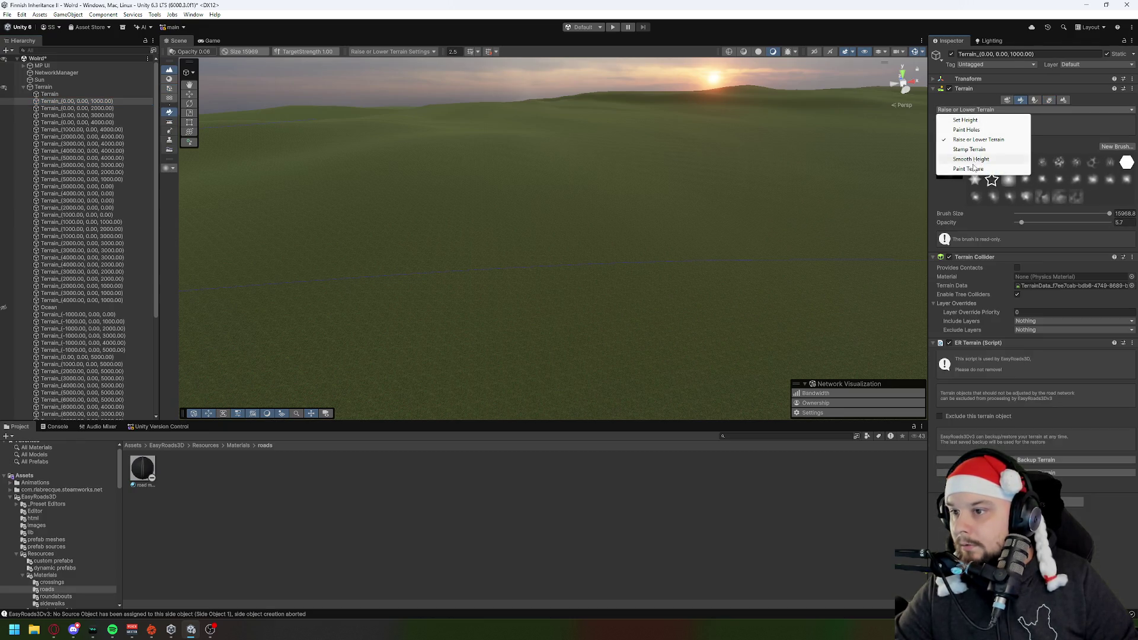
left_click(976, 169)
left_click(984, 190)
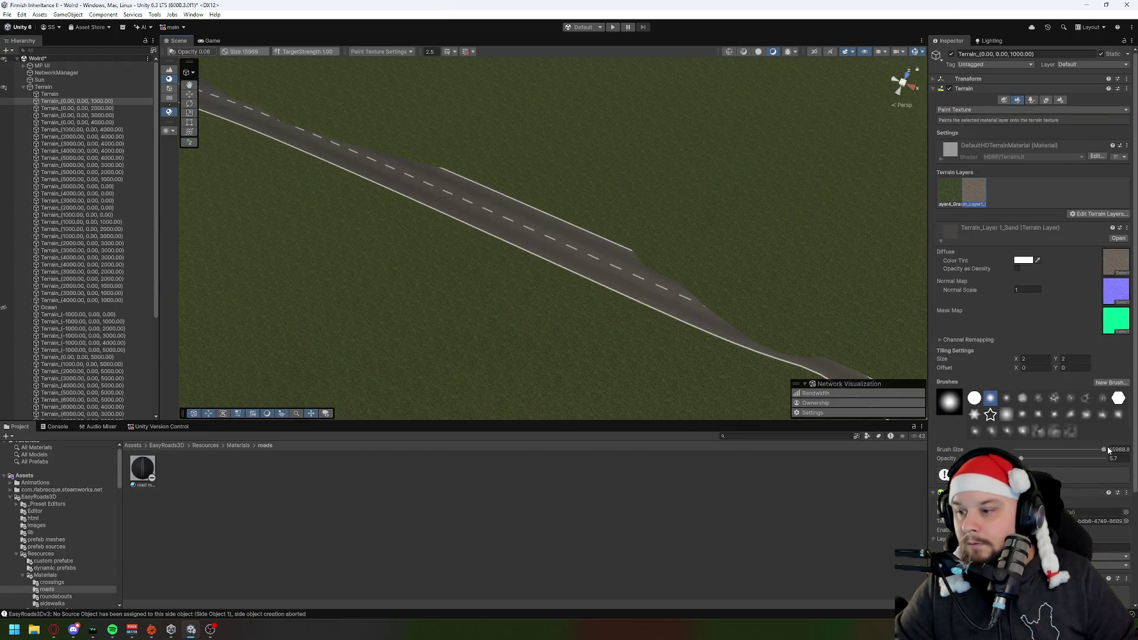
left_click_drag(1109, 451, 1038, 460)
Step: Paint a trial sand stroke beside the road and undo it
left_click_drag(611, 178, 652, 113)
mouse_move(570, 249)
left_mouse_down()
mouse_move(682, 275)
mouse_move(793, 177)
mouse_move(778, 122)
mouse_move(732, 284)
left_mouse_up()
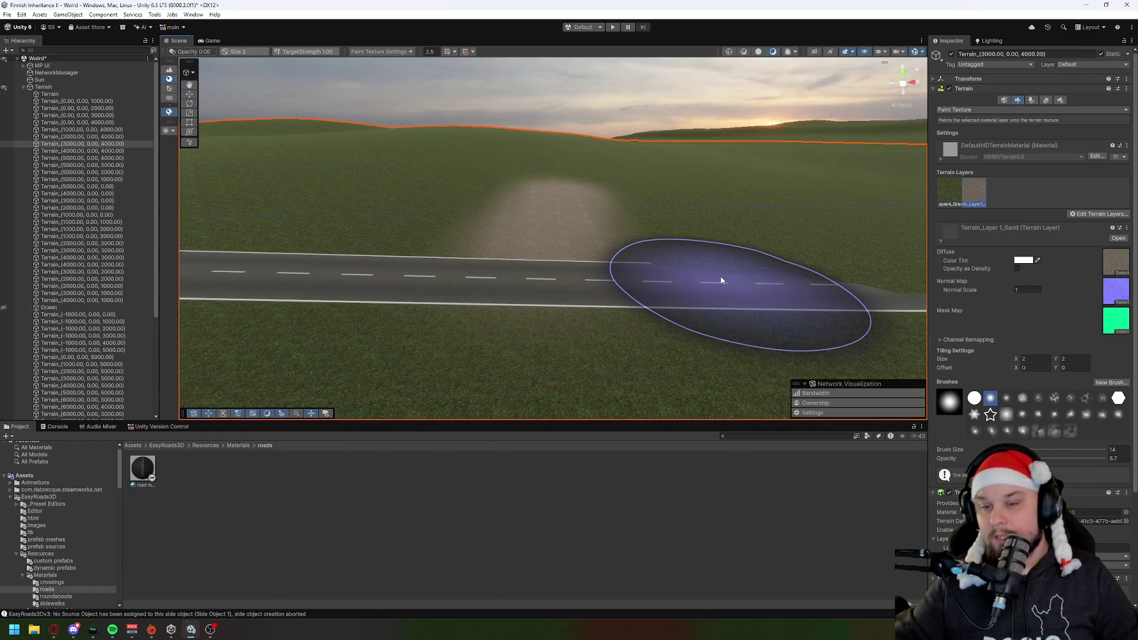
key("ctrl+z")
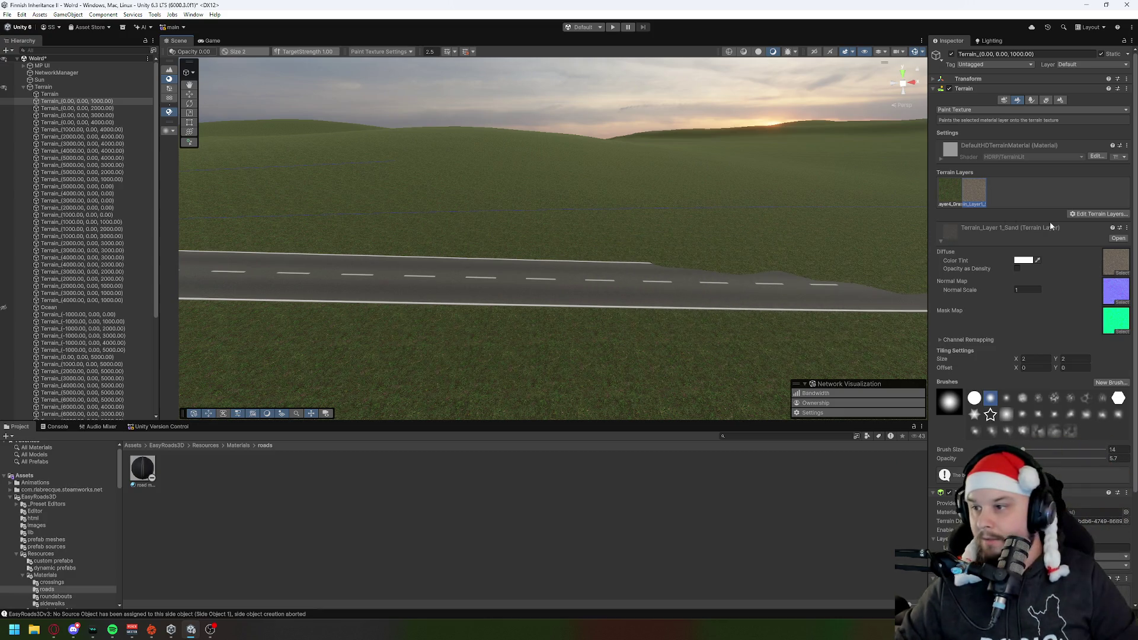
Step: Start a new terrain layer and search the texture picker to select the m_roads texture
left_click(1111, 217)
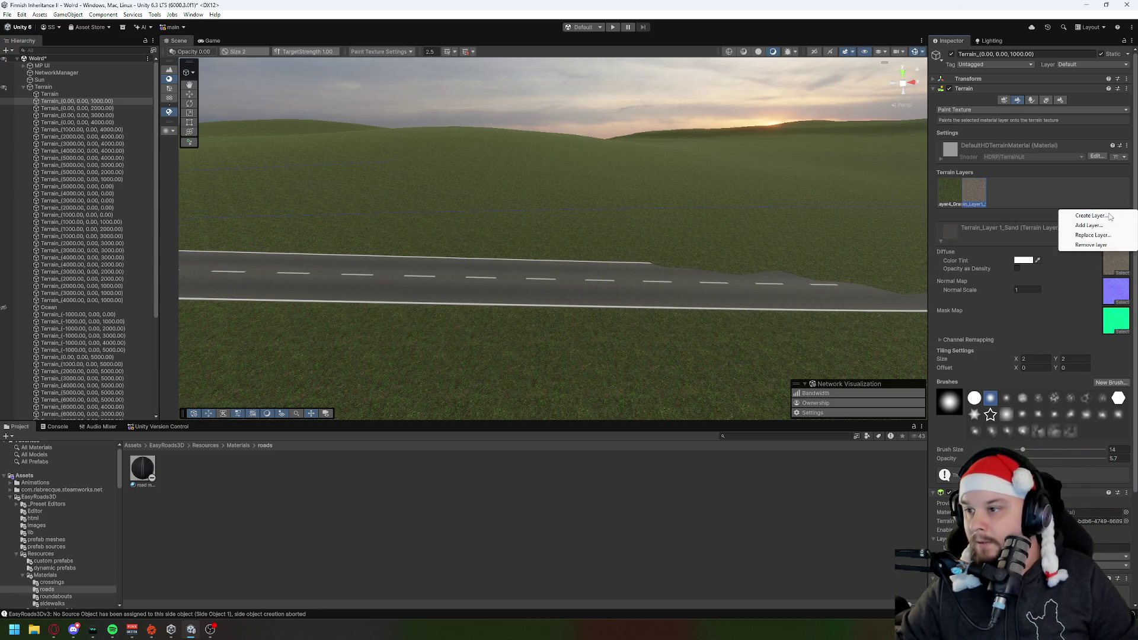
left_click(1106, 217)
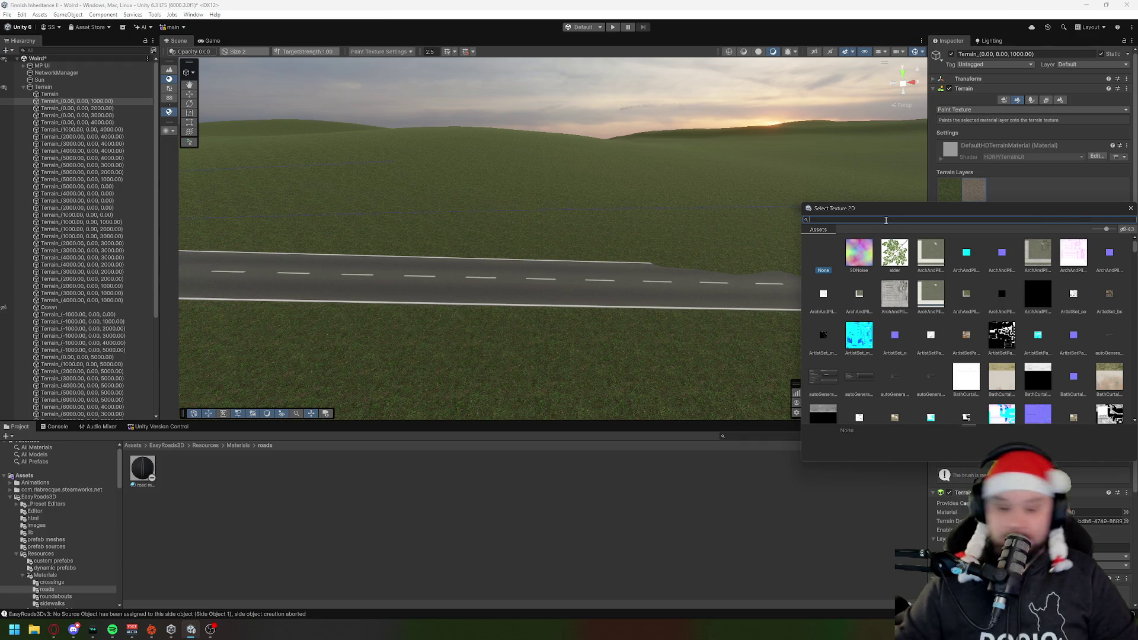
type("m_r")
type("opa")
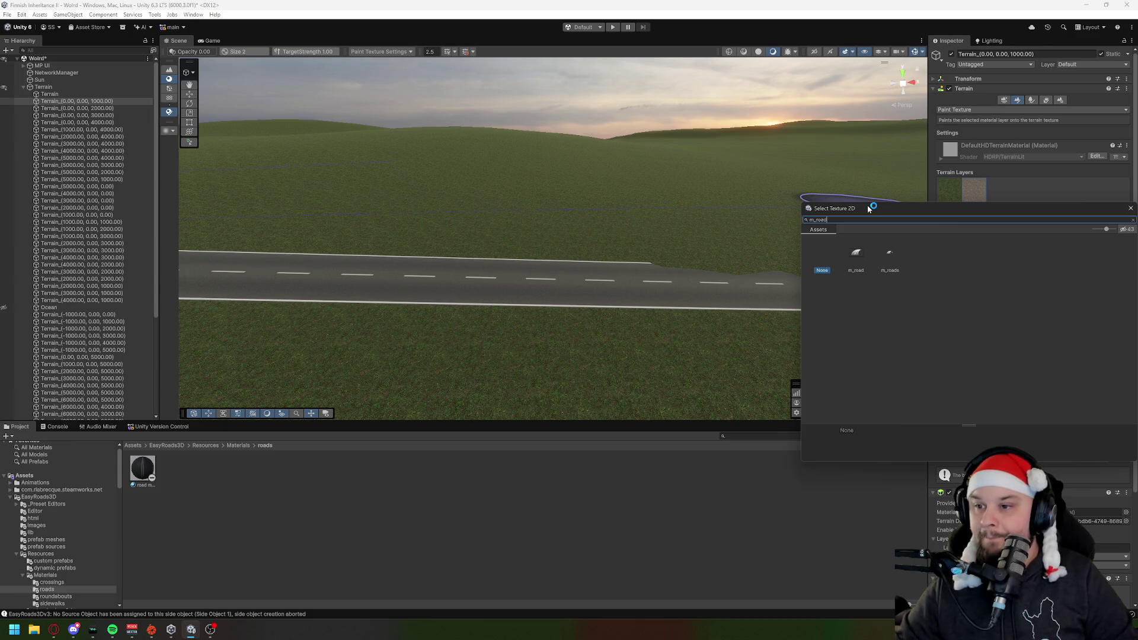
left_click_drag(893, 209, 684, 190)
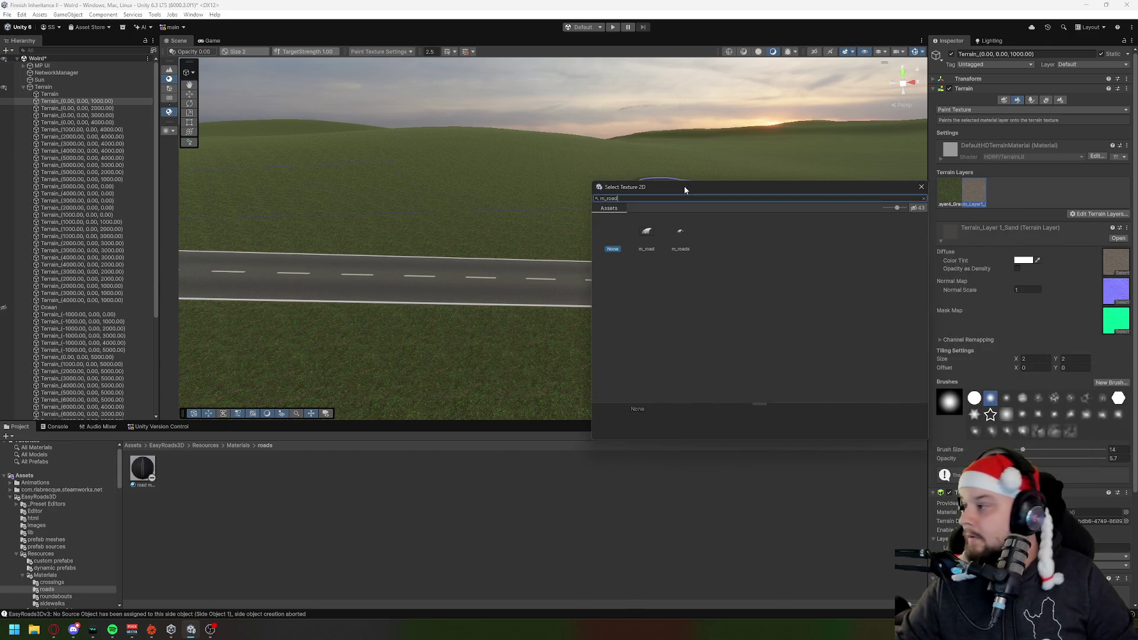
type("t")
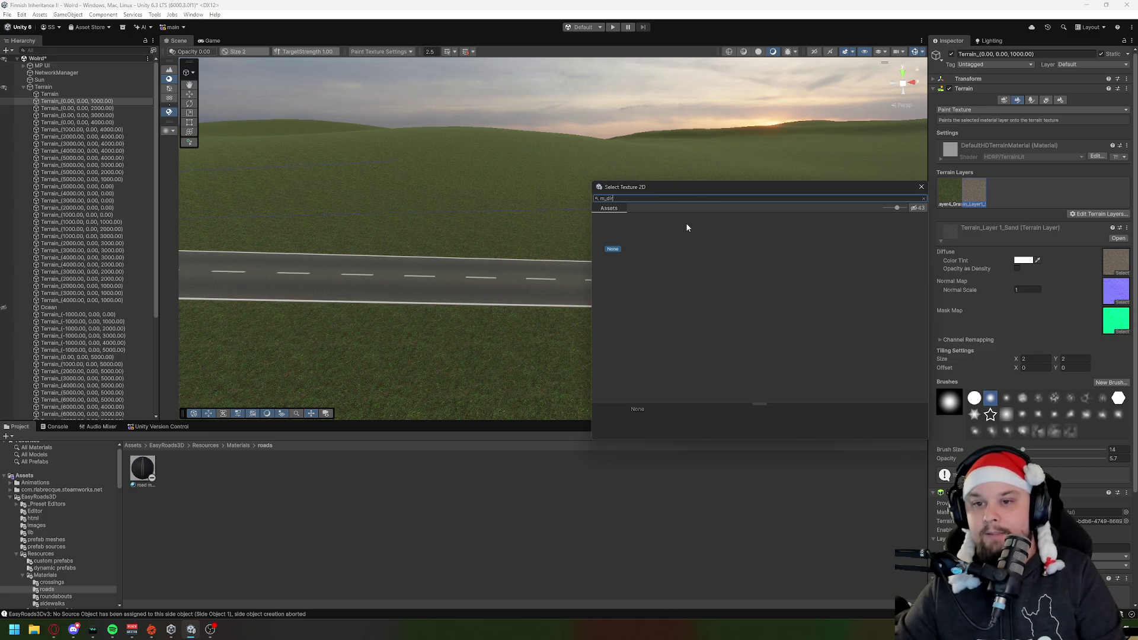
key("BackSpace")
key("BackSpace")
key("BackSpace")
type("t")
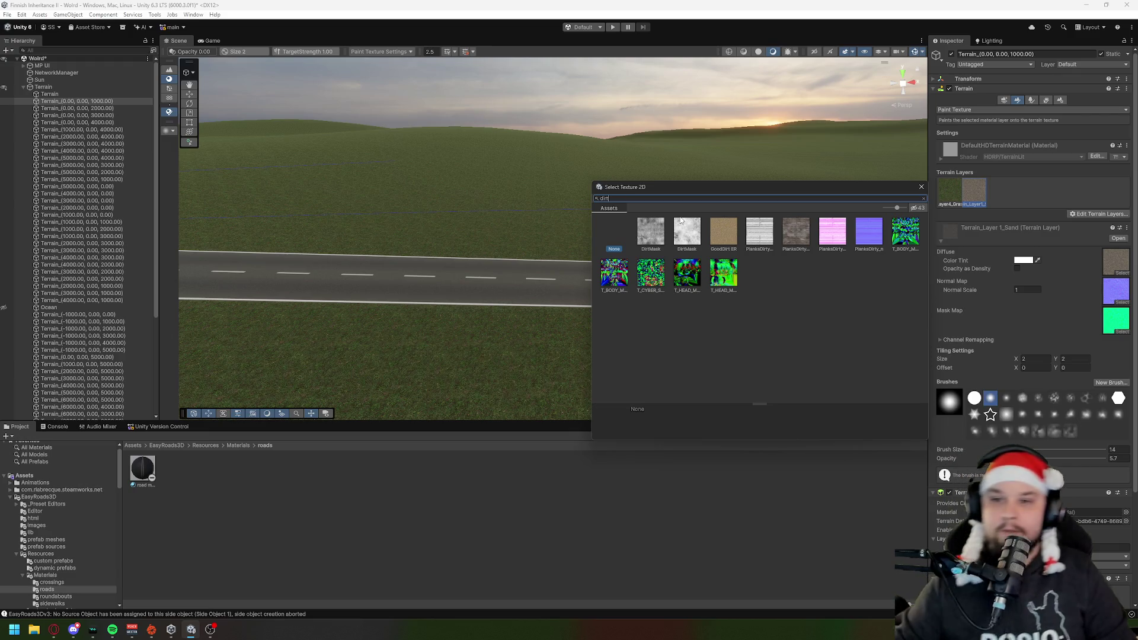
key("BackSpace")
key("BackSpace")
key("BackSpace")
type("m_road")
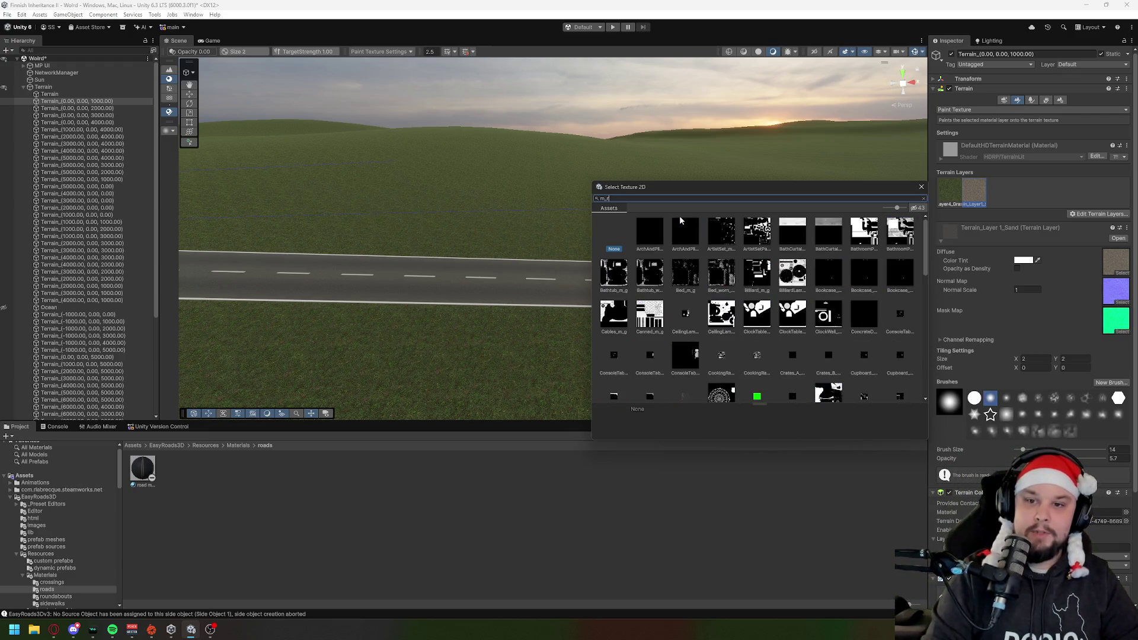
left_click(646, 237)
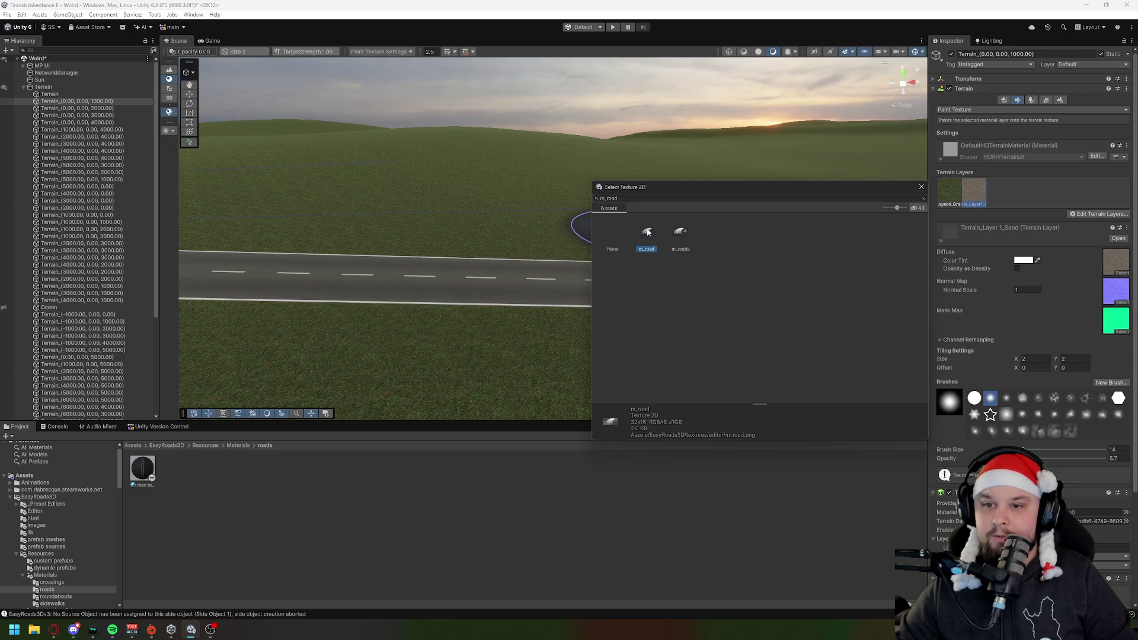
left_click(683, 235)
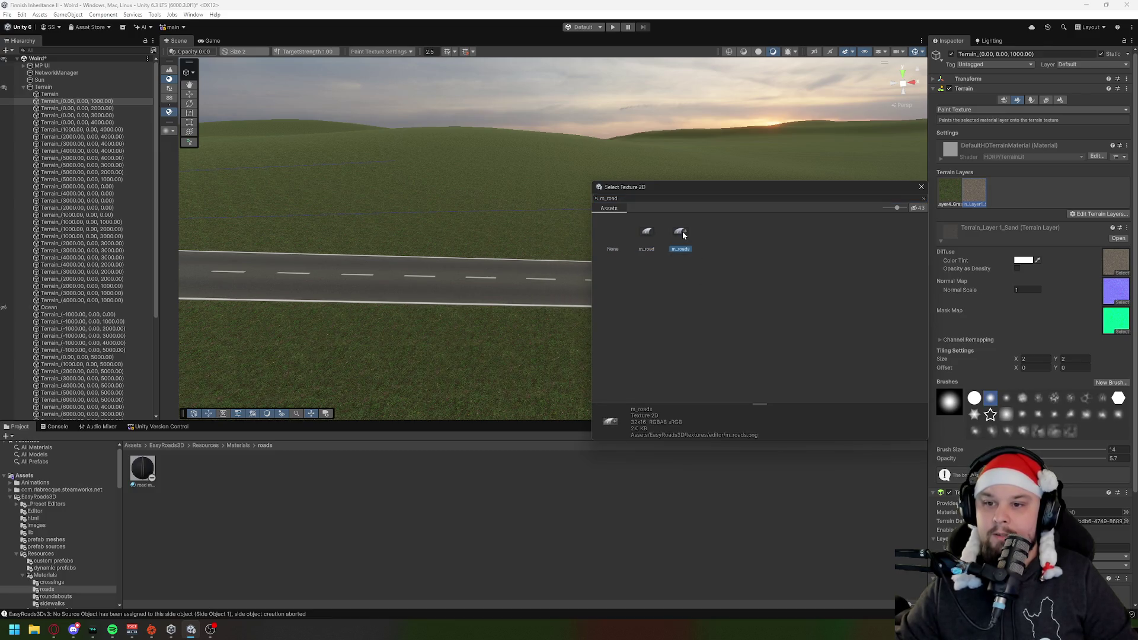
Step: Browse the terrain textures, then close the picker to create NewLayer and view its settings
left_click(657, 200)
key("ctrl+a")
key("BackSpace")
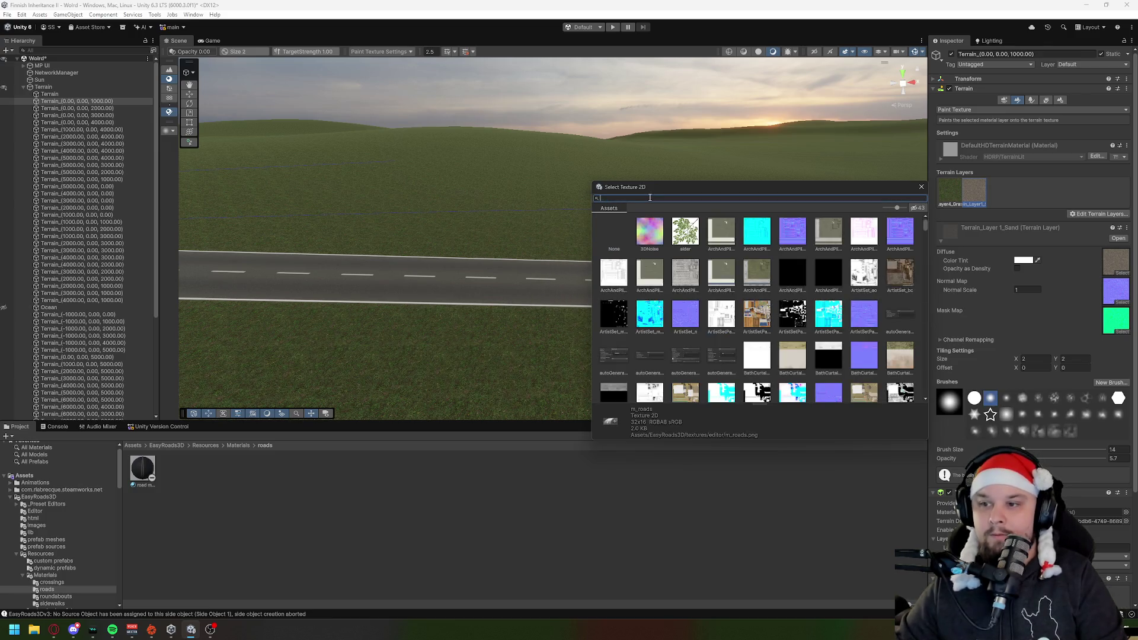
scroll(787, 346, "down", 10)
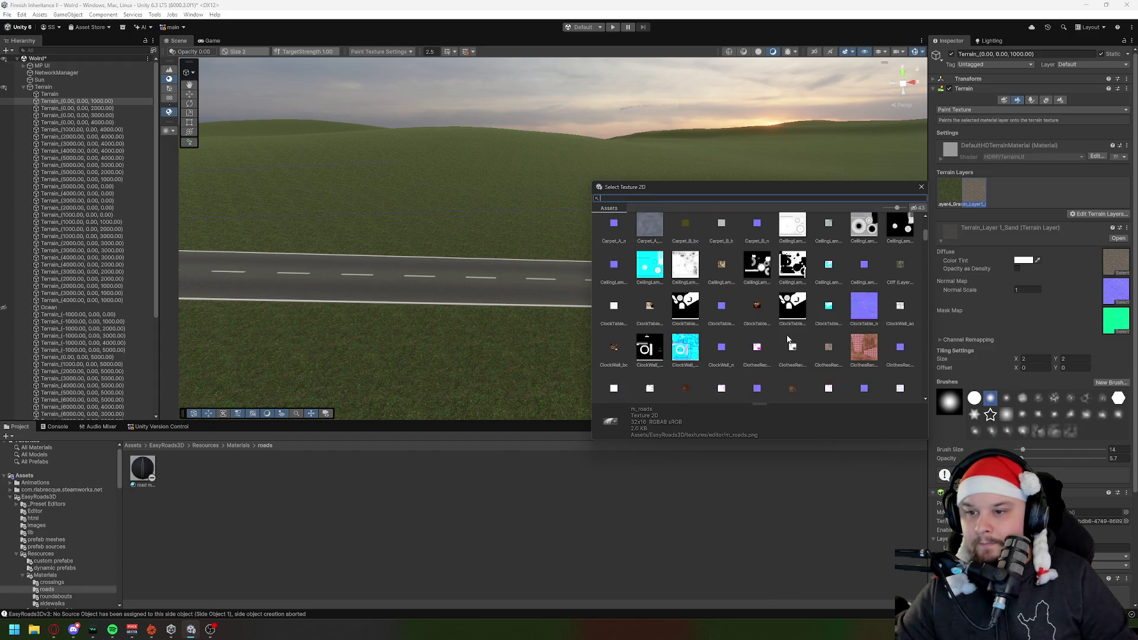
scroll(788, 338, "down", 6)
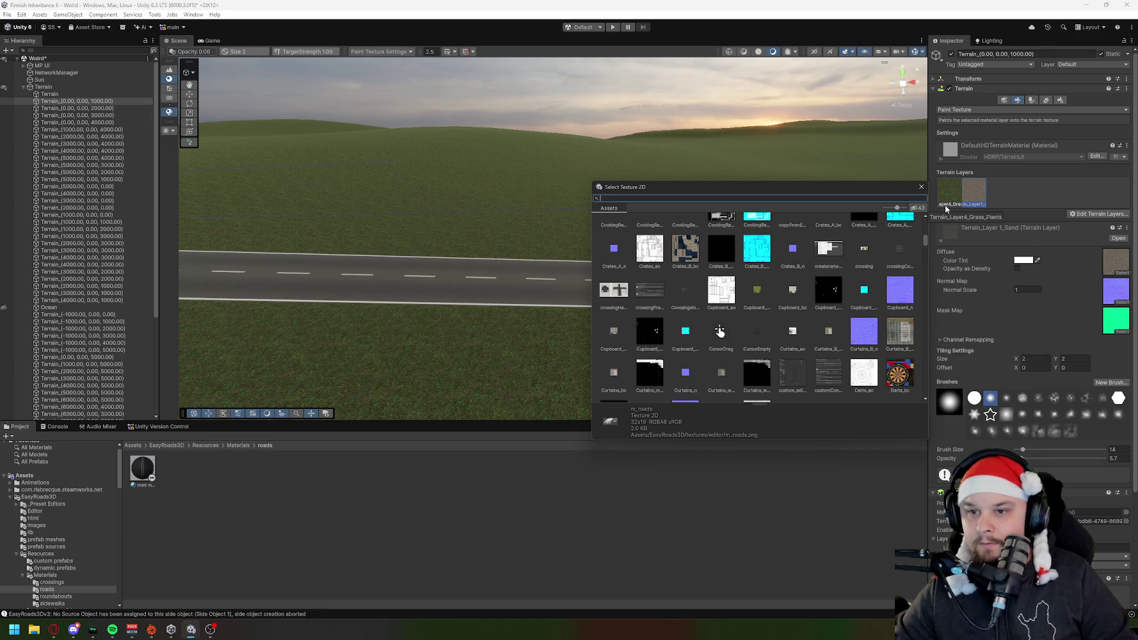
type("terra")
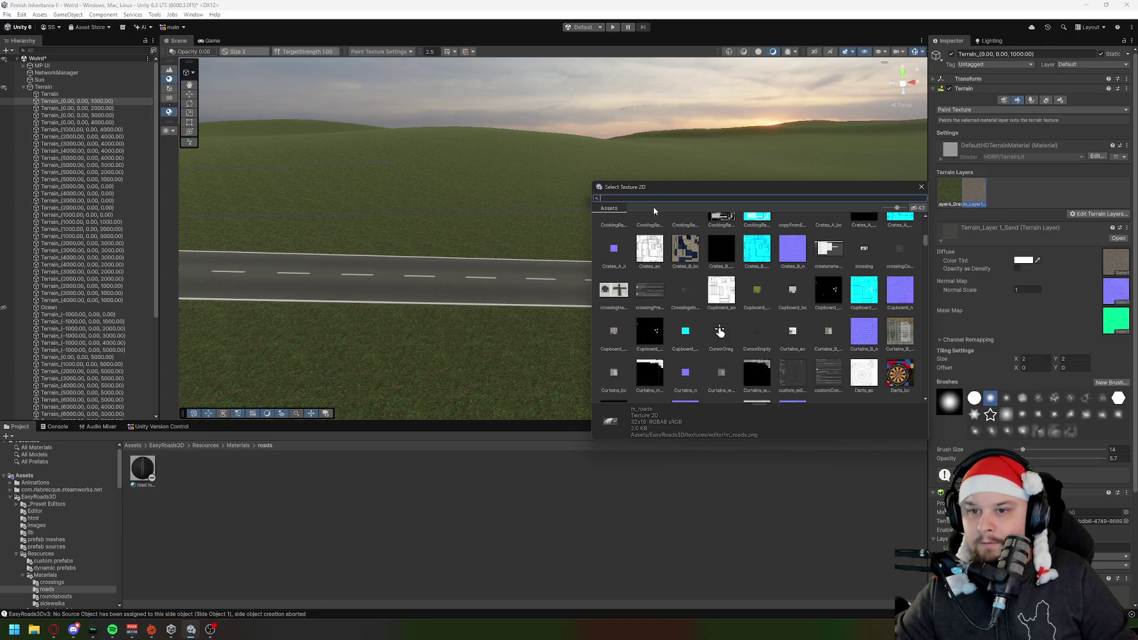
type("in")
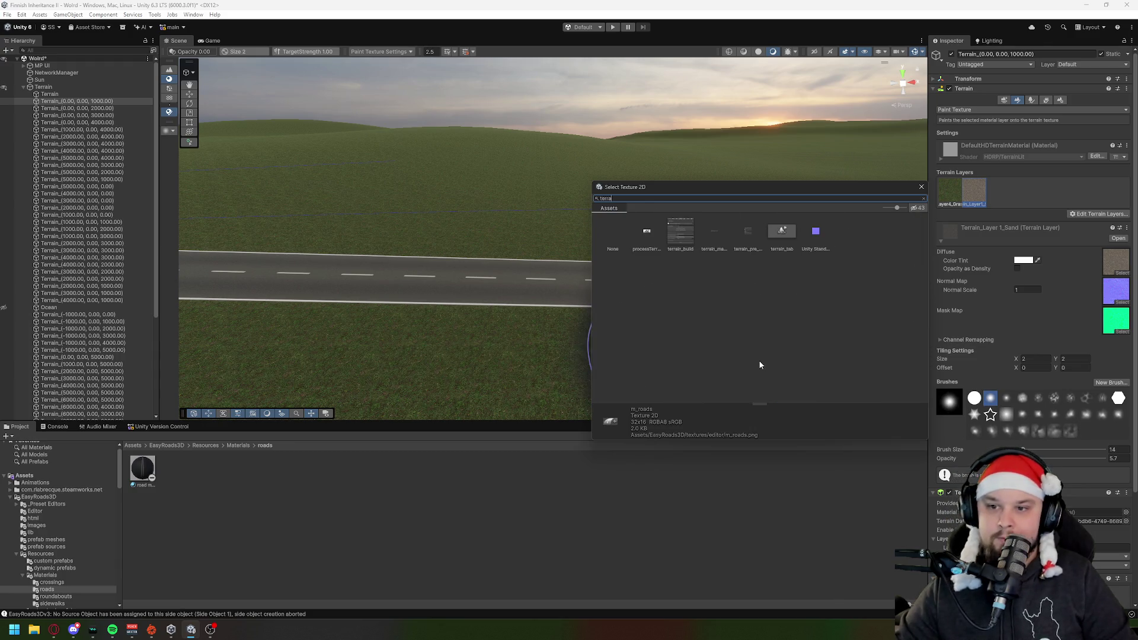
left_click(760, 342)
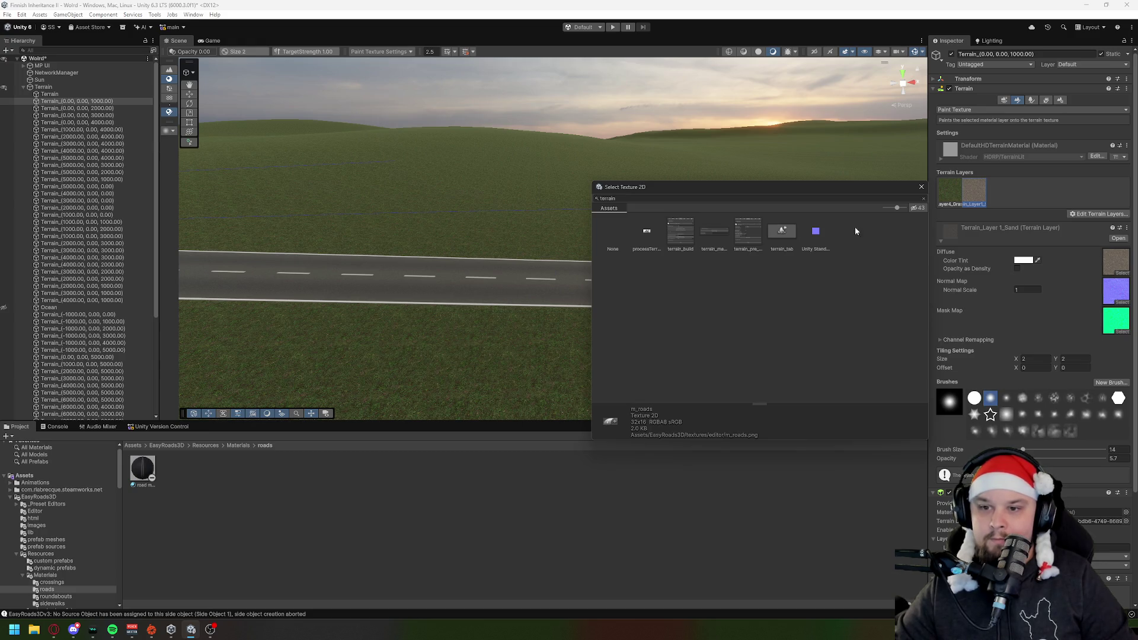
left_click(925, 189)
left_click(996, 195)
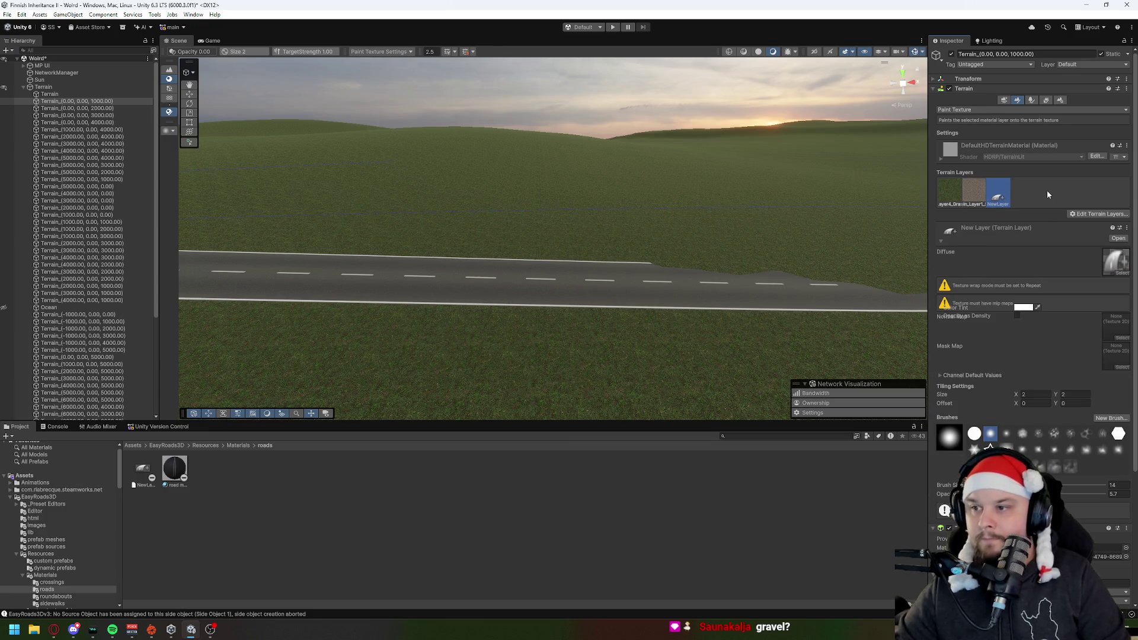
Step: Remove NewLayer from the terrain and browse the Select Texture 2D picker for a new layer
right_click(1083, 212)
left_click(1089, 246)
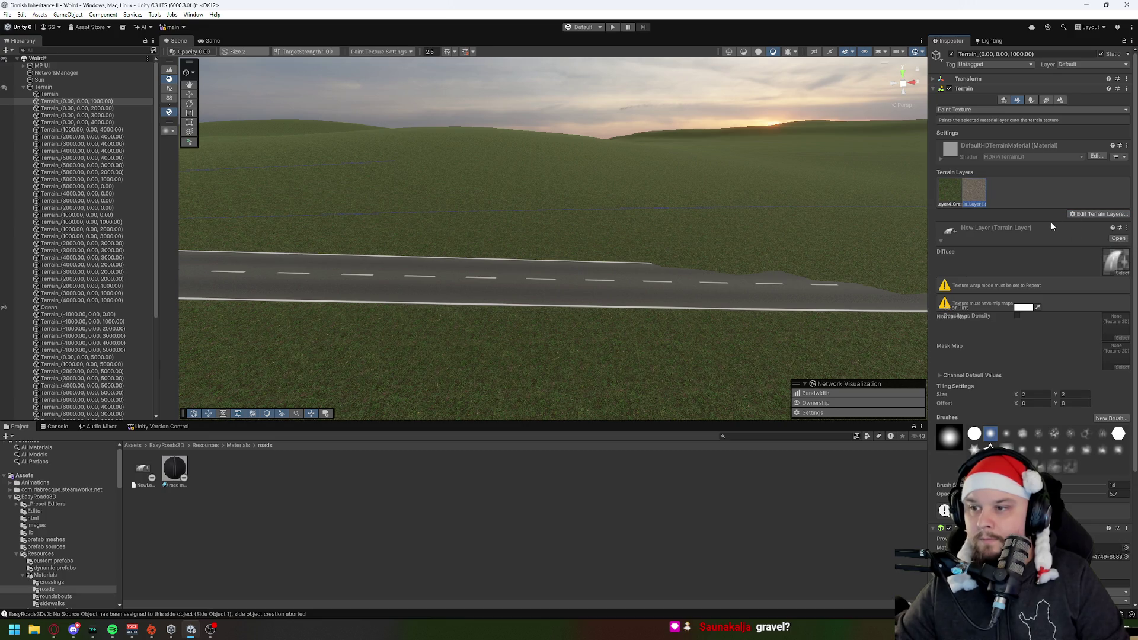
right_click(1091, 217)
left_click(1091, 216)
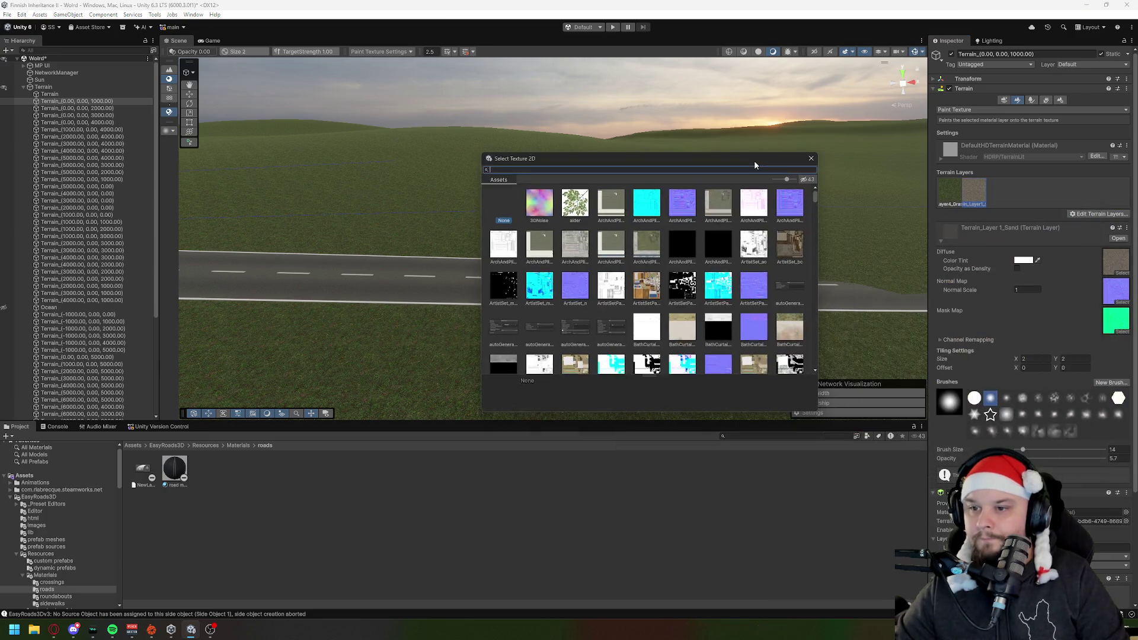
scroll(598, 276, "down", 5)
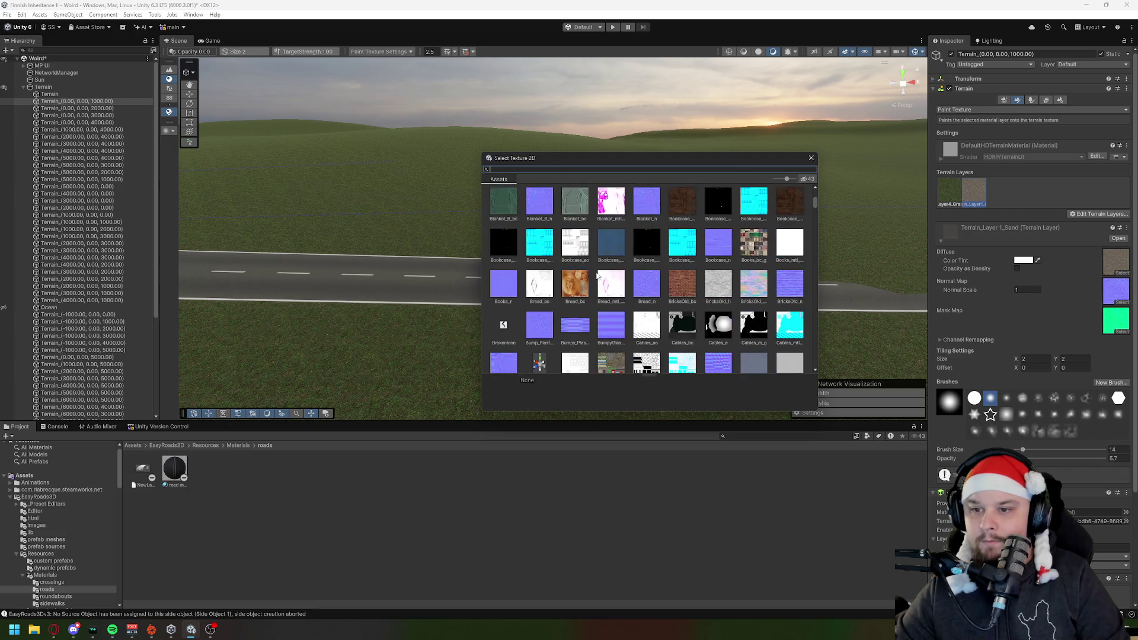
scroll(598, 276, "down", 5)
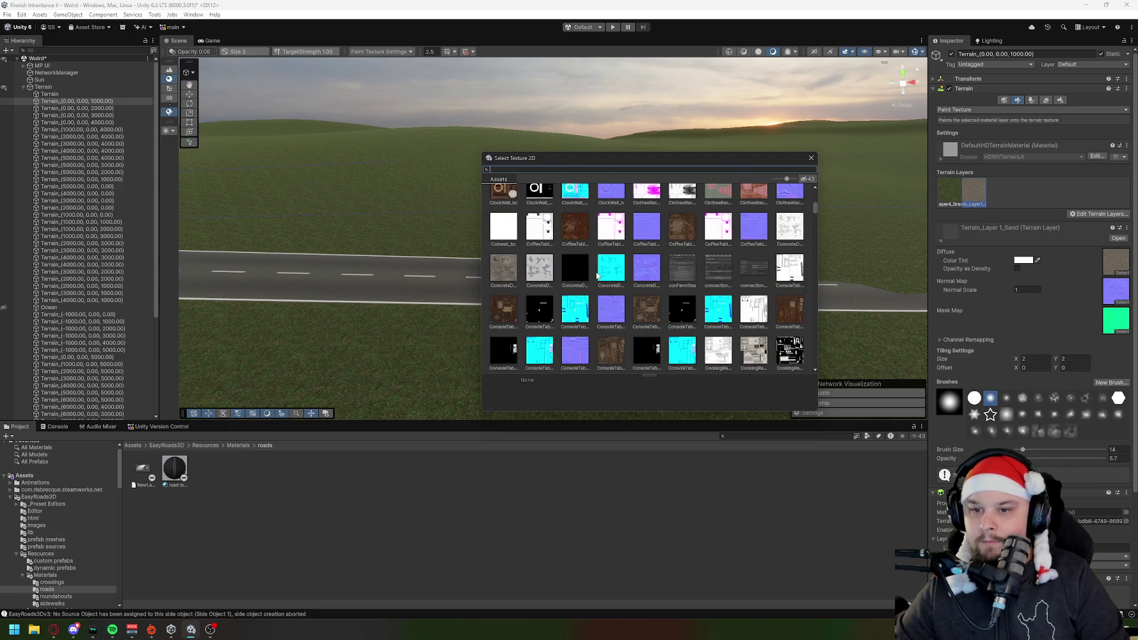
scroll(597, 276, "down", 8)
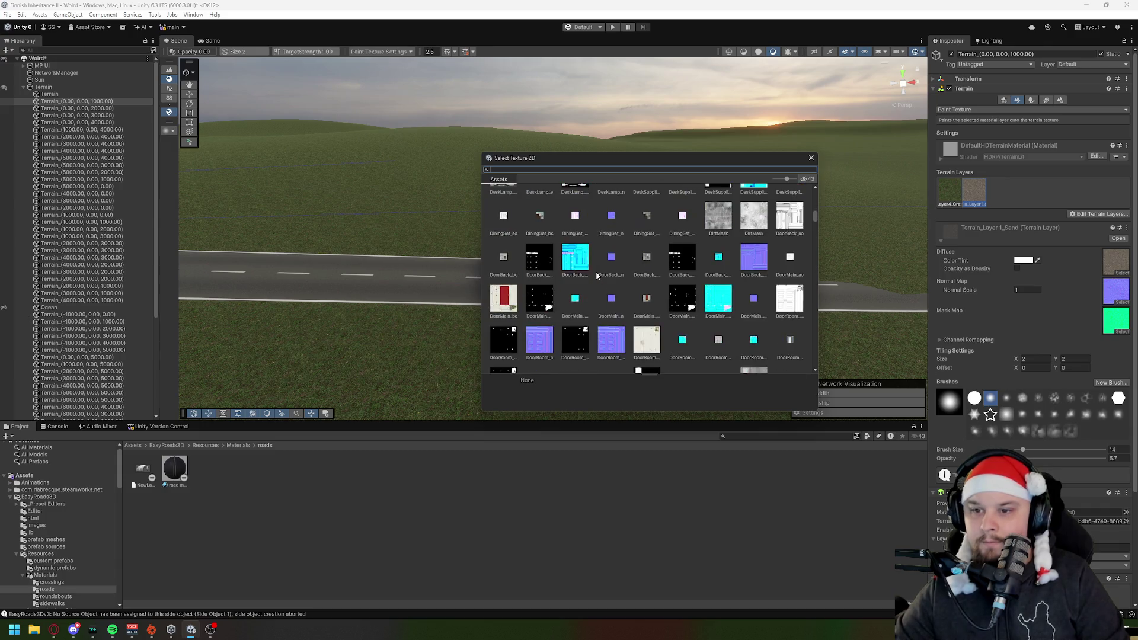
scroll(597, 275, "down", 5)
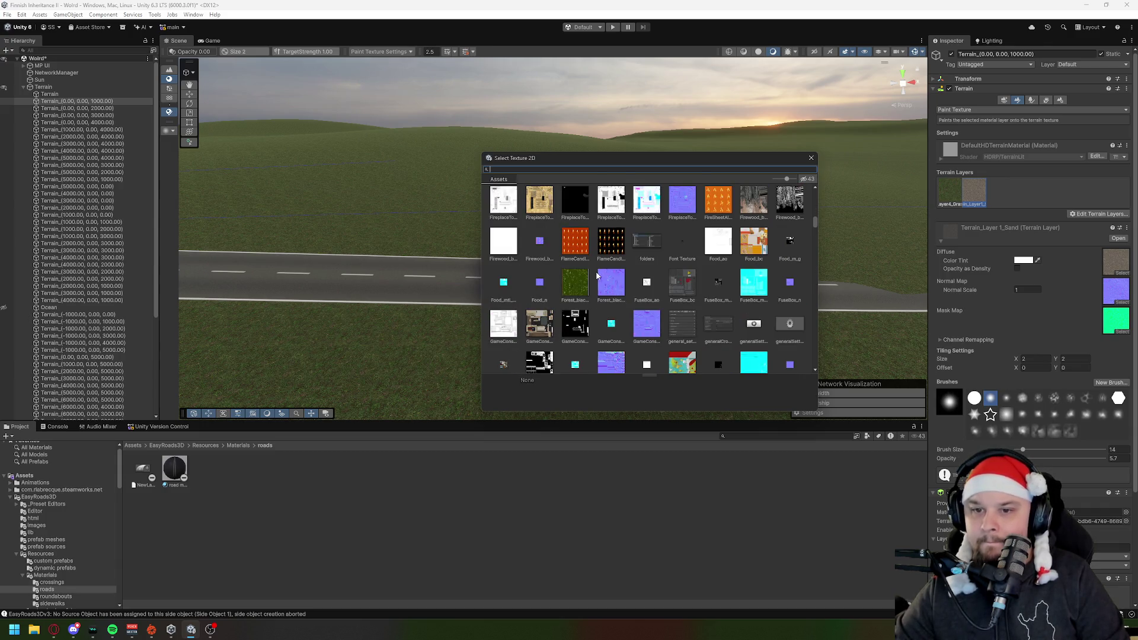
scroll(598, 276, "down", 3)
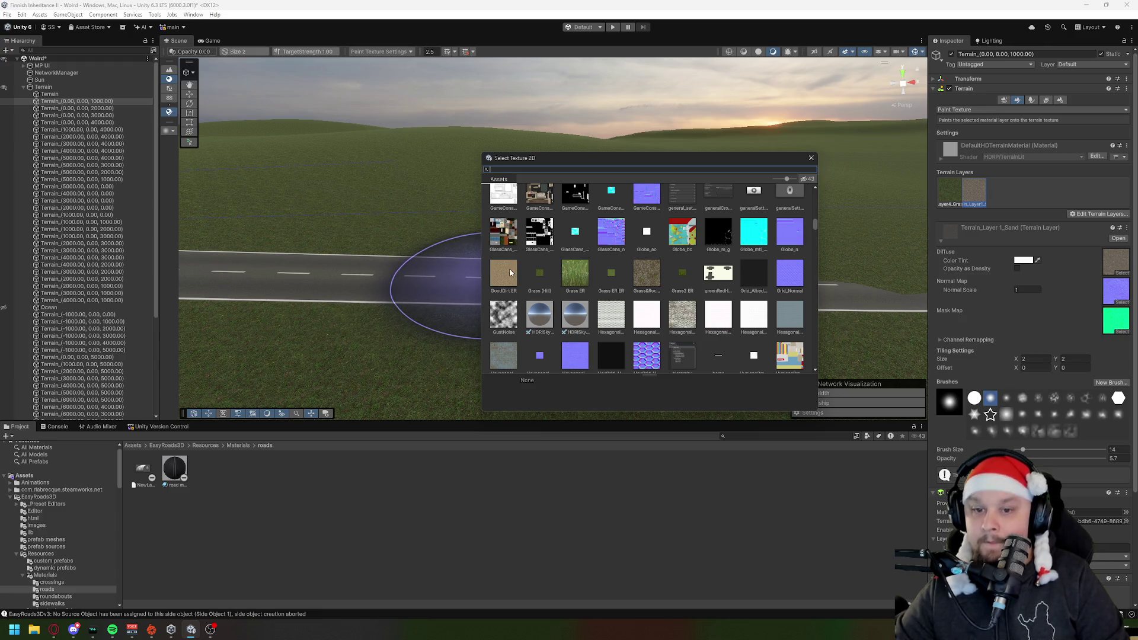
scroll(624, 279, "down", 3)
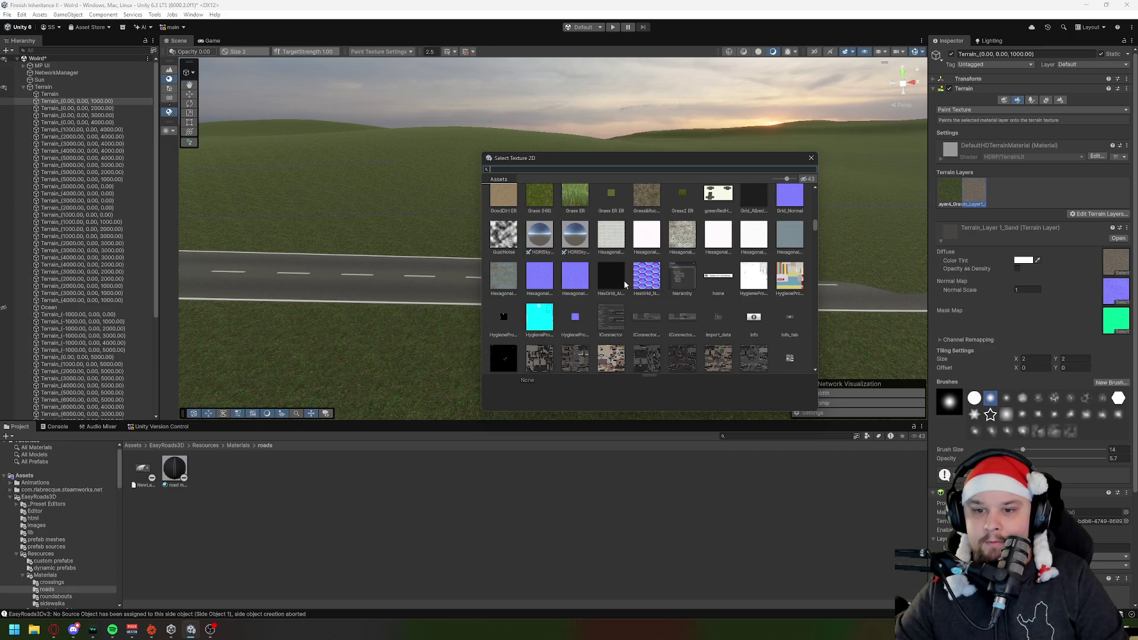
scroll(625, 284, "down", 10)
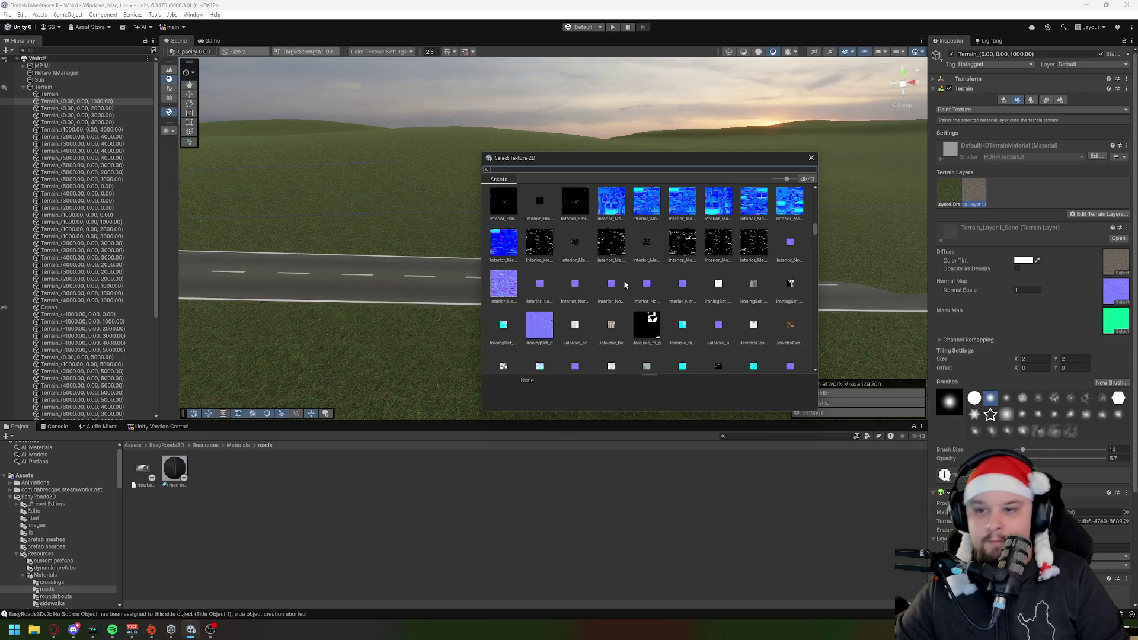
scroll(625, 284, "down", 3)
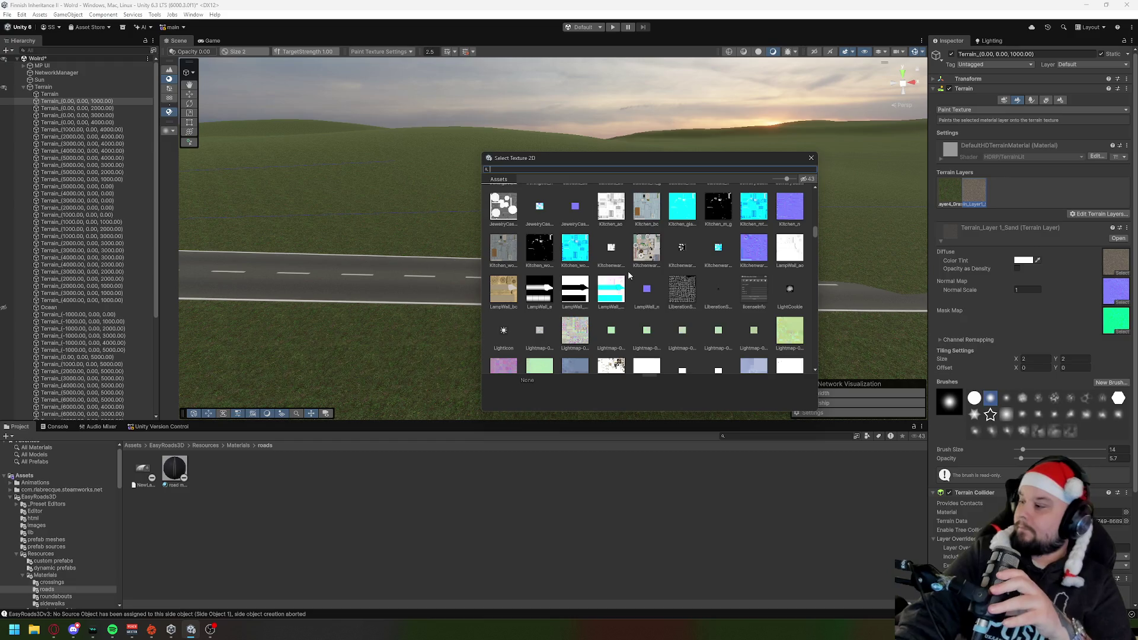
Step: Try a texture search, scroll the remaining textures, and close the picker without choosing one
type("grav")
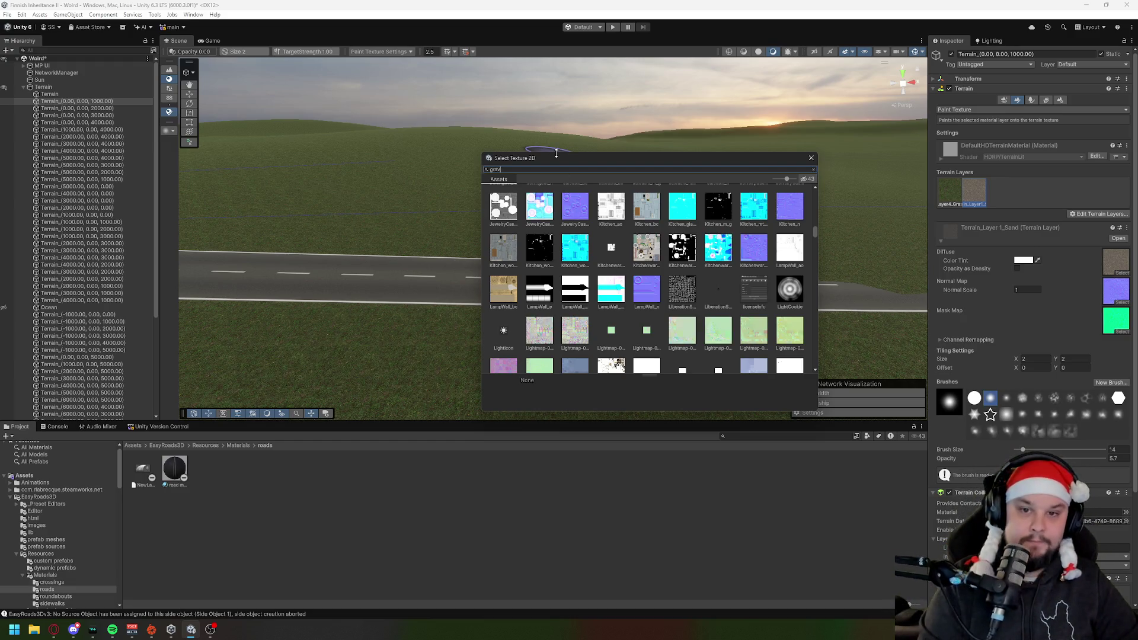
type("e")
key("BackSpace")
key("BackSpace")
key("BackSpace")
scroll(681, 281, "down", 3)
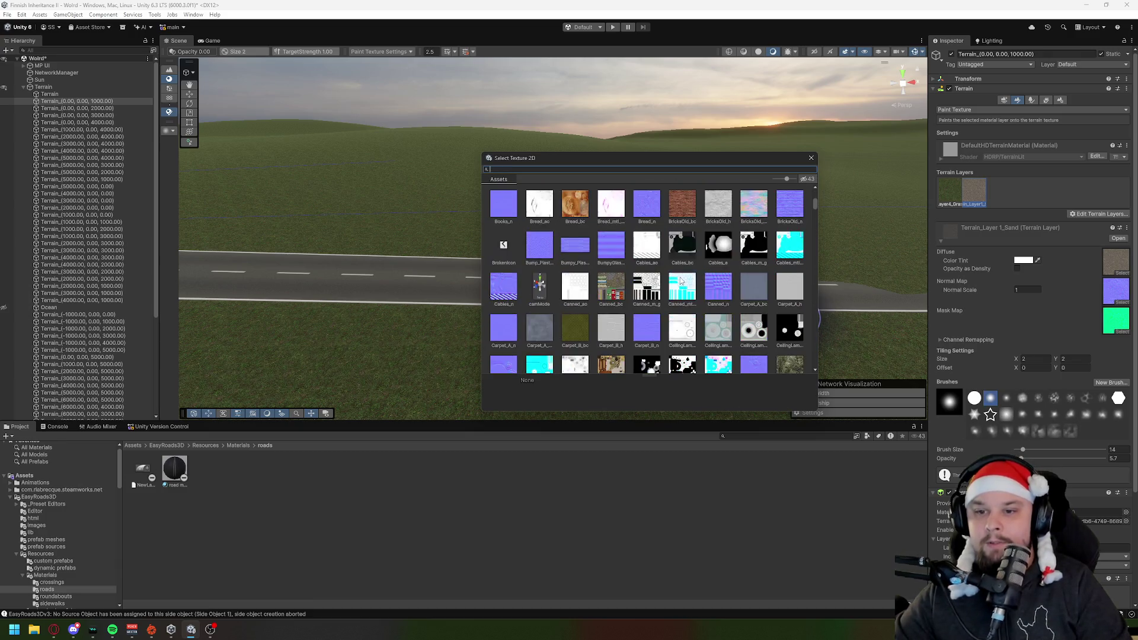
scroll(681, 281, "down", 15)
scroll(776, 241, "down", 8)
scroll(776, 241, "down", 6)
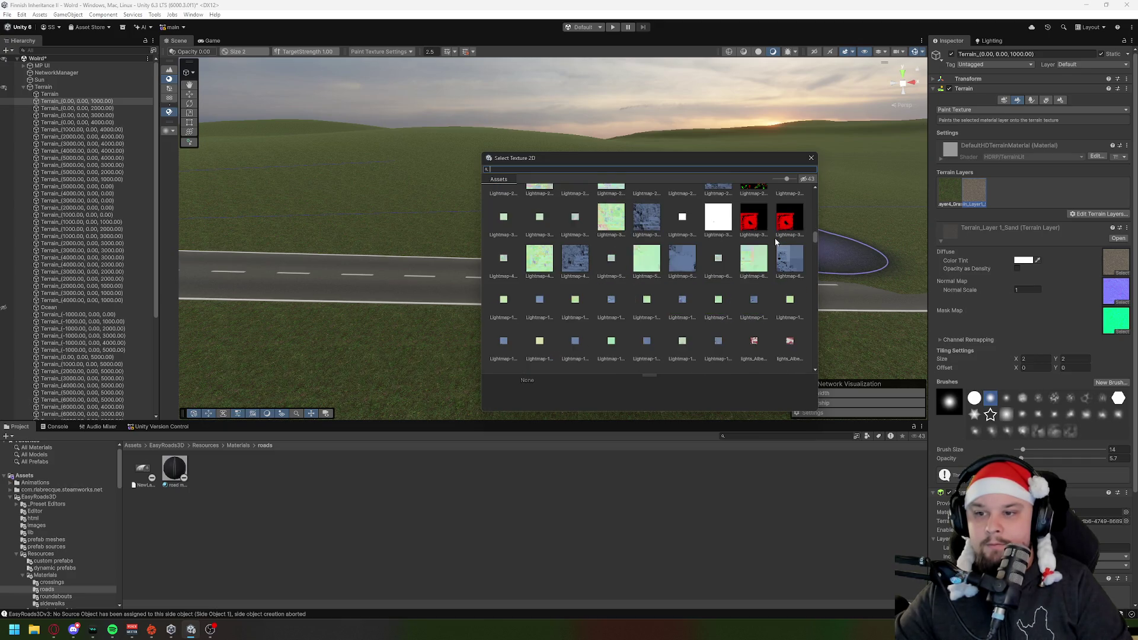
scroll(776, 241, "down", 10)
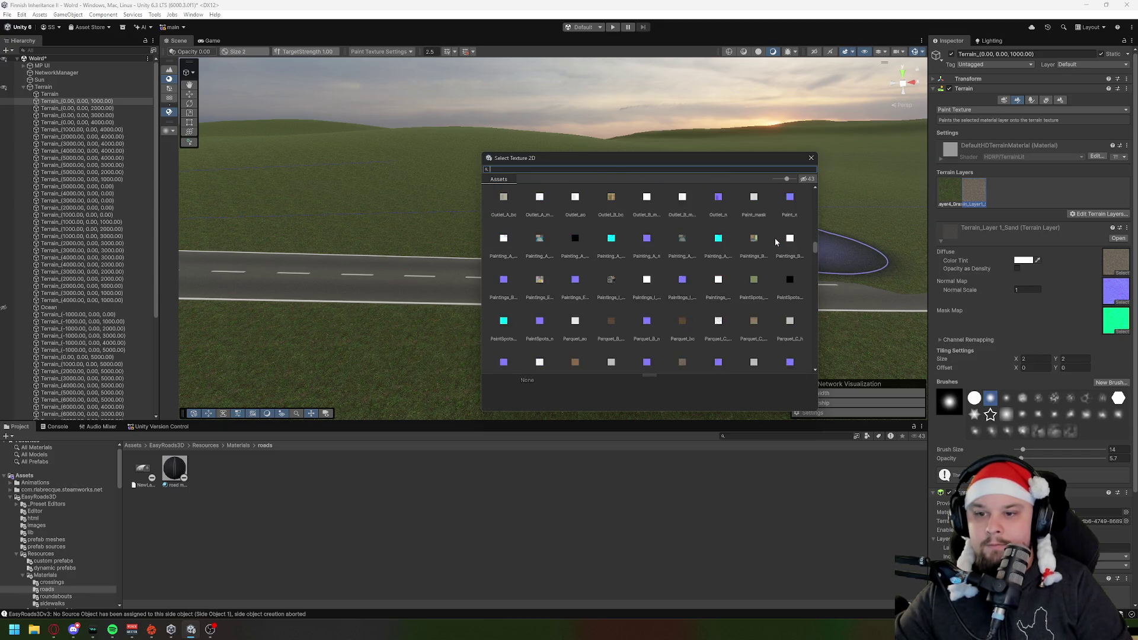
scroll(774, 237, "down", 8)
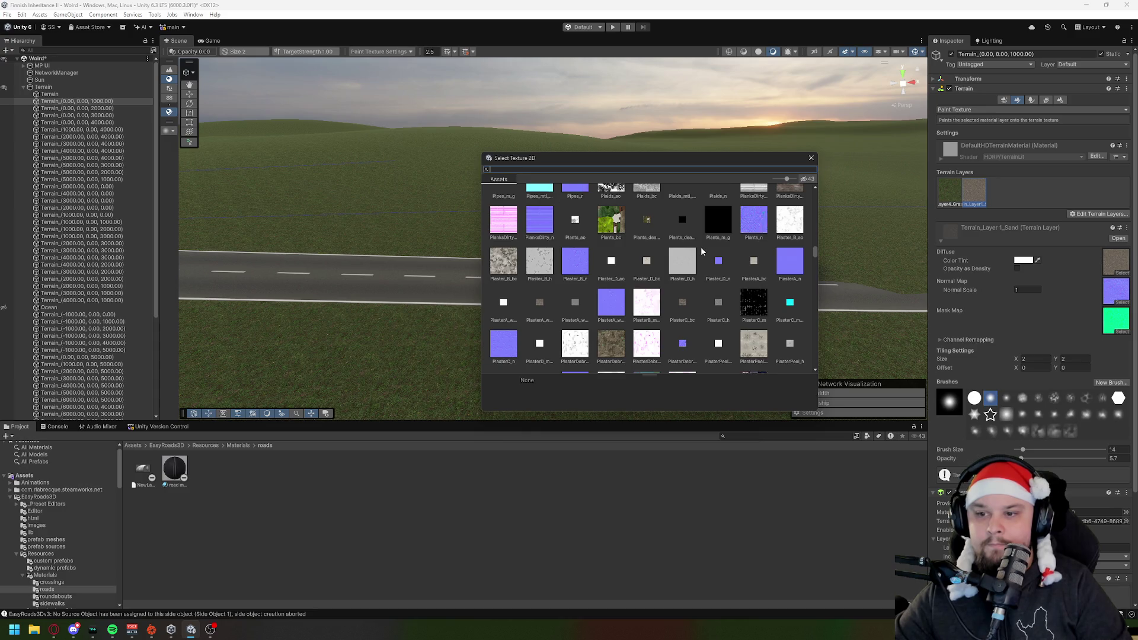
scroll(701, 251, "down", 5)
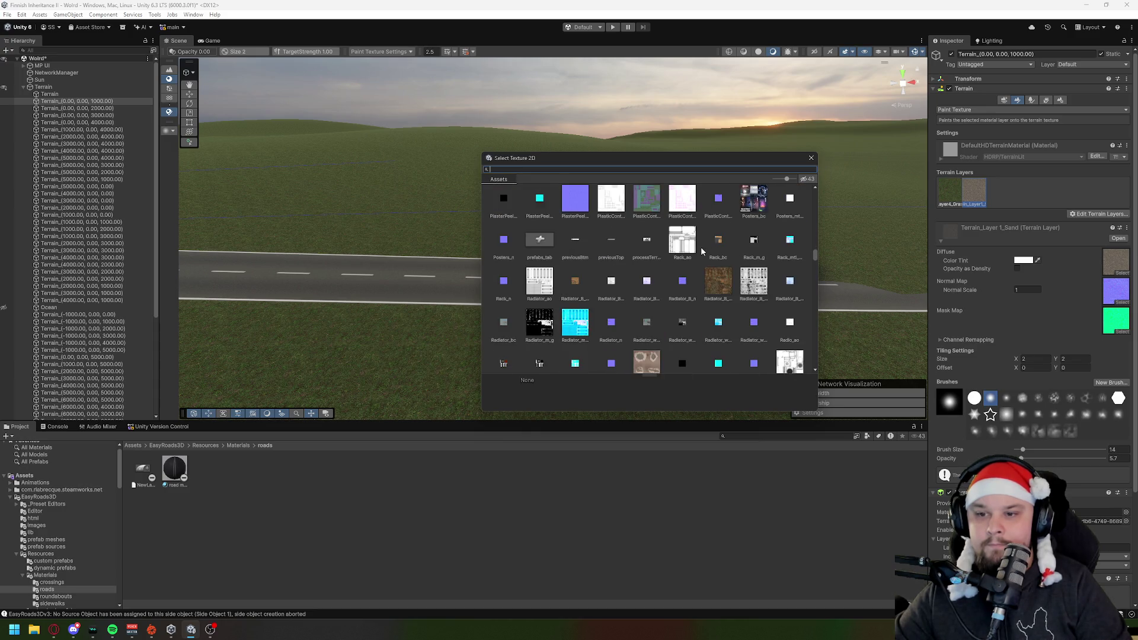
scroll(701, 251, "down", 5)
scroll(702, 251, "down", 1)
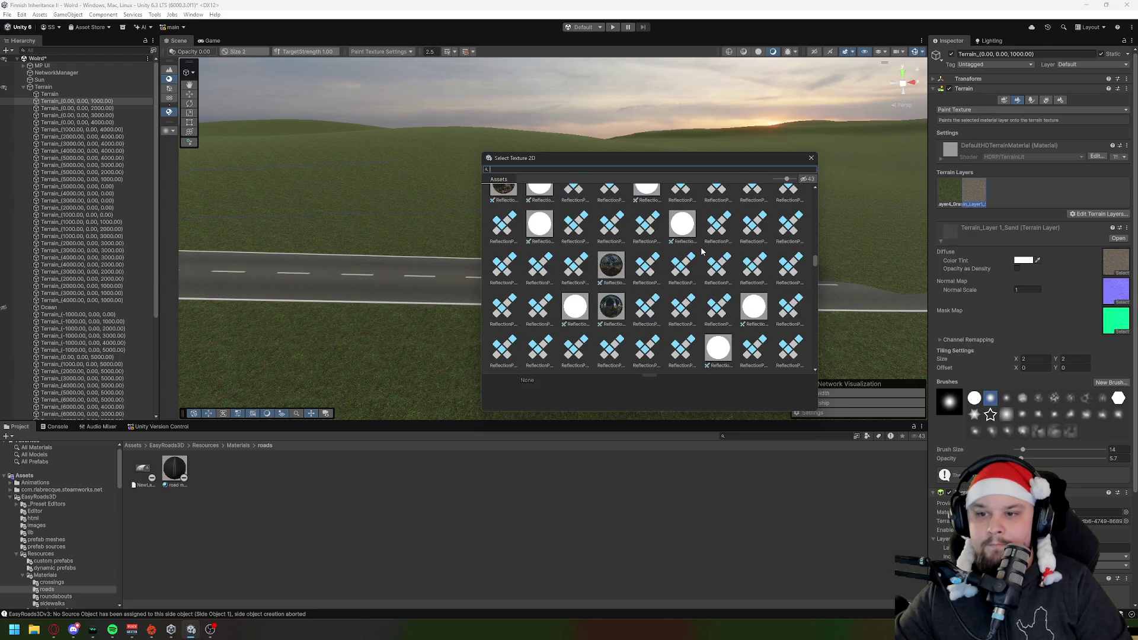
scroll(702, 251, "down", 1)
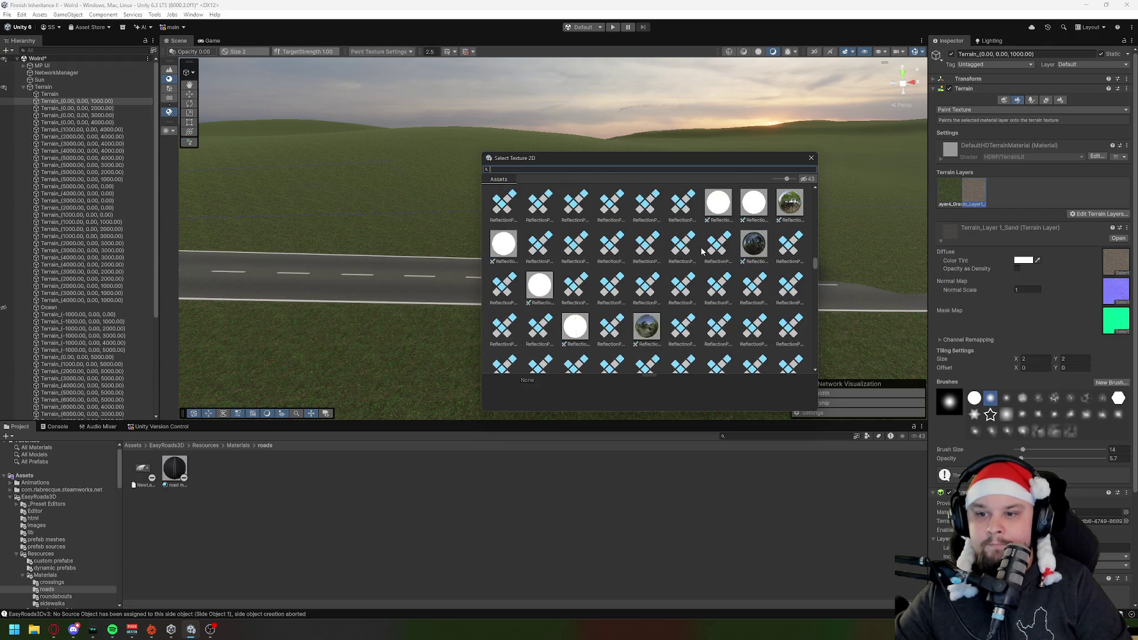
scroll(702, 251, "down", 2)
left_click(809, 159)
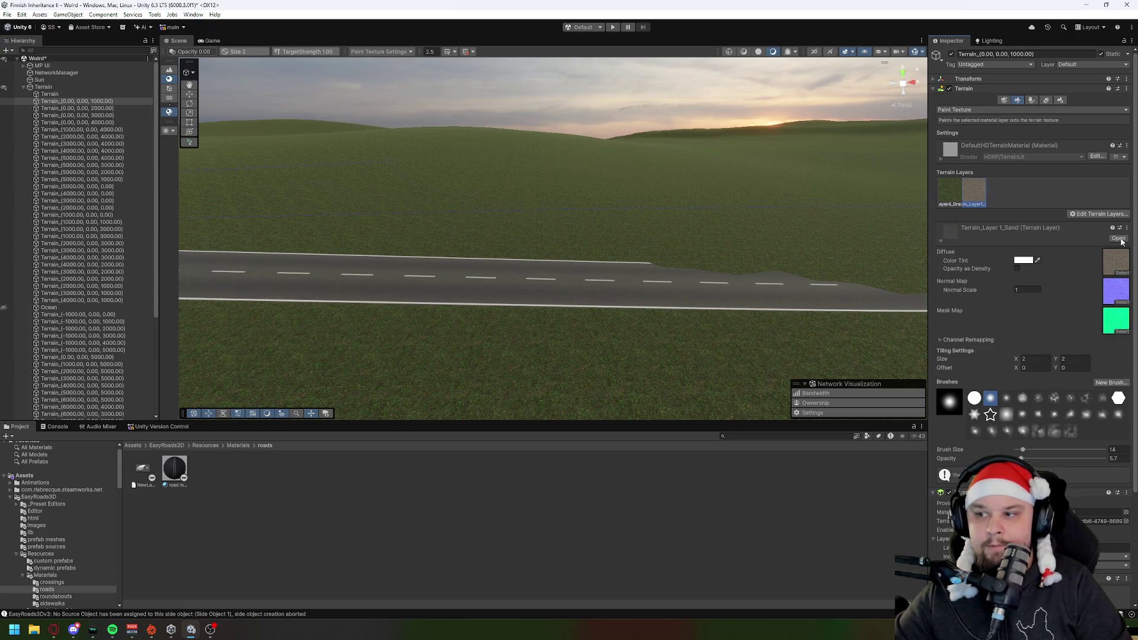
left_click(1089, 215)
Step: Create terrain layer NewLayer 1 from the GoodDirt ER texture
left_click(1086, 213)
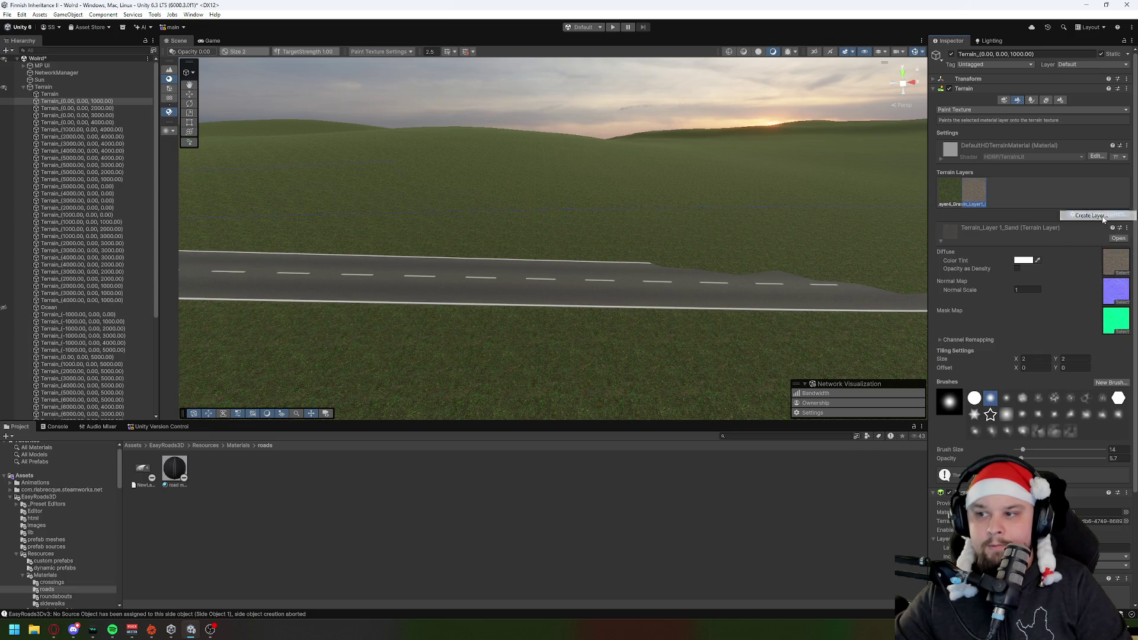
mouse_move(1086, 213)
left_mouse_down()
mouse_move(881, 208)
mouse_move(677, 172)
left_mouse_up()
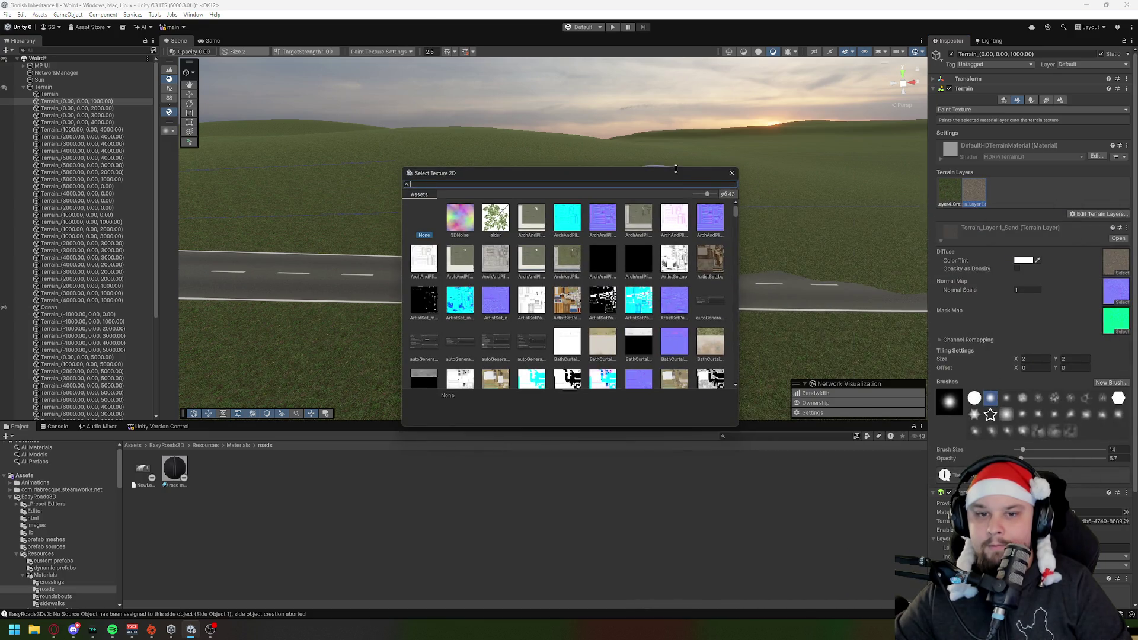
scroll(668, 277, "down", 6)
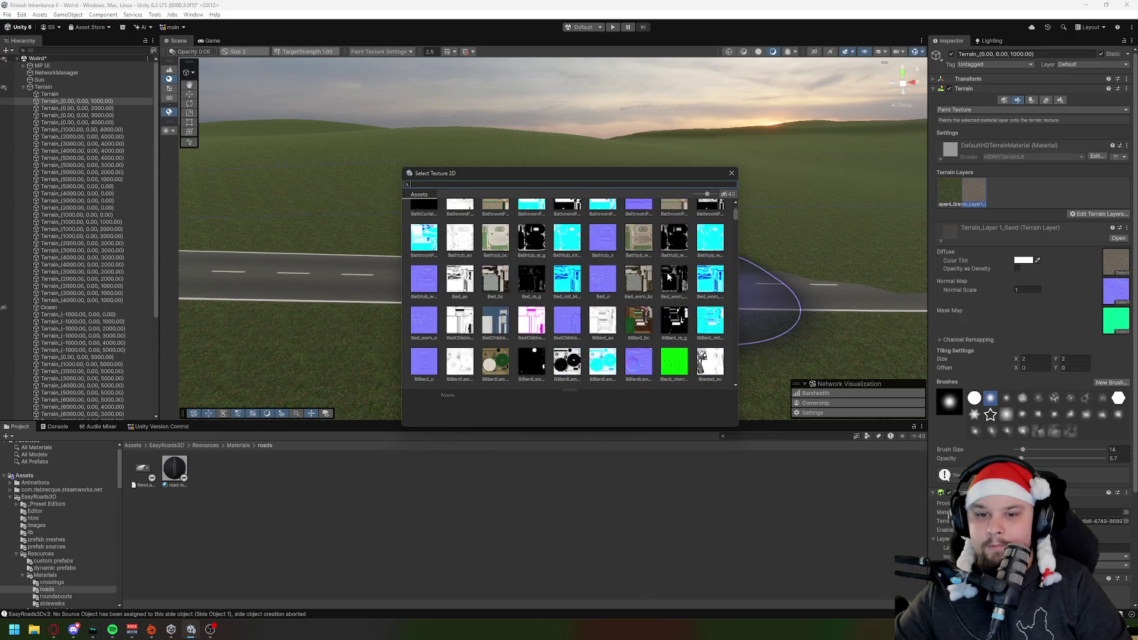
scroll(668, 277, "down", 10)
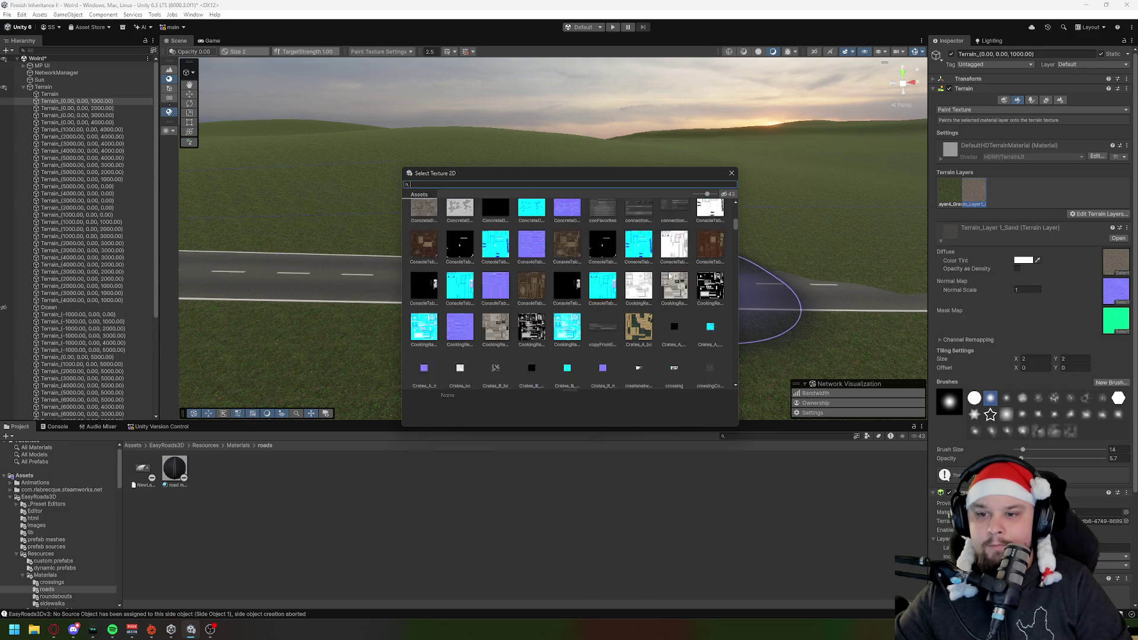
scroll(663, 274, "down", 15)
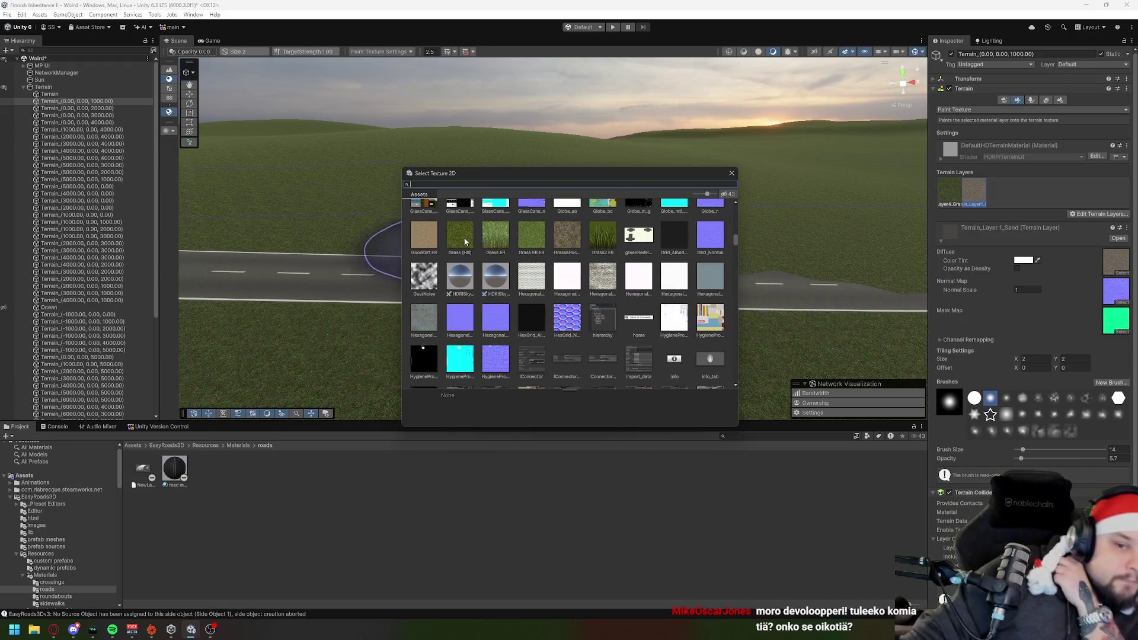
left_click(424, 235)
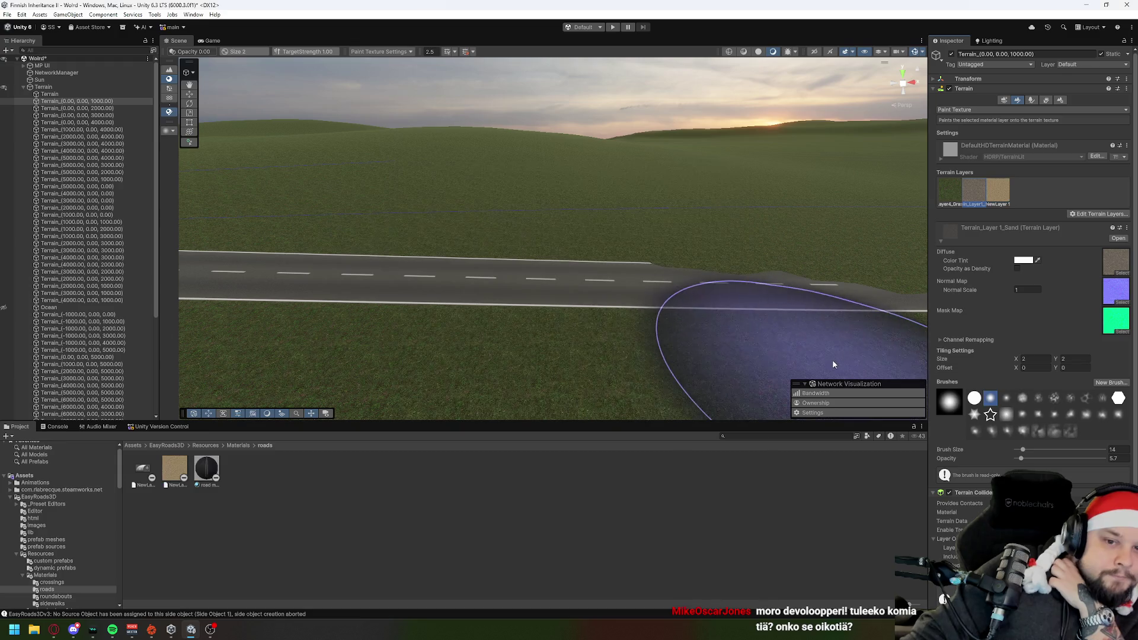
left_click(521, 185)
left_click_drag(513, 228, 516, 173)
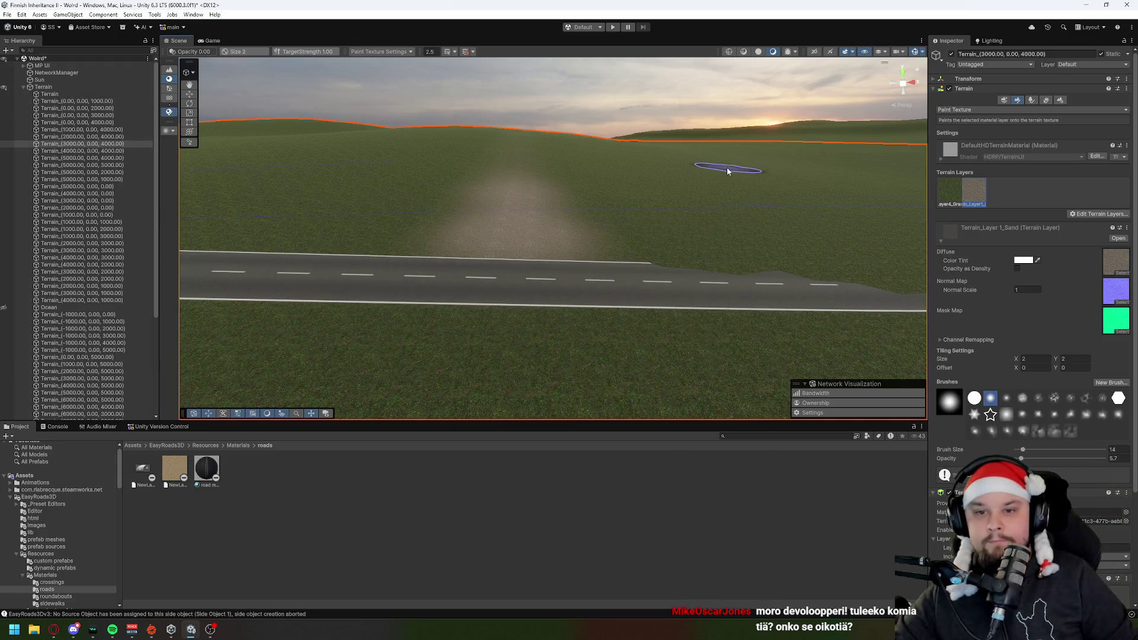
Step: Frame a close-up of the road edge and select NewLayer 1 as the paint layer
scroll(723, 171, "up", 5)
scroll(672, 190, "up", 8)
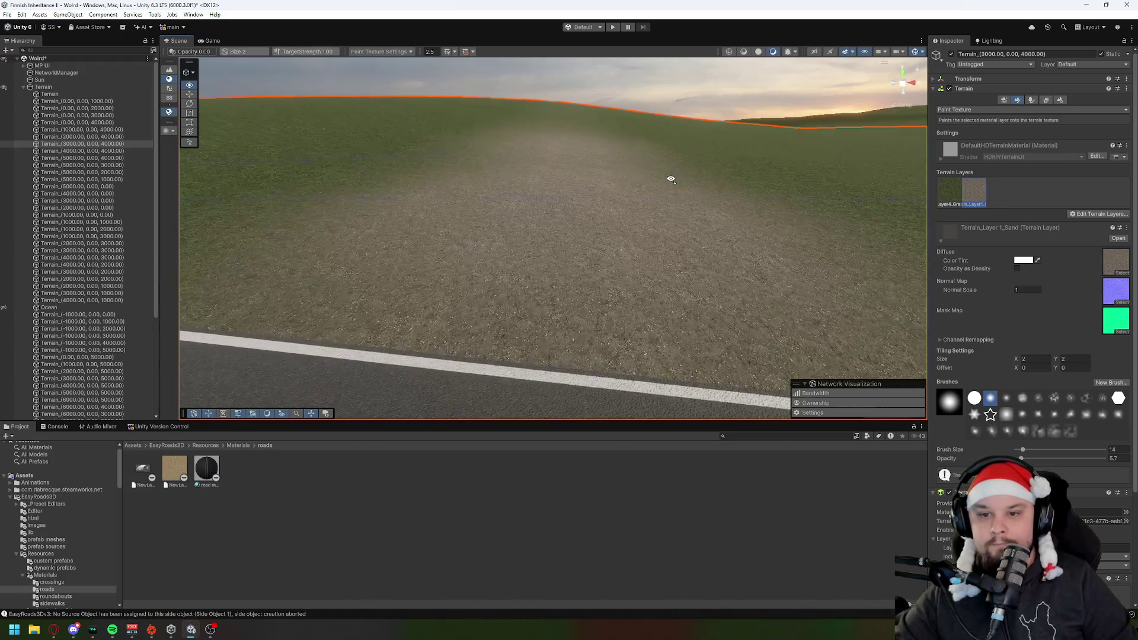
scroll(673, 208, "down", 10)
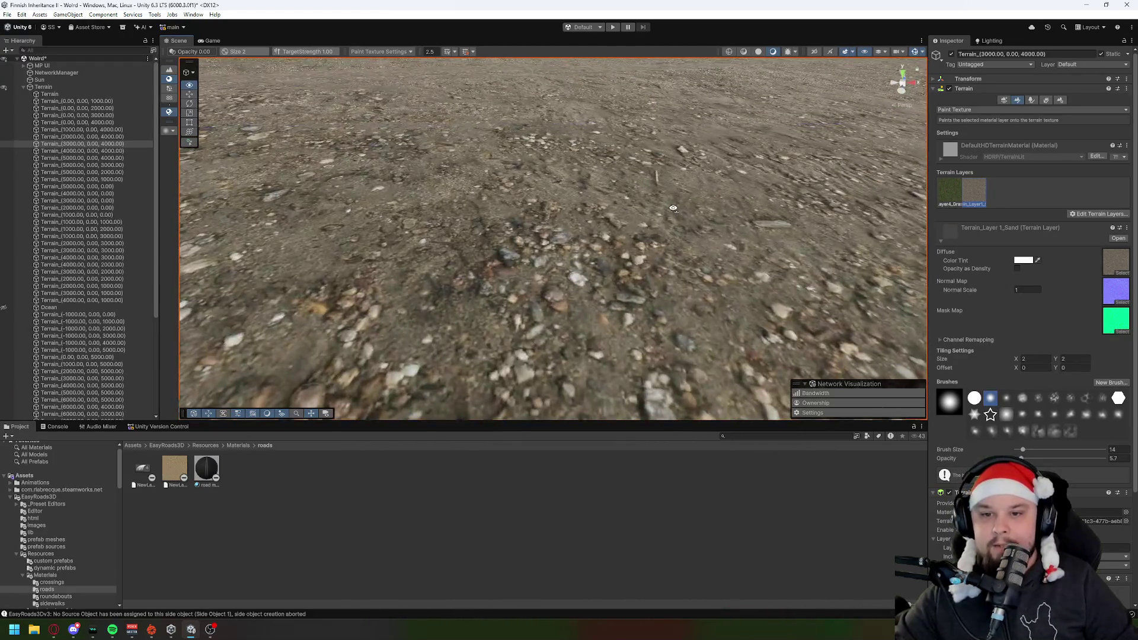
scroll(671, 250, "up", 10)
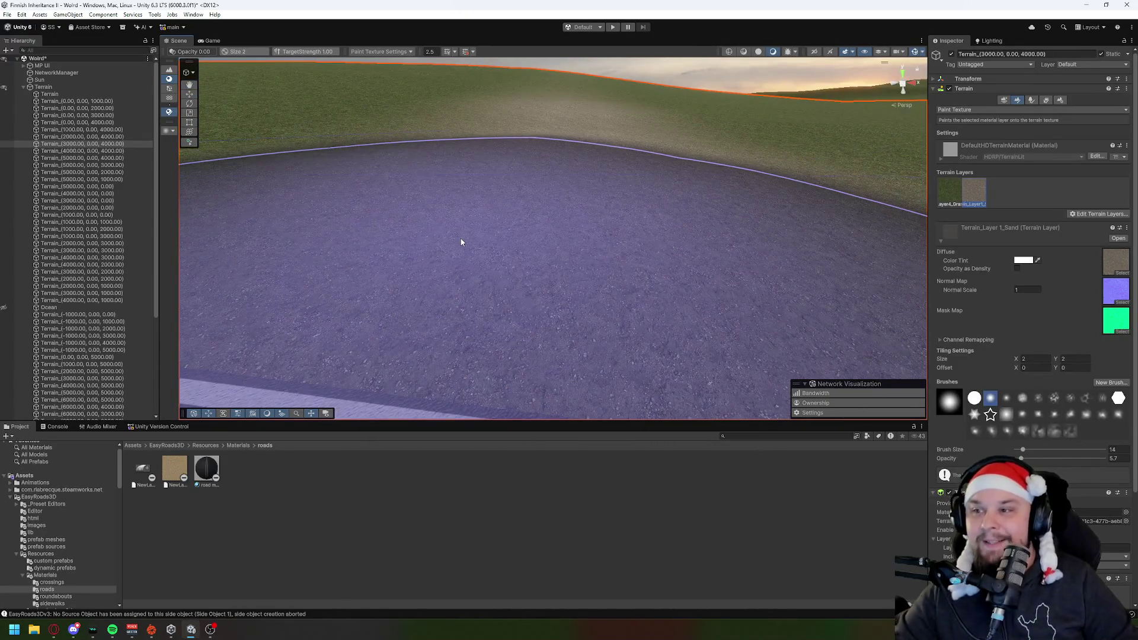
left_click(461, 242)
left_click_drag(461, 242, 607, 195)
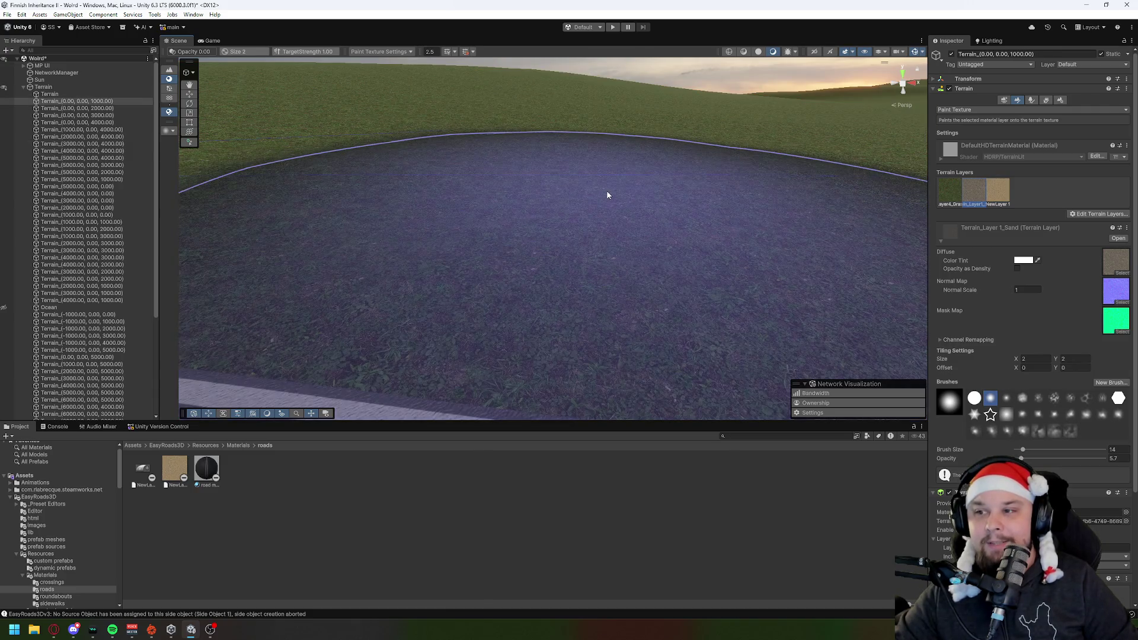
left_click(992, 197)
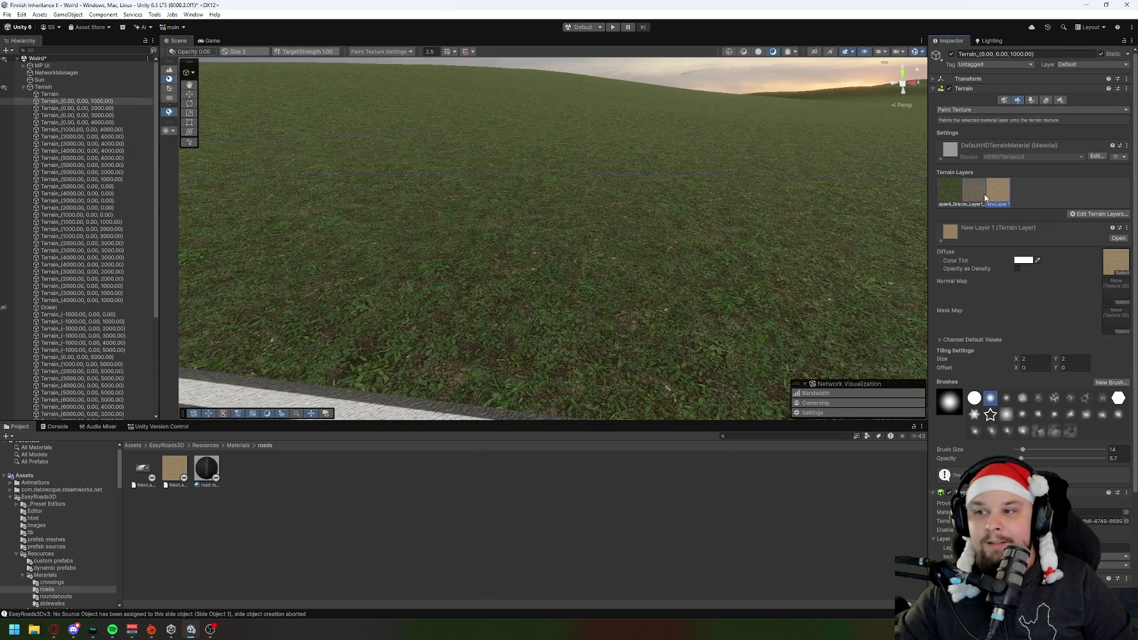
mouse_move(559, 199)
left_mouse_down()
mouse_move(580, 153)
mouse_move(581, 318)
mouse_move(660, 230)
mouse_move(635, 271)
left_mouse_up()
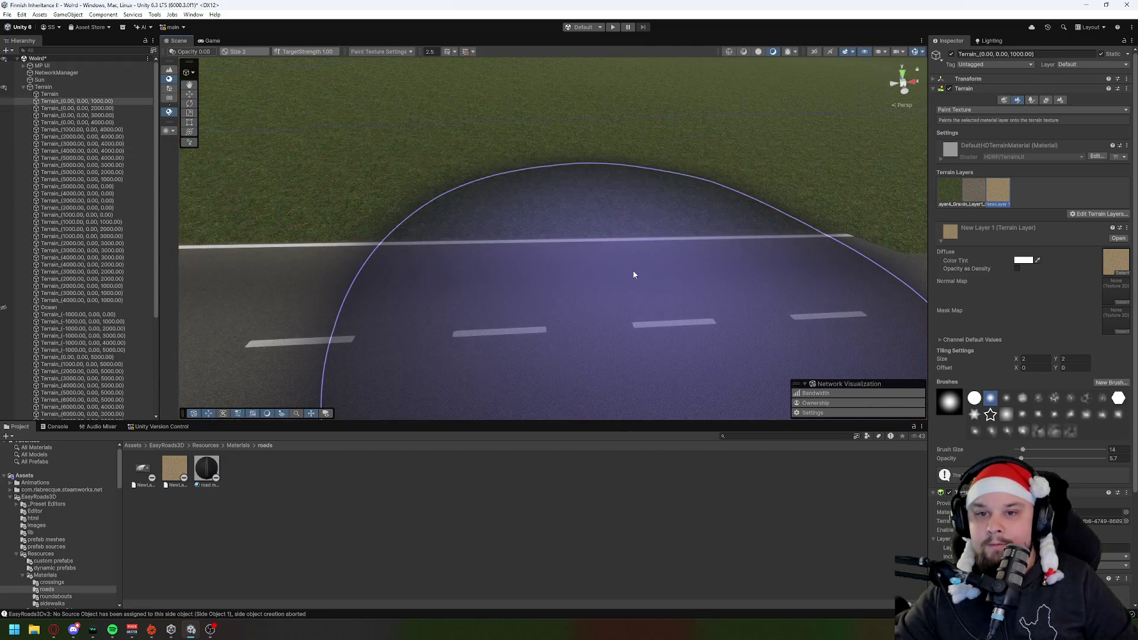
Step: Paint two dirt streaks with brush size 5, then undo both strokes
left_click_drag(1022, 450, 1019, 450)
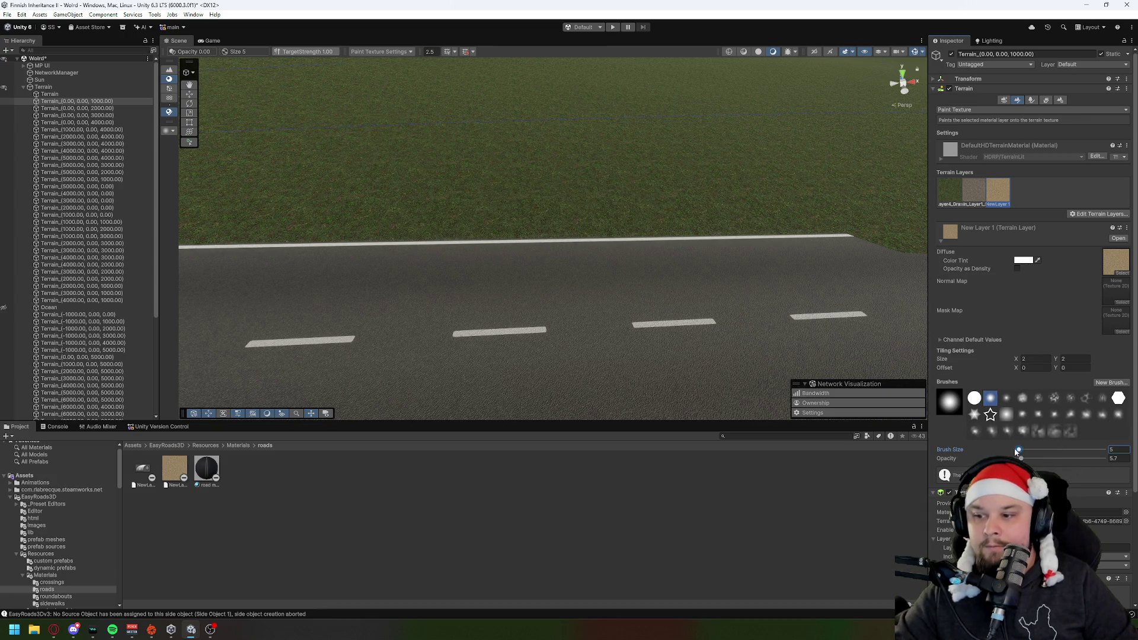
left_click_drag(436, 230, 452, 90)
left_click_drag(556, 242, 557, 104)
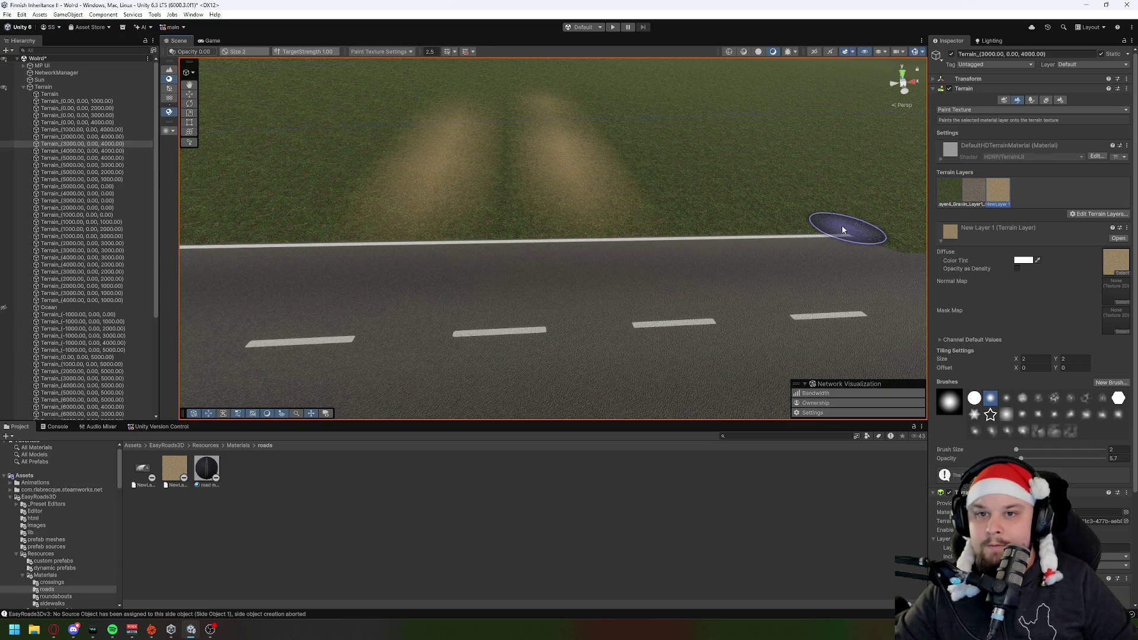
key("ctrl+z")
key("ctrl+z")
left_click_drag(757, 252, 678, 219)
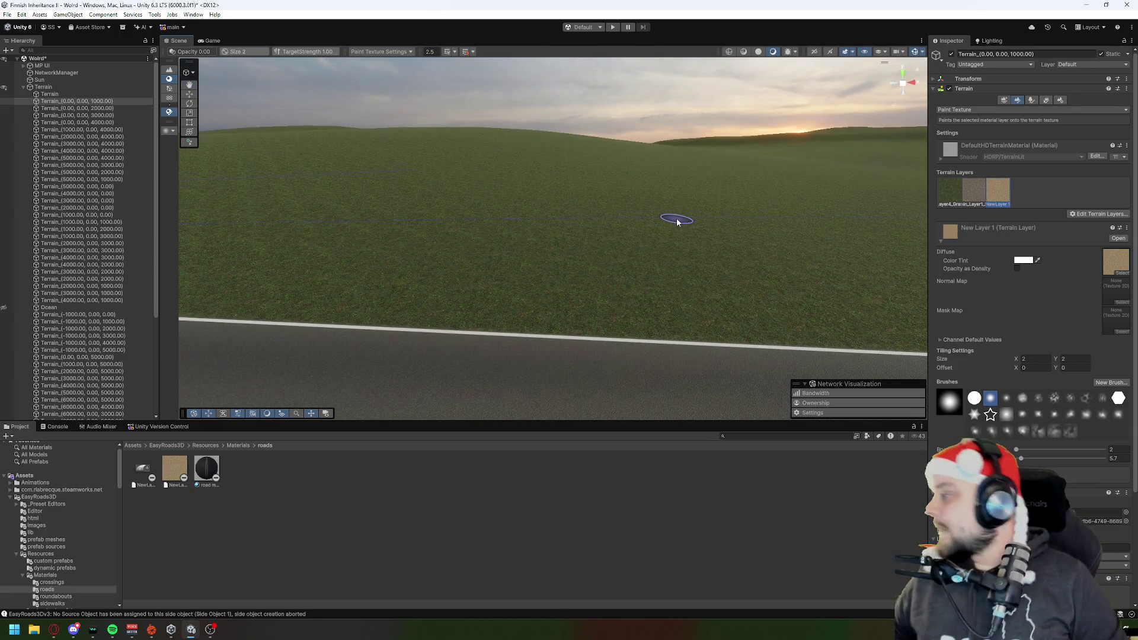
Step: Save the Weird scene with Ctrl+S
left_click(7, 14)
key("Escape")
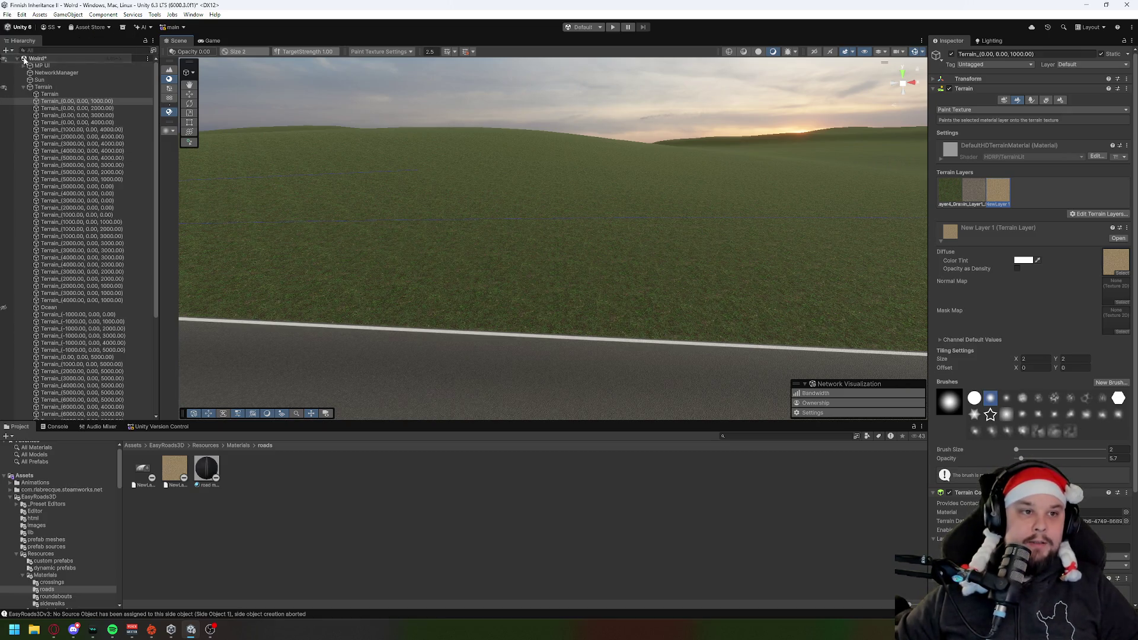
key("ctrl+s")
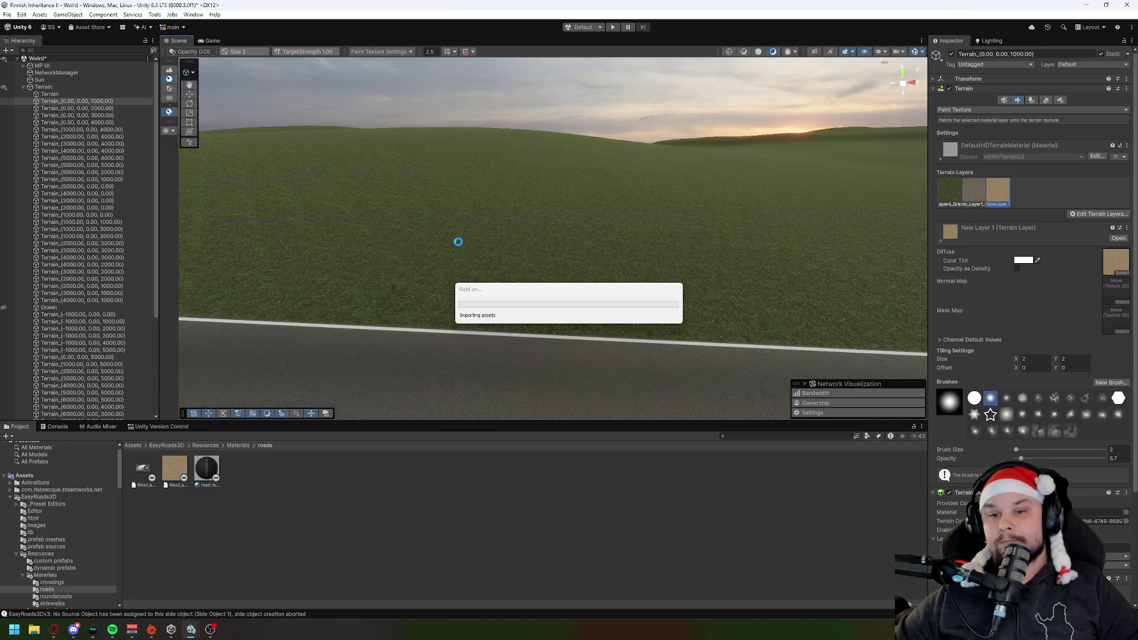
left_click_drag(791, 282, 645, 280)
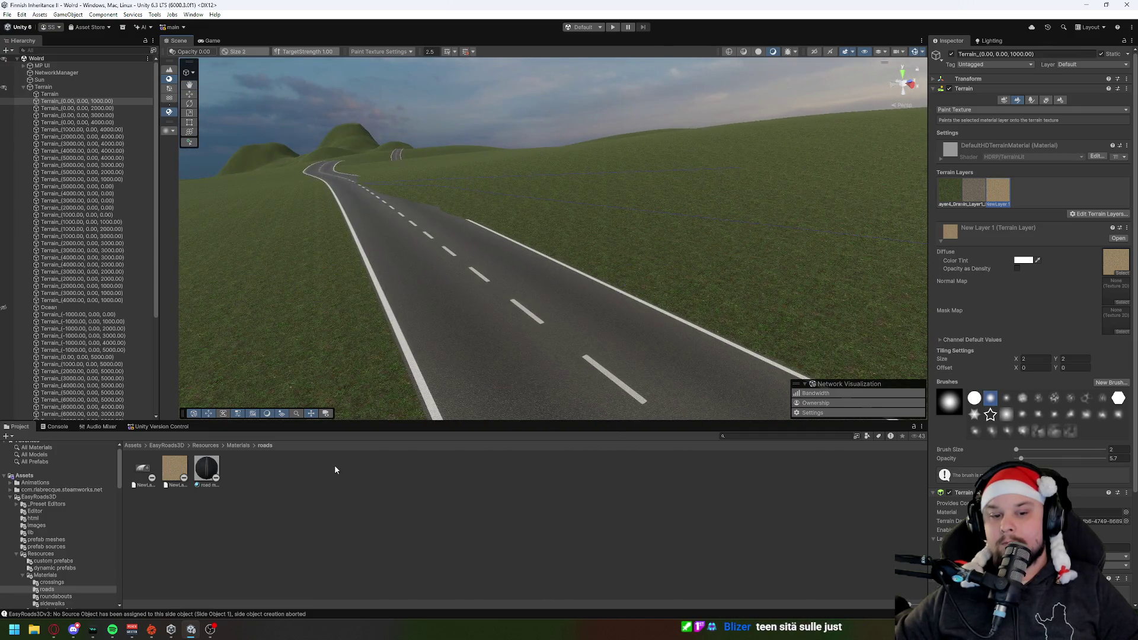
Step: Browse the EasyRoads3D prefab sources and prefab meshes folders, returning to the EasyRoads3D root
left_click(175, 468)
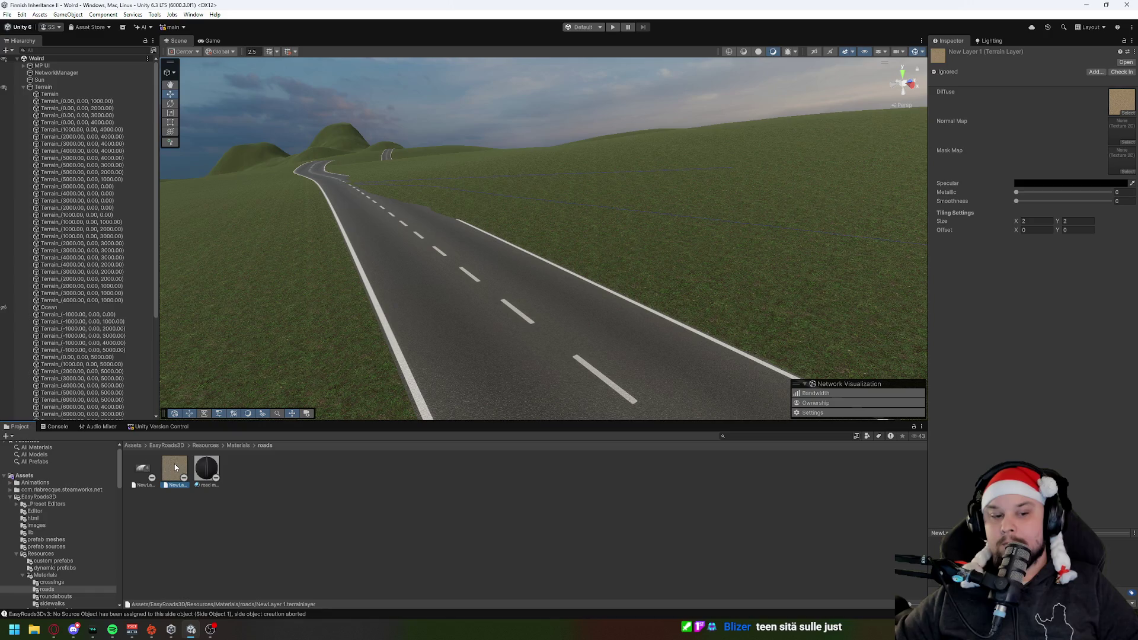
left_click(207, 470)
left_click(207, 446)
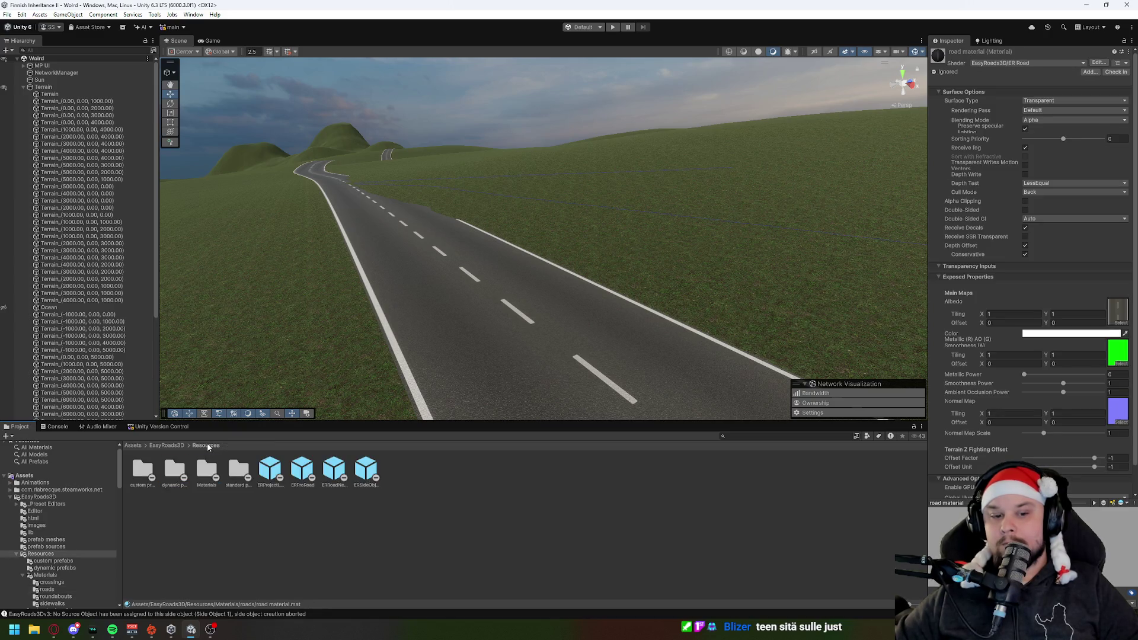
left_click(172, 446)
left_click(449, 546)
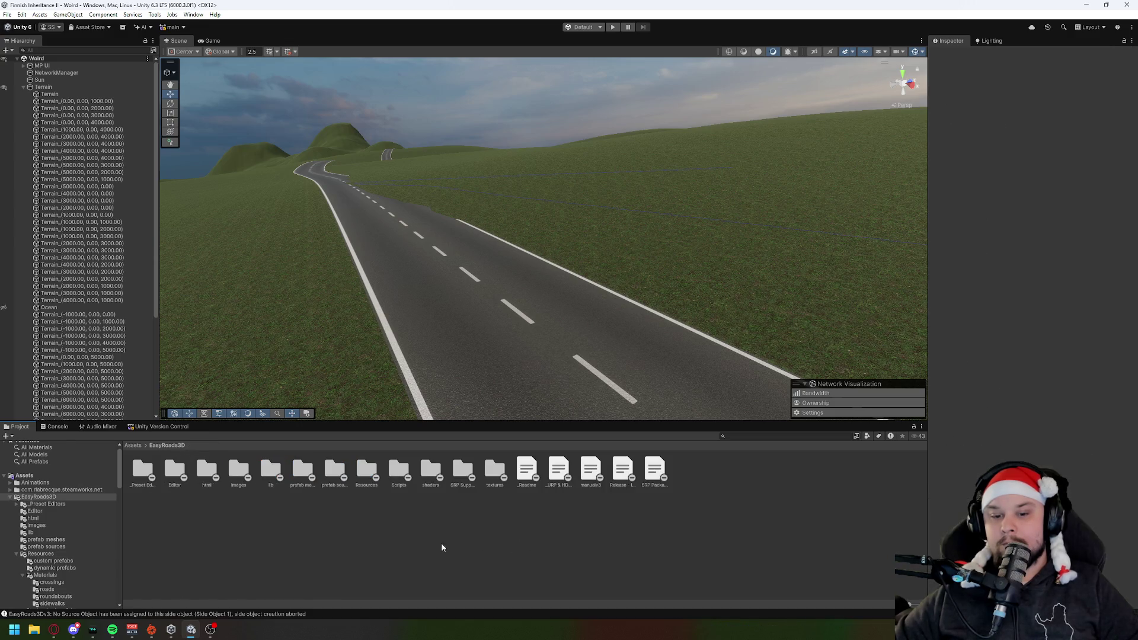
double_click(332, 465)
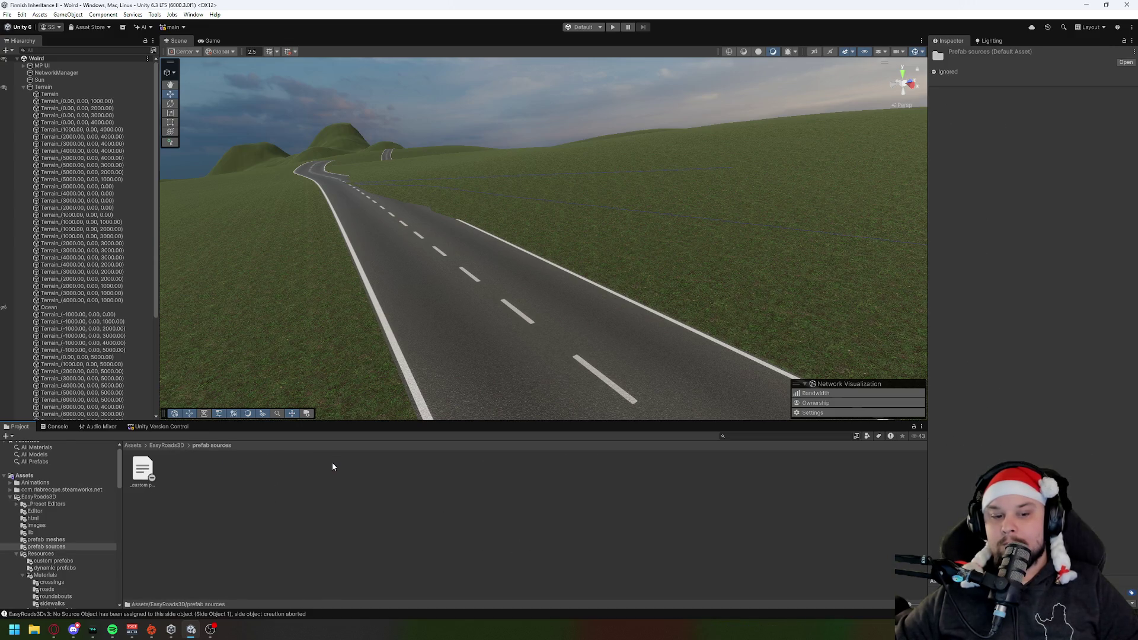
left_click(171, 445)
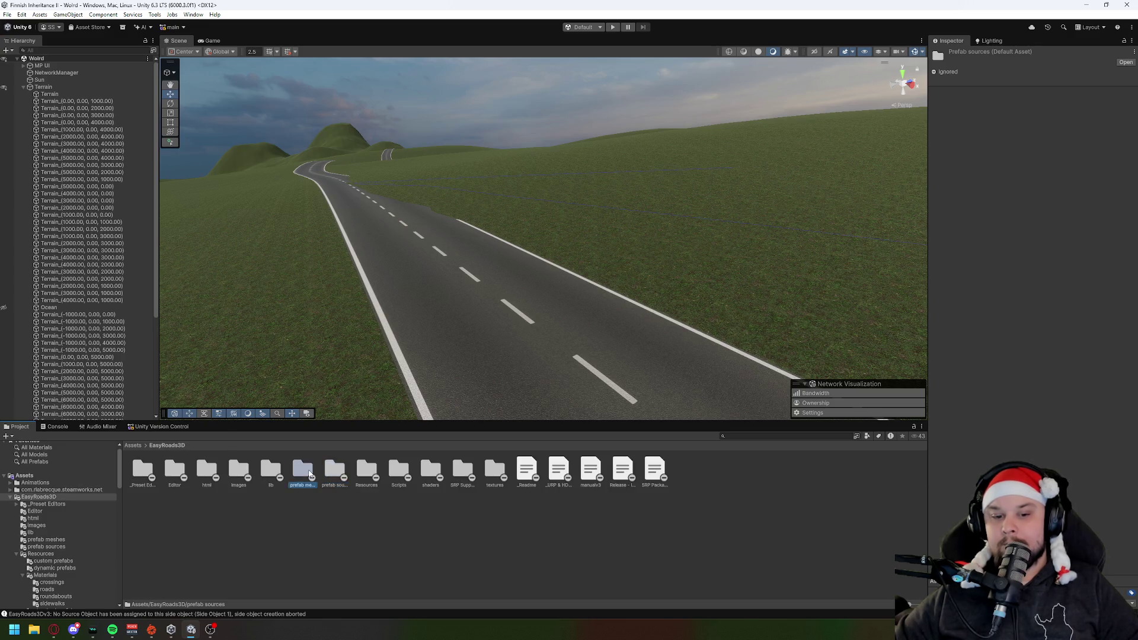
double_click(309, 472)
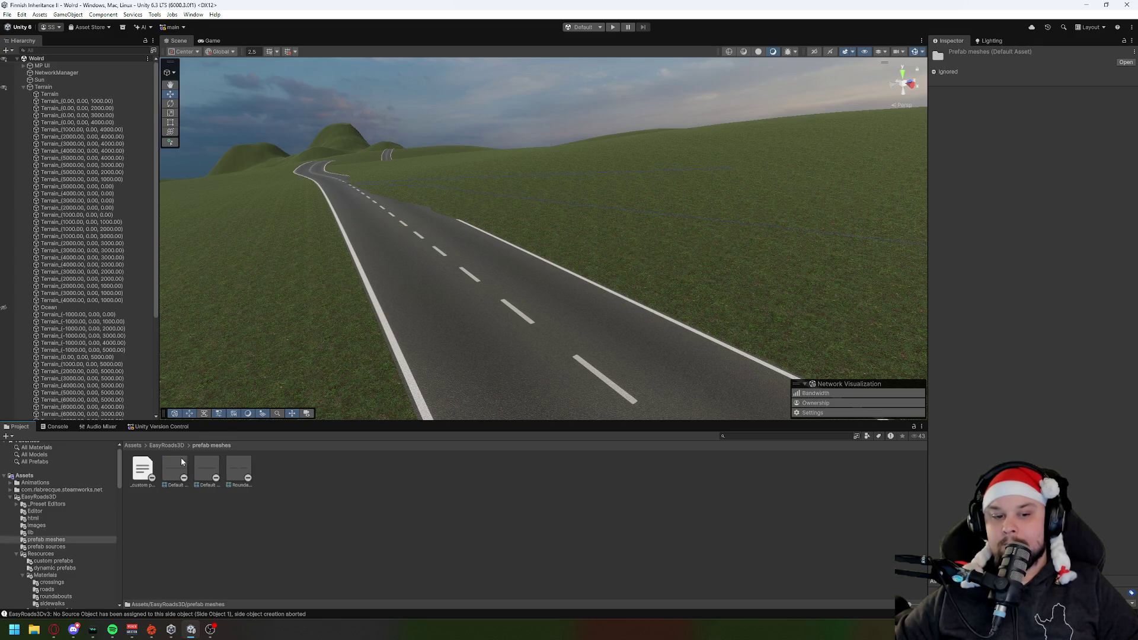
left_click(167, 446)
left_click(692, 541)
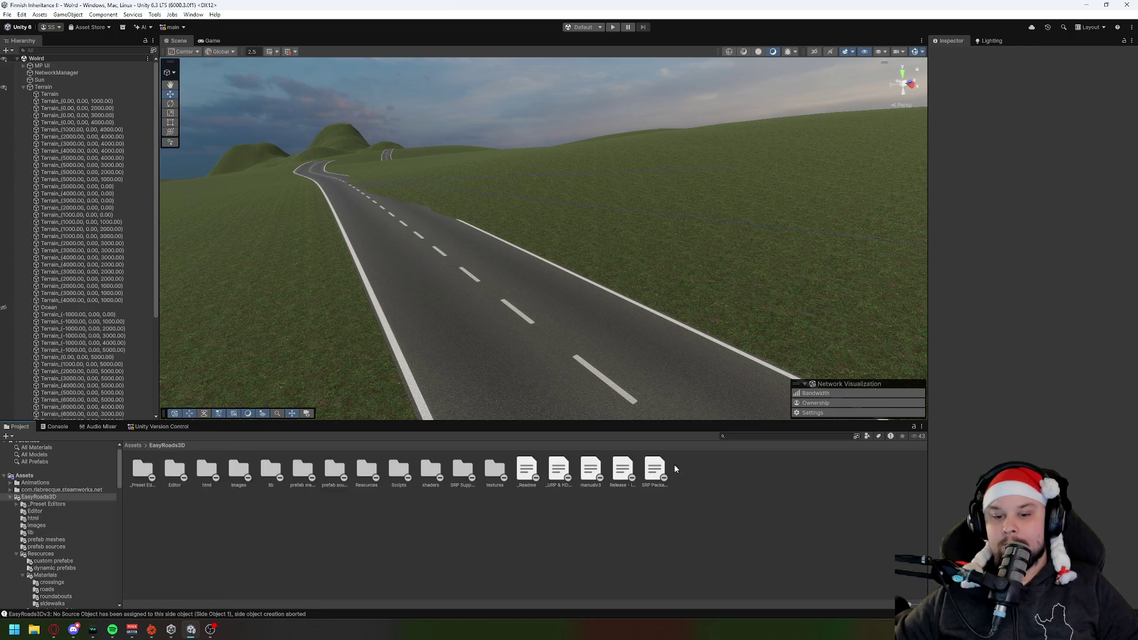
left_click_drag(533, 320, 573, 320)
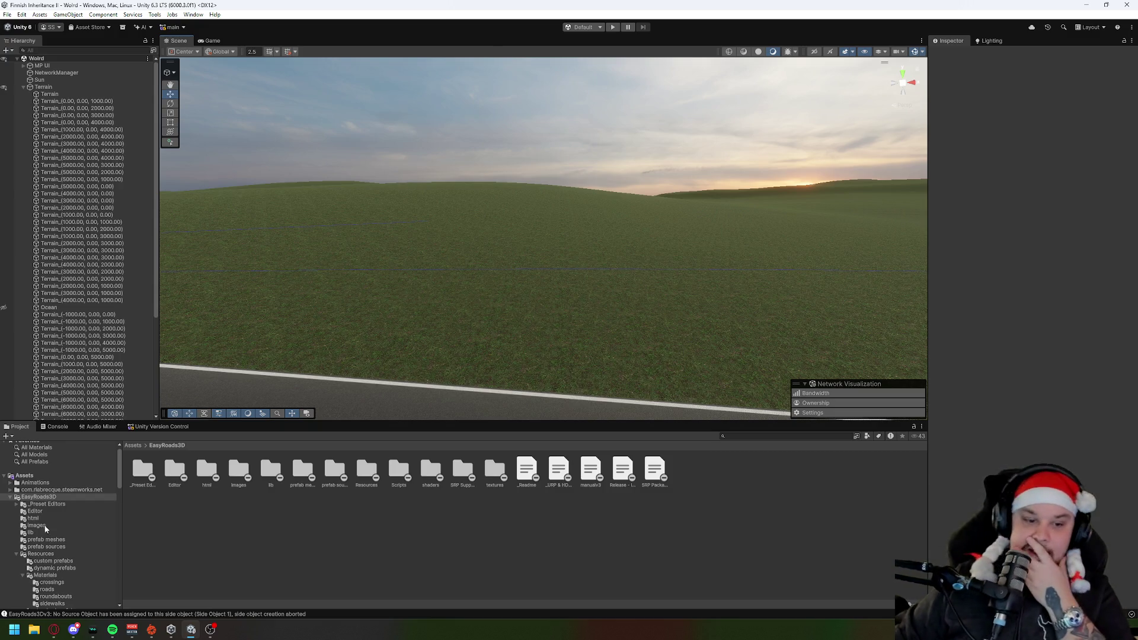
Step: Attempt a check-in of the pending changes using Skip & Check in
left_click(154, 427)
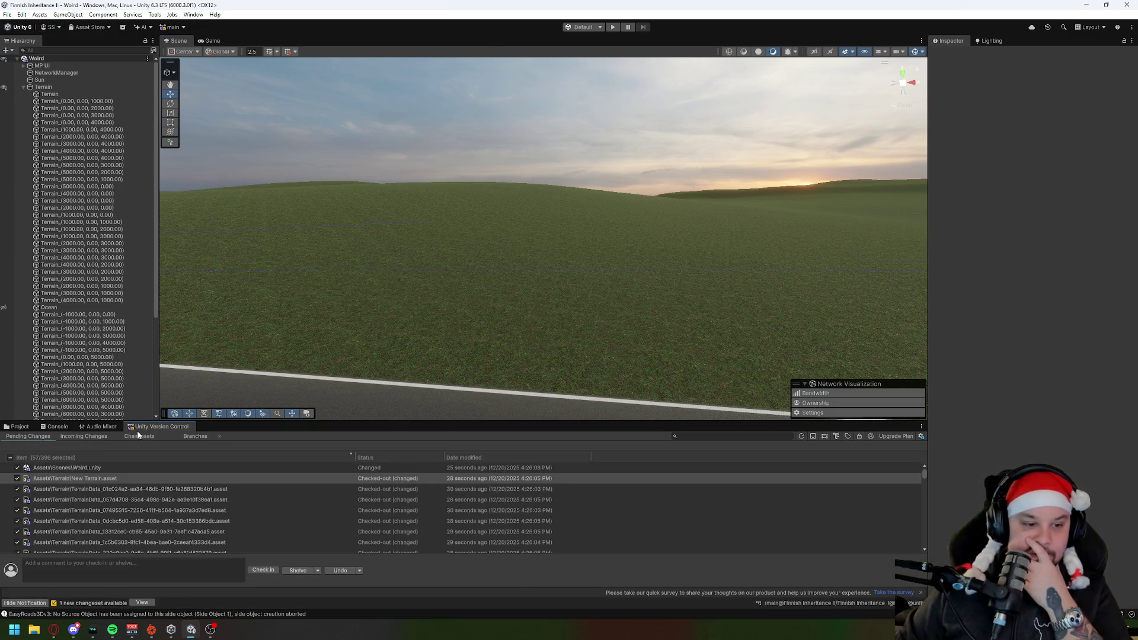
left_click(265, 570)
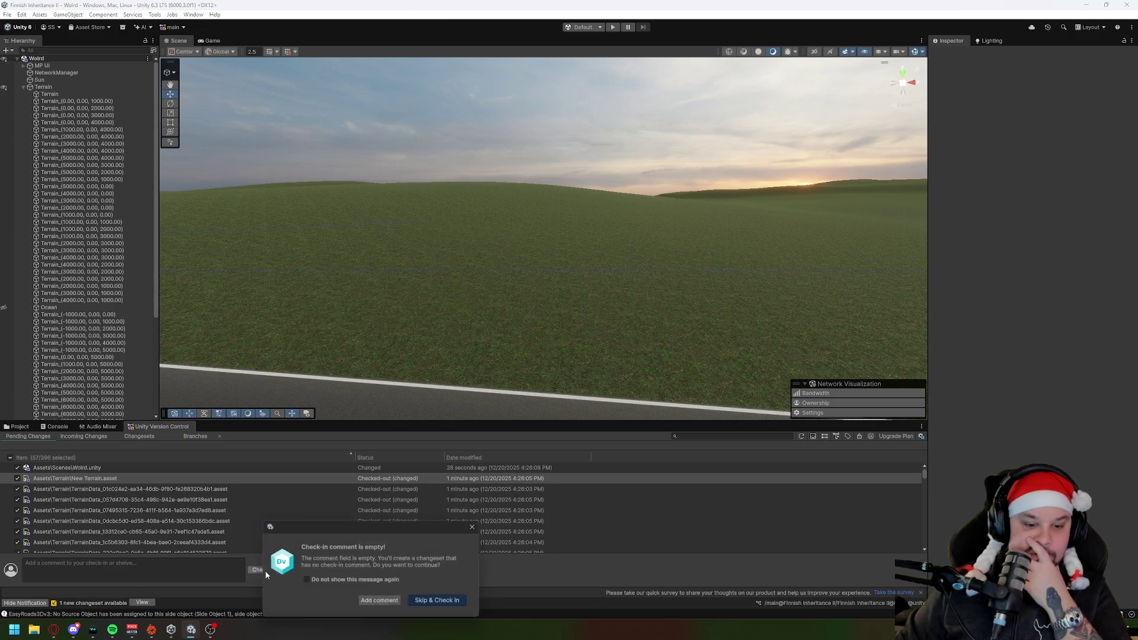
left_click(445, 603)
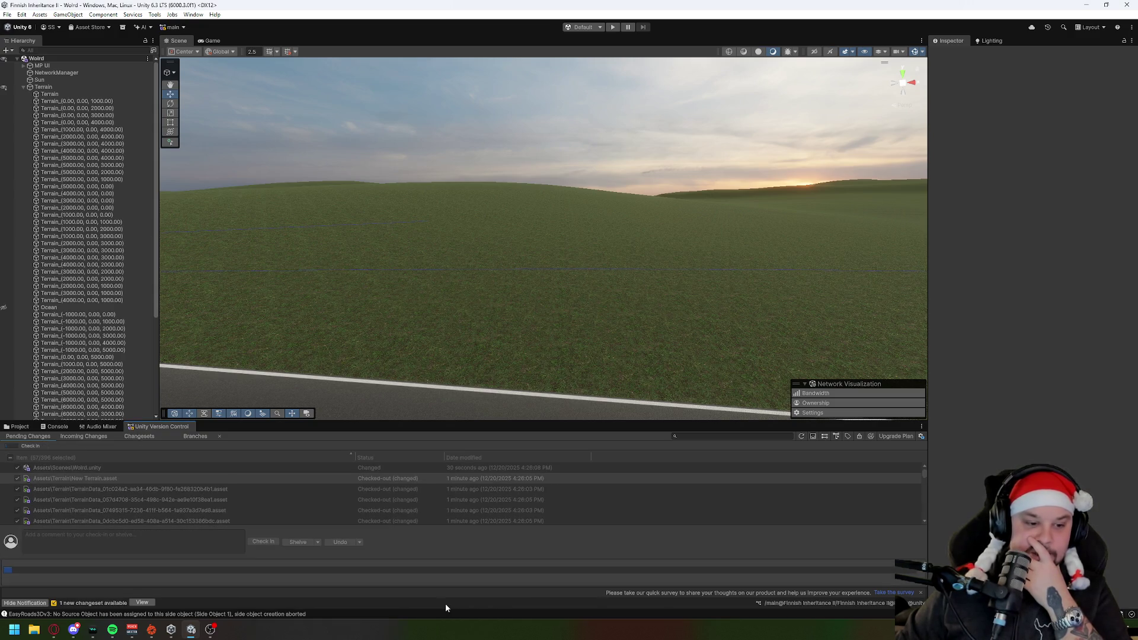
mouse_move(474, 371)
left_mouse_down()
mouse_move(404, 447)
mouse_move(710, 414)
left_mouse_up()
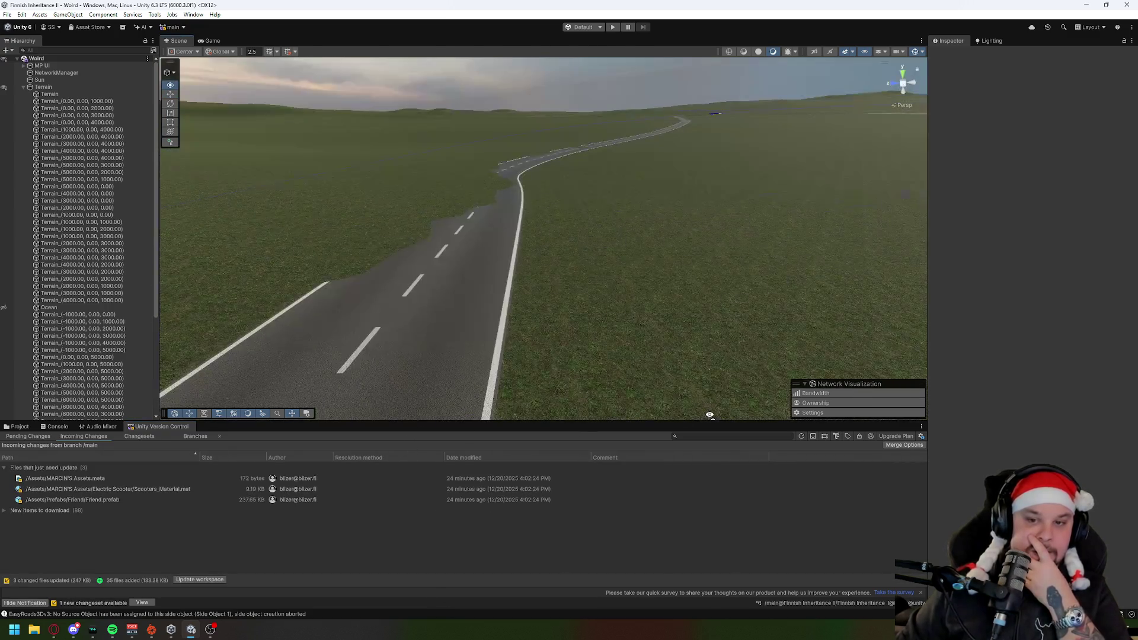
Step: Update the workspace with the incoming changes, then show the Pending Changes list
left_click(442, 327)
mouse_move(668, 351)
left_mouse_down()
mouse_move(243, 272)
mouse_move(210, 235)
mouse_move(229, 249)
mouse_move(368, 254)
mouse_move(427, 246)
mouse_move(427, 223)
mouse_move(356, 296)
mouse_move(297, 415)
left_mouse_up()
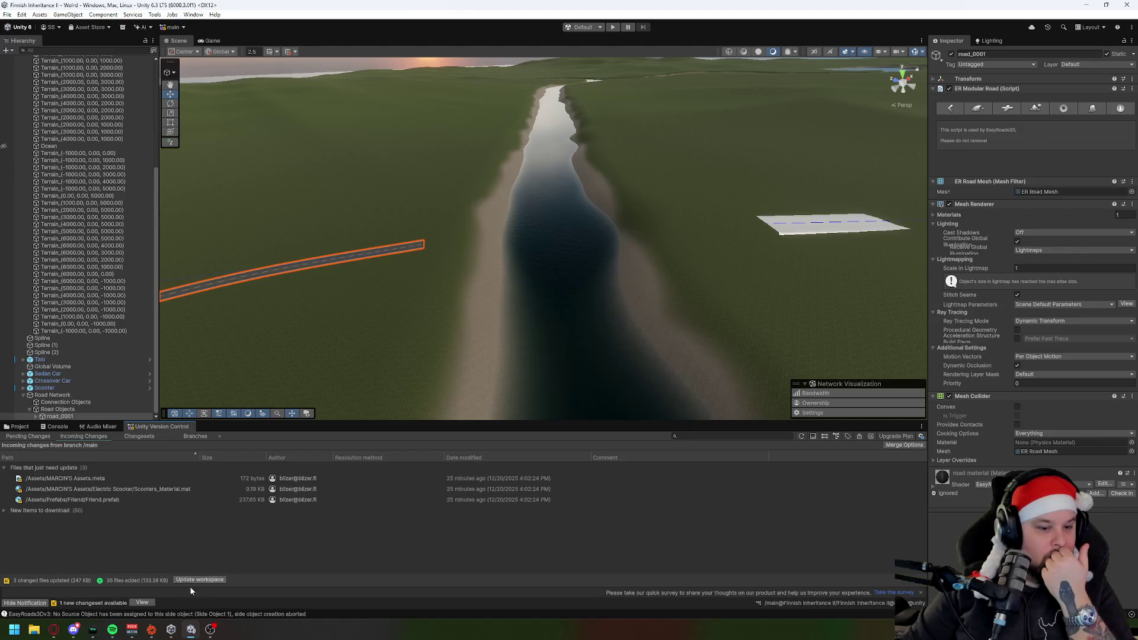
left_click(199, 579)
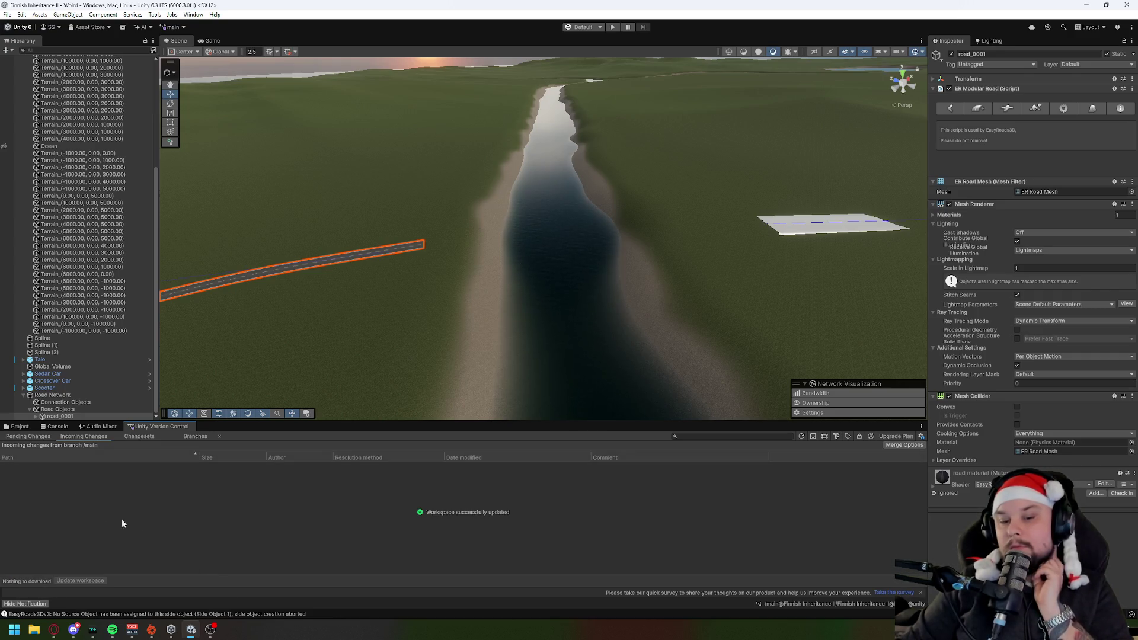
left_click(28, 436)
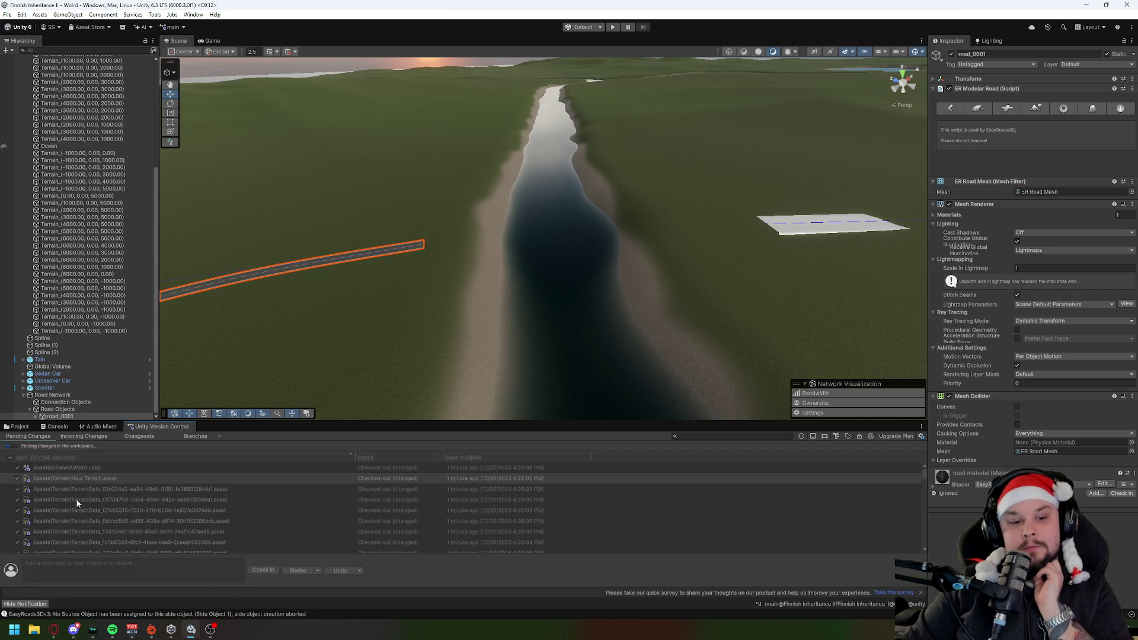
Step: Check in the Weird scene and terrain changes without a comment, creating changeset 63
left_click(265, 571)
left_click(448, 603)
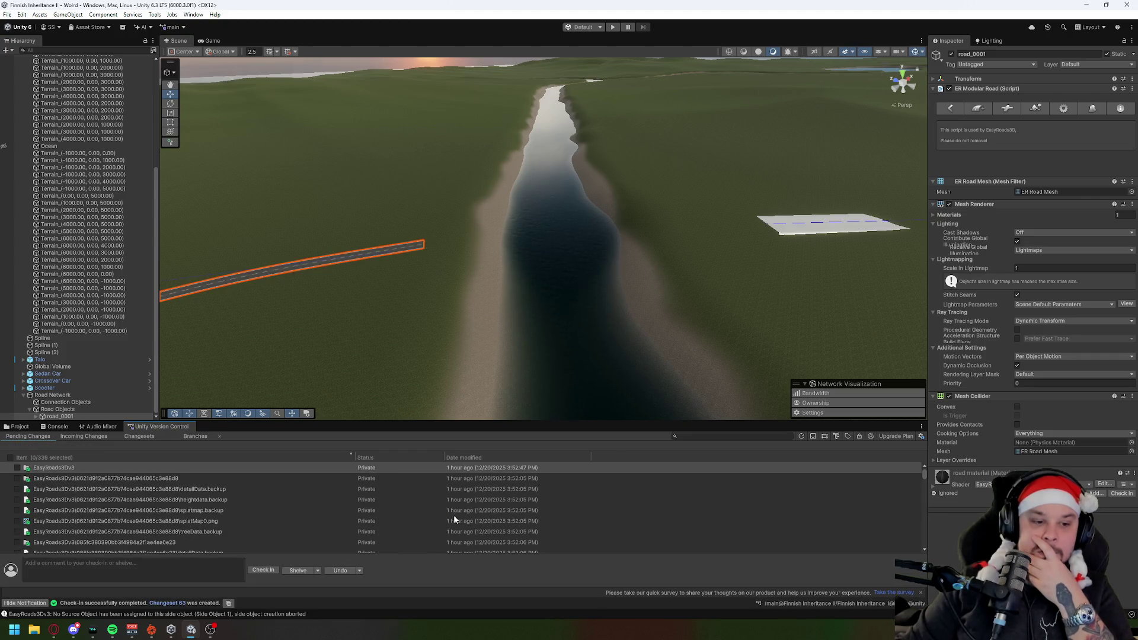
left_click(264, 570)
left_click(446, 603)
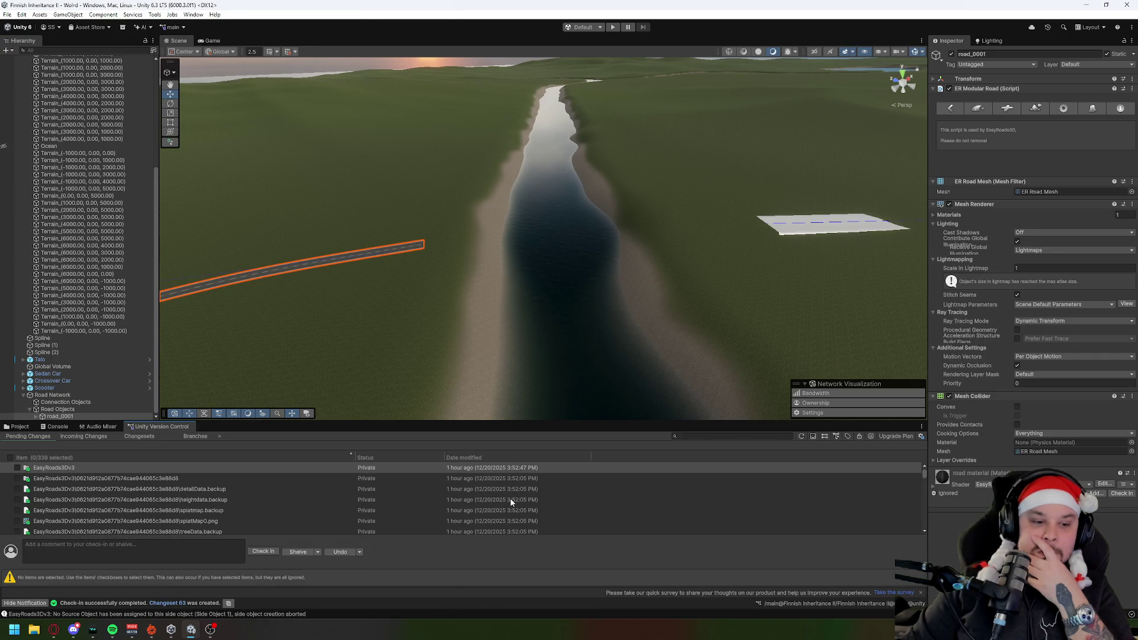
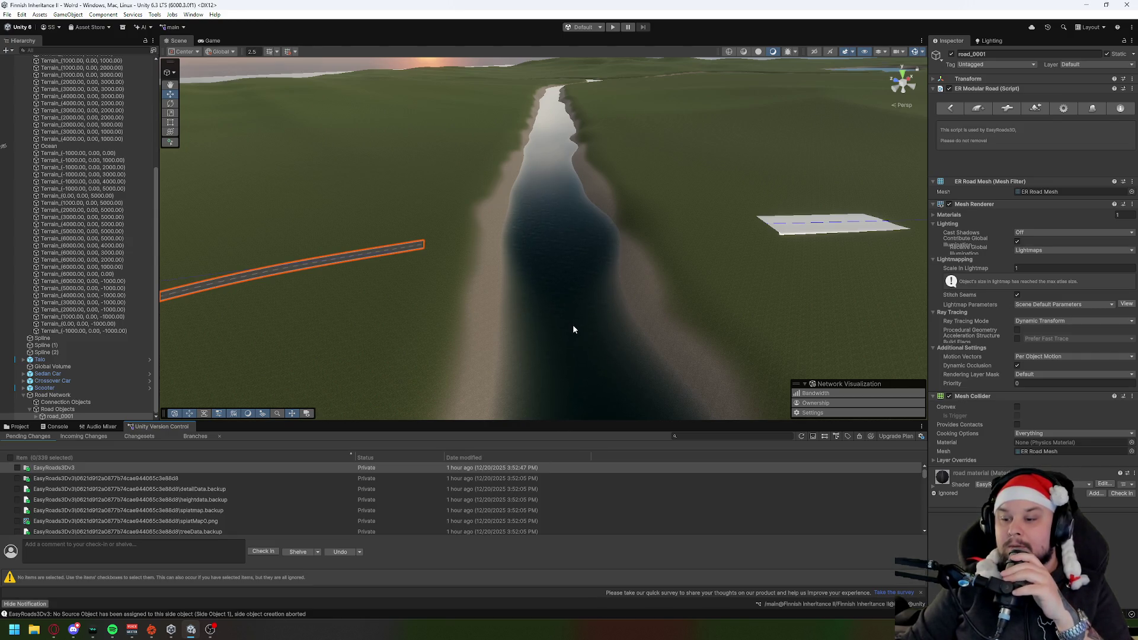
Step: Check in all 339 pending EasyRoads3D changes without a comment, then view incoming changes from main
left_click(272, 553)
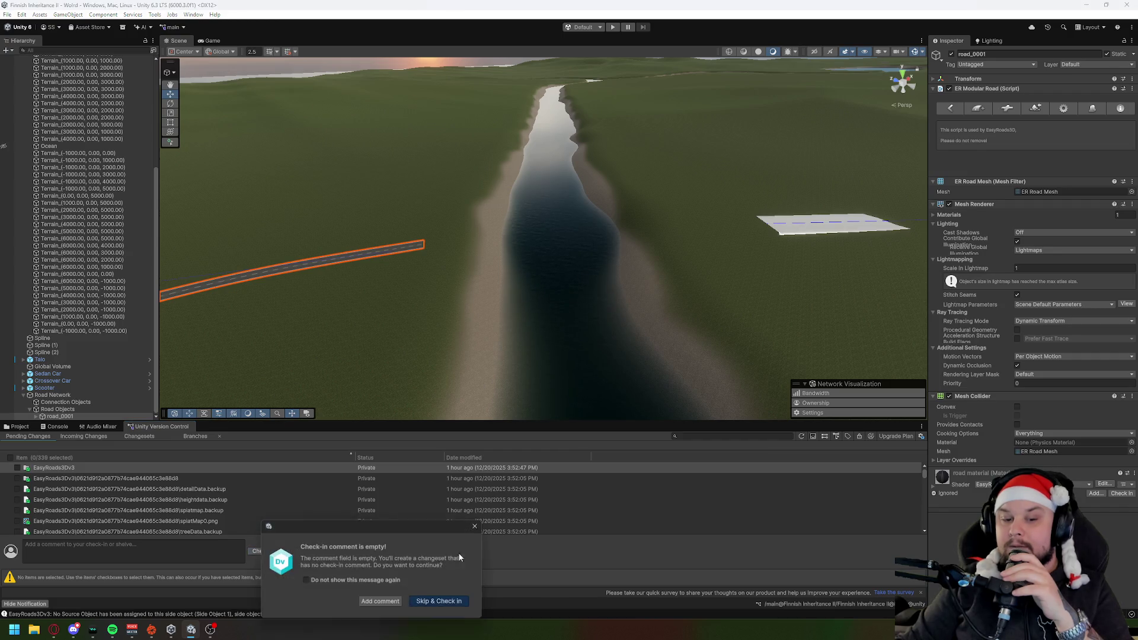
left_click(444, 602)
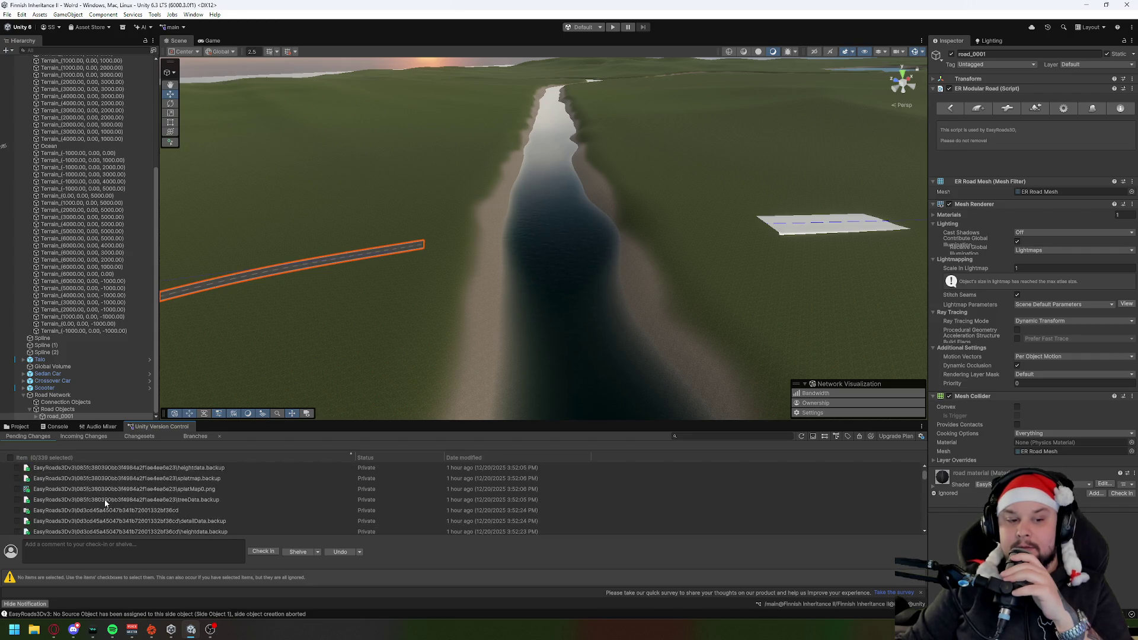
left_click(274, 552)
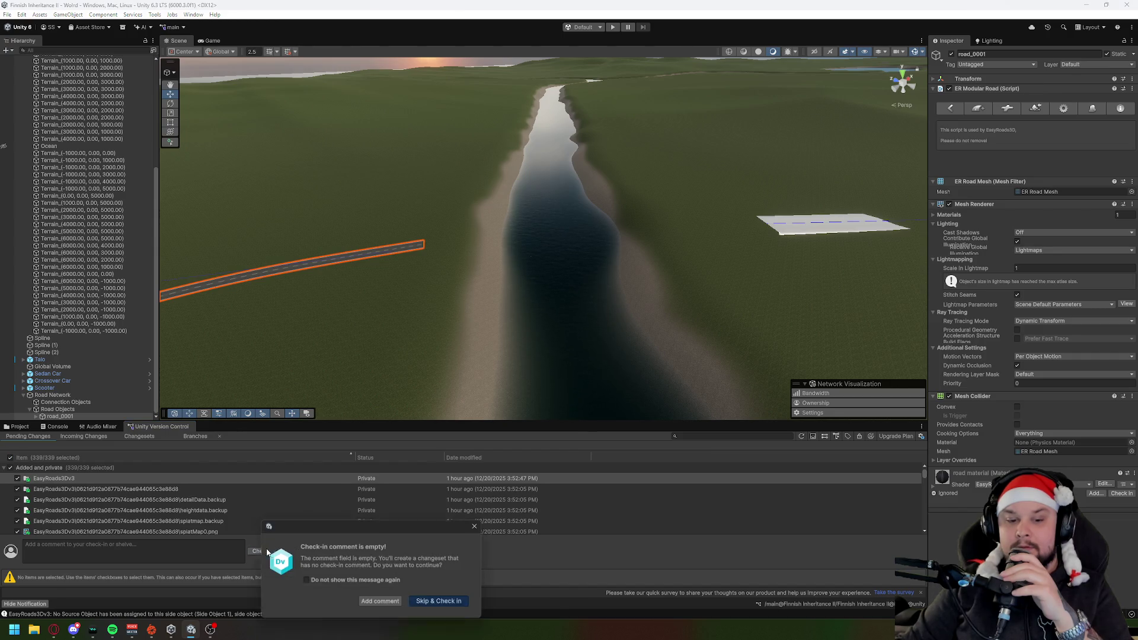
left_click(441, 602)
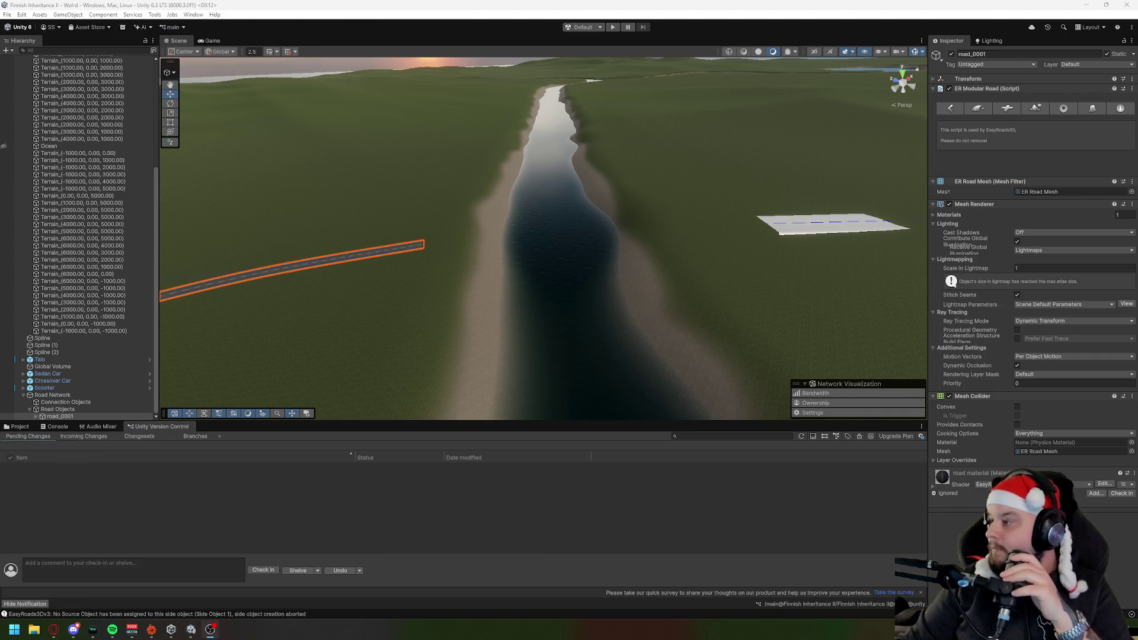
left_click(84, 436)
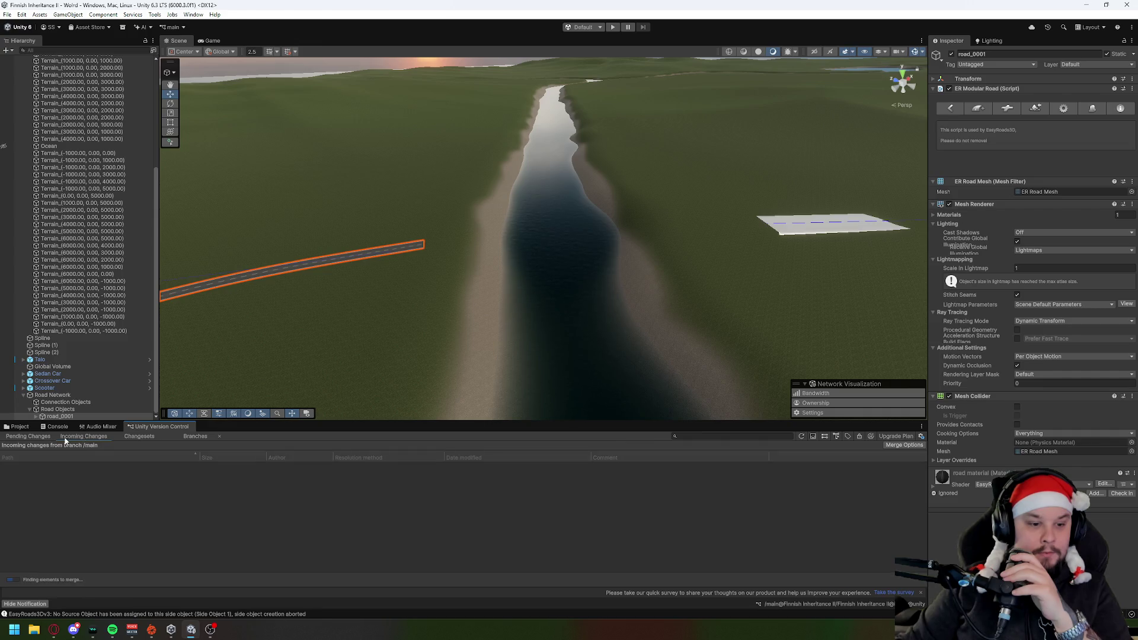
Step: Frame the road in the Scene view with F and select the Road Network object
left_click(37, 439)
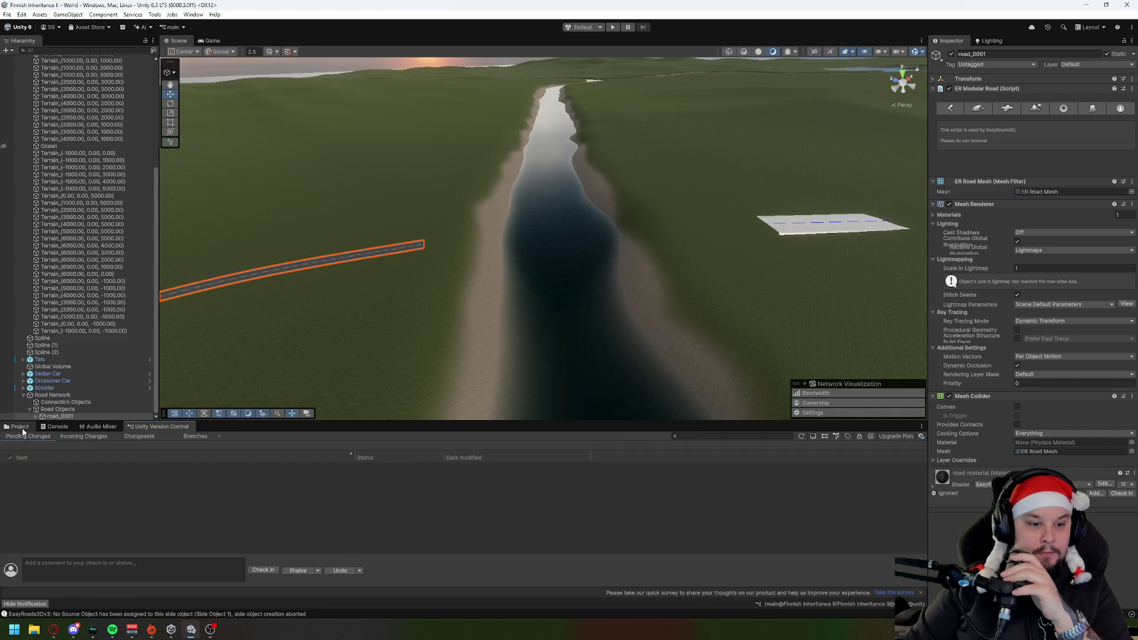
left_click(23, 431)
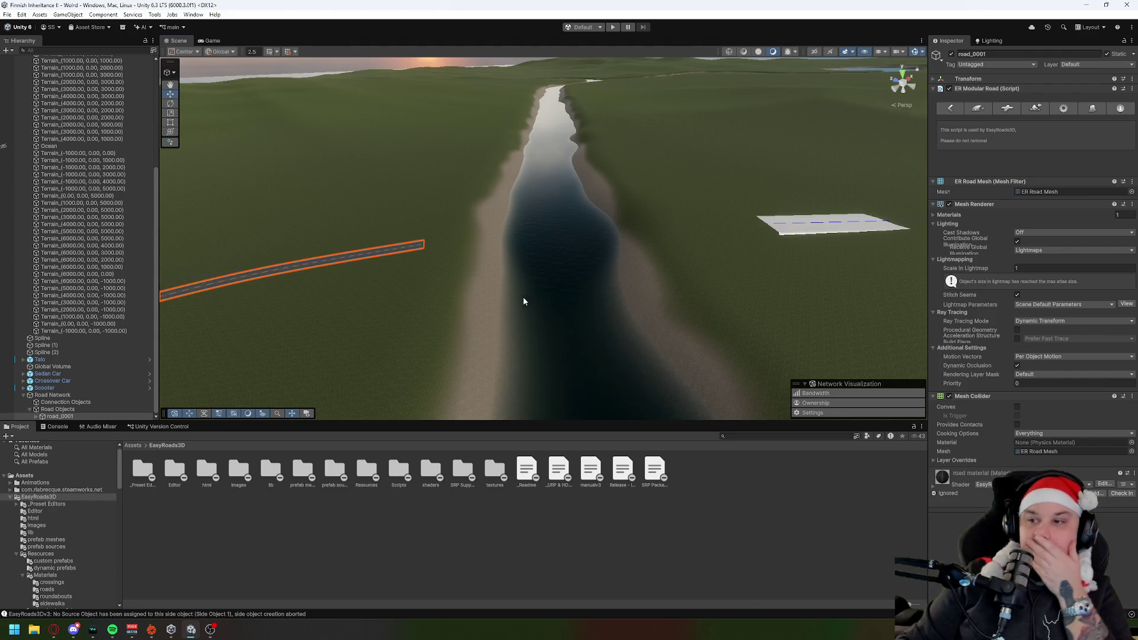
key("f")
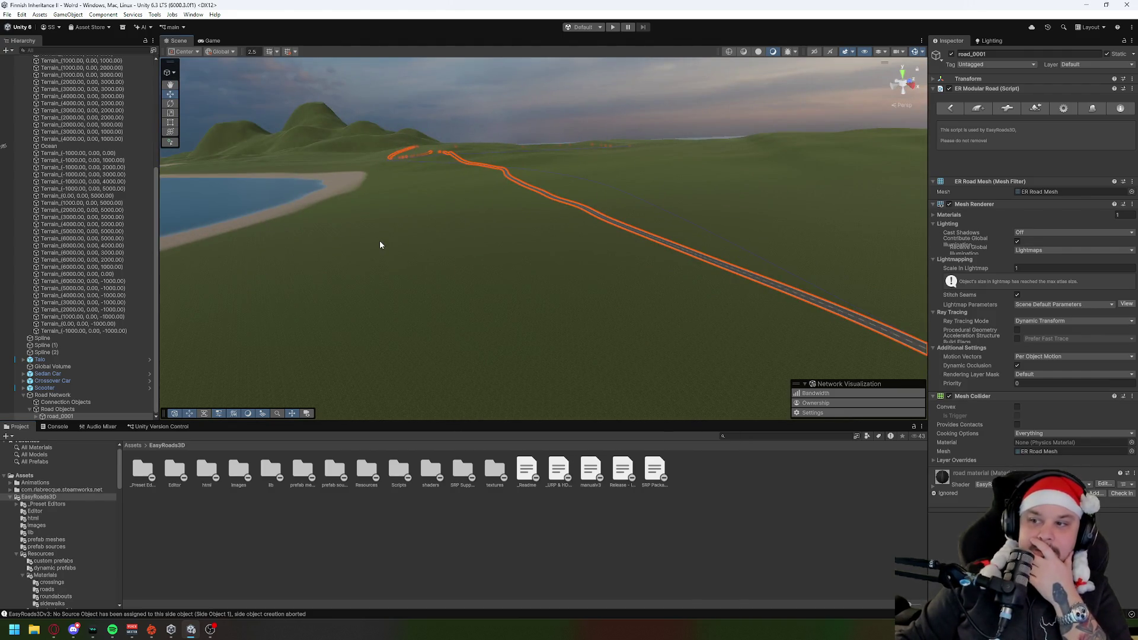
left_click(978, 107)
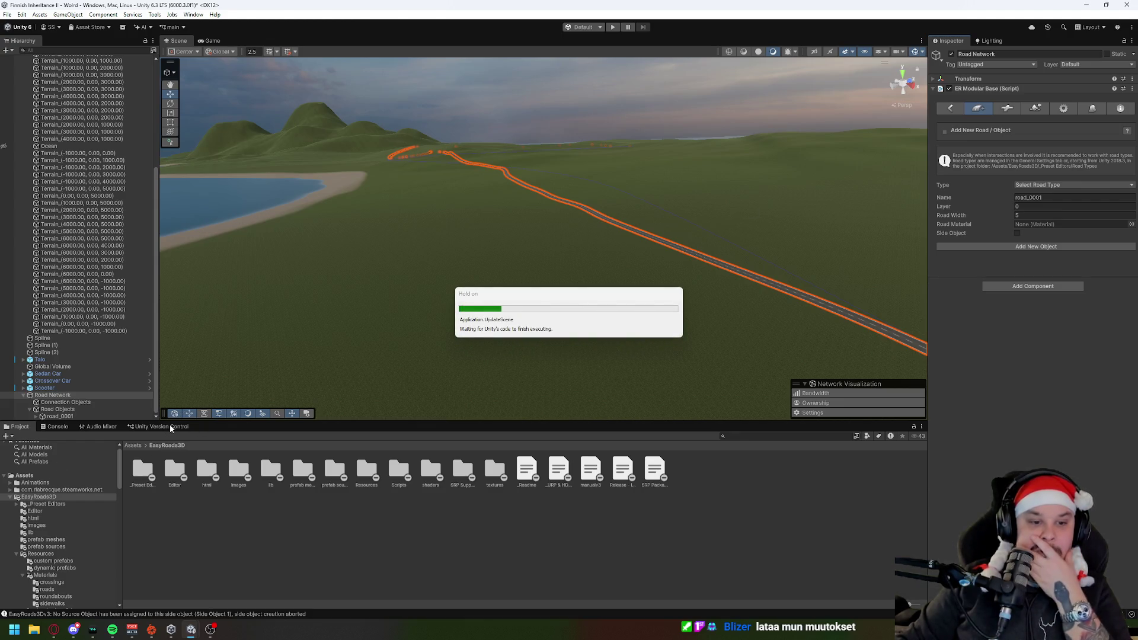
Step: Refresh the incoming changes from main, confirm there are none, and select the Terrain object
left_click(171, 427)
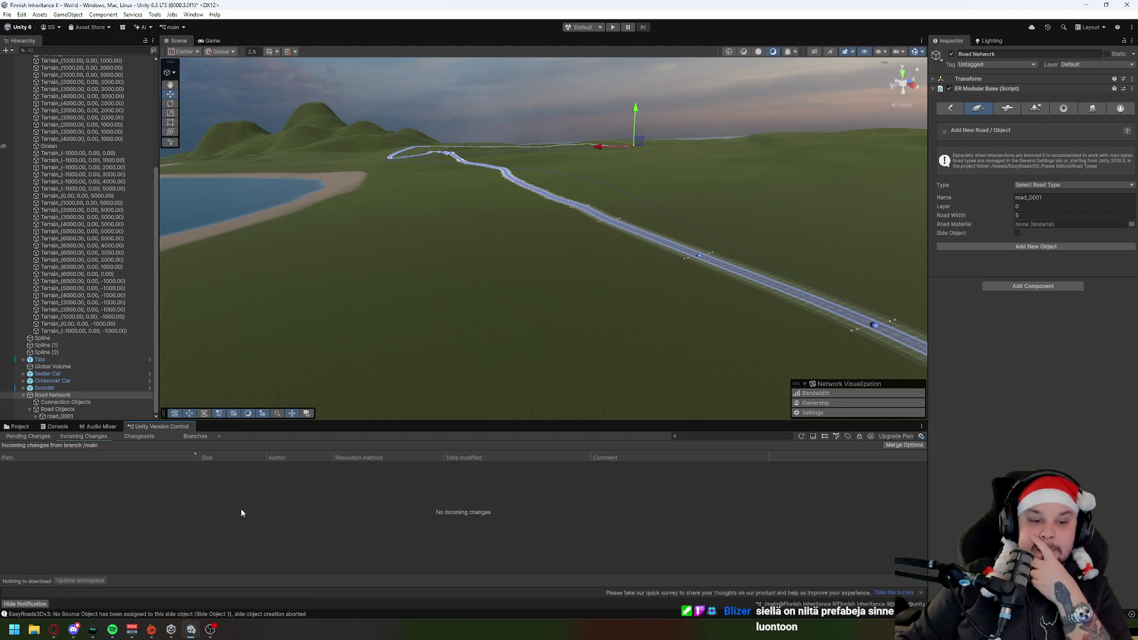
left_click(74, 437)
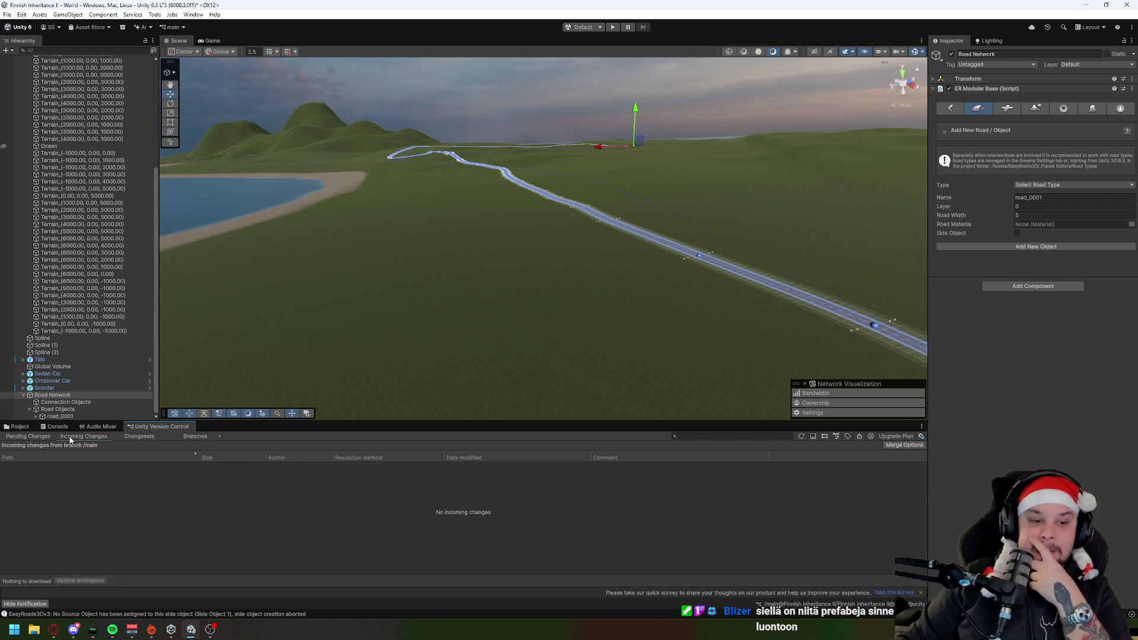
left_click(71, 437)
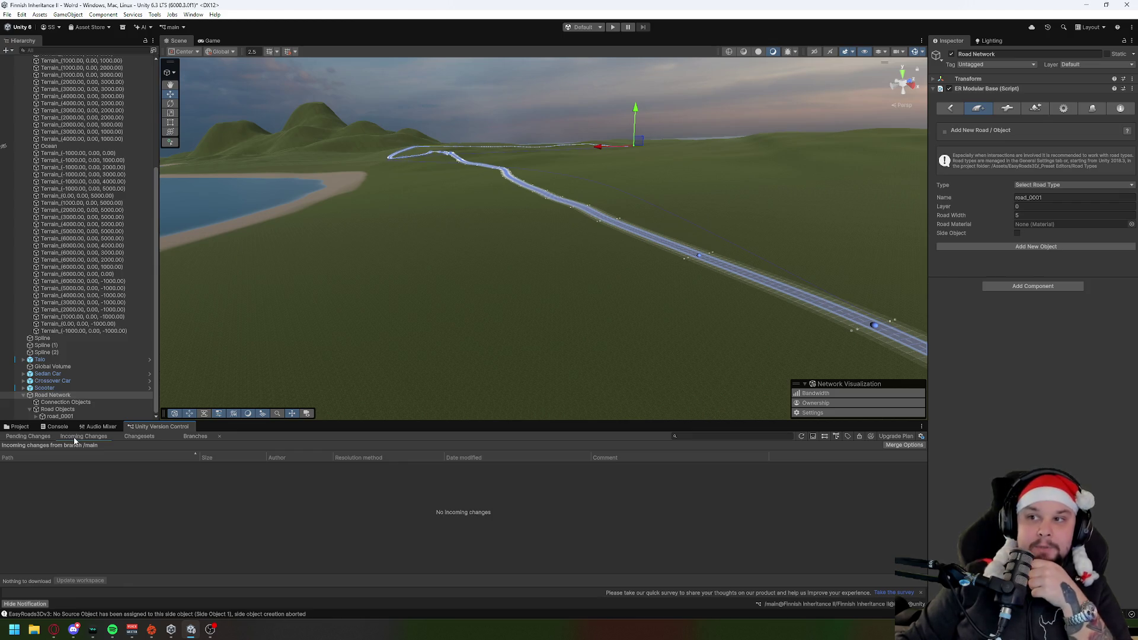
scroll(81, 178, "up", 10)
left_click(71, 87)
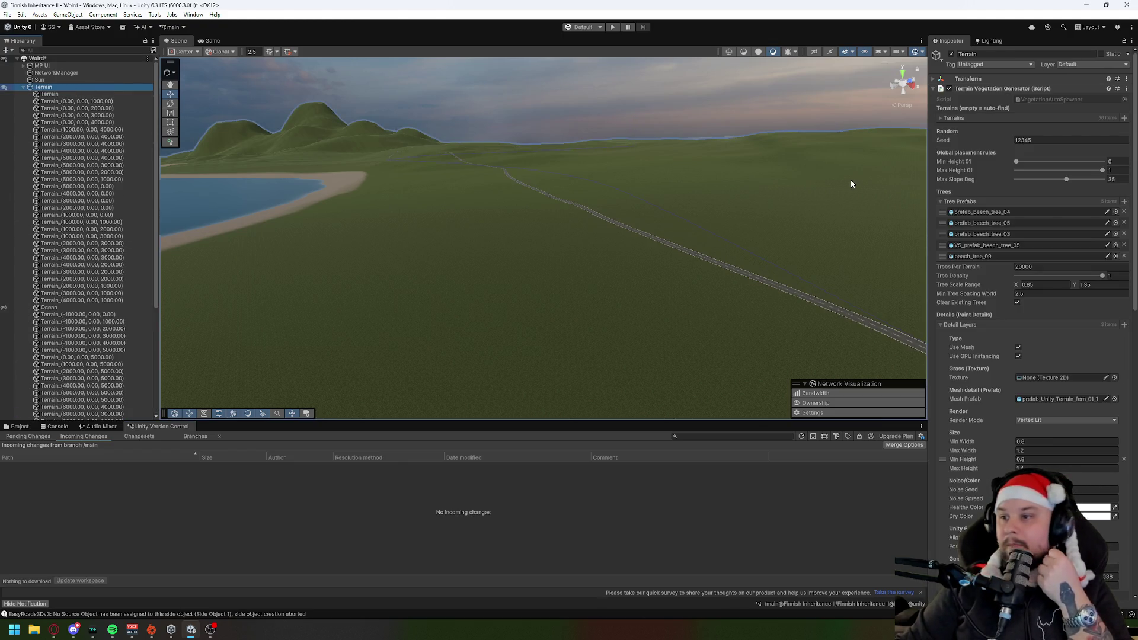
Step: Check the first detail layer's Mesh Prefab, keep the fern prefab, and show the EasyRoads3D asset folders
right_click(584, 291)
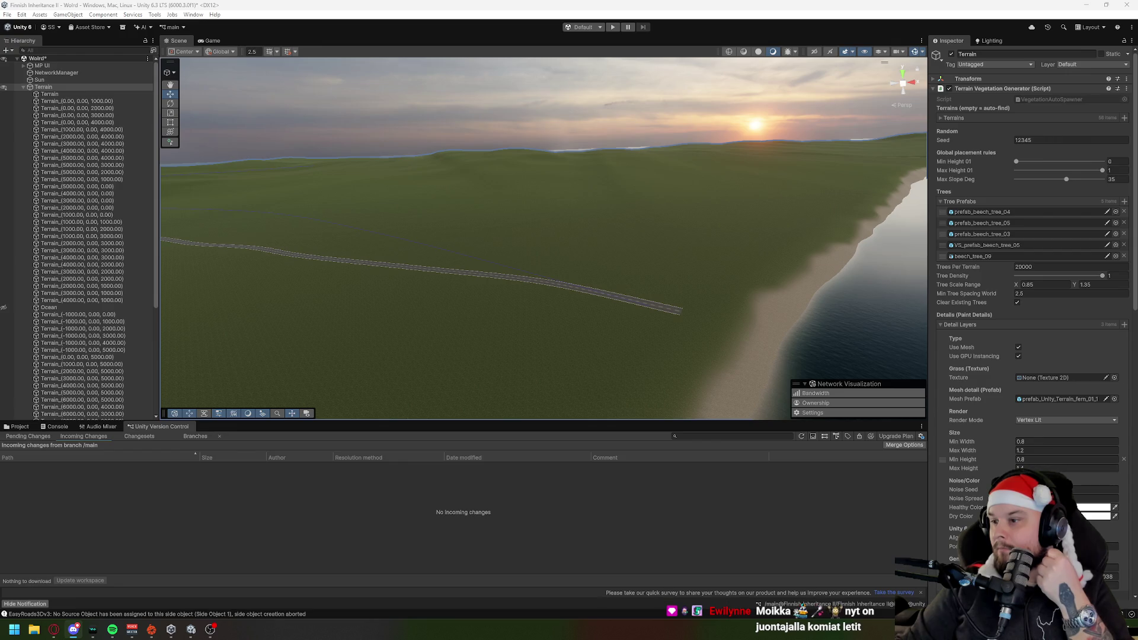
scroll(1011, 422, "down", 4)
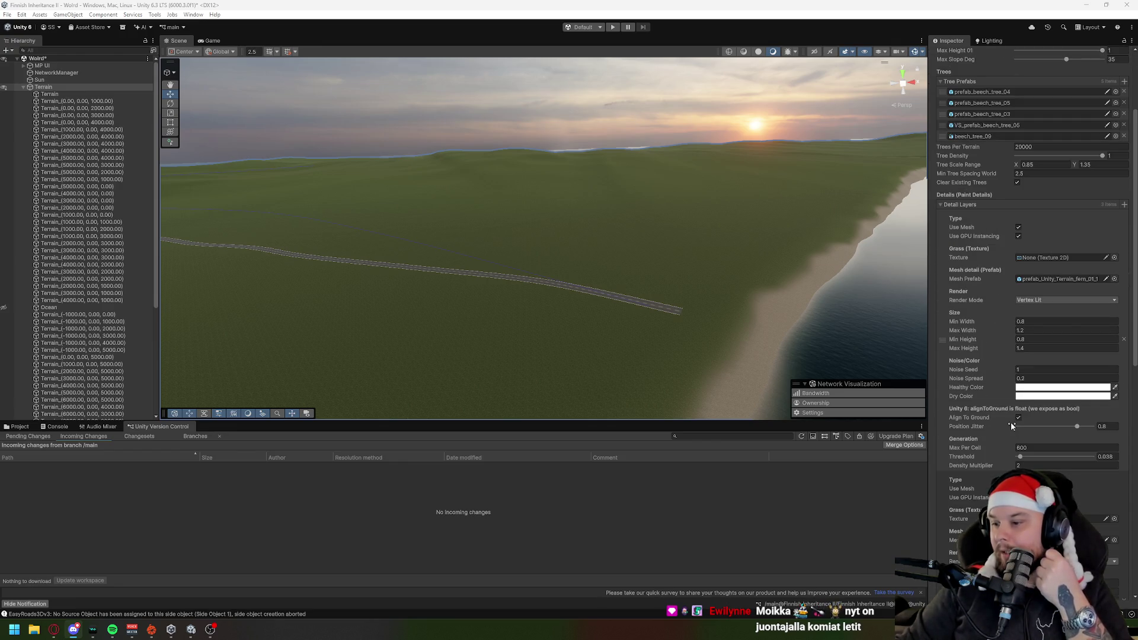
scroll(1011, 422, "down", 10)
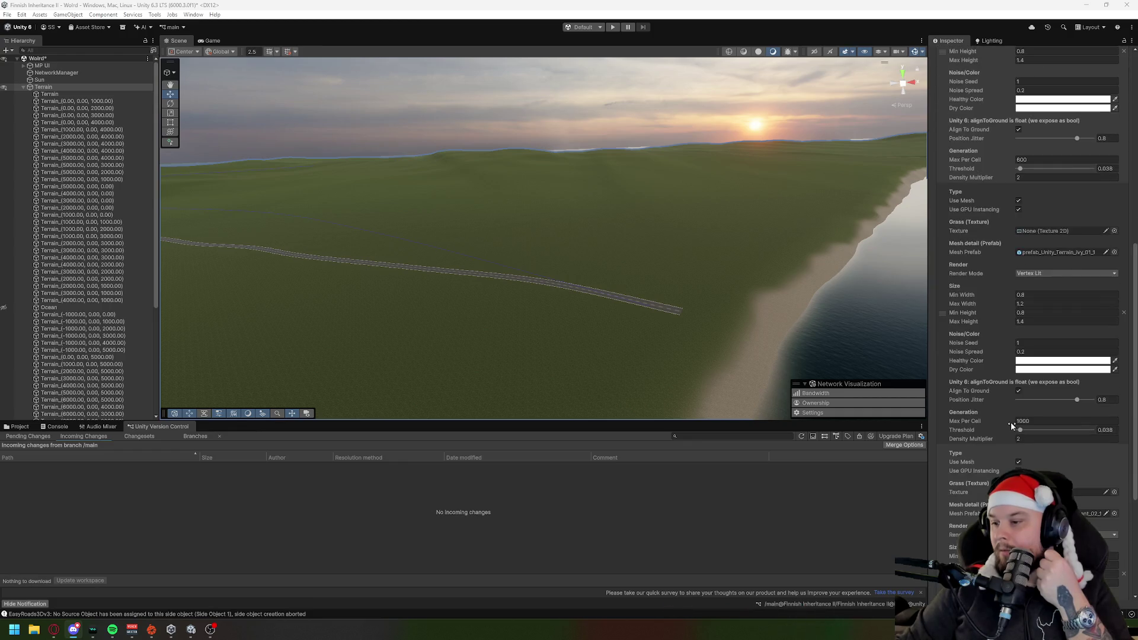
scroll(1011, 422, "up", 12)
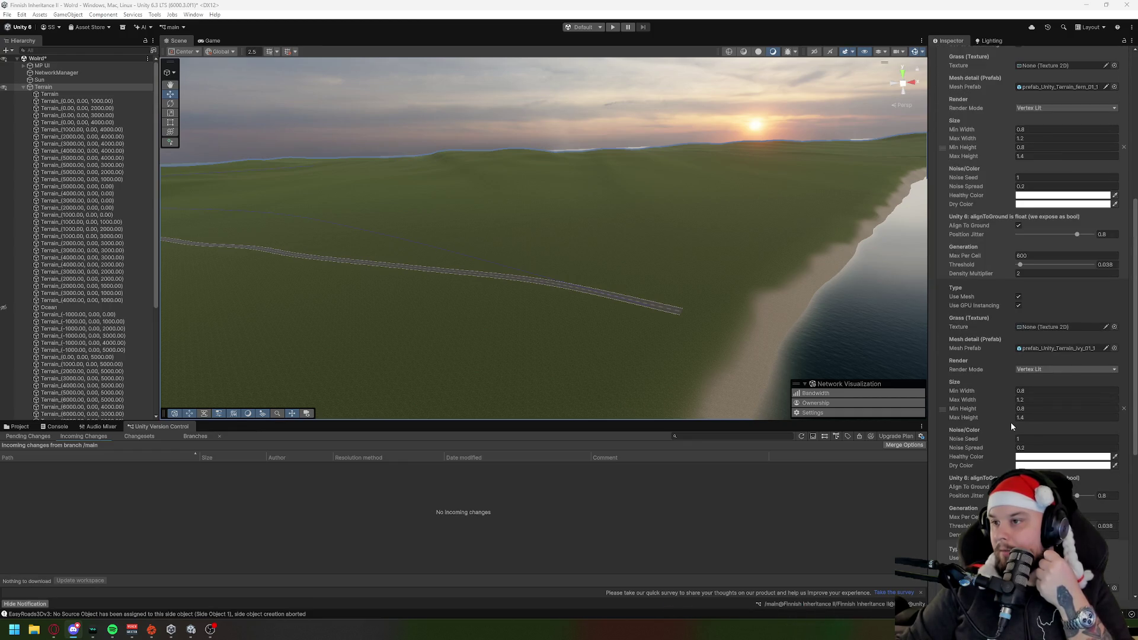
scroll(1014, 427, "up", 3)
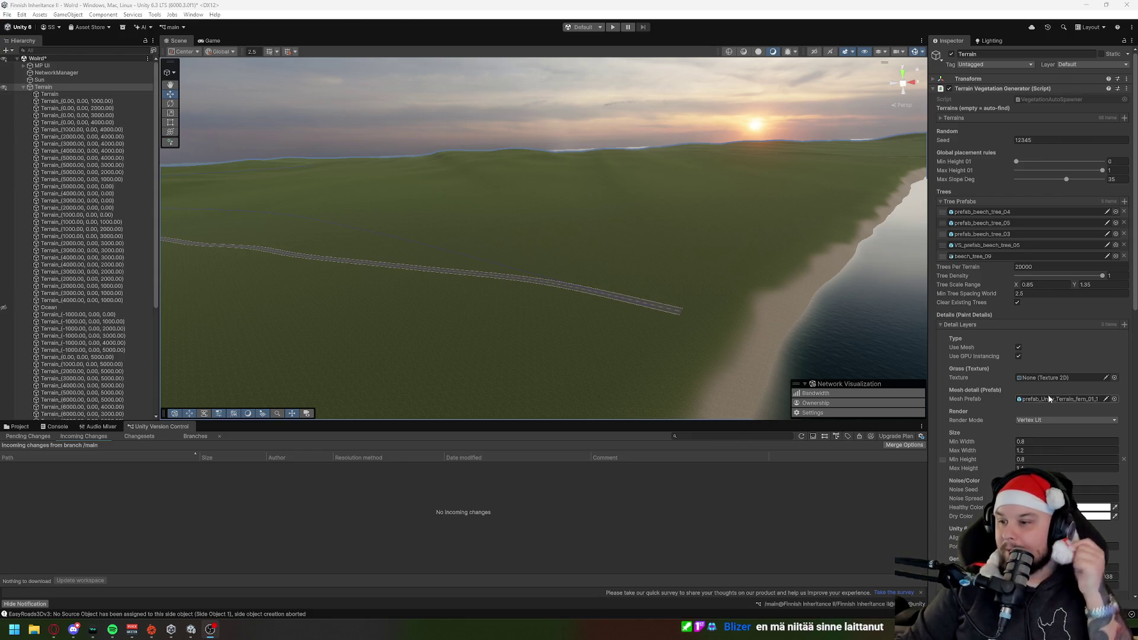
left_click(1114, 400)
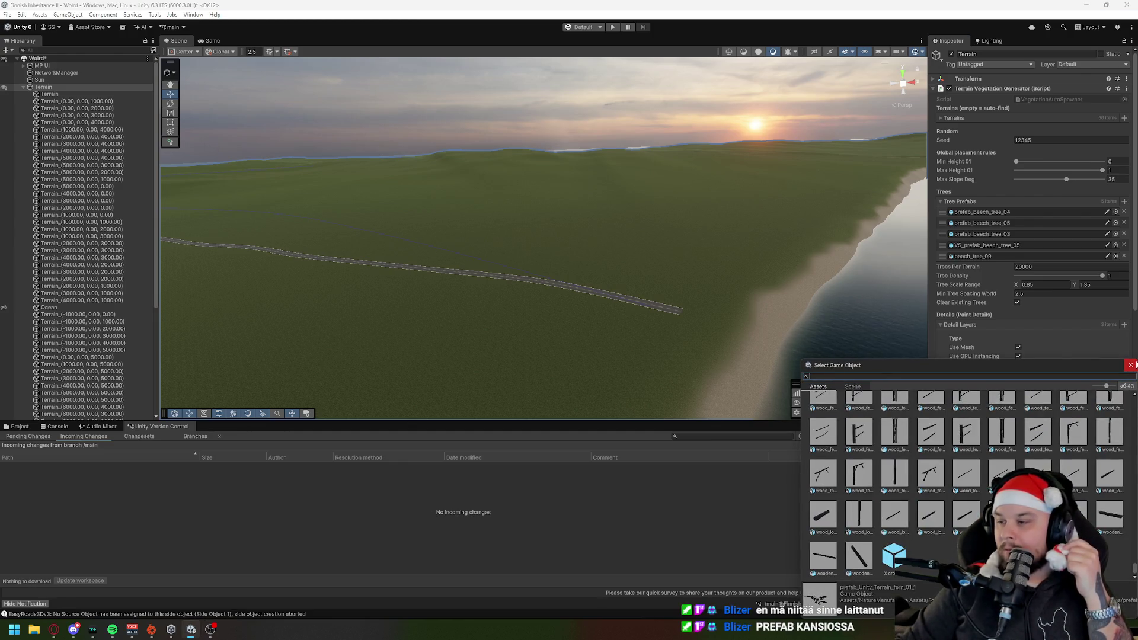
left_click(1131, 365)
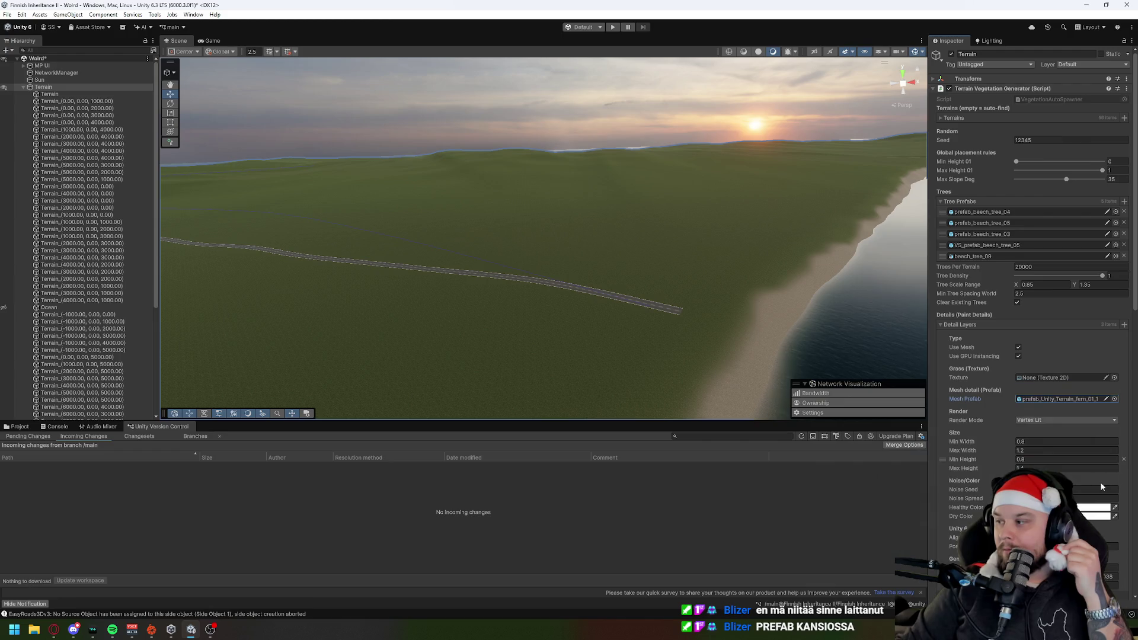
left_click(1114, 399)
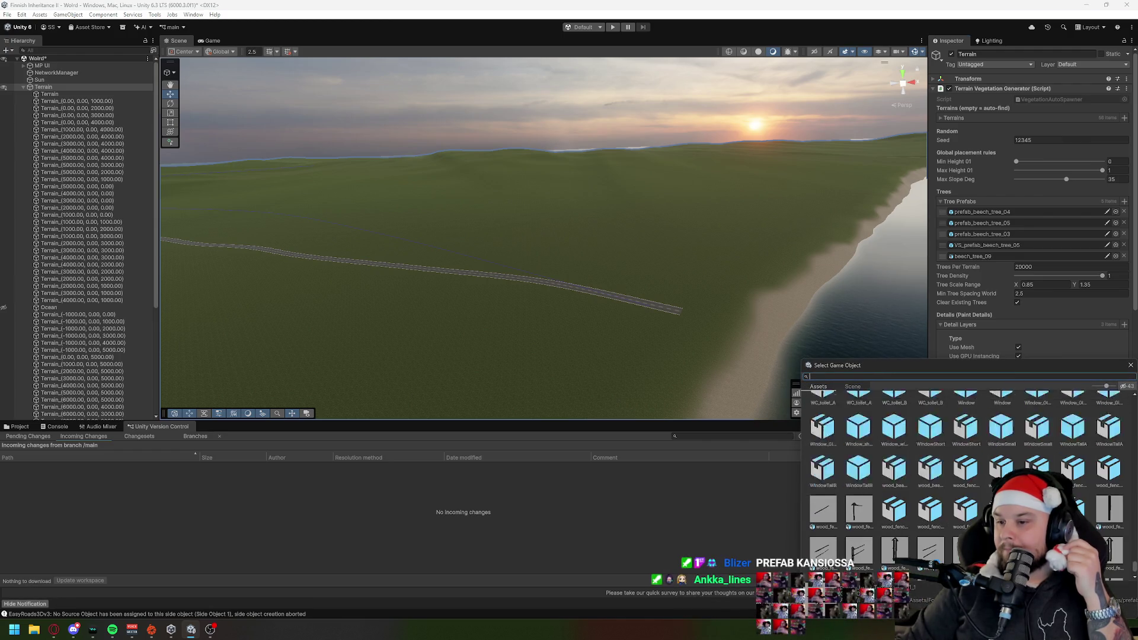
left_click_drag(949, 365, 685, 256)
key("Escape")
left_click(20, 427)
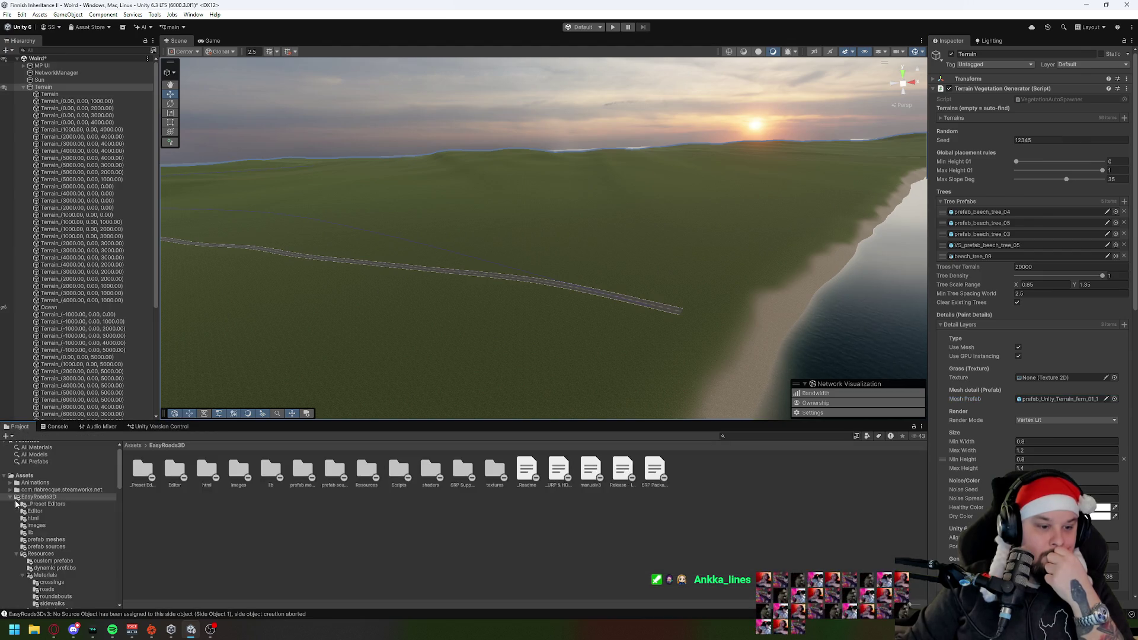
Step: Browse to Prefabs/Nature/Terrain in the Project window and select the Terrain tile object
scroll(59, 563, "down", 10)
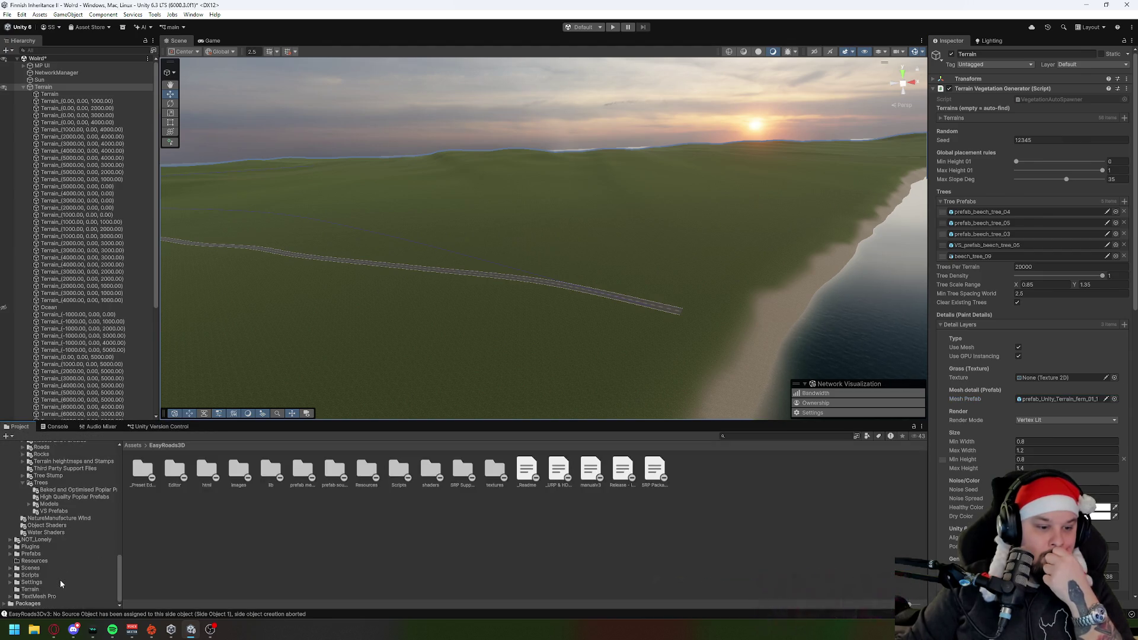
left_click(31, 554)
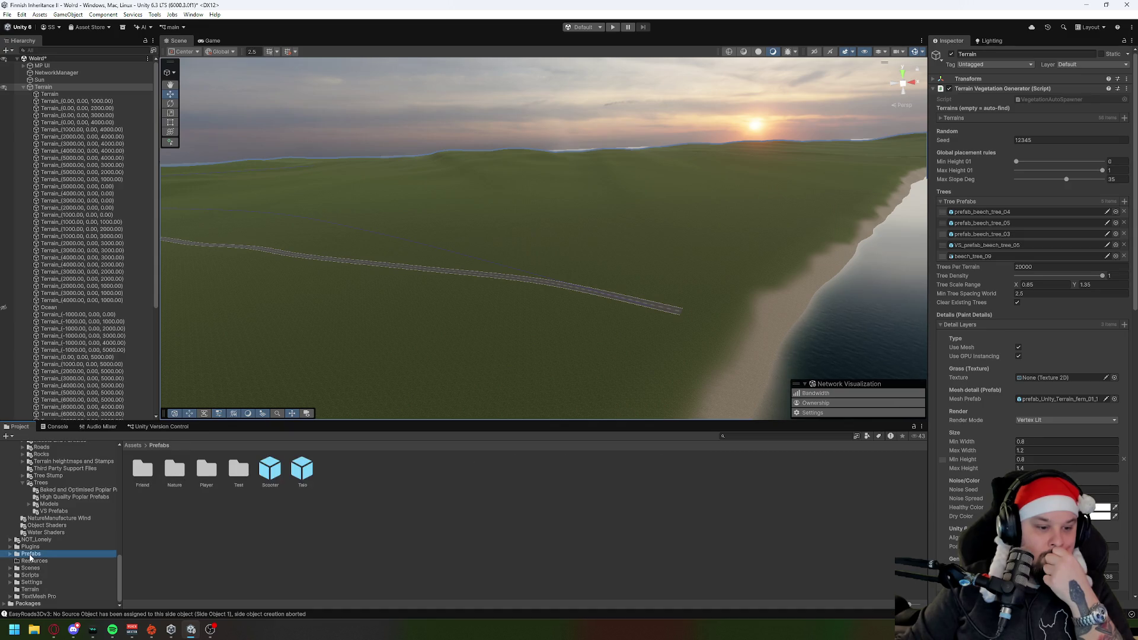
double_click(175, 468)
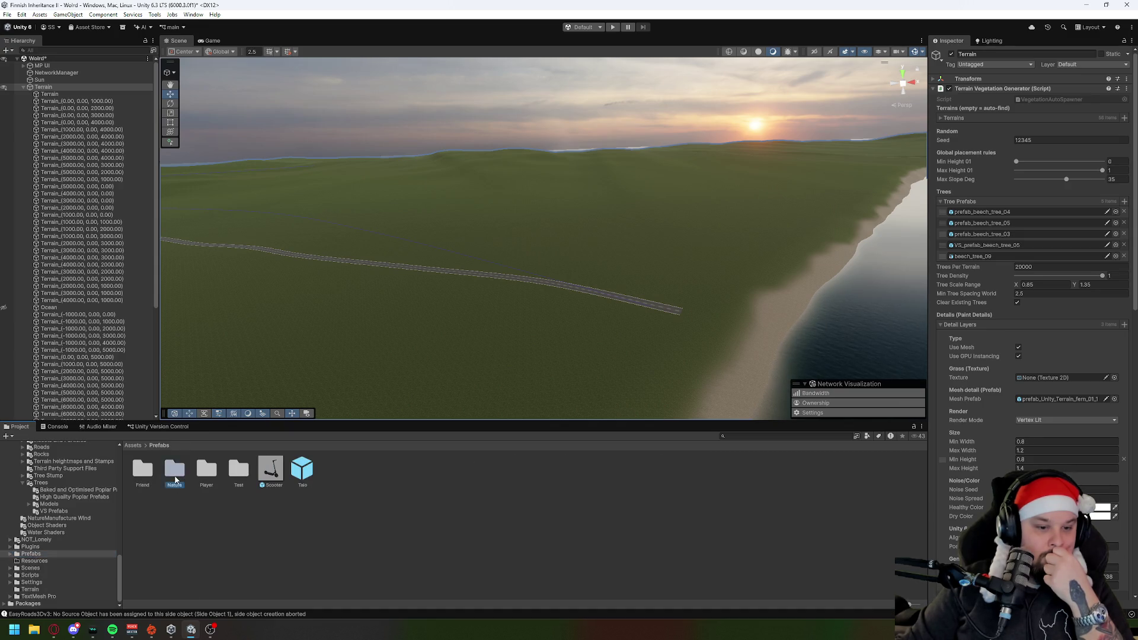
double_click(143, 468)
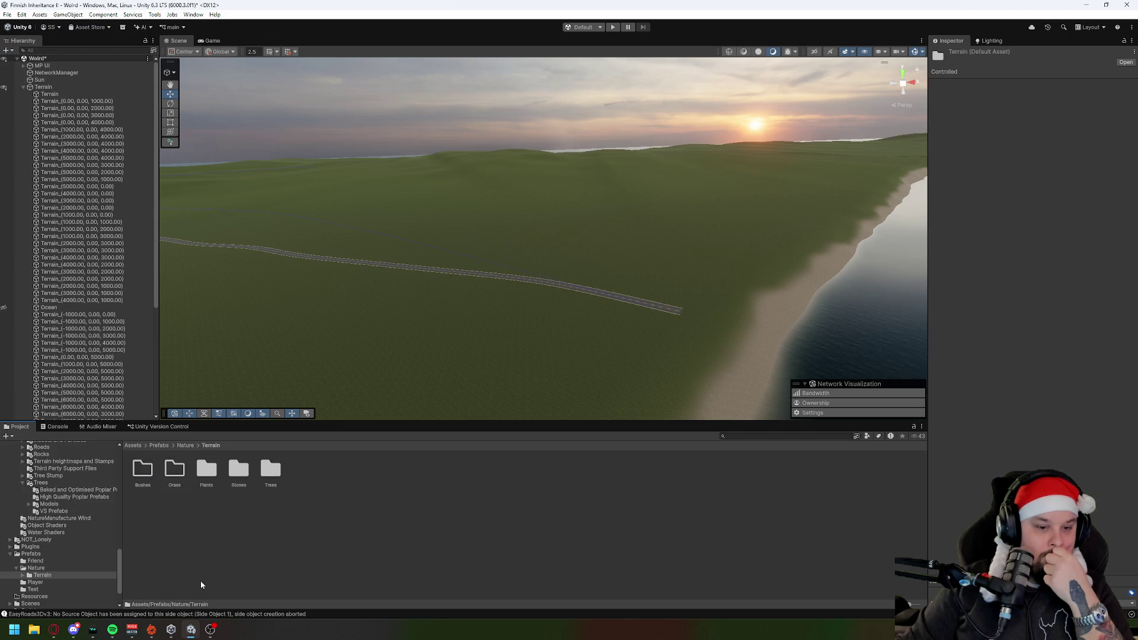
left_click(201, 578)
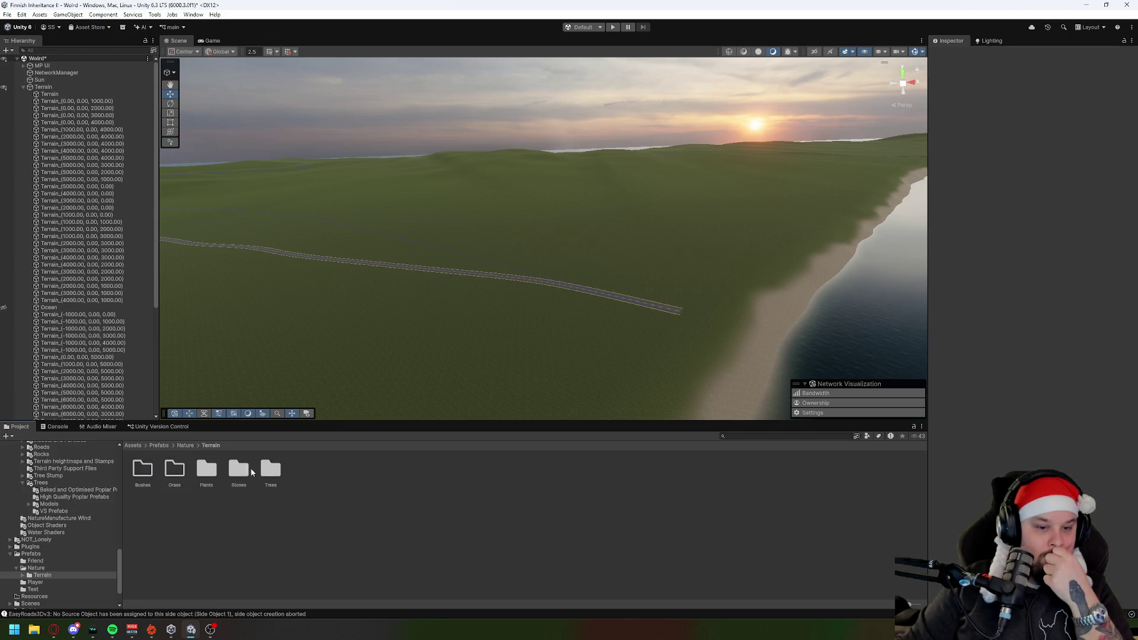
left_click(66, 94)
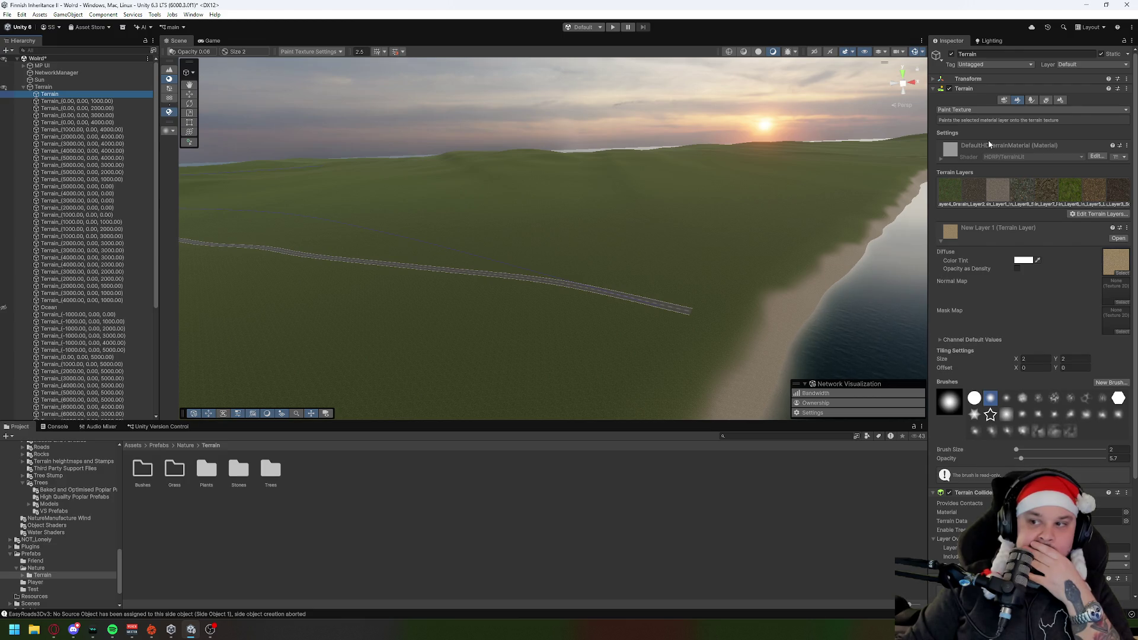
Step: Select the Stones terrain layer on the terrain tile and set brush opacity to 100
left_click(1021, 189)
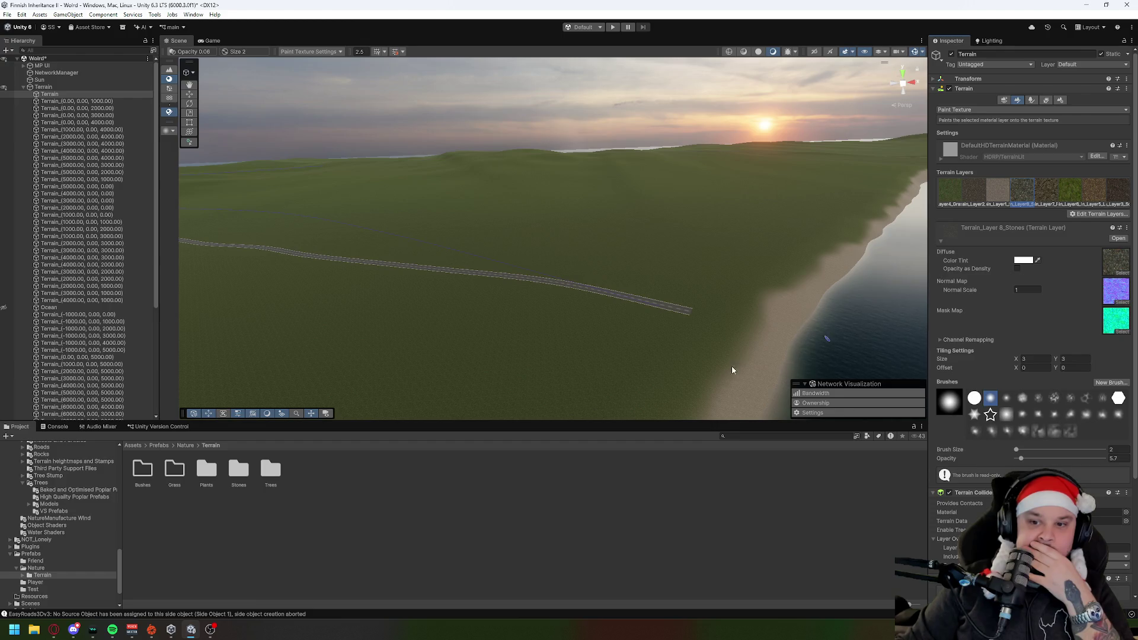
left_click(626, 367)
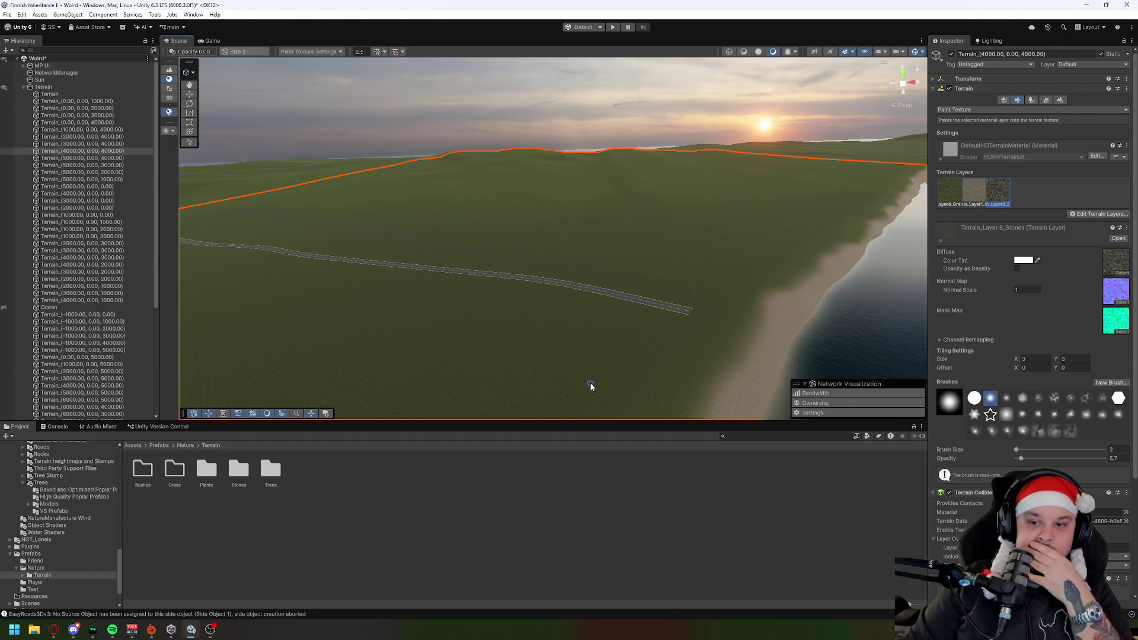
left_click_drag(1020, 458, 1131, 462)
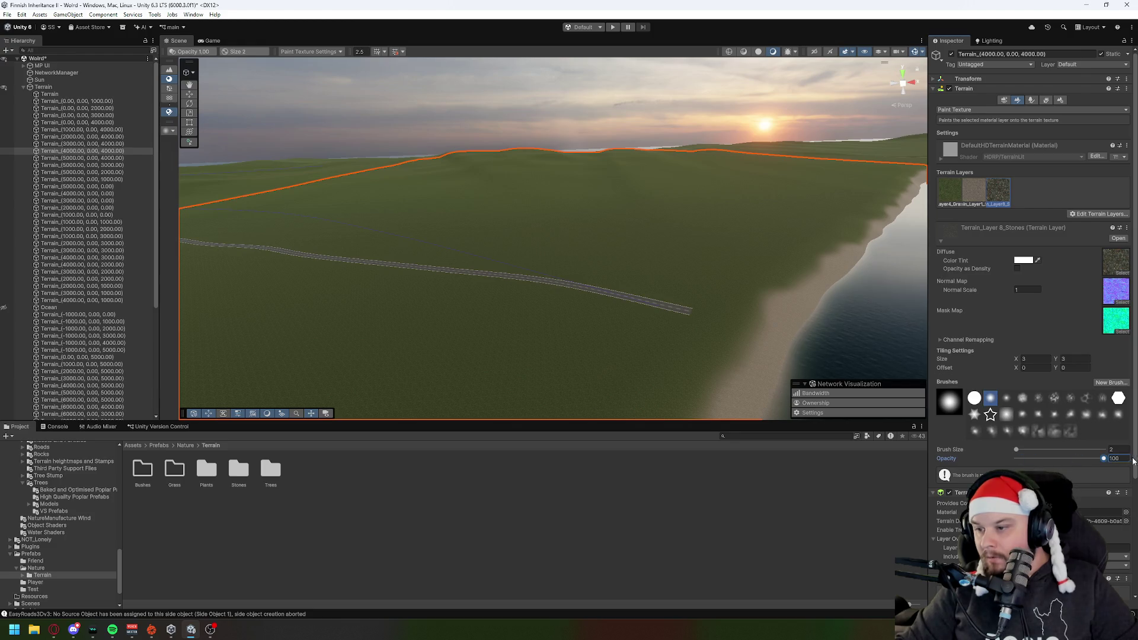
Step: Paint trial stone patches onto the grass, then undo them with Ctrl+Z
scroll(723, 370, "up", 10)
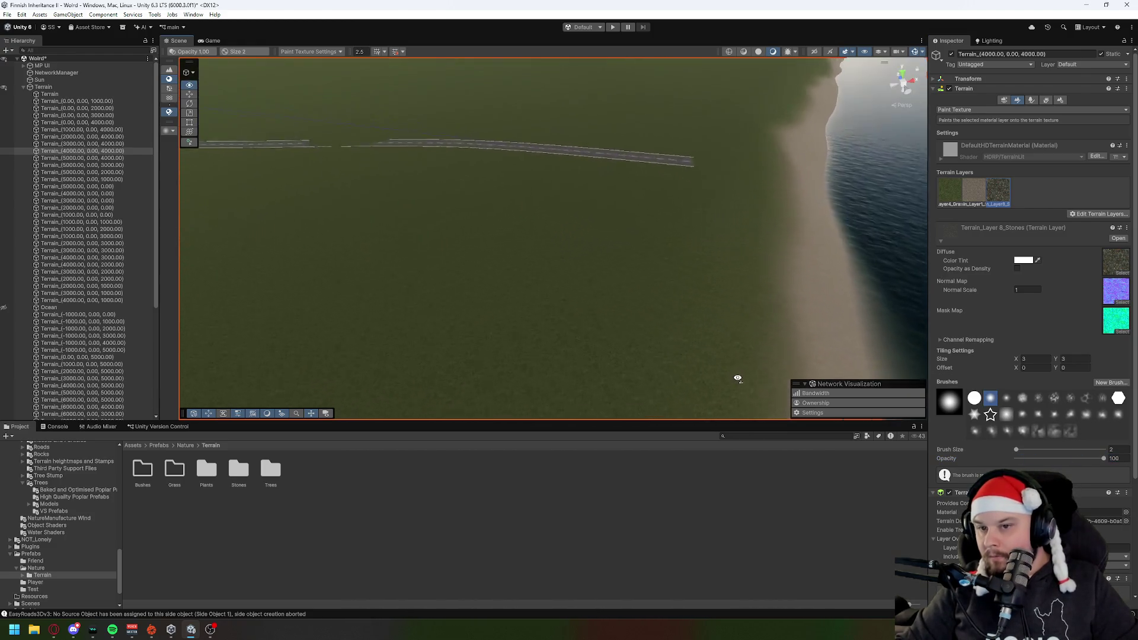
left_click(483, 287)
left_click(613, 236)
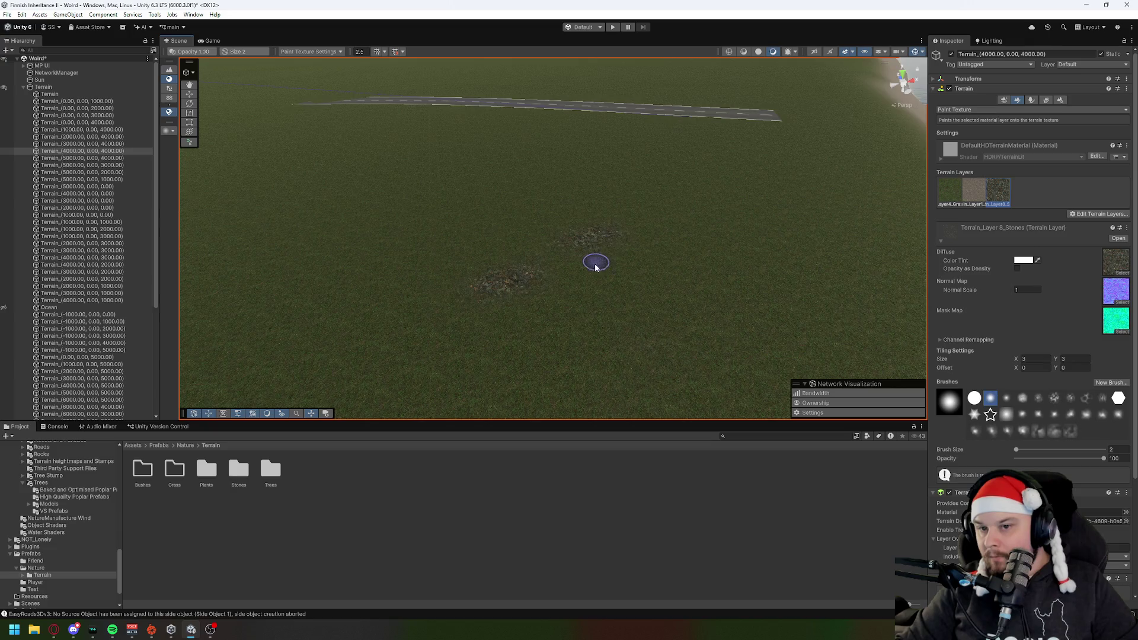
scroll(583, 275, "up", 3)
scroll(582, 275, "up", 5)
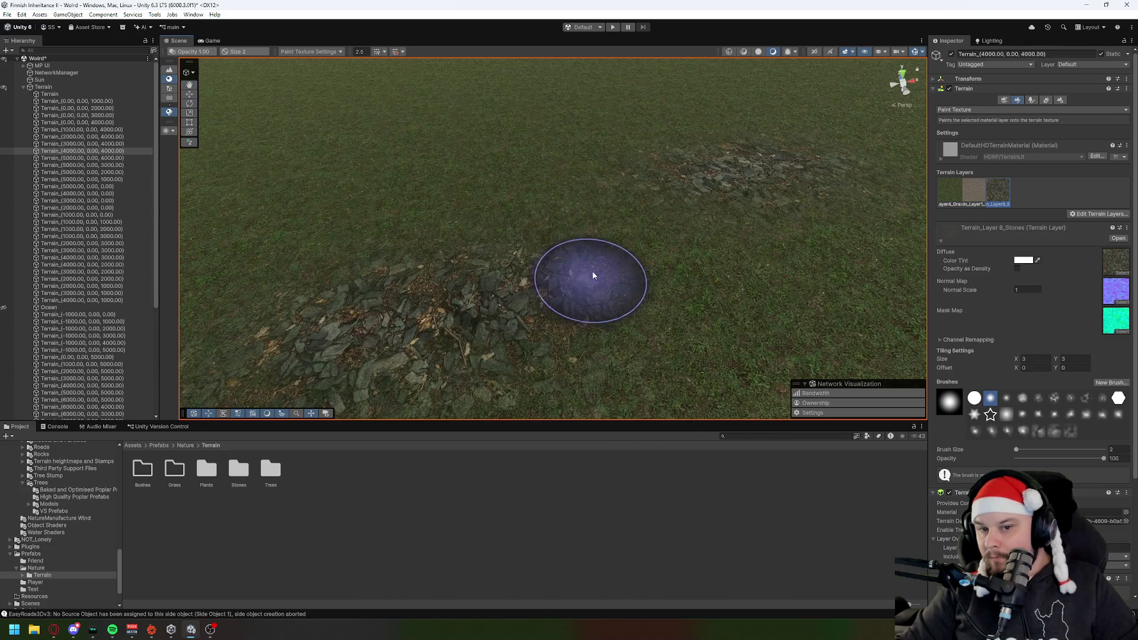
left_click_drag(590, 275, 649, 224)
key("ctrl+z")
key("ctrl+z")
key("ctrl+z")
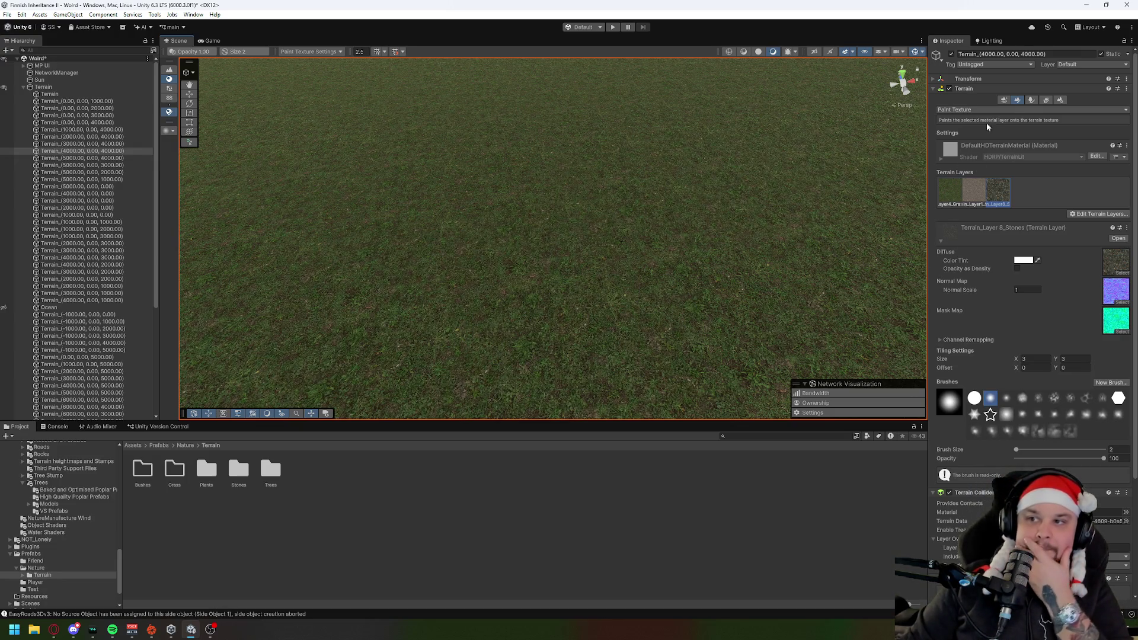
left_click(1046, 100)
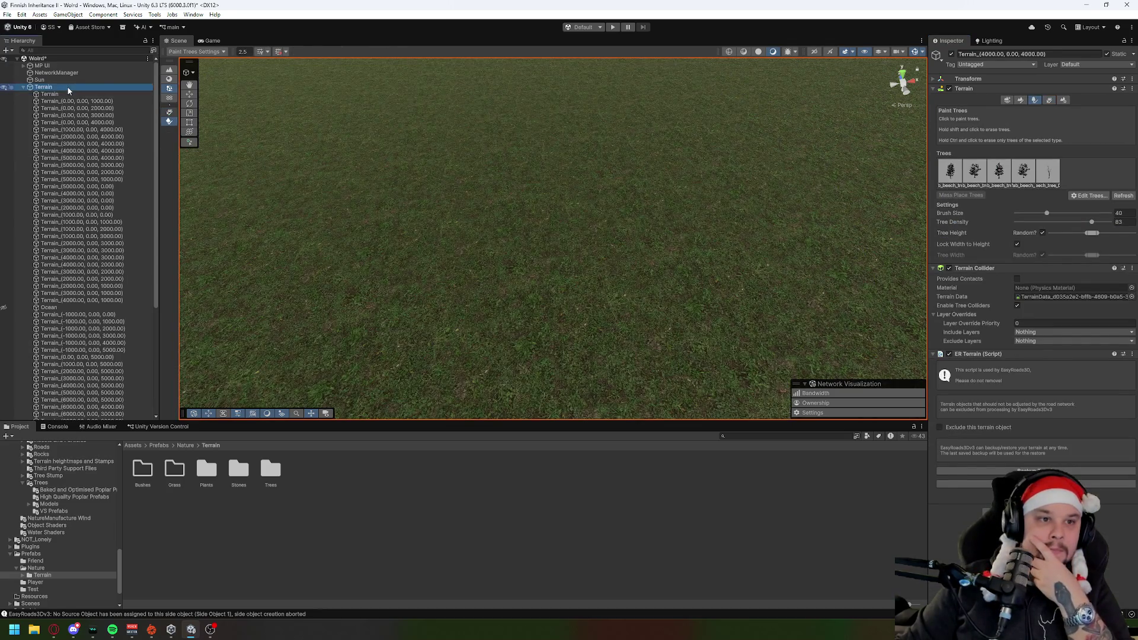
Step: Open the Trees prefab folder listing Spruce_1, Spruce_2 and Spruce_3
left_click(67, 87)
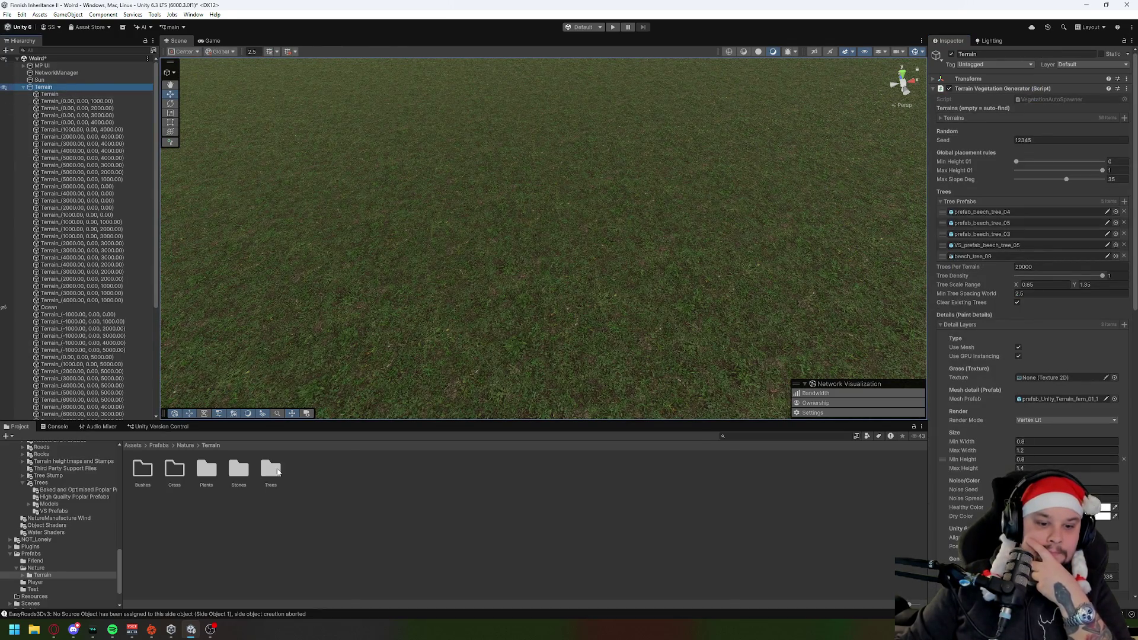
double_click(270, 469)
left_click(283, 493)
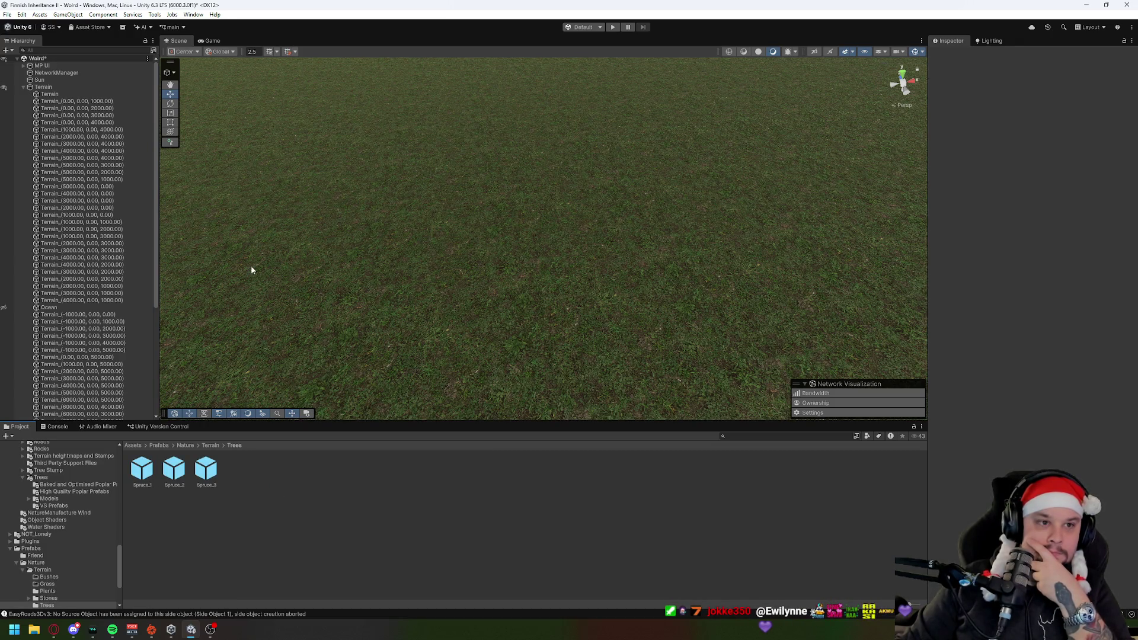
left_click(59, 86)
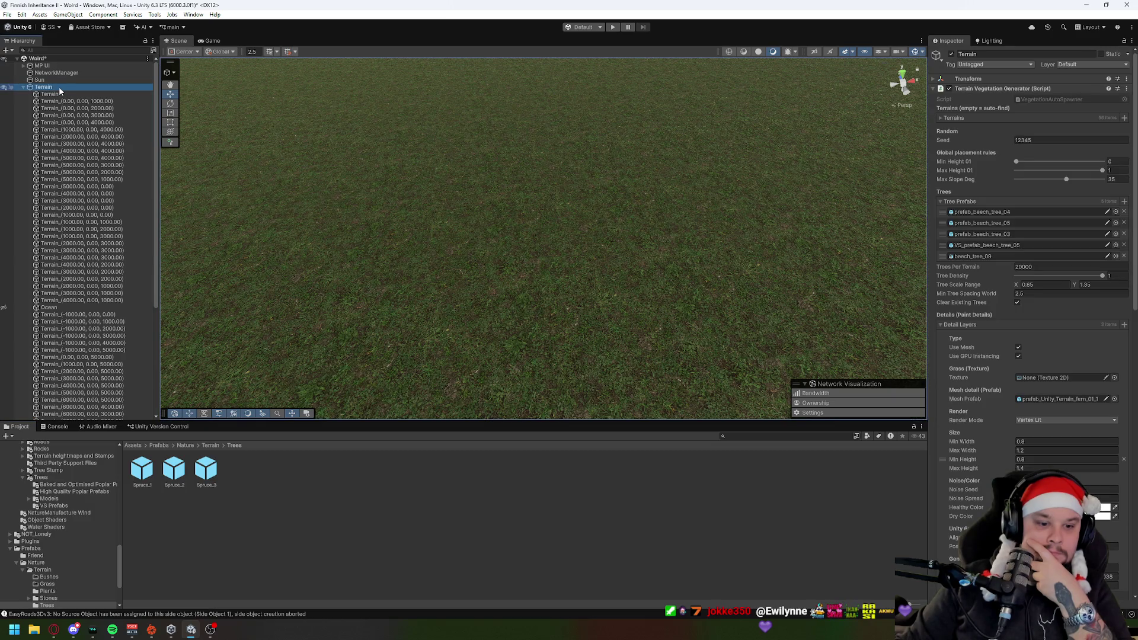
Step: Preview Spruce_1 in Prefab Mode, then return to the scene and the Terrain prefab folder
left_click(142, 470)
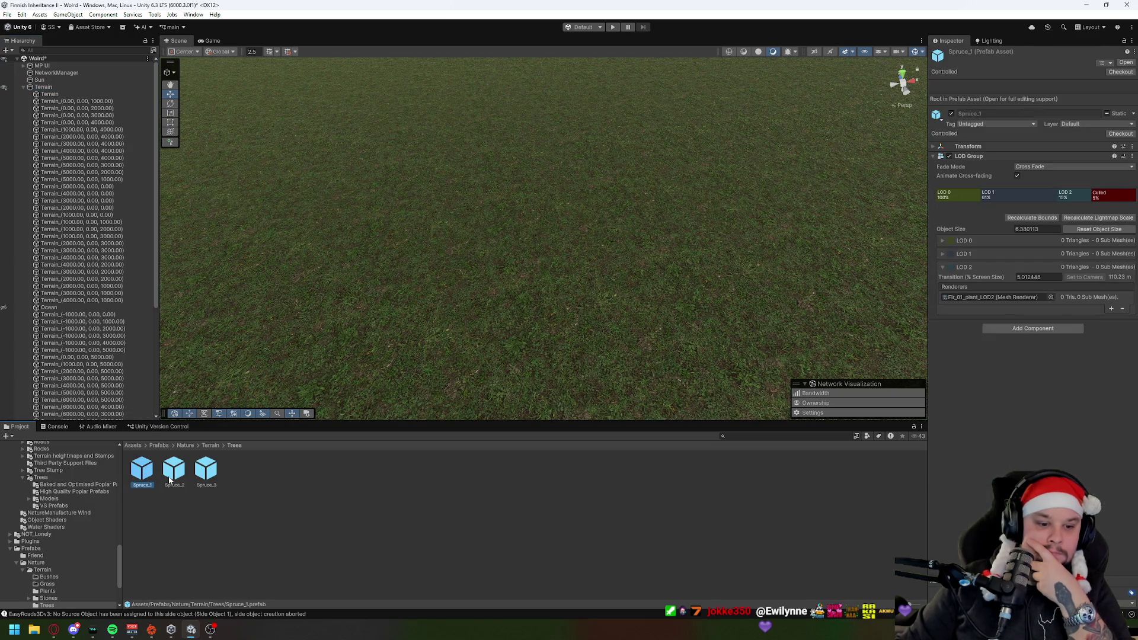
double_click(144, 475)
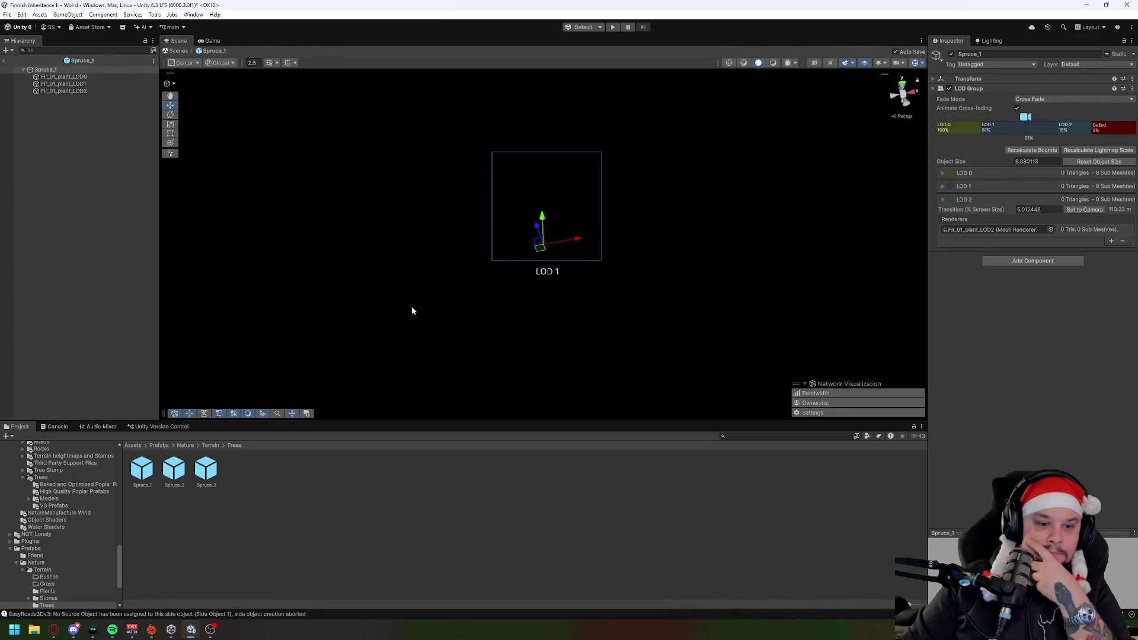
left_click_drag(413, 310, 425, 277)
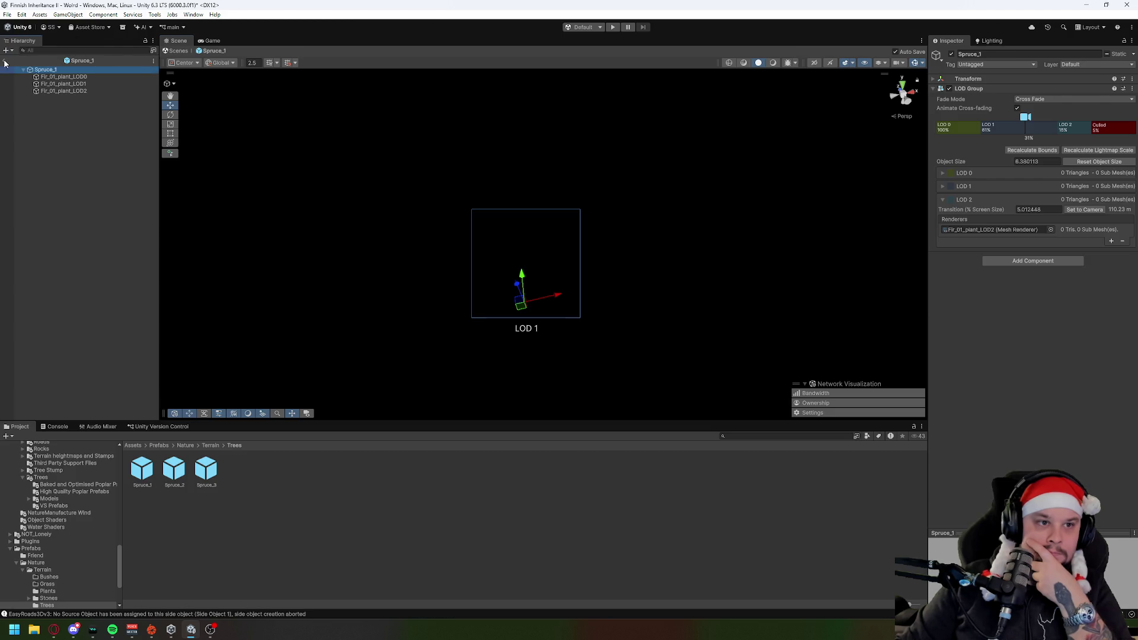
left_click(5, 64)
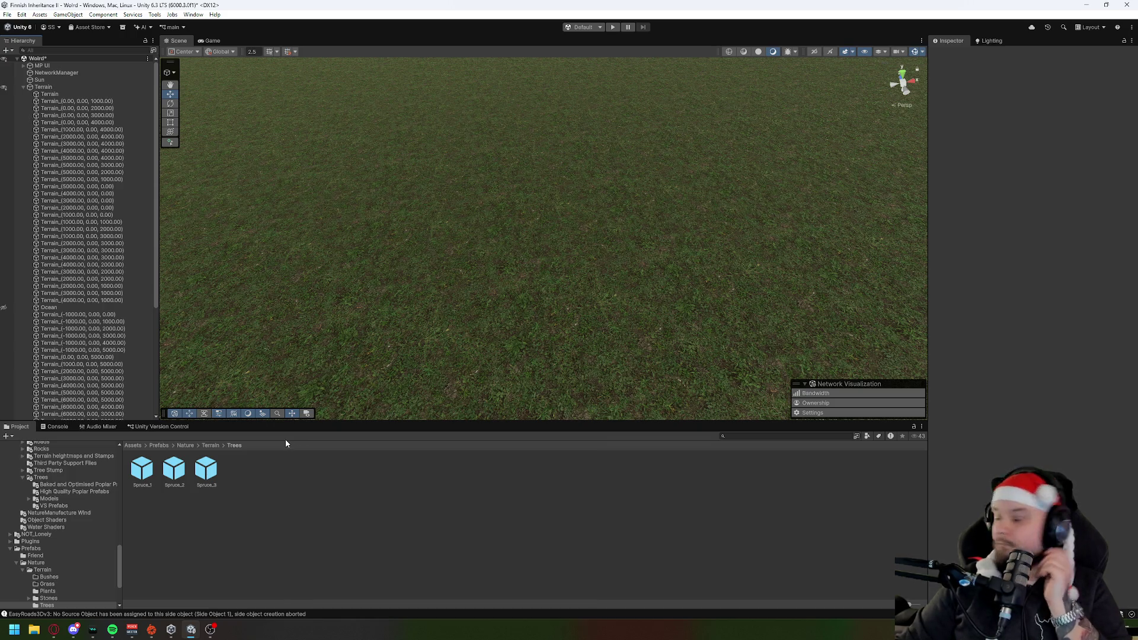
left_click(211, 446)
Step: Open the Plants folder with its four plant prefabs and reselect the Terrain object
double_click(206, 471)
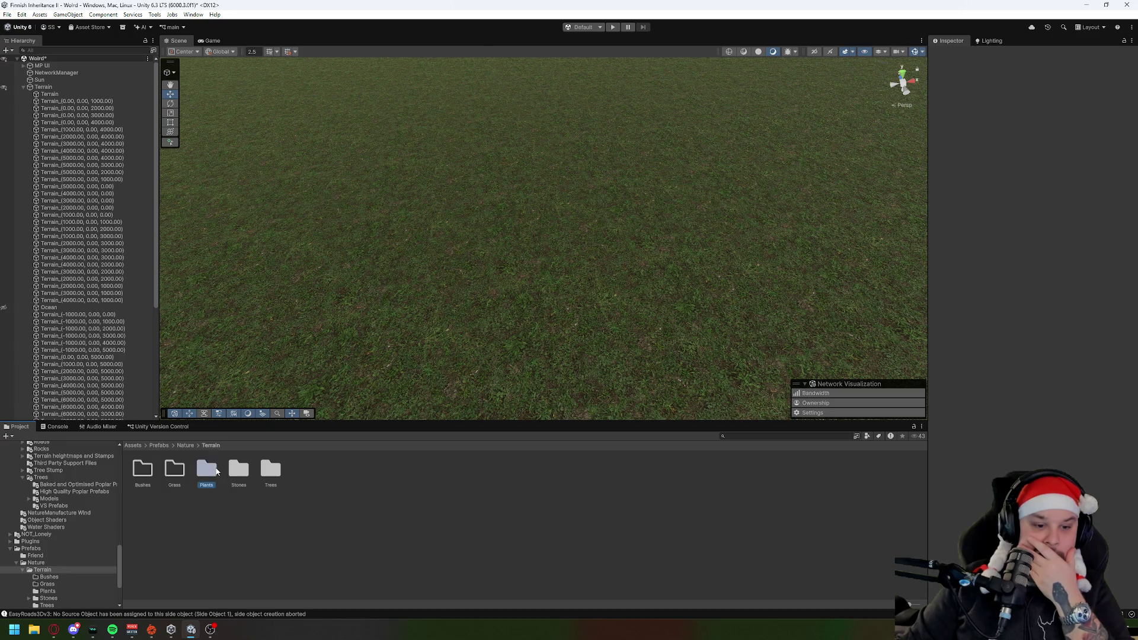
left_click(390, 537)
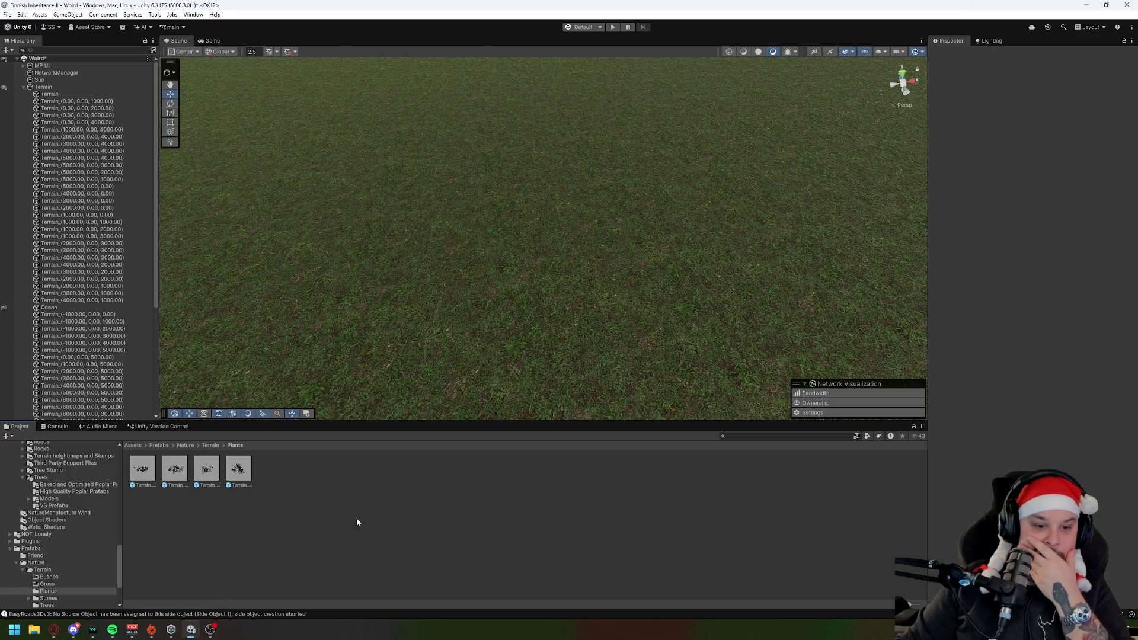
left_click_drag(429, 361, 444, 287)
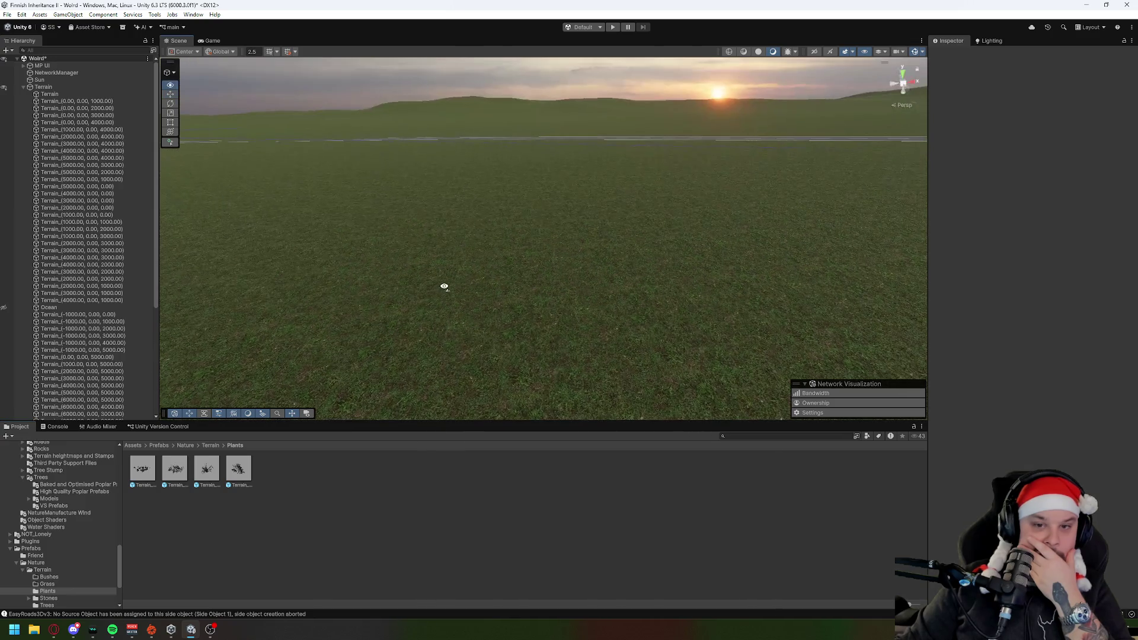
left_click(70, 86)
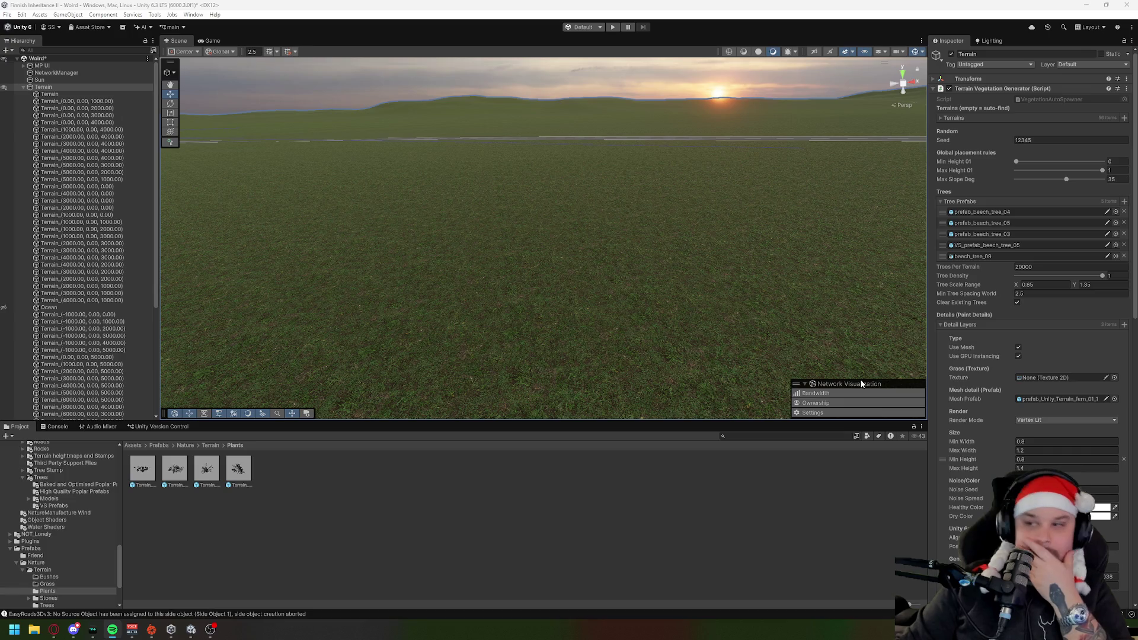
Step: Assign Terrain_plant_1, Terrain_plant_2 and Terrain_plant_3 as meshes of the first three detail layers
scroll(1061, 264, "down", 4)
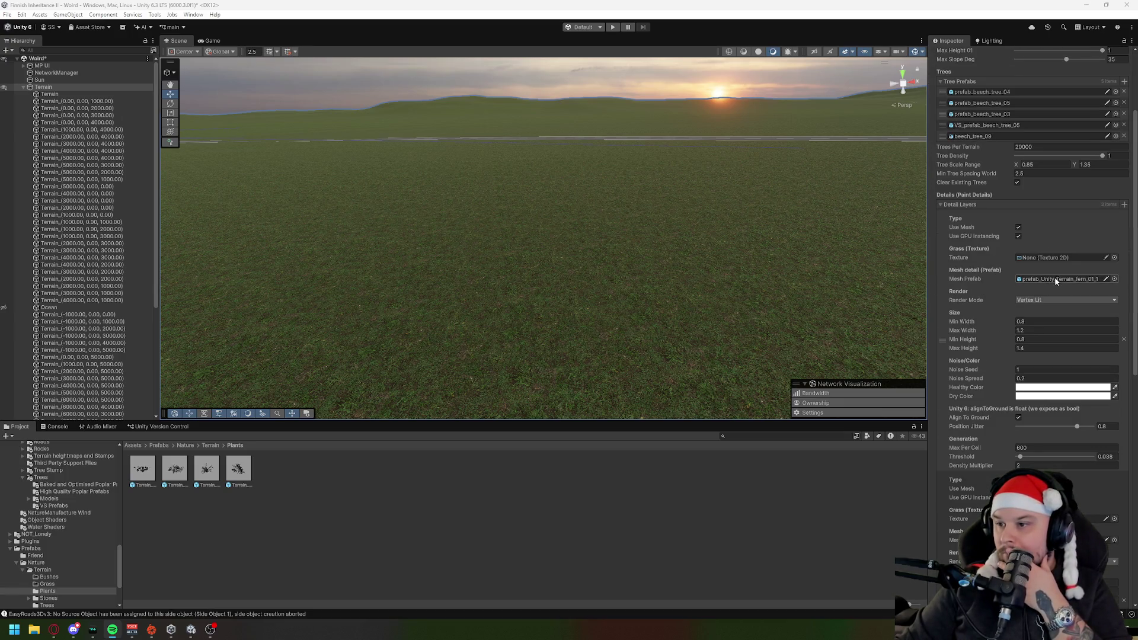
mouse_move(140, 469)
left_mouse_down()
mouse_move(859, 361)
mouse_move(1062, 283)
left_mouse_up()
scroll(1019, 371, "down", 7)
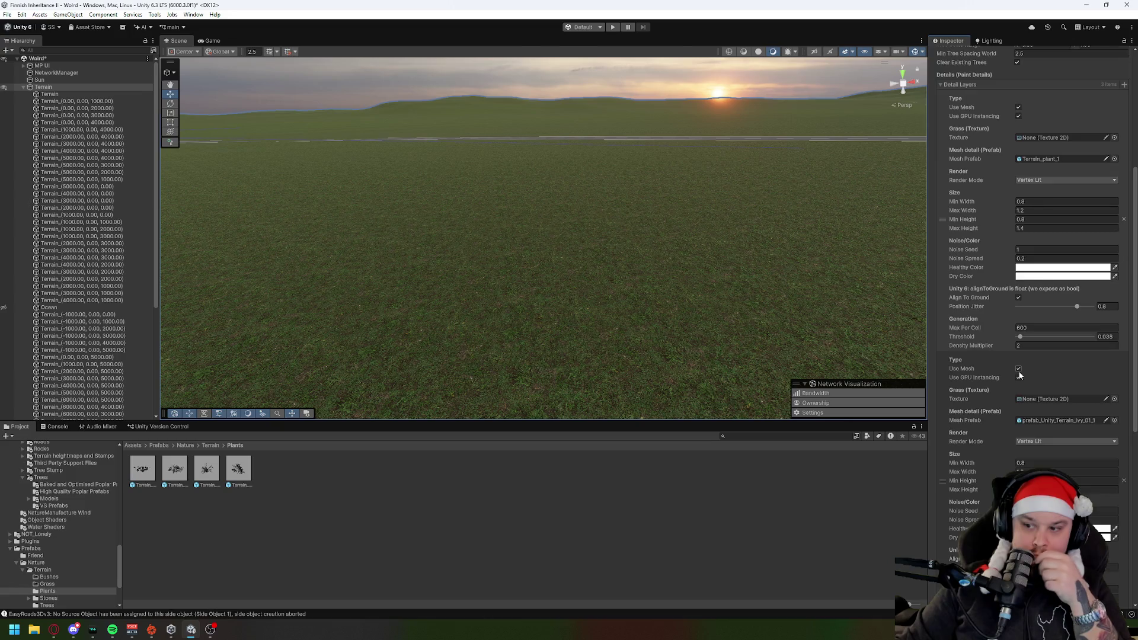
mouse_move(176, 470)
left_mouse_down()
mouse_move(1025, 373)
mouse_move(1090, 326)
left_mouse_up()
scroll(1047, 383, "down", 8)
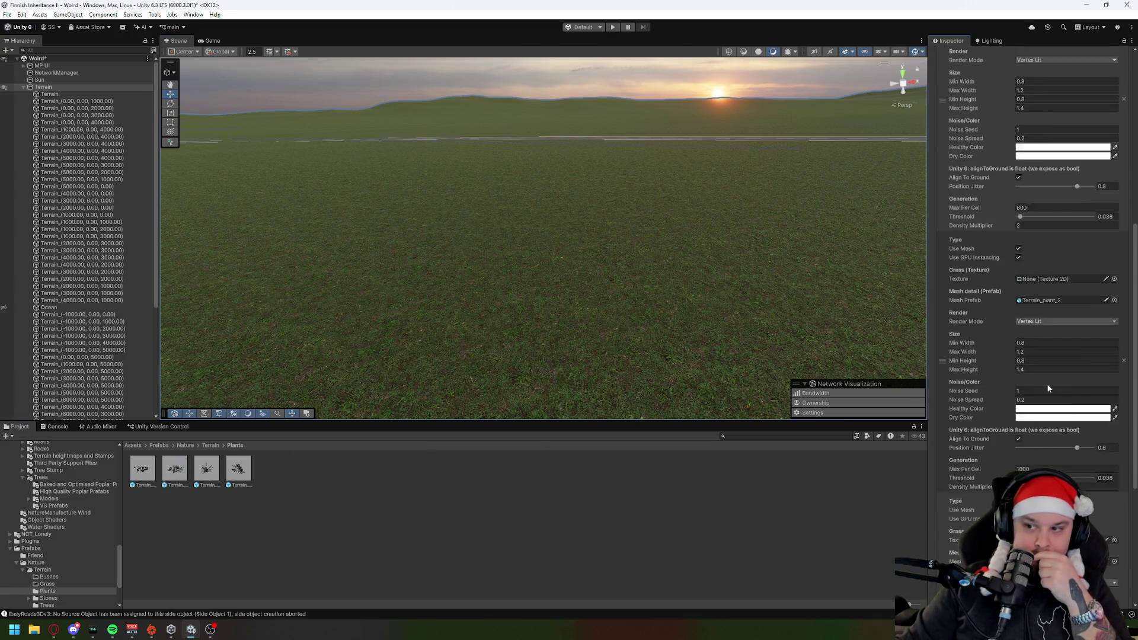
mouse_move(209, 471)
left_mouse_down()
mouse_move(706, 452)
mouse_move(1090, 346)
left_mouse_up()
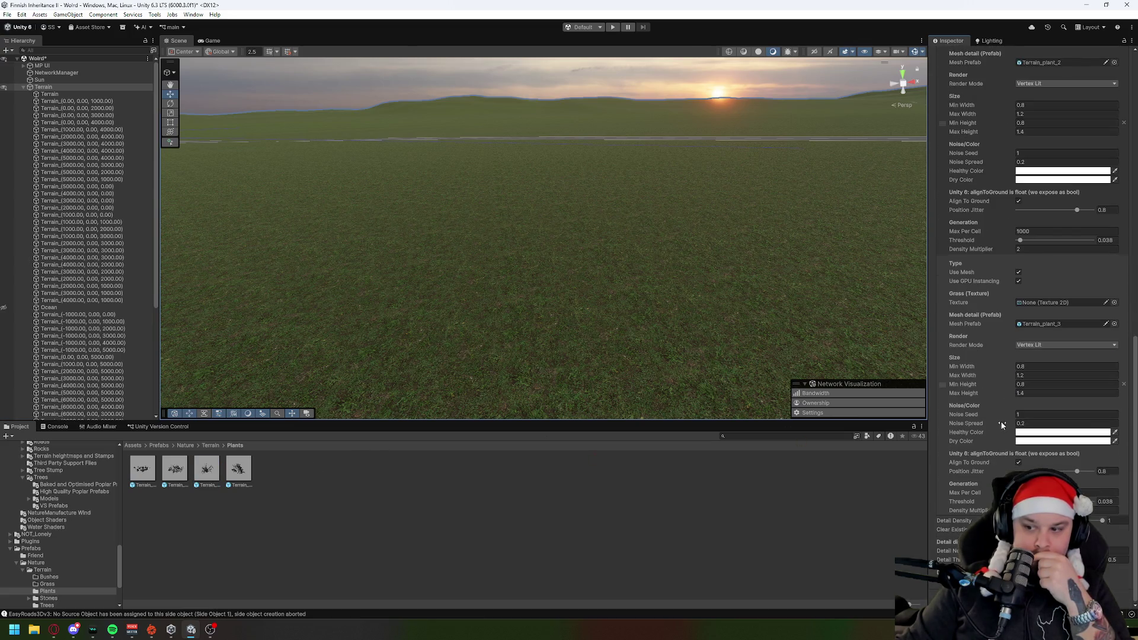
Step: Add a fourth detail layer using the Terrain_plant_4 mesh, rendered as Vertex Lit
scroll(1000, 418, "up", 15)
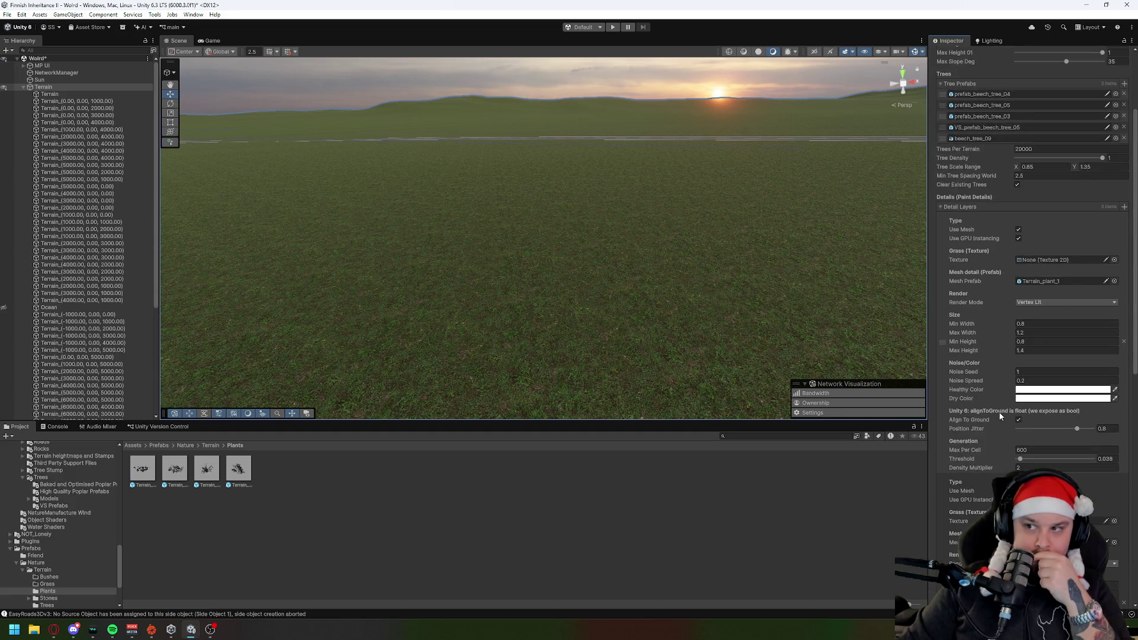
left_click(1125, 208)
scroll(1031, 387, "down", 15)
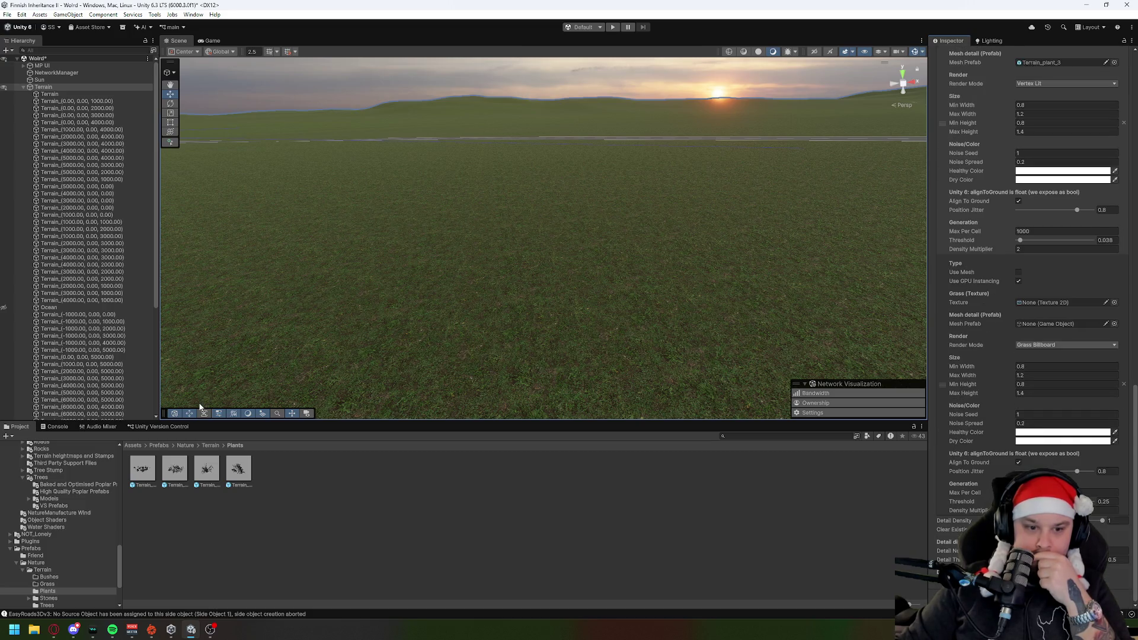
mouse_move(238, 470)
left_mouse_down()
mouse_move(771, 391)
mouse_move(1051, 323)
left_mouse_up()
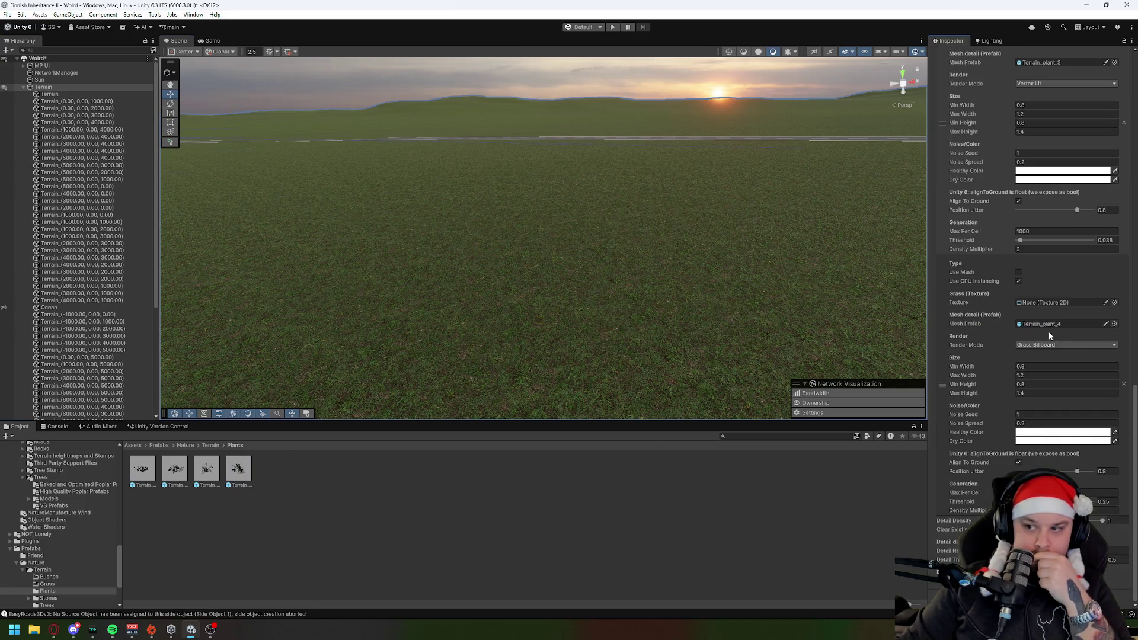
scroll(1057, 348, "up", 3)
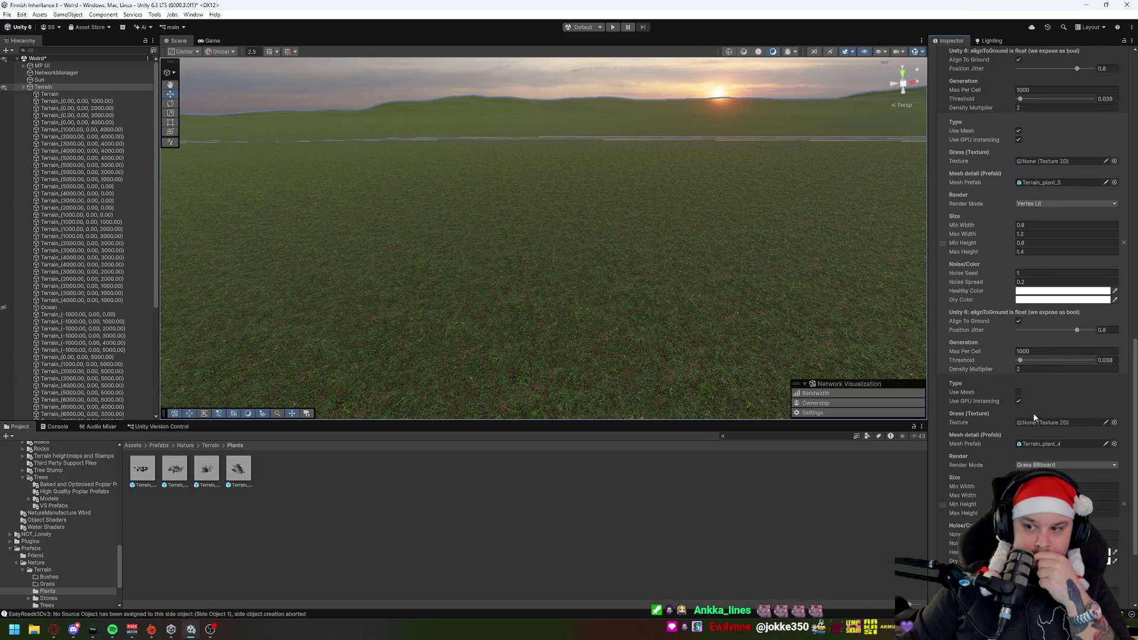
left_click(1018, 393)
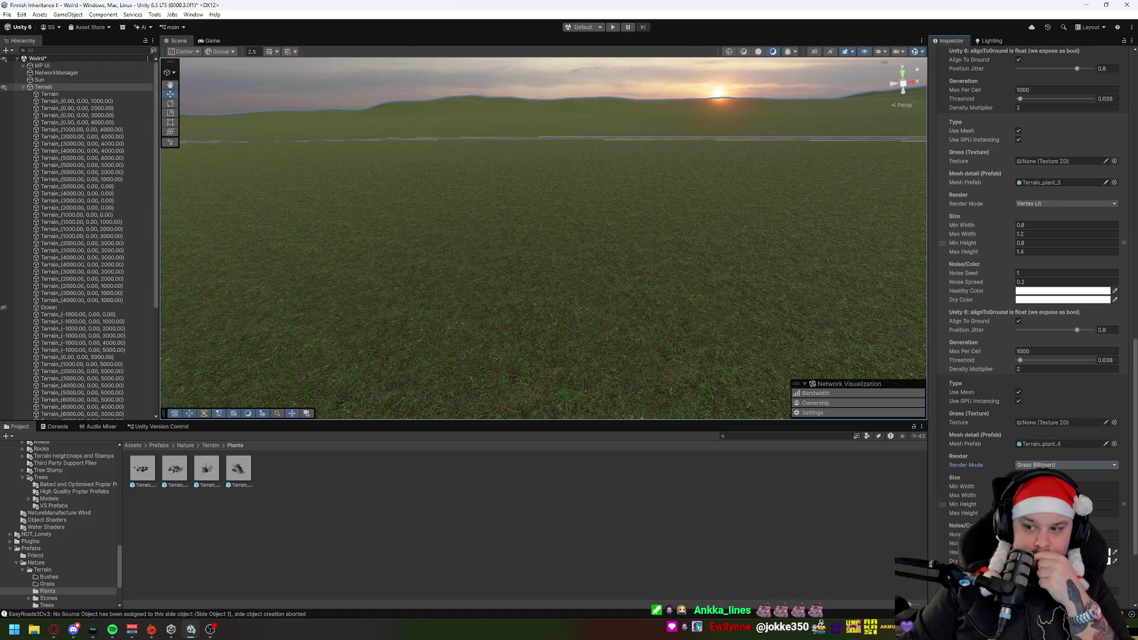
left_click(1062, 464)
left_click(1067, 483)
Step: Edit the plant layer's Max Per Cell and Density Multiplier values, then return to the Terrain prefab folder
scroll(1031, 297, "down", 4)
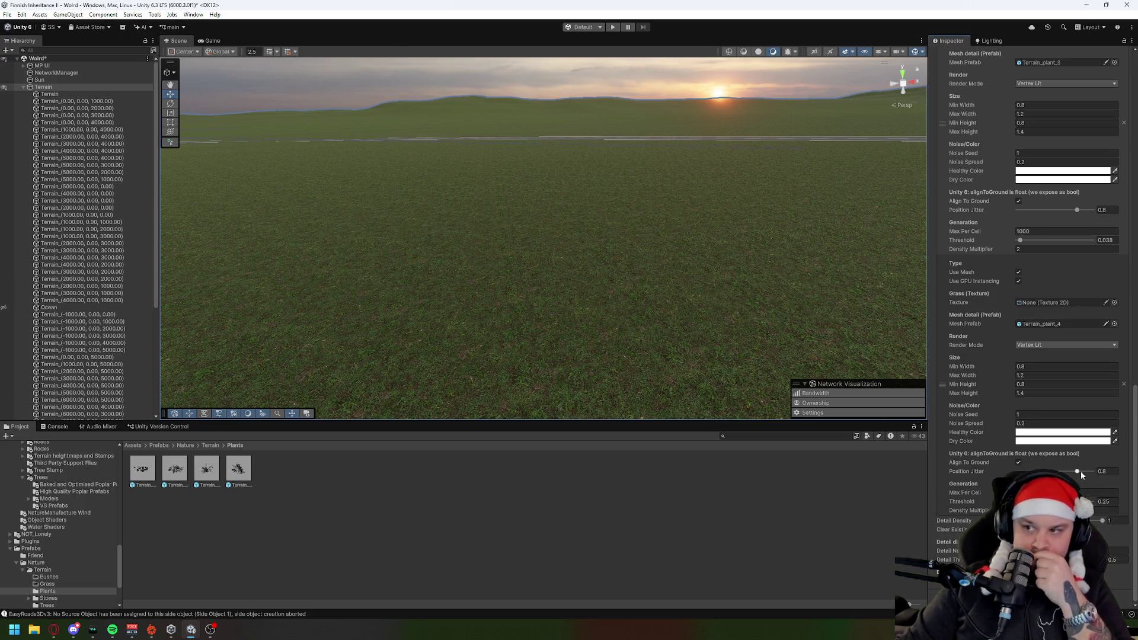
left_click(1115, 492)
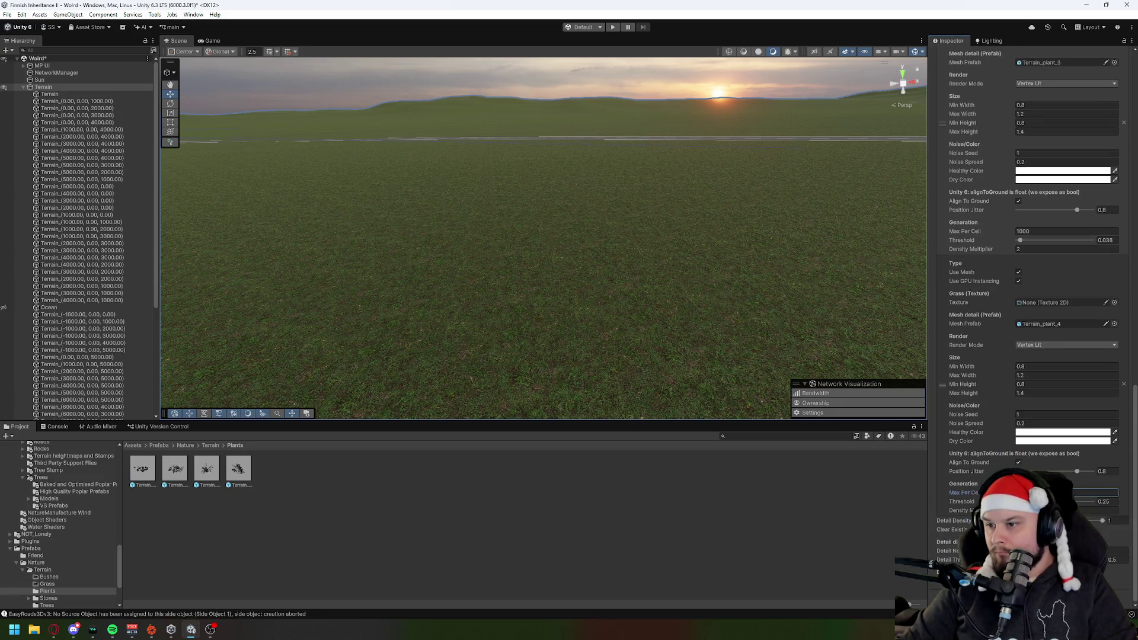
left_click(1096, 510)
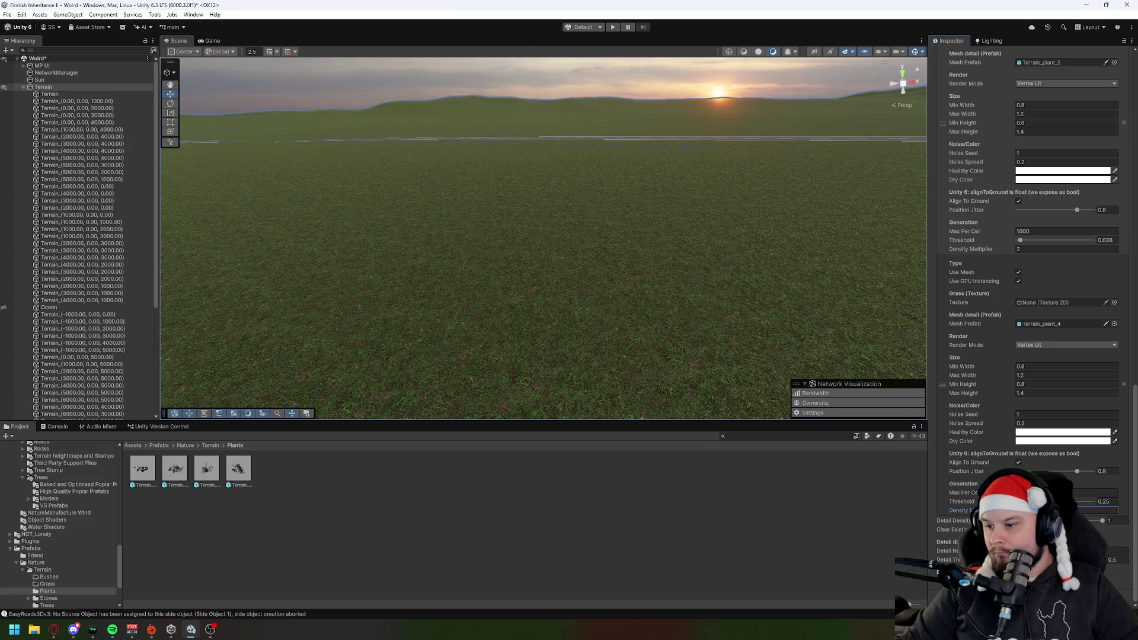
key("alt+Tab")
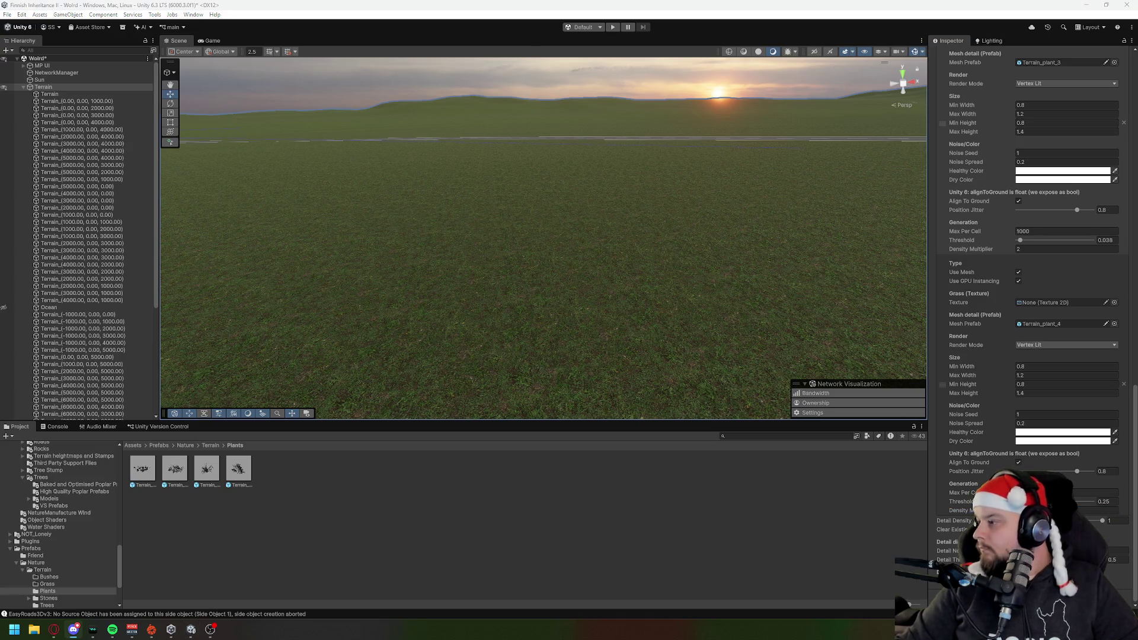
left_click(483, 510)
left_click(209, 445)
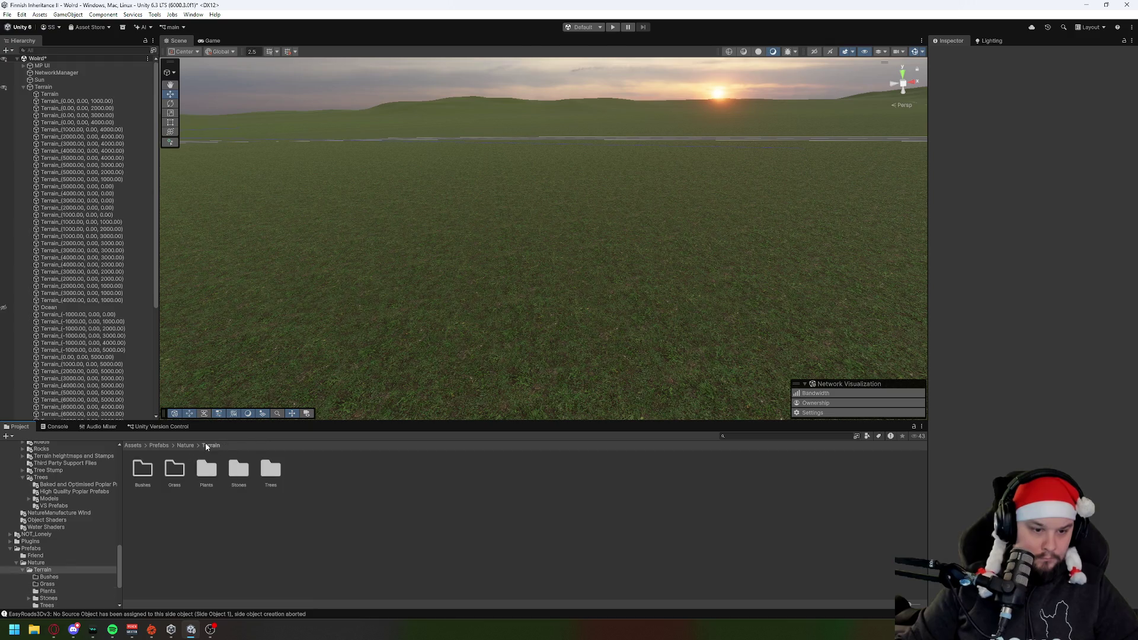
Step: Browse Stones > Witout Leaves and With Leaves, then open Stone_with_leaves_5 in Prefab Mode
double_click(238, 471)
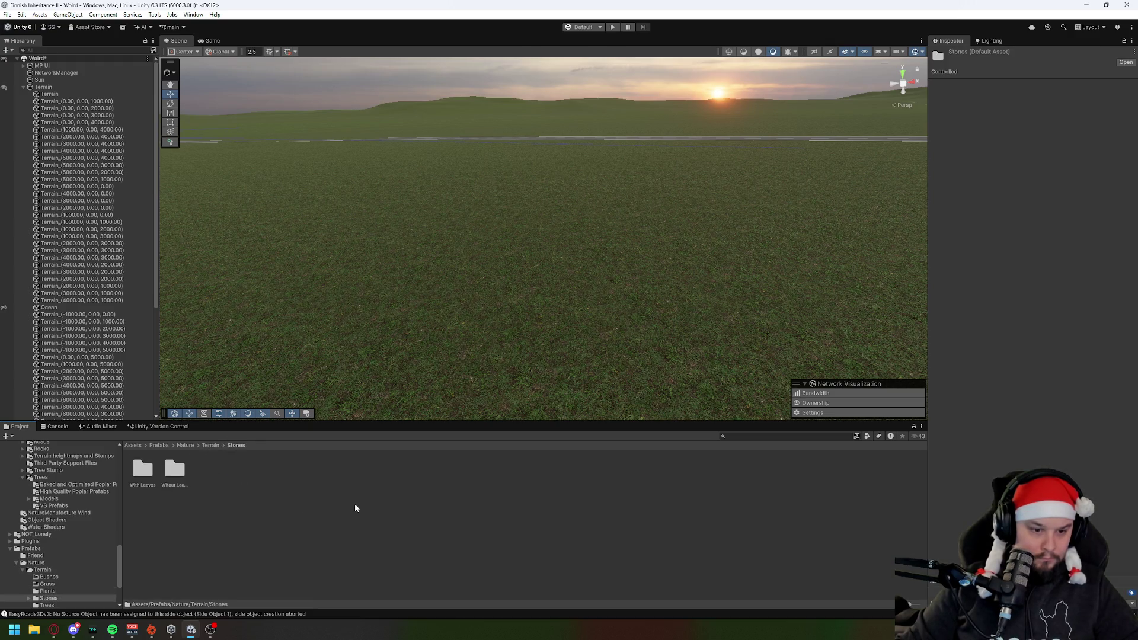
double_click(163, 472)
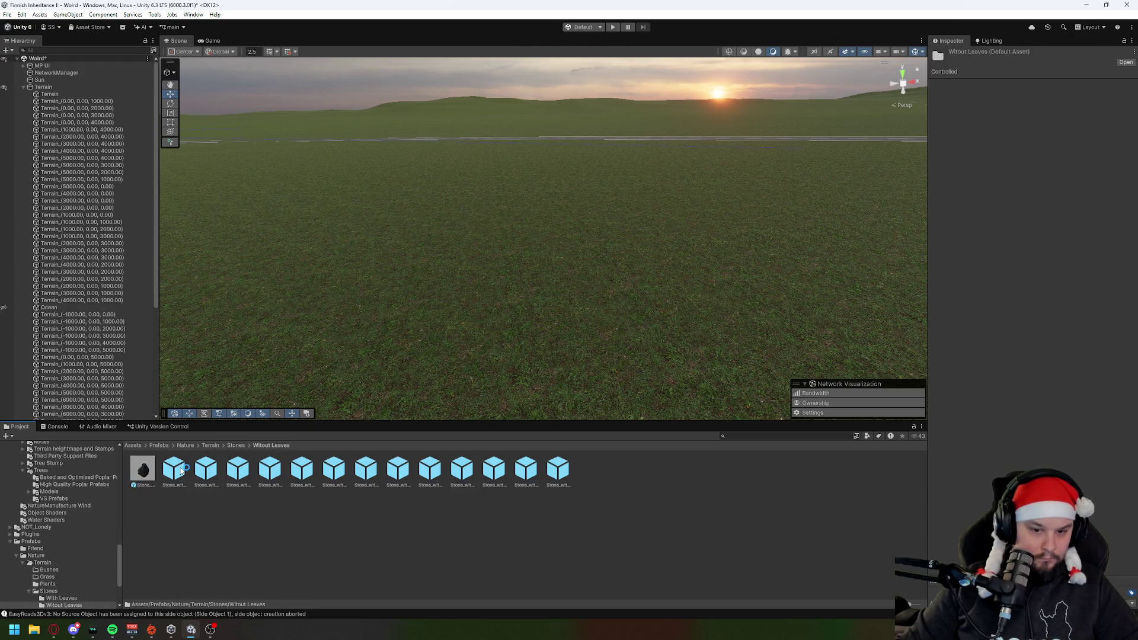
left_click(507, 520)
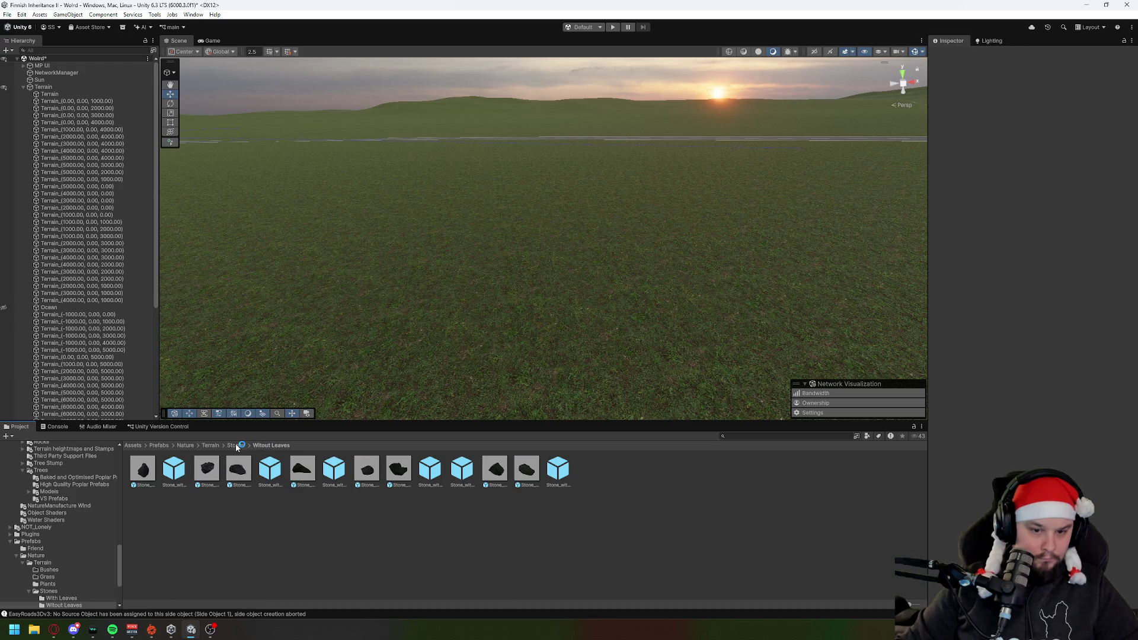
left_click(237, 447)
double_click(142, 466)
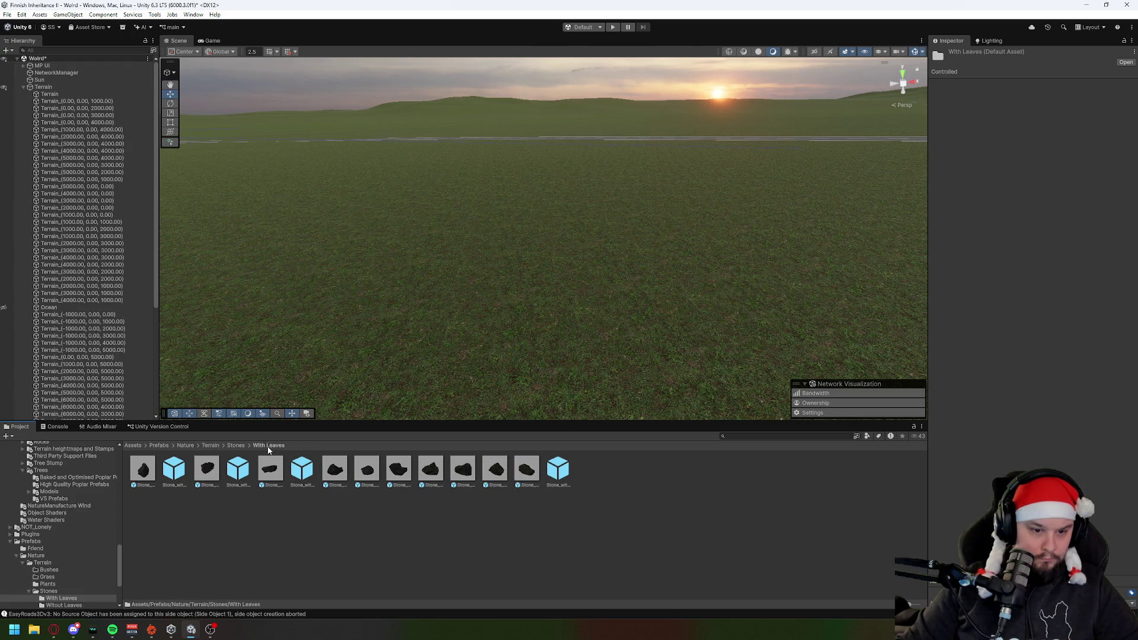
left_click(277, 476)
double_click(277, 476)
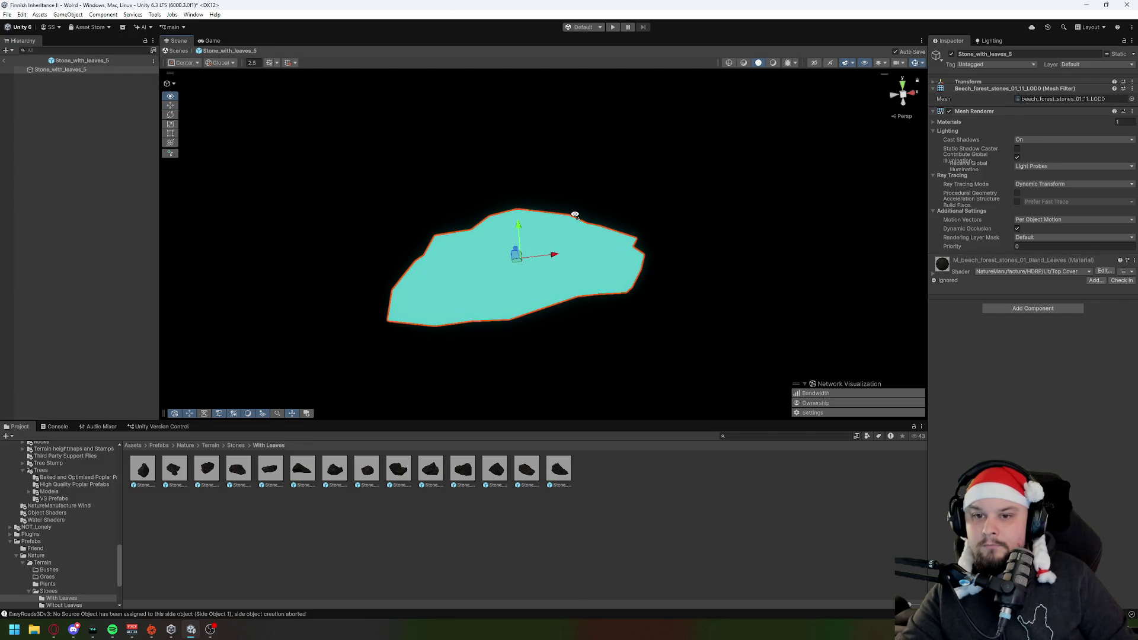
Step: Orbit and zoom around the flat leafy stone, then exit Prefab Mode back to the Woird scene
scroll(573, 214, "up", 5)
scroll(572, 215, "down", 10)
left_click_drag(572, 215, 585, 203)
left_click_drag(585, 203, 622, 174)
scroll(610, 174, "up", 4)
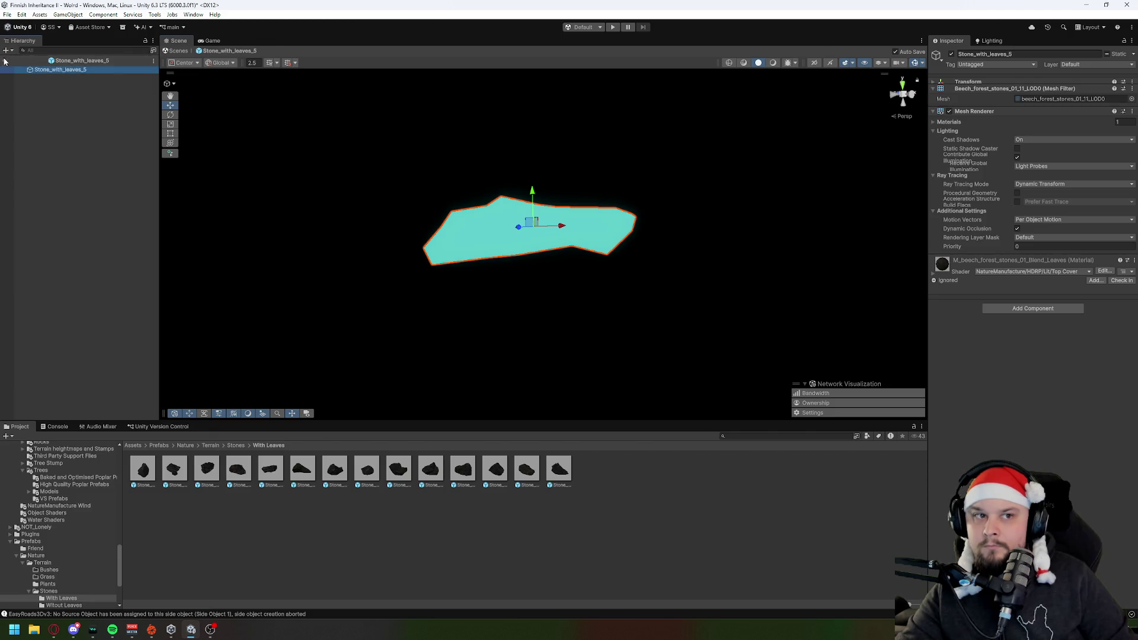
left_click(5, 61)
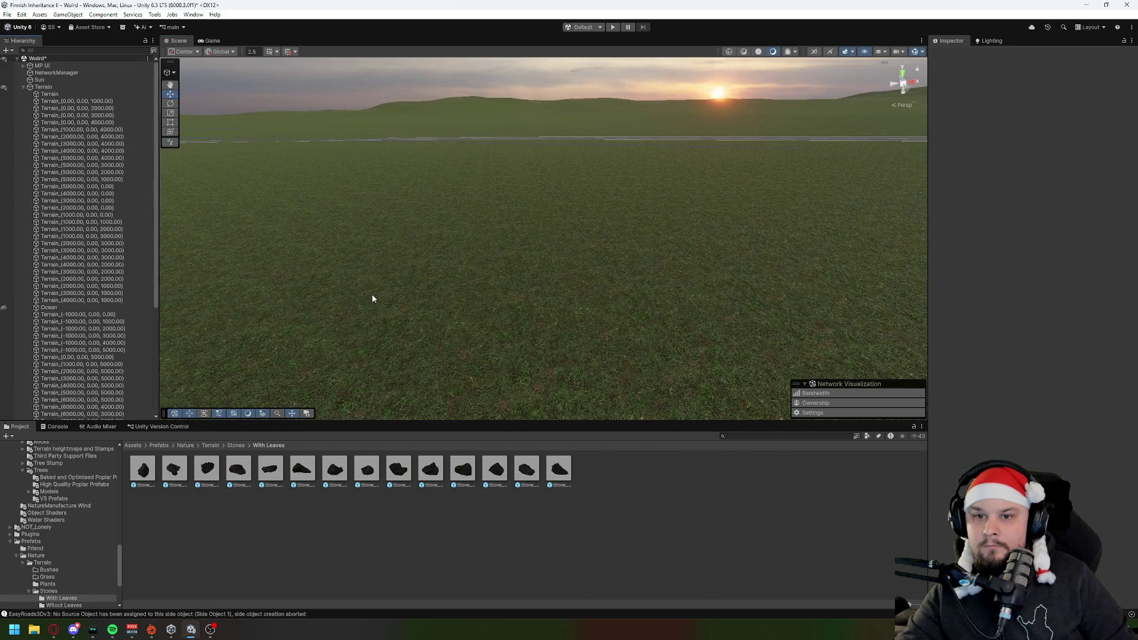
Step: Select Terrain and review its four detail layers, starting with the Vertex Lit Terrain_plant_1 layer
left_click(55, 86)
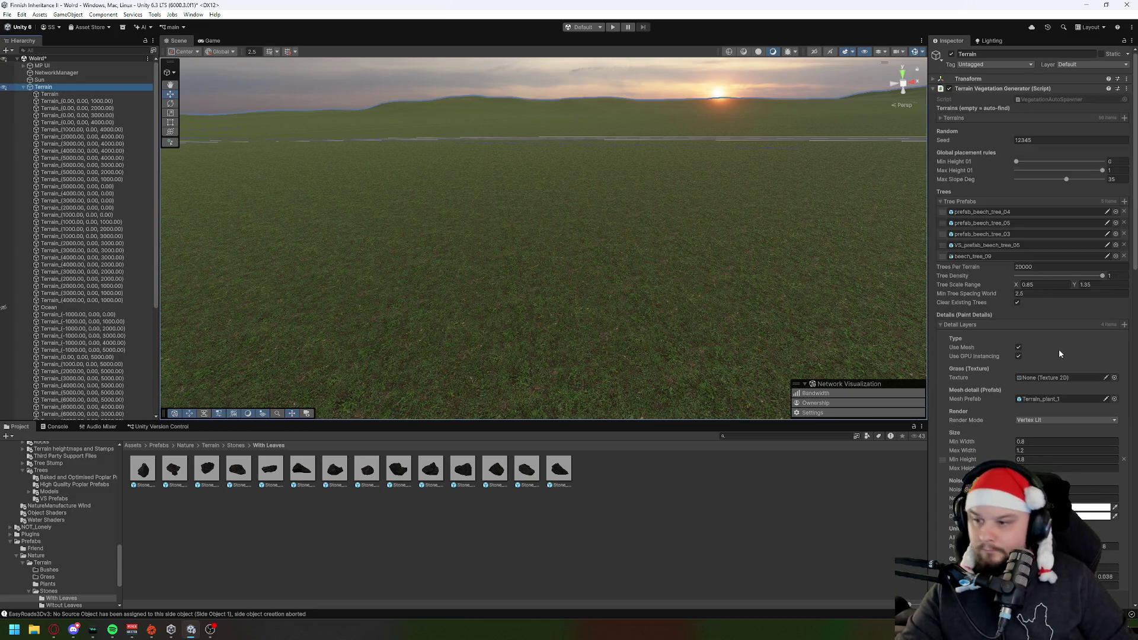
scroll(1059, 353, "down", 10)
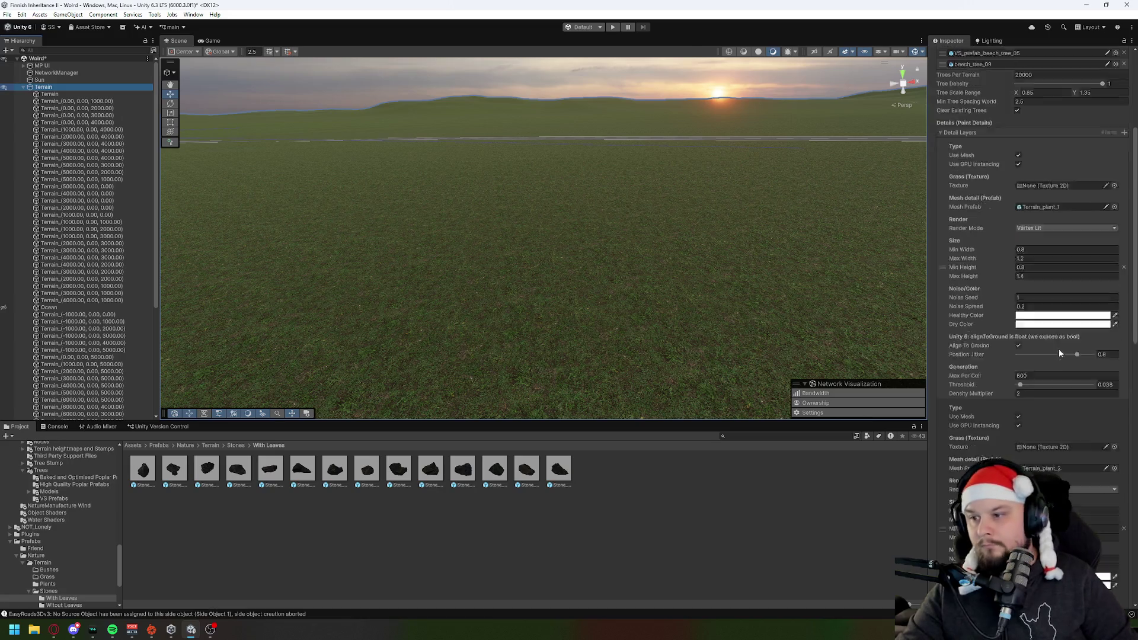
scroll(1060, 350, "down", 14)
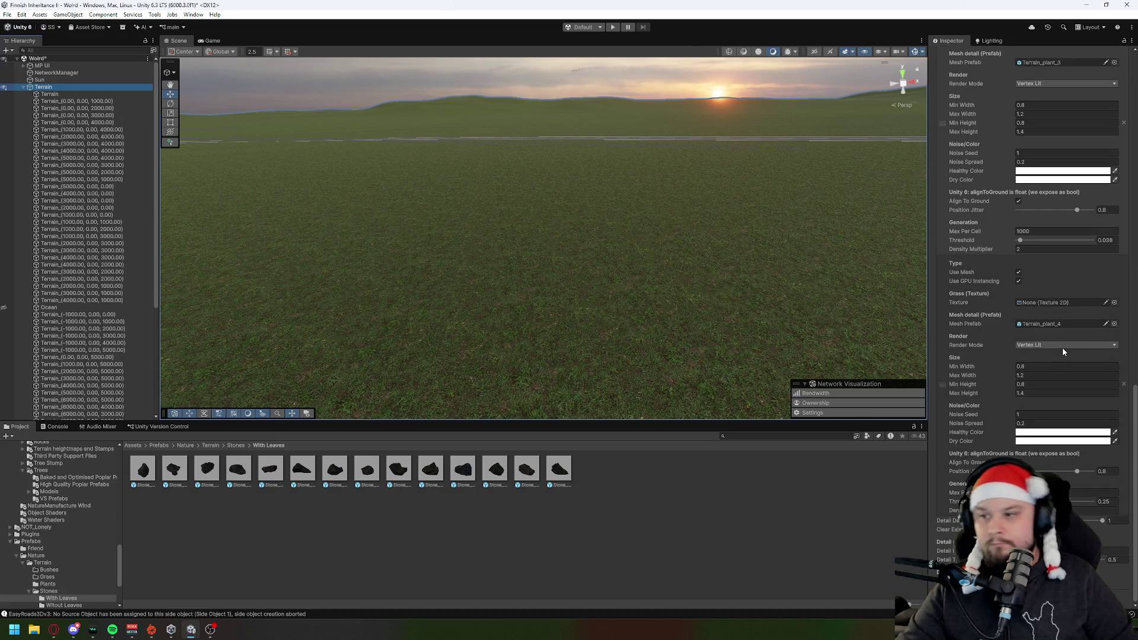
scroll(1062, 348, "up", 20)
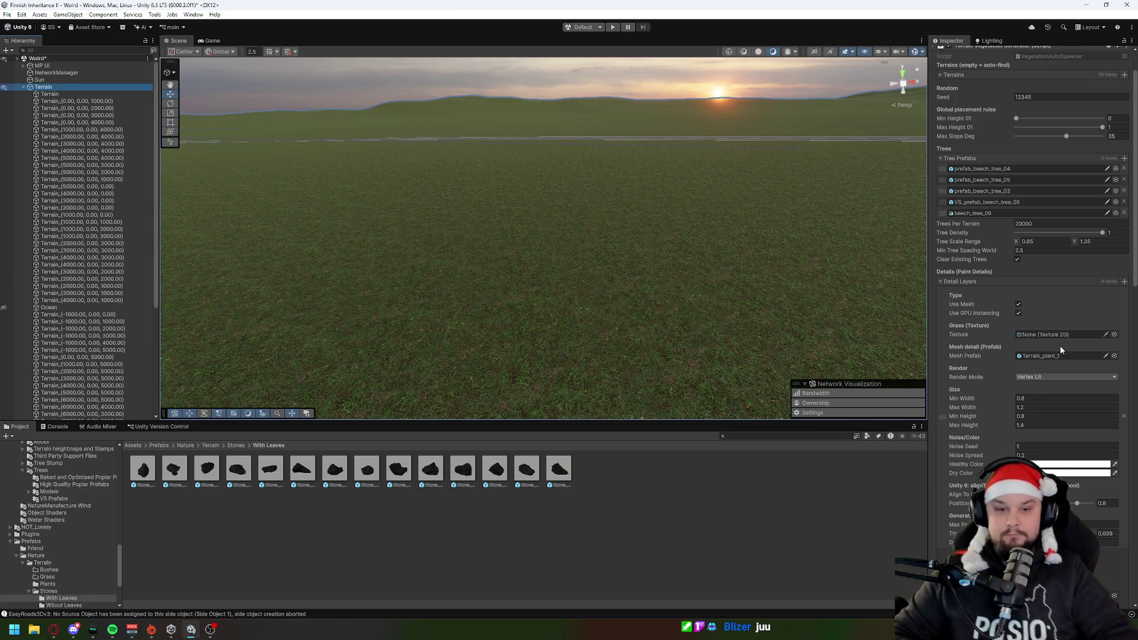
Step: Preview Stone_with_leaves_1, _2 and _3 in Prefab Mode, then return to the scene
left_click(236, 446)
double_click(174, 468)
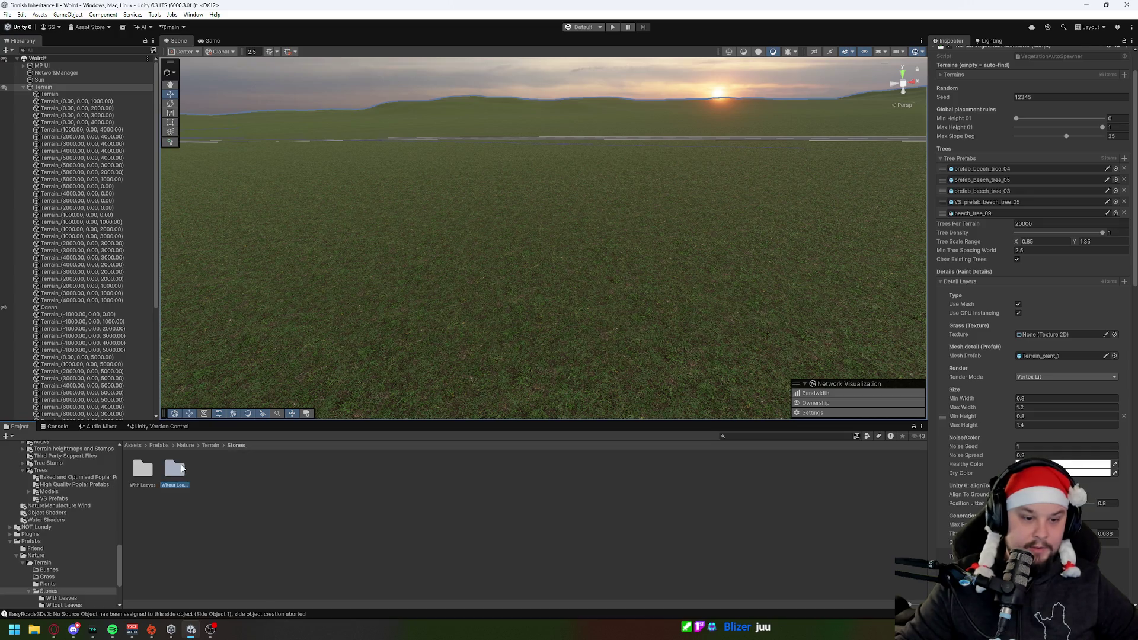
left_click(236, 446)
left_click(143, 472)
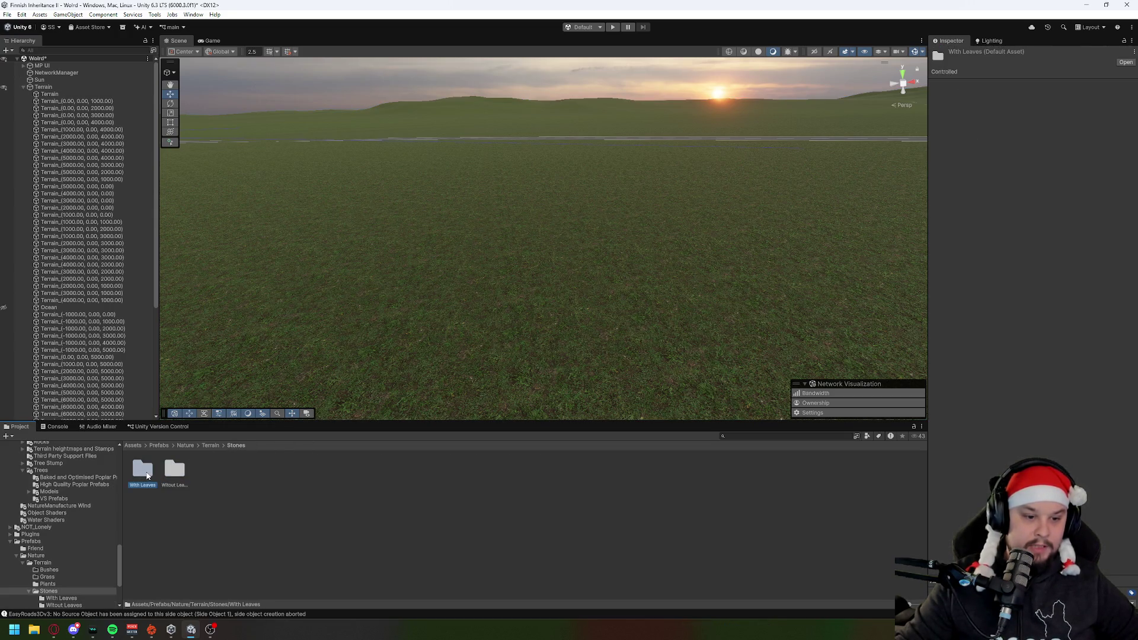
double_click(147, 476)
double_click(147, 476)
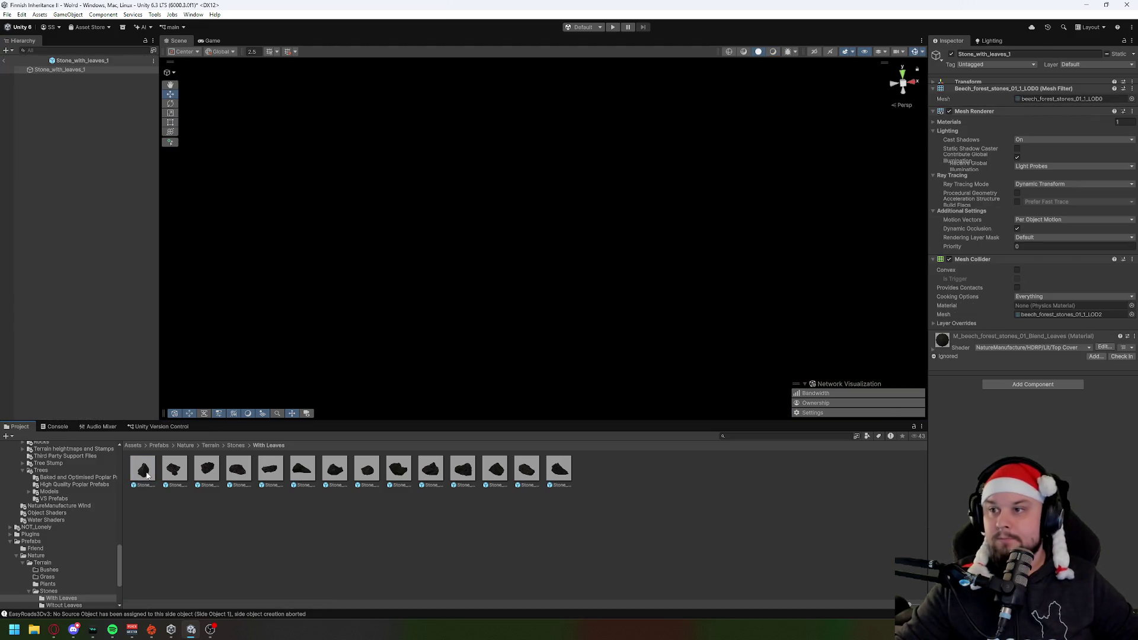
left_click(645, 404)
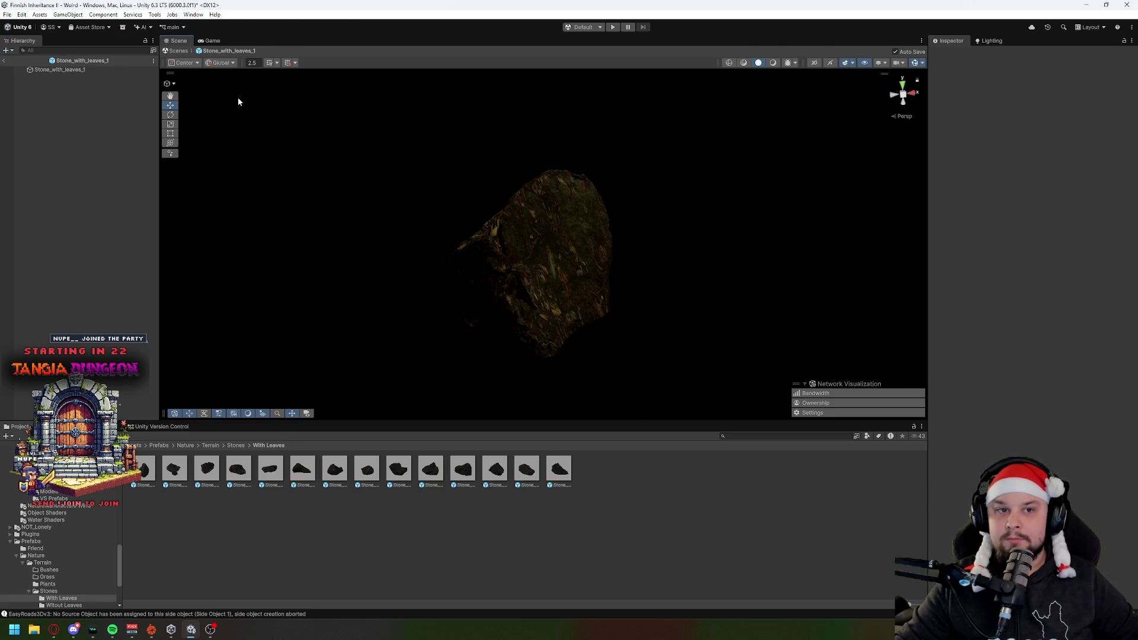
double_click(179, 468)
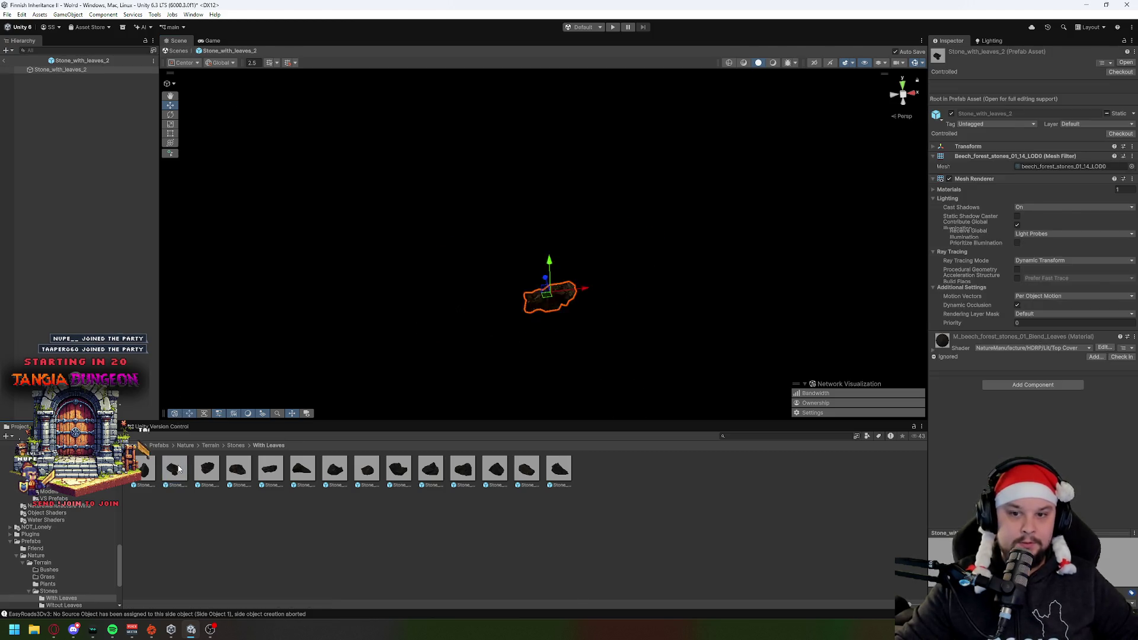
double_click(211, 470)
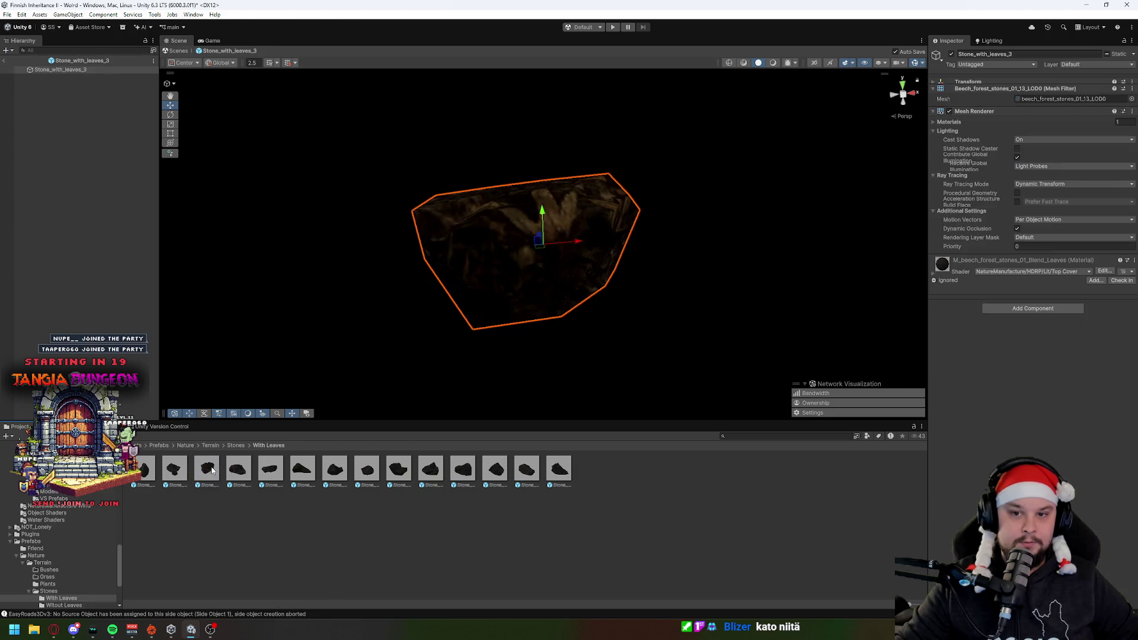
left_click(5, 61)
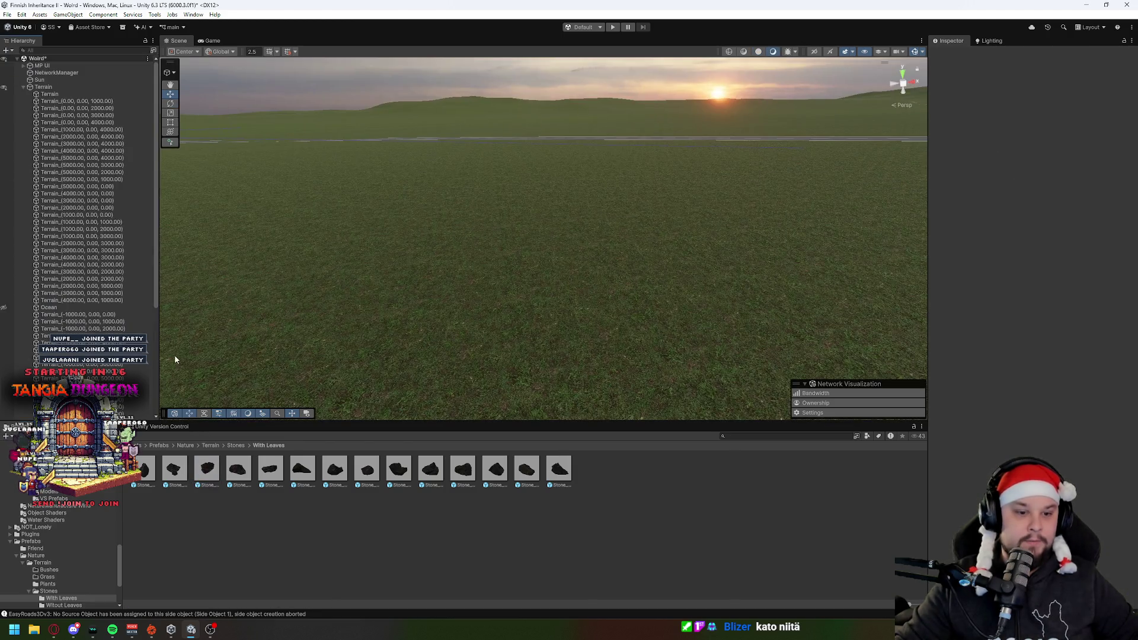
Step: Preview Stone_without_leaves_2 from the Witout Leaves folder, then reselect Terrain
left_click(241, 448)
double_click(175, 465)
left_click(180, 472)
double_click(175, 469)
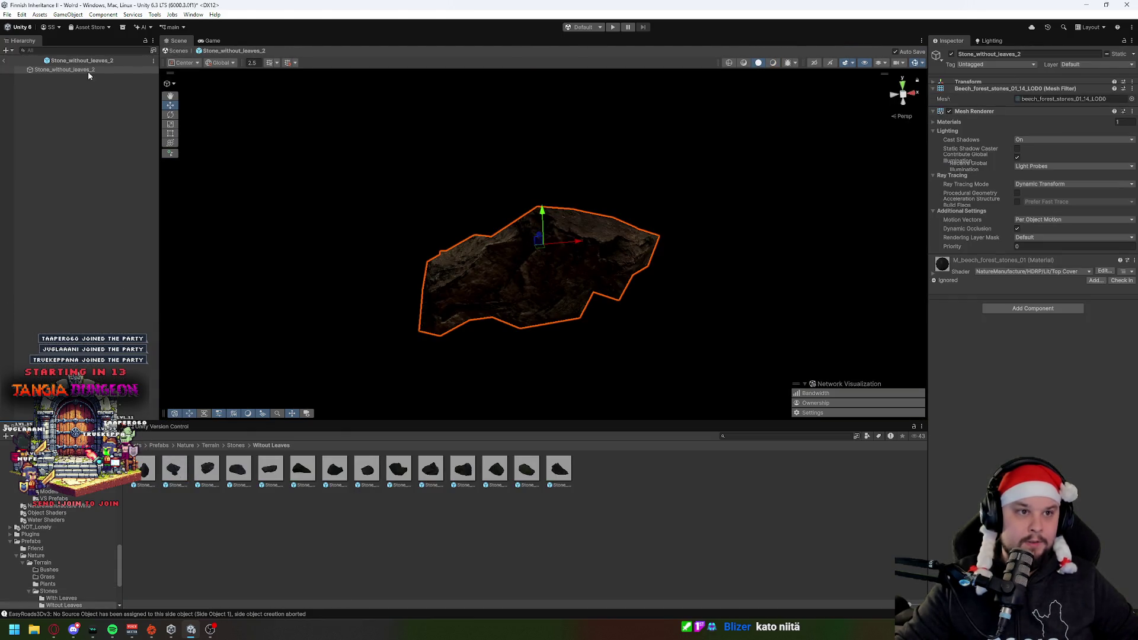
left_click(5, 61)
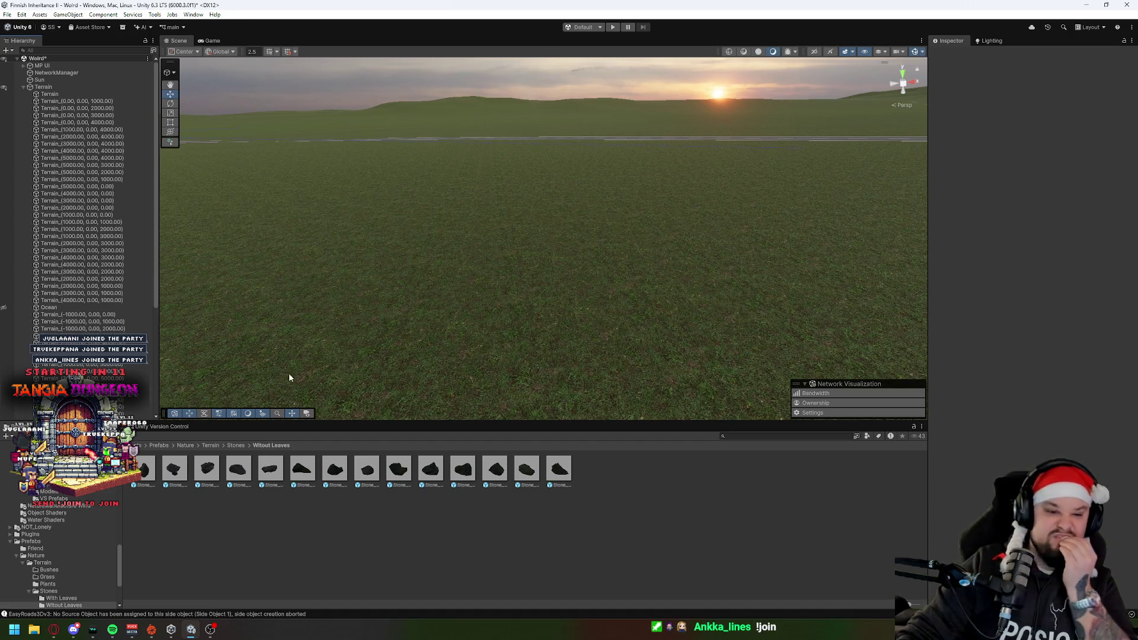
left_click(51, 88)
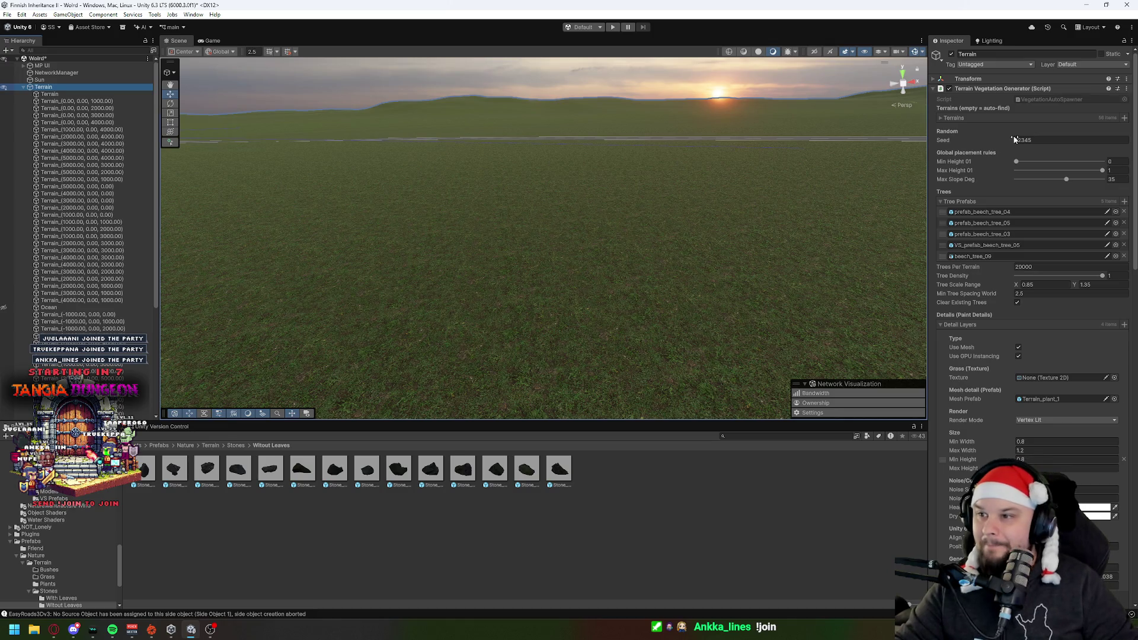
Step: Add eight detail layers, bringing the generator to 12 layers
scroll(984, 302, "down", 2)
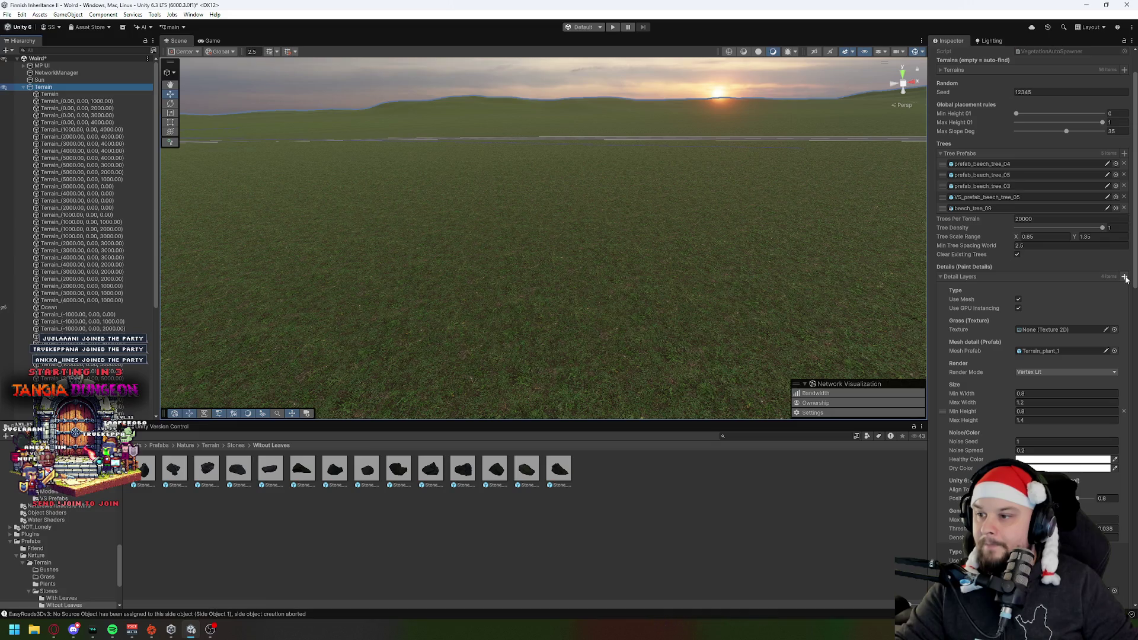
left_click(1125, 277)
left_click(1124, 276)
left_click(1125, 276)
left_click(1125, 277)
left_click(1124, 277)
left_click(1125, 277)
left_click(1125, 277)
left_click(1124, 277)
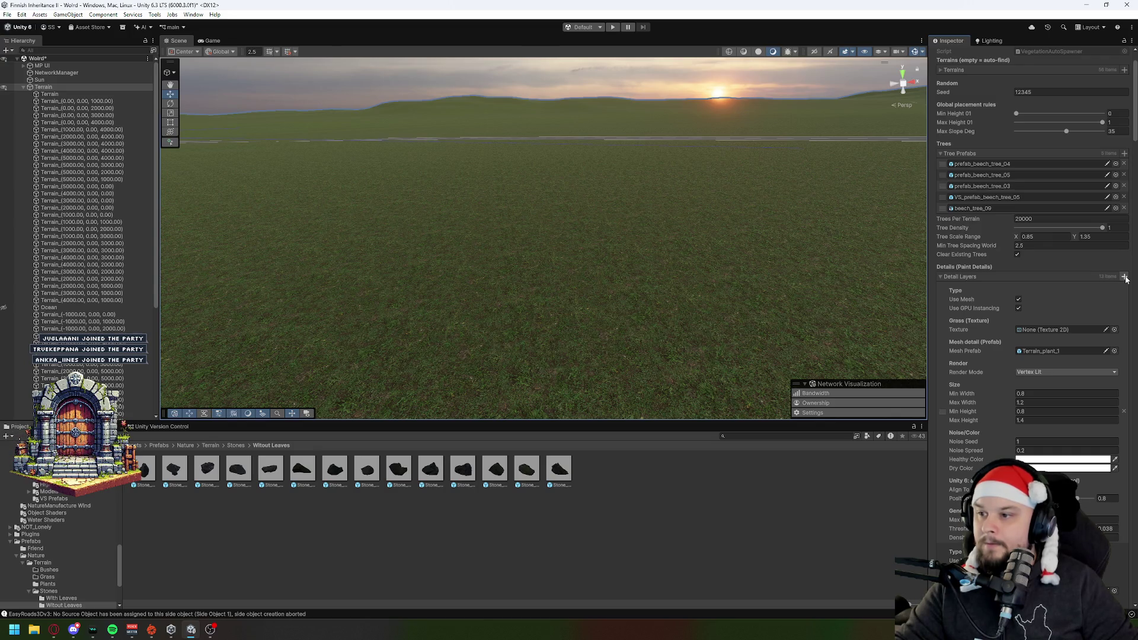
Step: Assign Stone_without_leaves_1 as the first new layer's mesh prefab
scroll(1029, 274, "down", 15)
scroll(1029, 274, "down", 5)
scroll(1029, 274, "down", 5)
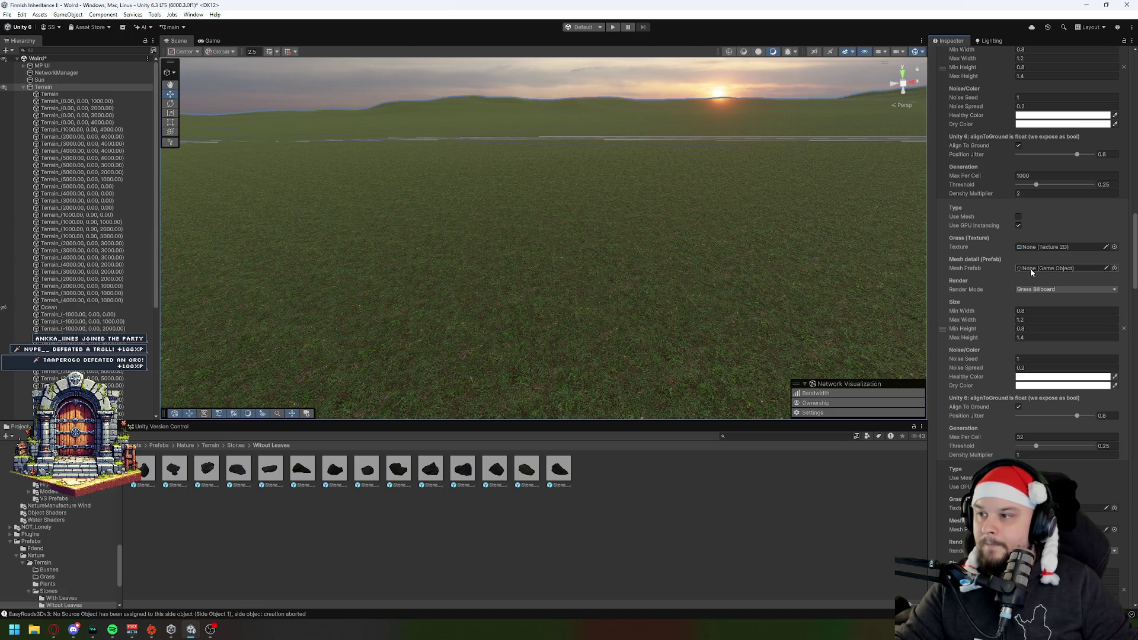
mouse_move(141, 470)
left_mouse_down()
mouse_move(1053, 300)
mouse_move(1048, 268)
left_mouse_up()
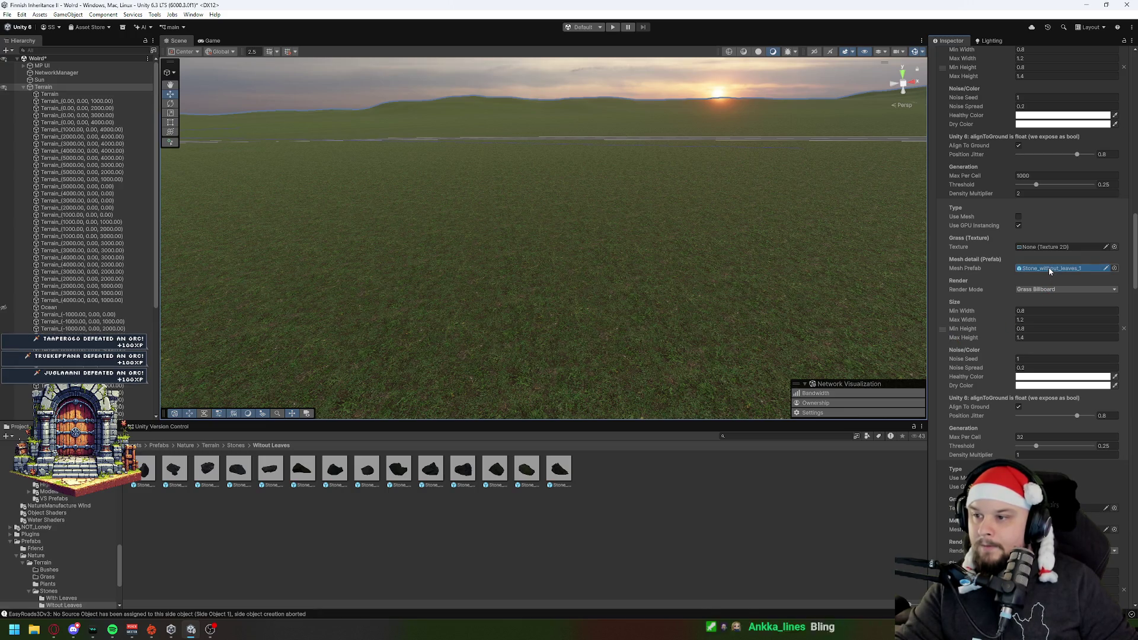
Step: Render the Stone_without_leaves_1 layer Vertex Lit with Max Per Cell 40, and enable mesh on the next layer
left_click(1043, 291)
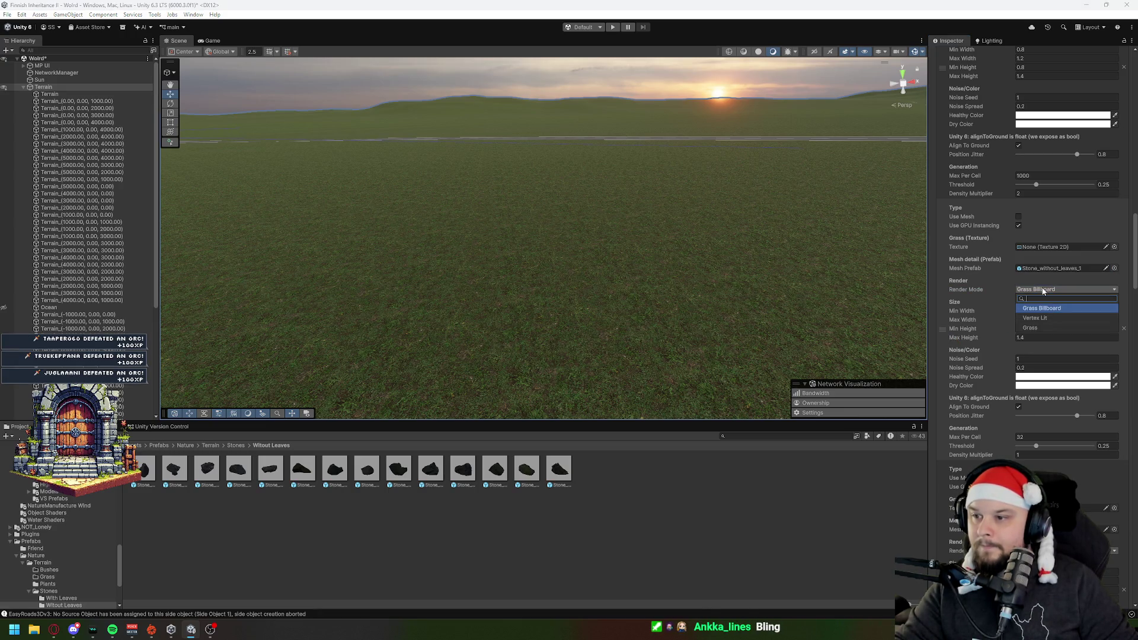
left_click(1037, 318)
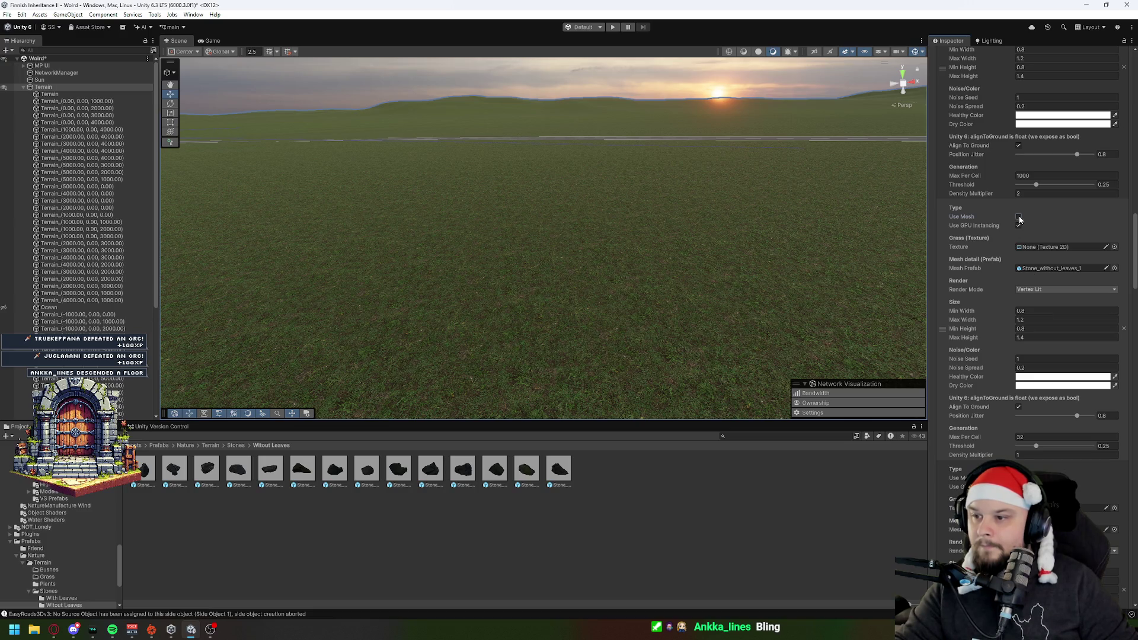
left_click(1041, 436)
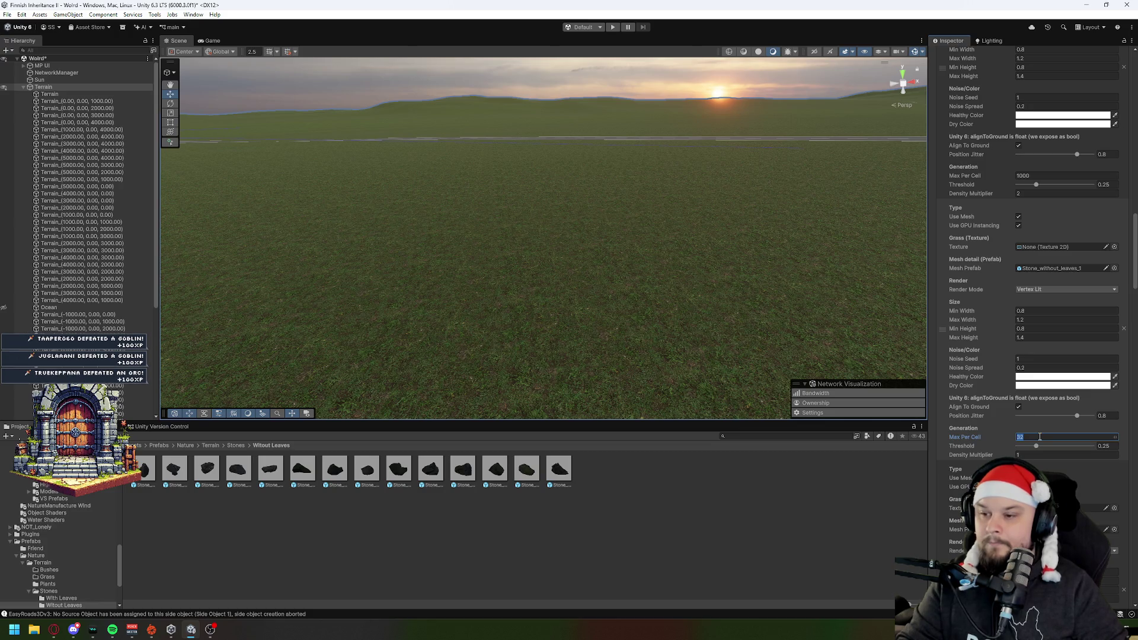
type("40")
scroll(1051, 433, "up", 3)
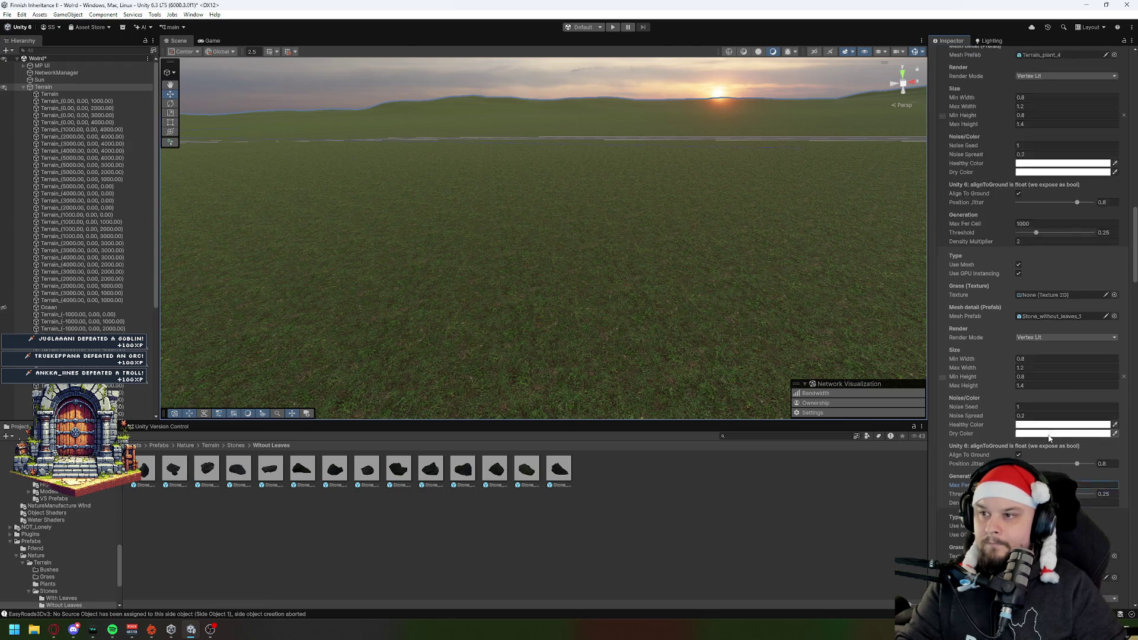
scroll(1050, 435, "up", 2)
scroll(1049, 434, "down", 2)
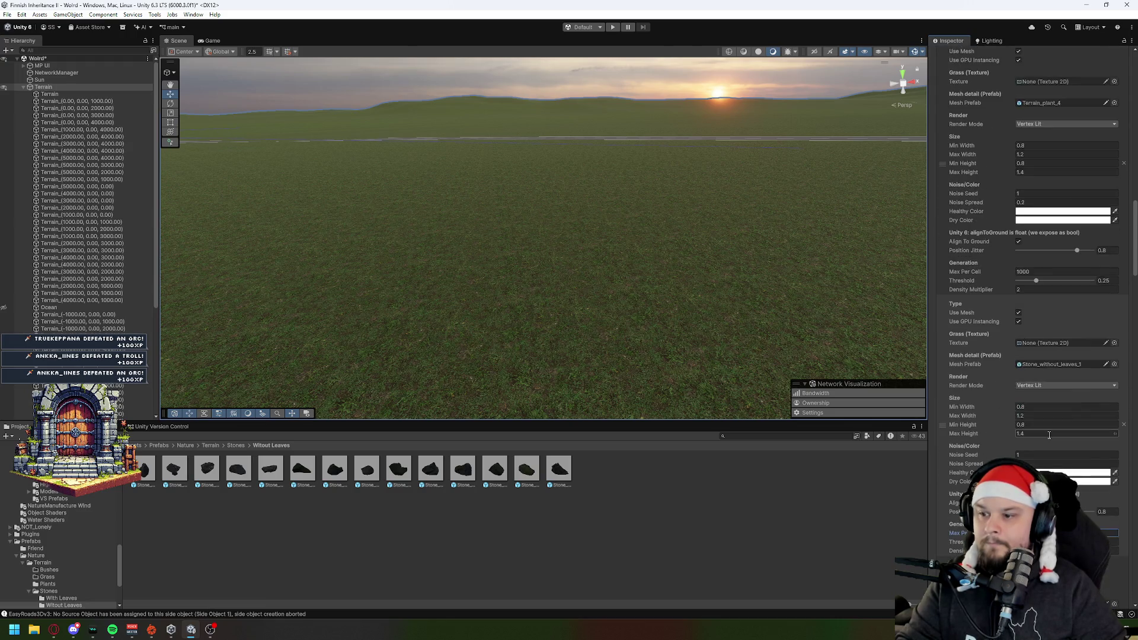
scroll(1050, 435, "up", 1)
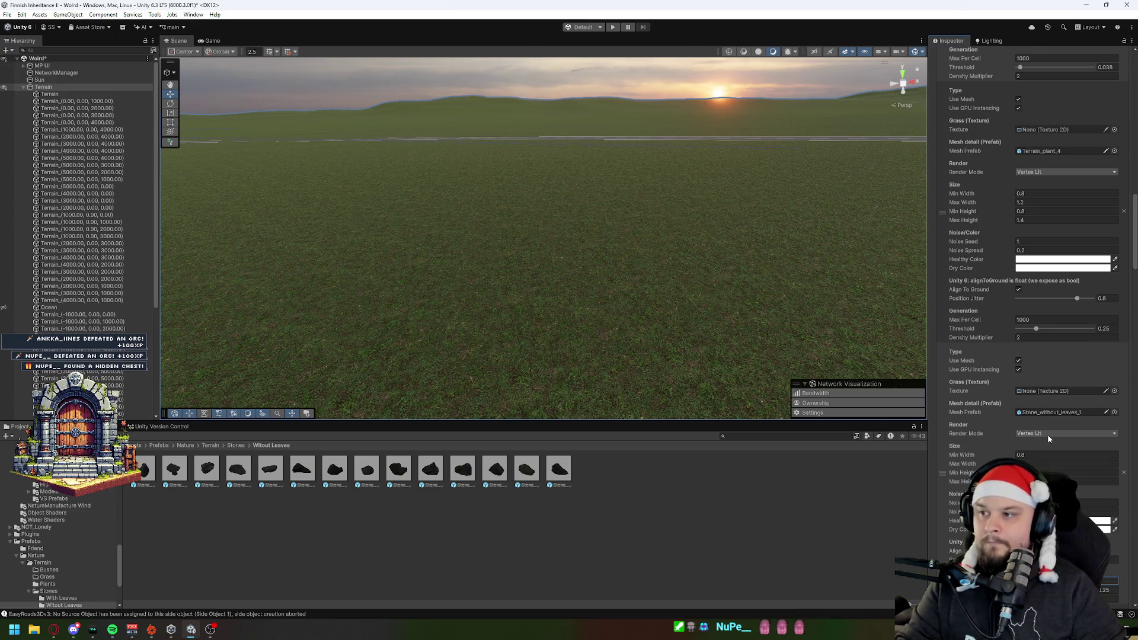
scroll(1048, 438, "down", 3)
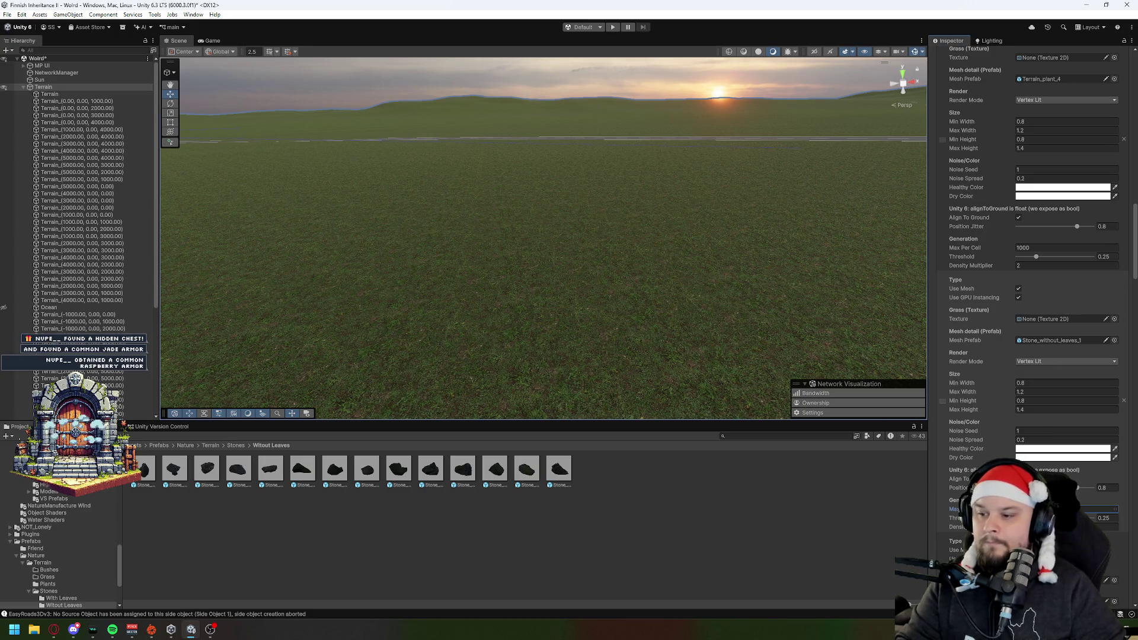
key("Tab")
key("Tab")
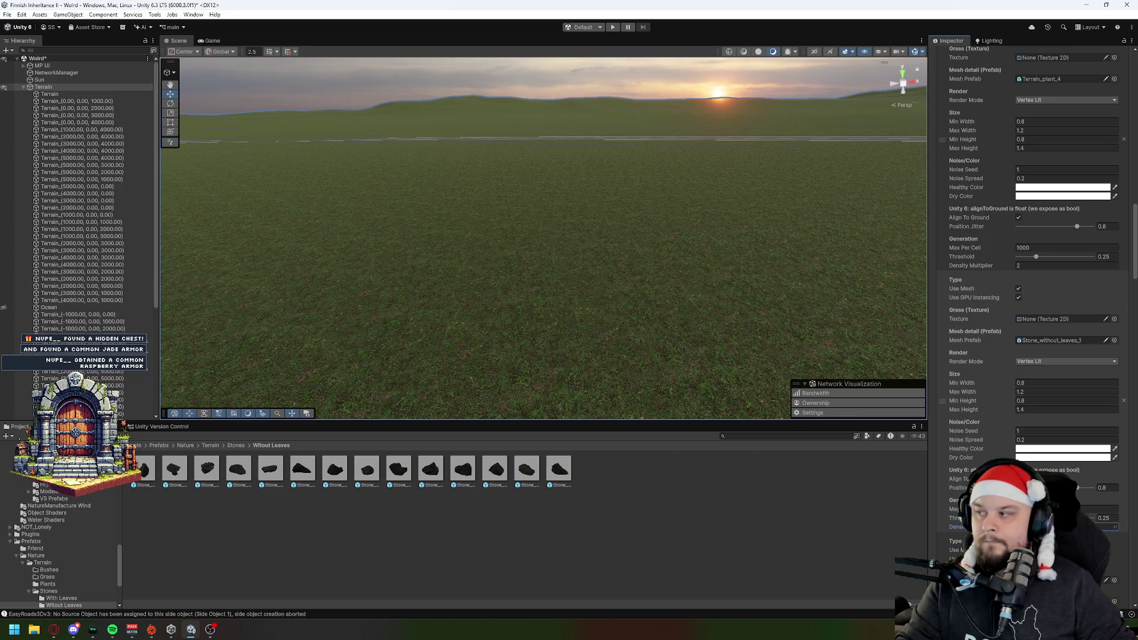
scroll(1038, 458, "down", 10)
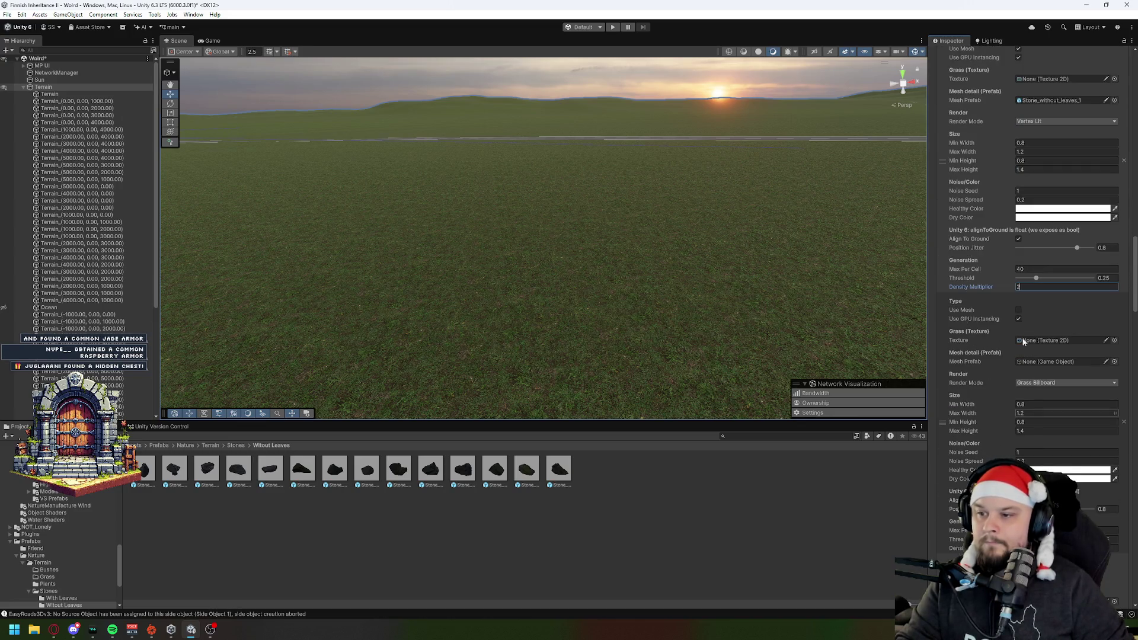
left_click(1019, 310)
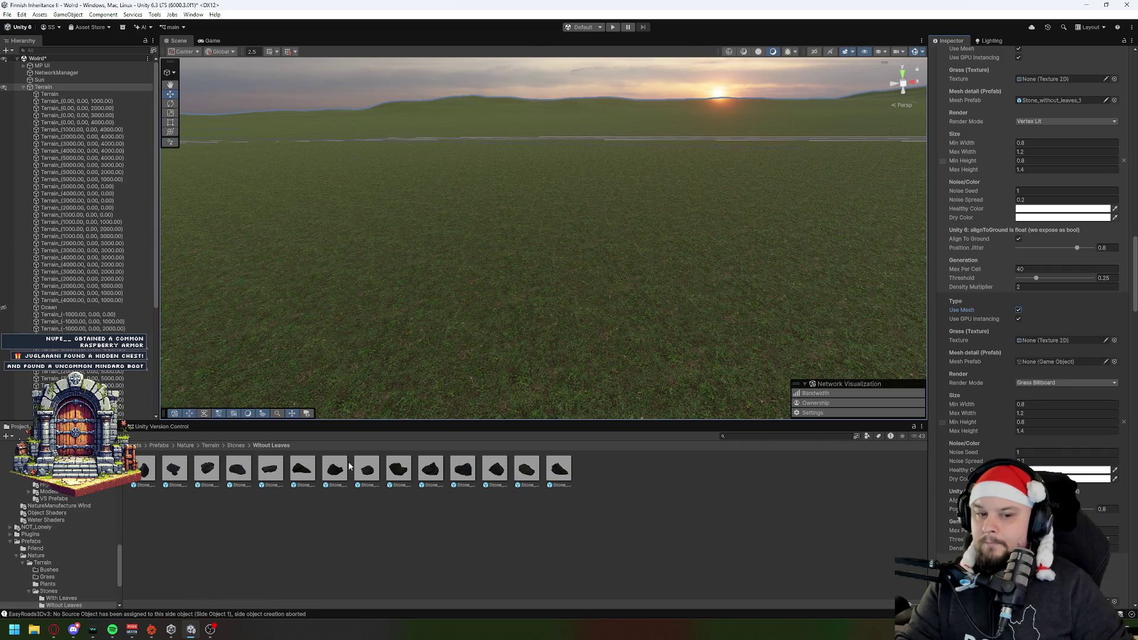
Step: Assign Stone_without_leaves_2 to the next layer, render it Vertex Lit, and adjust Max Per Cell and density
mouse_move(172, 490)
left_mouse_down()
mouse_move(901, 434)
mouse_move(1049, 370)
left_mouse_up()
left_click(1043, 382)
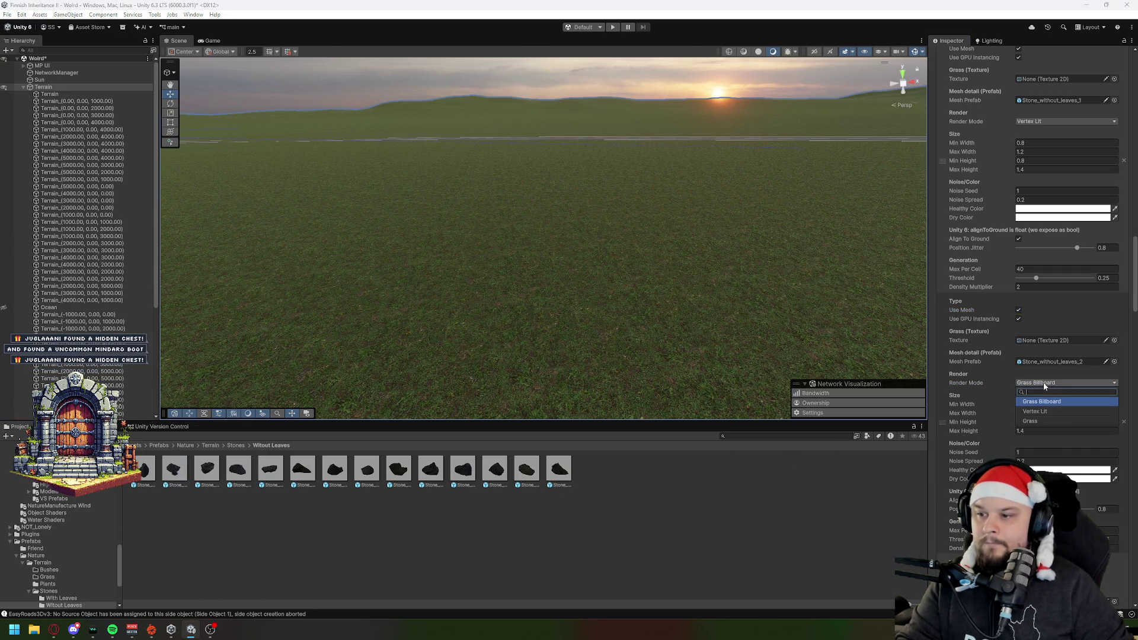
left_click(1038, 413)
left_click(1043, 548)
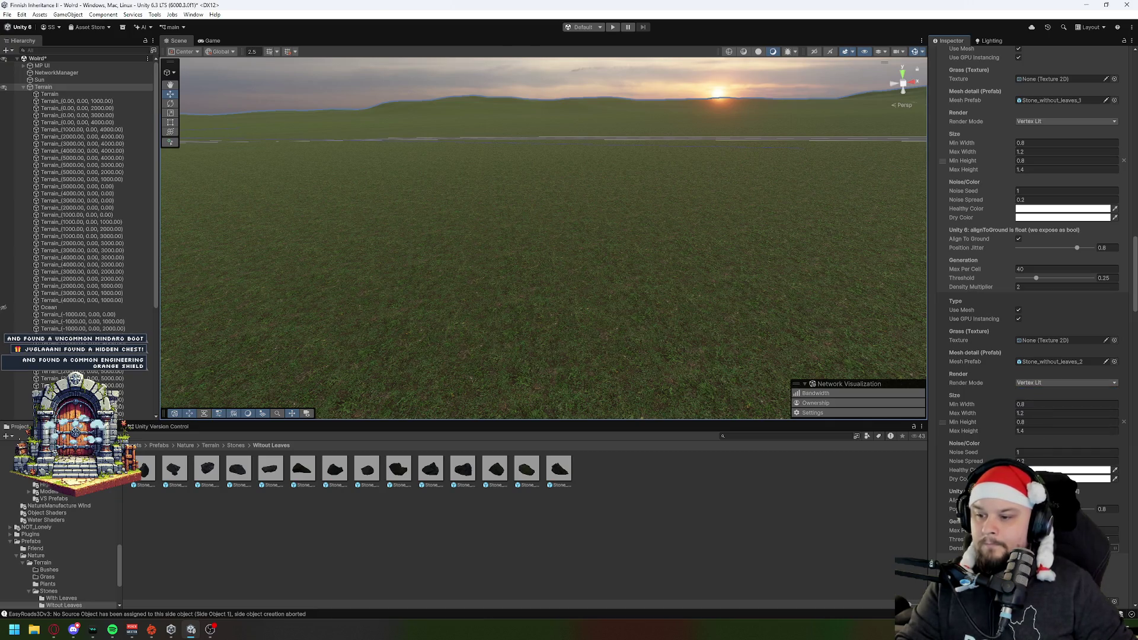
left_click(1113, 531)
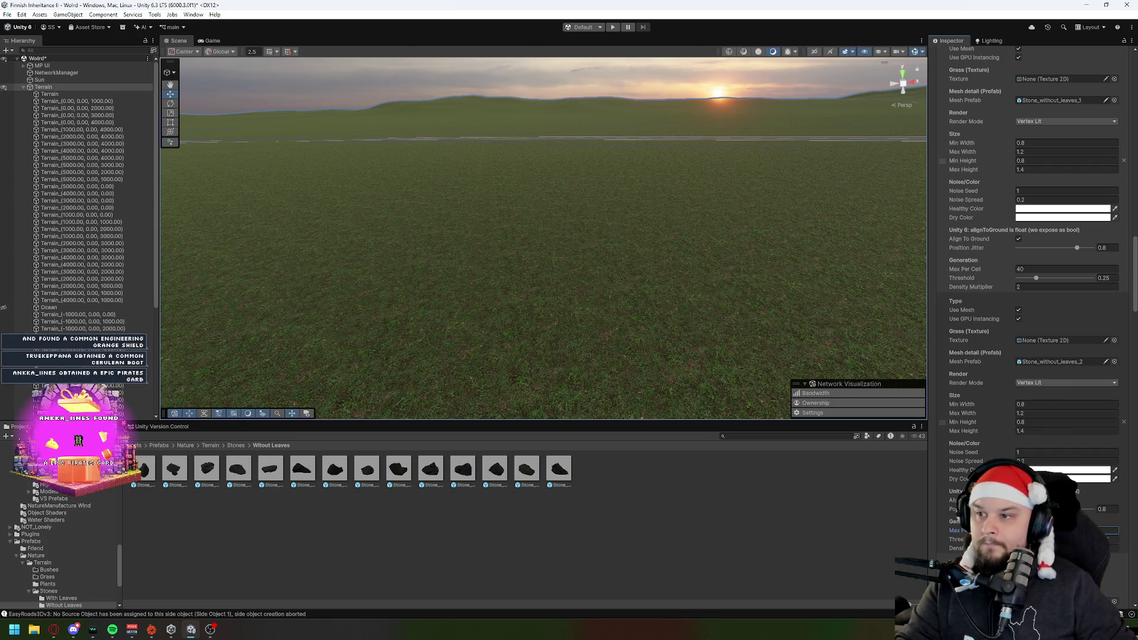
scroll(1031, 297, "down", 5)
scroll(1114, 340, "down", 4)
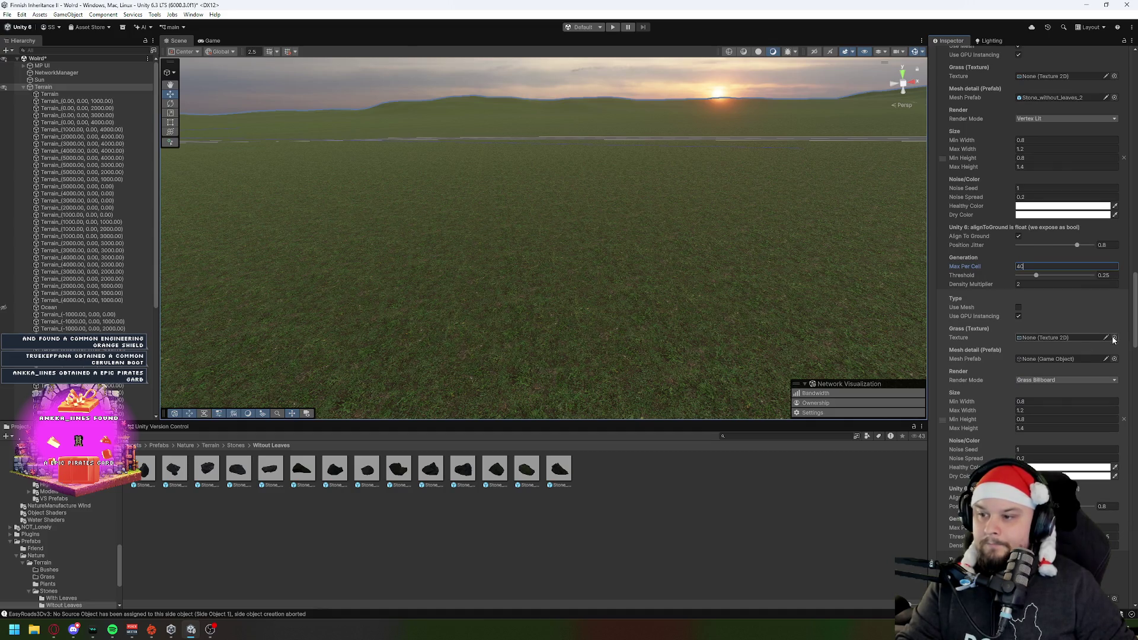
Step: Make the third layer a Vertex Lit Stone_without_leaves_3 mesh, and switch the fourth layer to Vertex Lit mesh
left_click(1019, 308)
left_click(1037, 380)
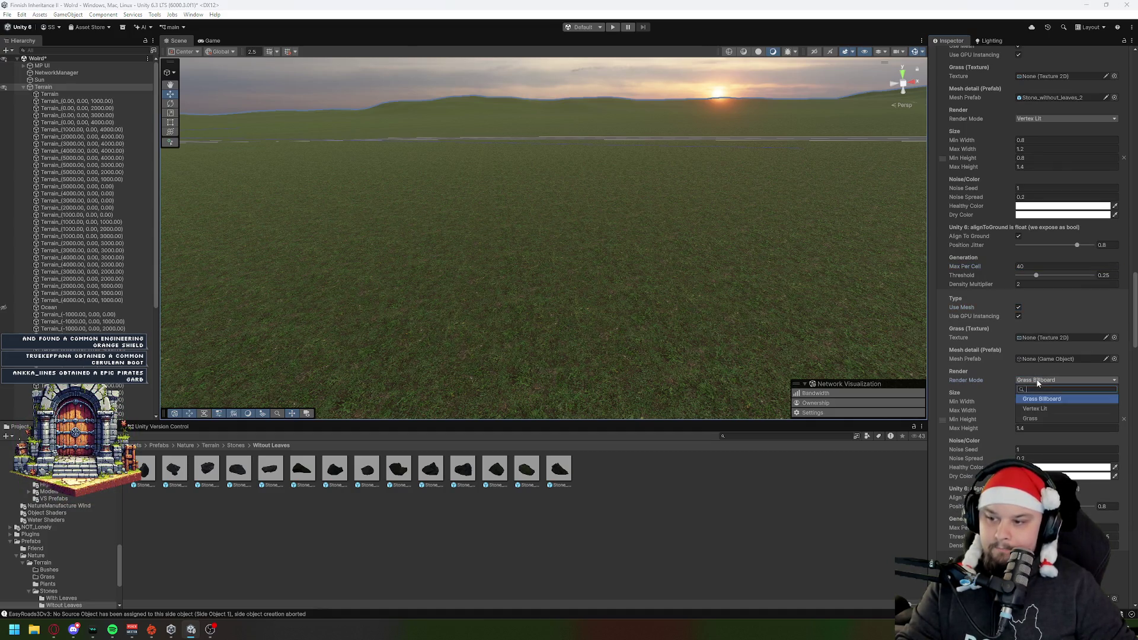
left_click(1034, 409)
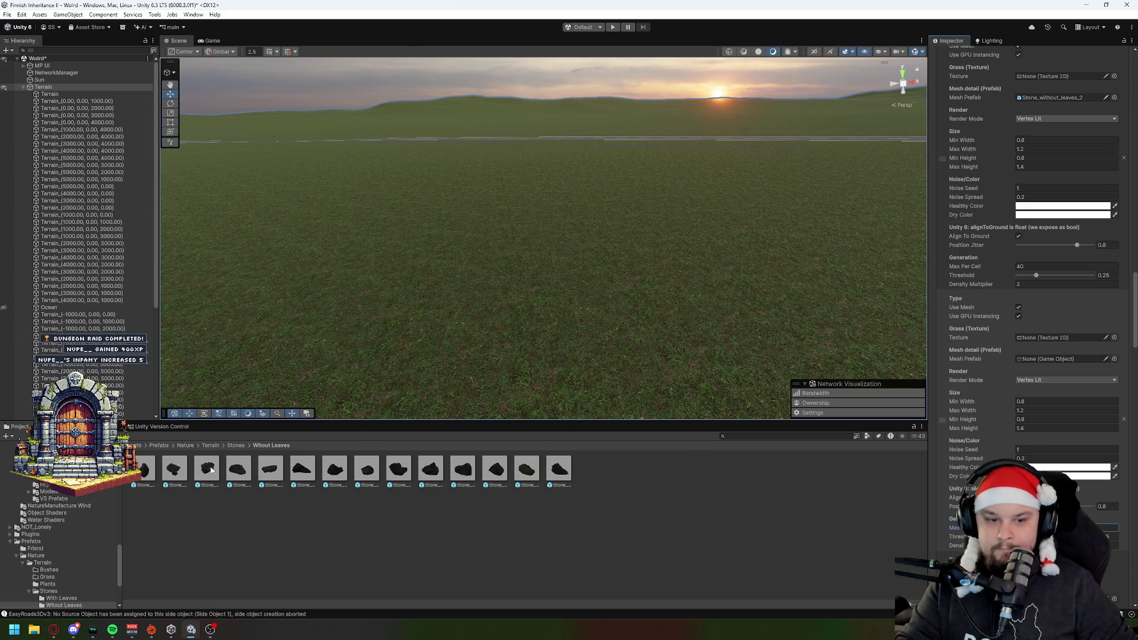
left_click_drag(214, 472, 1071, 360)
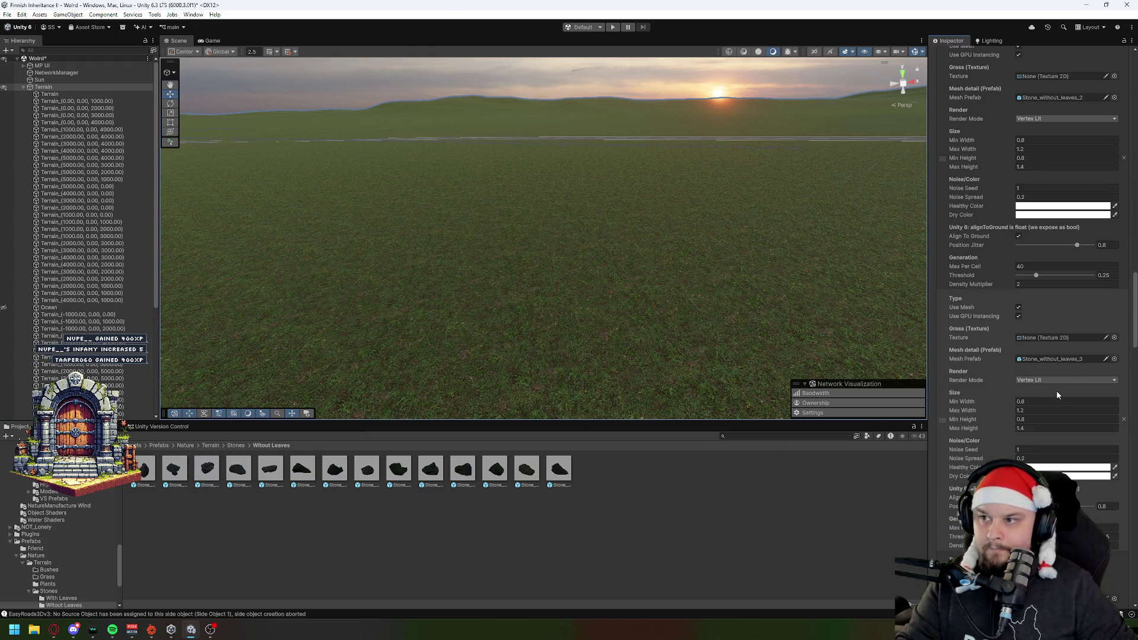
scroll(1057, 390, "down", 5)
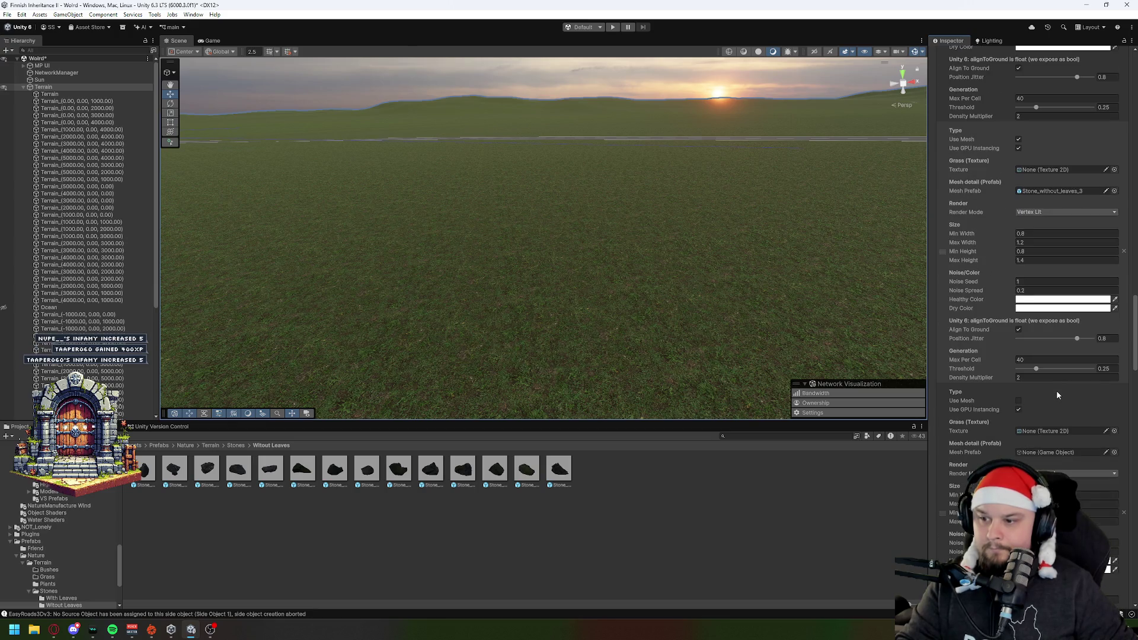
scroll(1056, 391, "down", 1)
left_click(1018, 353)
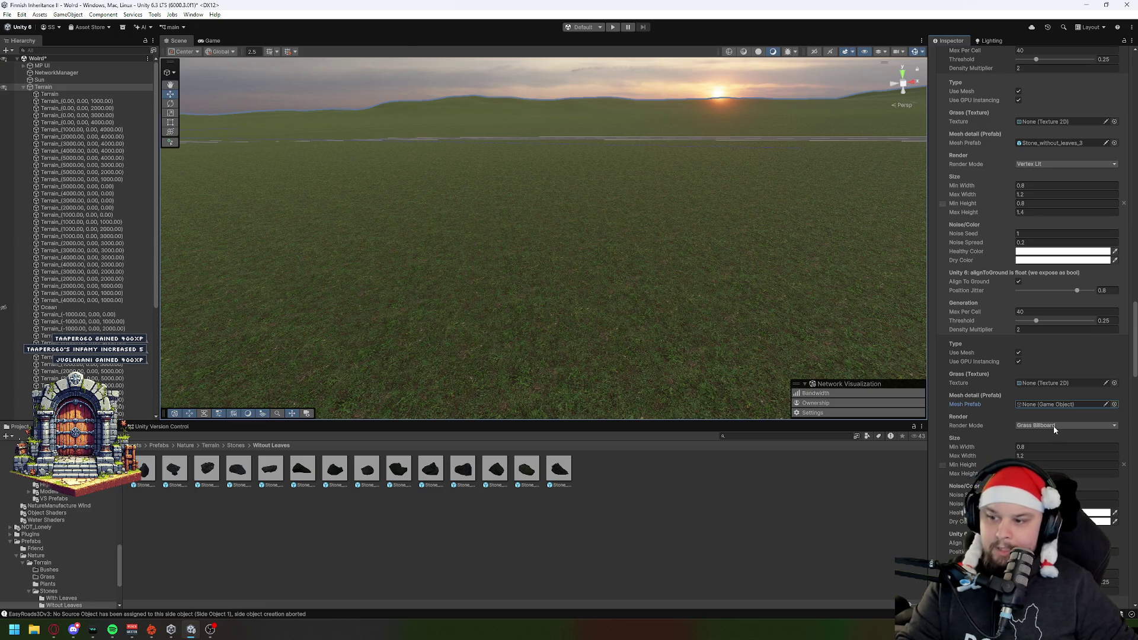
left_click(1054, 425)
left_click(1040, 453)
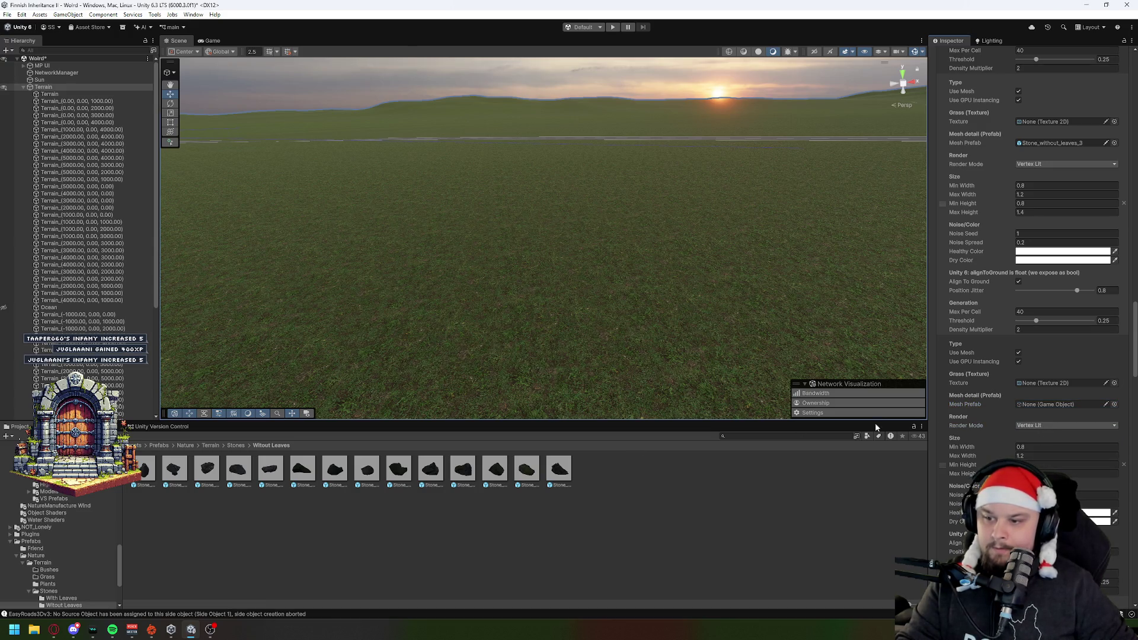
Step: Assign Stone_without_leaves_4 to the fourth layer with Max Per Cell 40 and Density Multiplier 2
mouse_move(236, 471)
left_mouse_down()
mouse_move(1048, 423)
mouse_move(1055, 405)
left_mouse_up()
scroll(1043, 415, "down", 5)
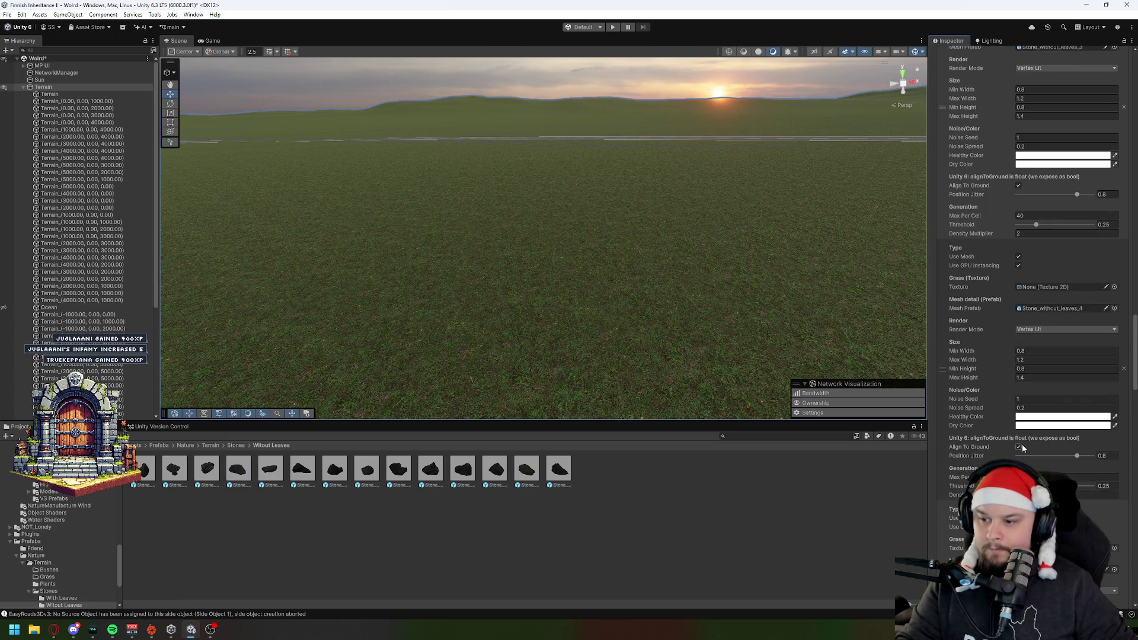
left_click(1029, 430)
type("40")
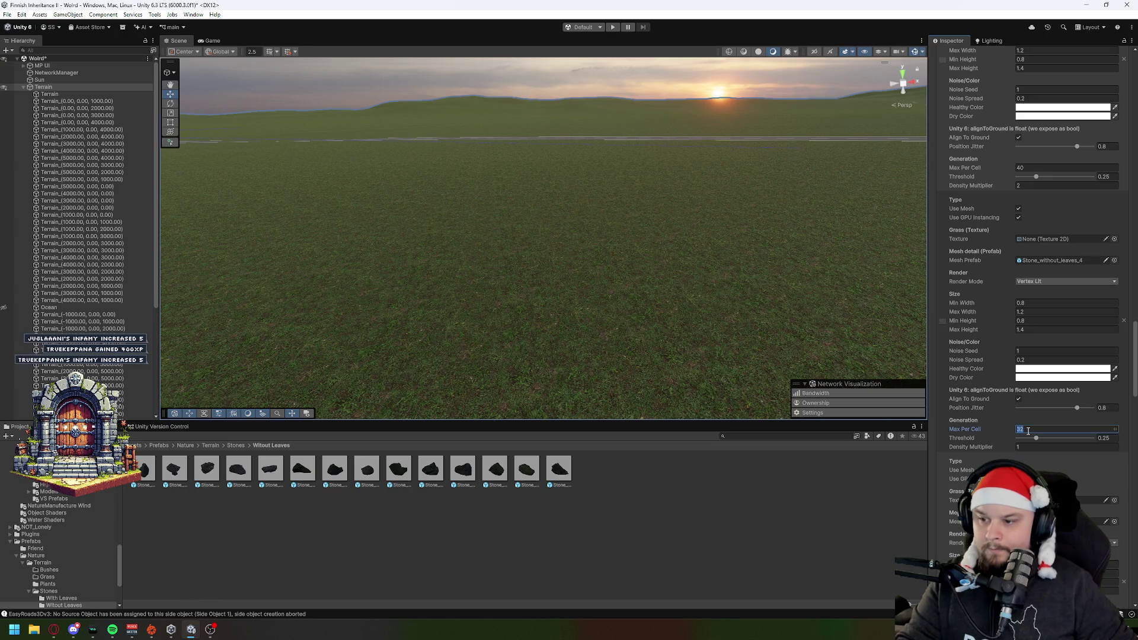
left_click(1023, 447)
type("2")
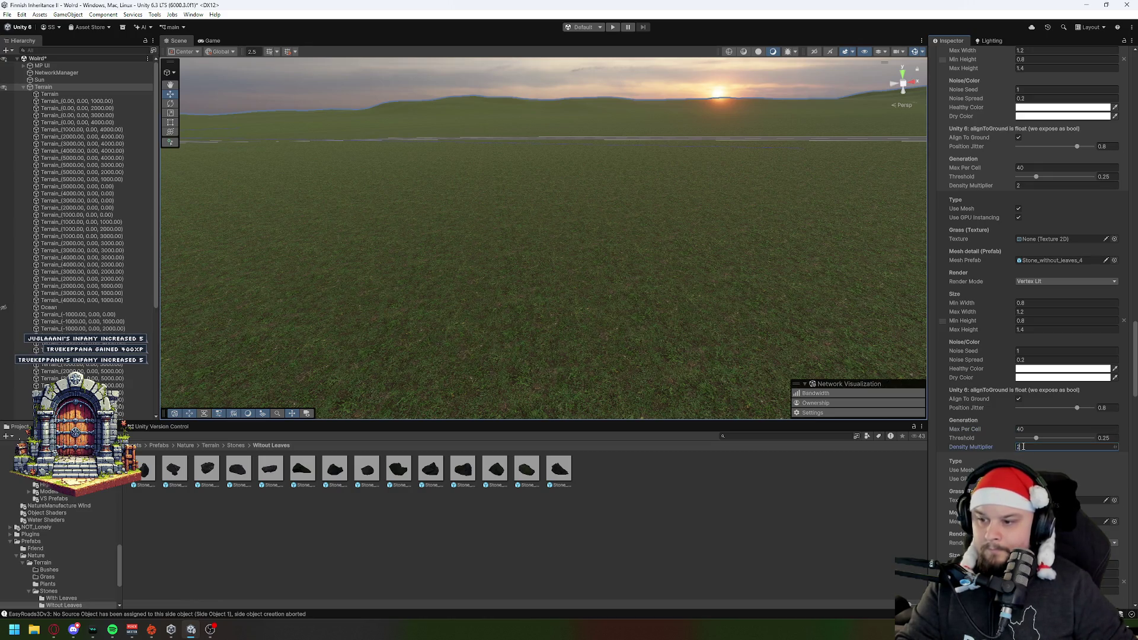
key("Tab")
key("Tab")
key("Tab")
key("Tab")
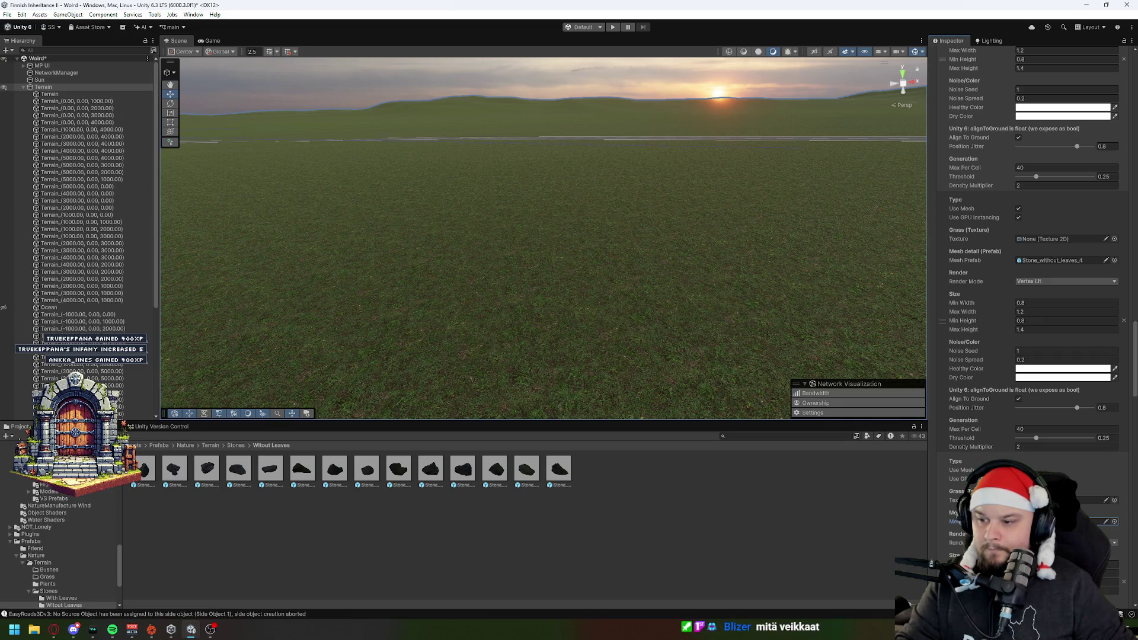
key("Tab")
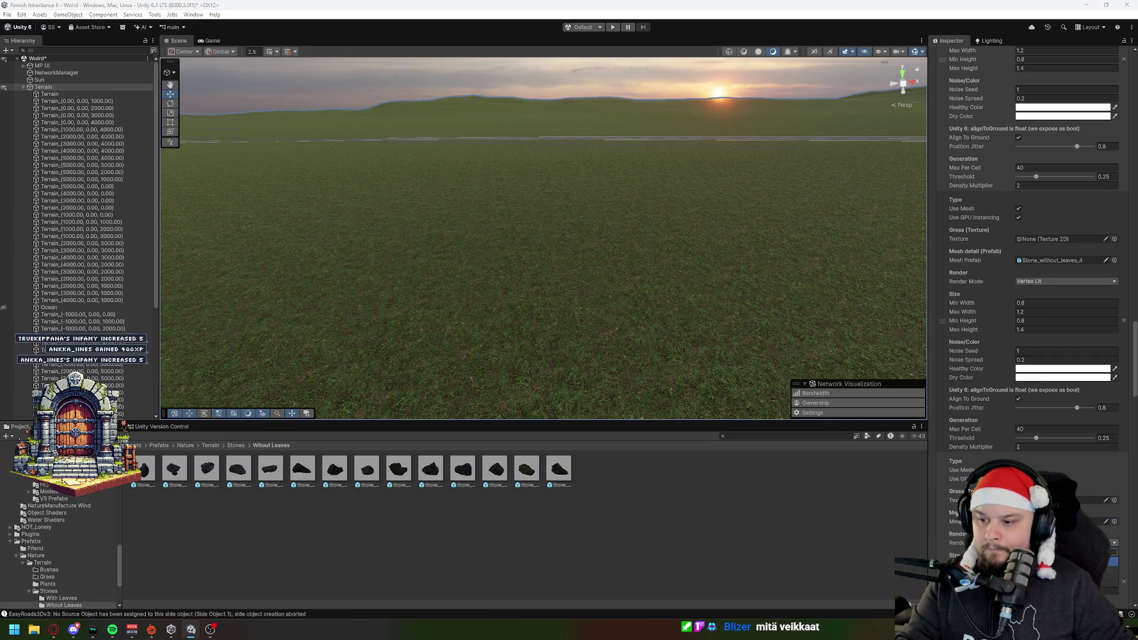
scroll(1031, 237, "down", 2)
scroll(1031, 297, "down", 5)
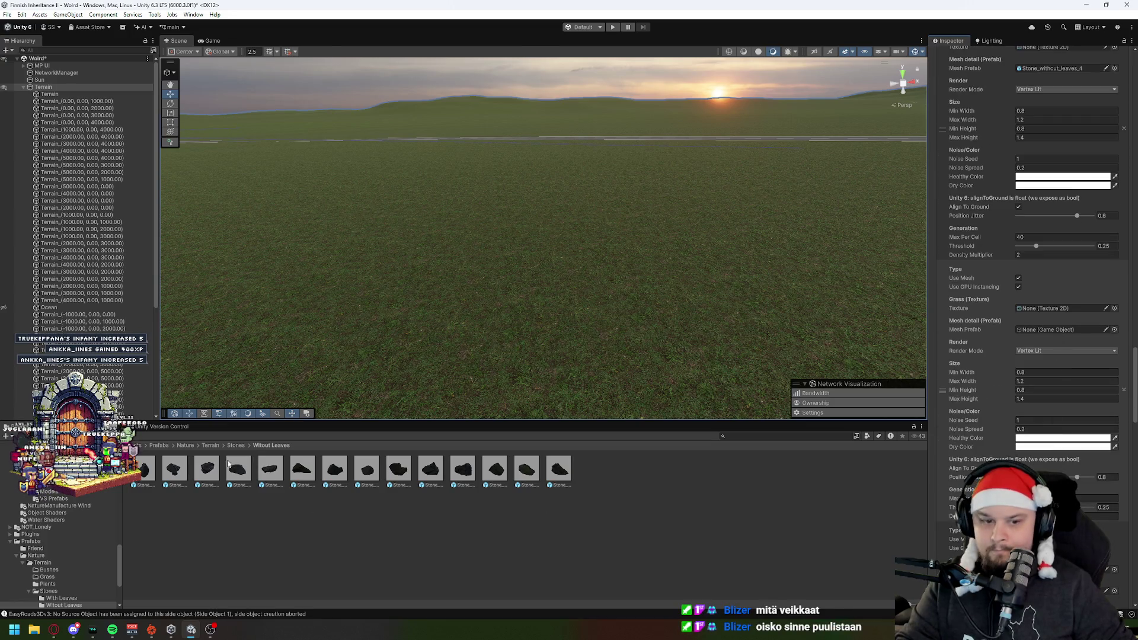
Step: Assign Stone_without_leaves_5 to the next layer and confirm its Max Per Cell 40
left_click_drag(278, 470, 1083, 332)
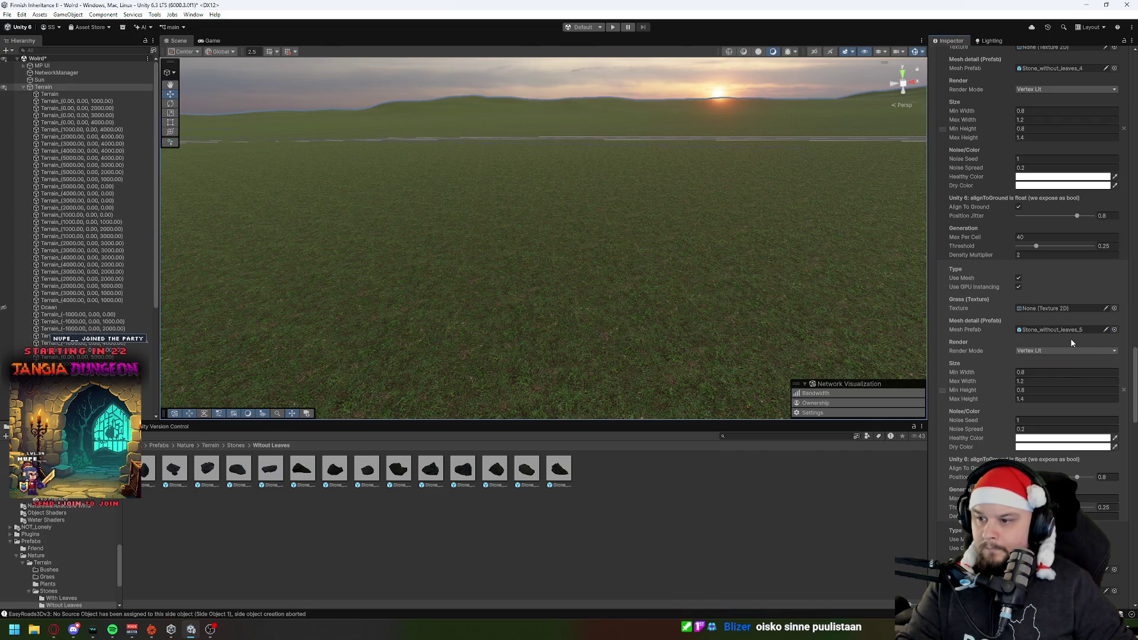
scroll(1070, 356, "down", 2)
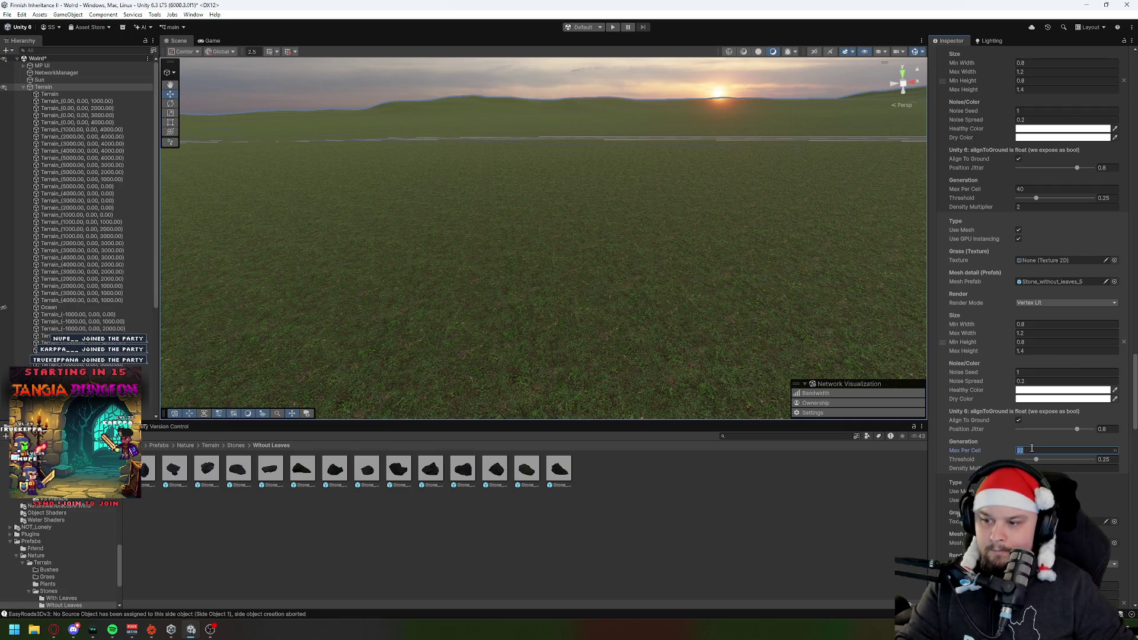
left_click(1031, 469)
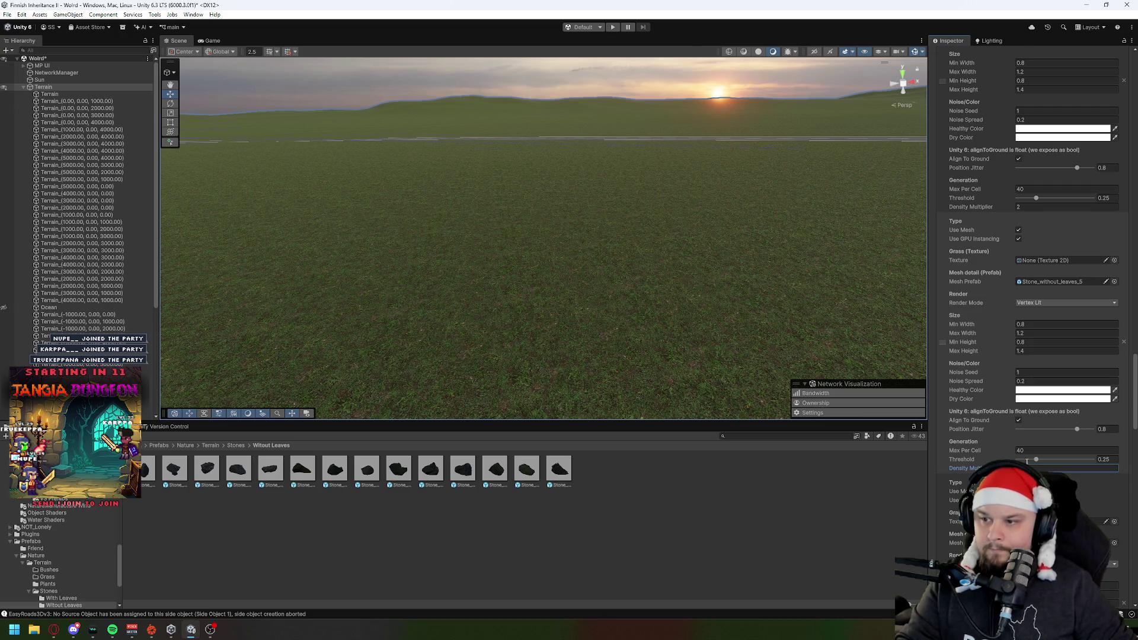
scroll(1083, 268, "down", 5)
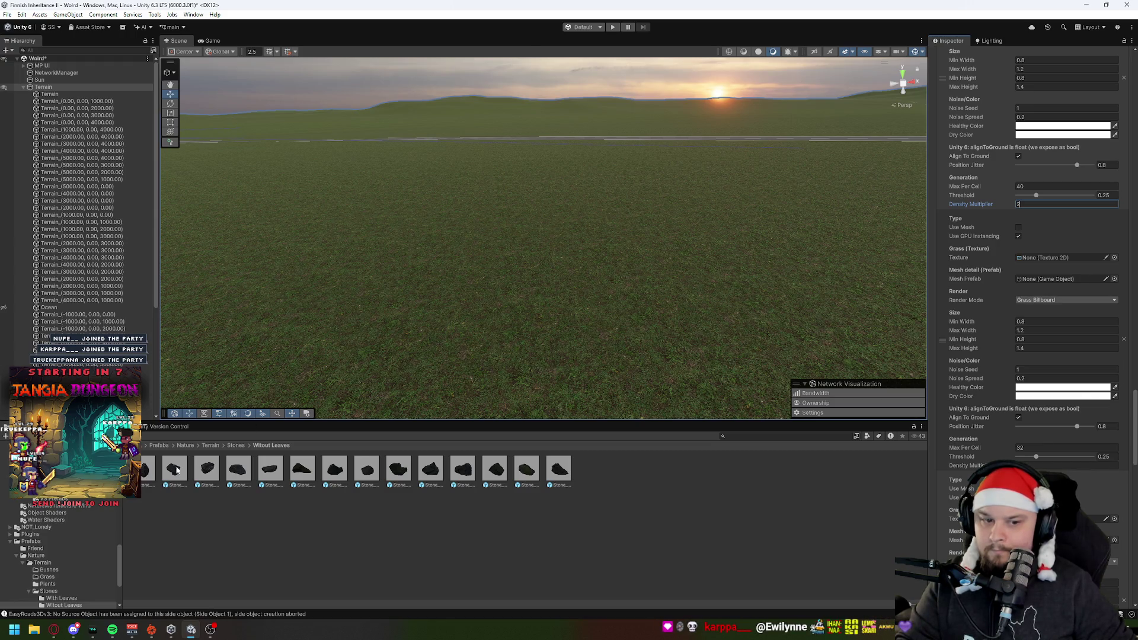
Step: Make the next layer a Vertex Lit Stone_without_leaves_6 mesh, setting Max Per Cell and Density Multiplier 2
left_click_drag(301, 473, 1050, 349)
mouse_move(1054, 302)
left_mouse_down()
mouse_move(1069, 282)
mouse_move(1036, 280)
left_mouse_up()
left_click(1019, 227)
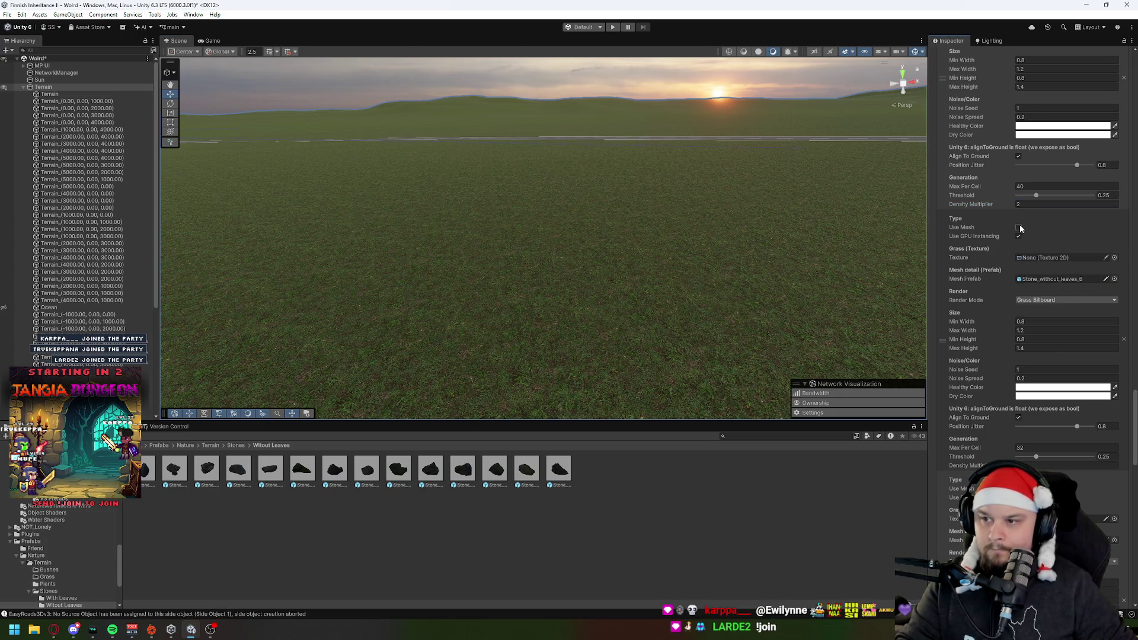
left_click(1045, 301)
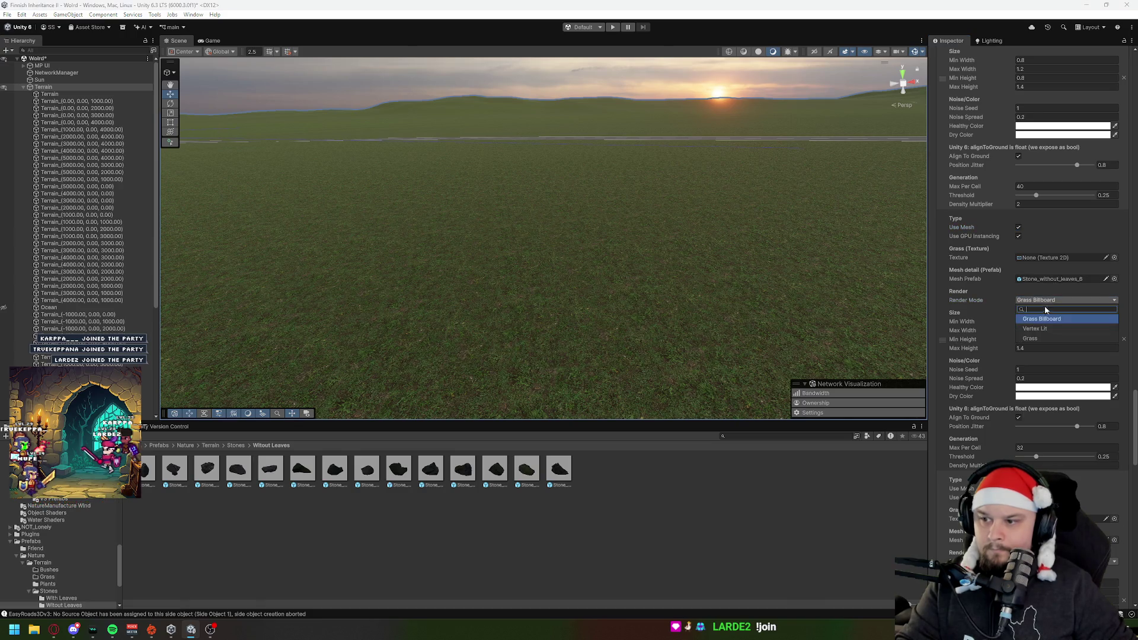
left_click(1043, 326)
left_click(1029, 447)
type("40")
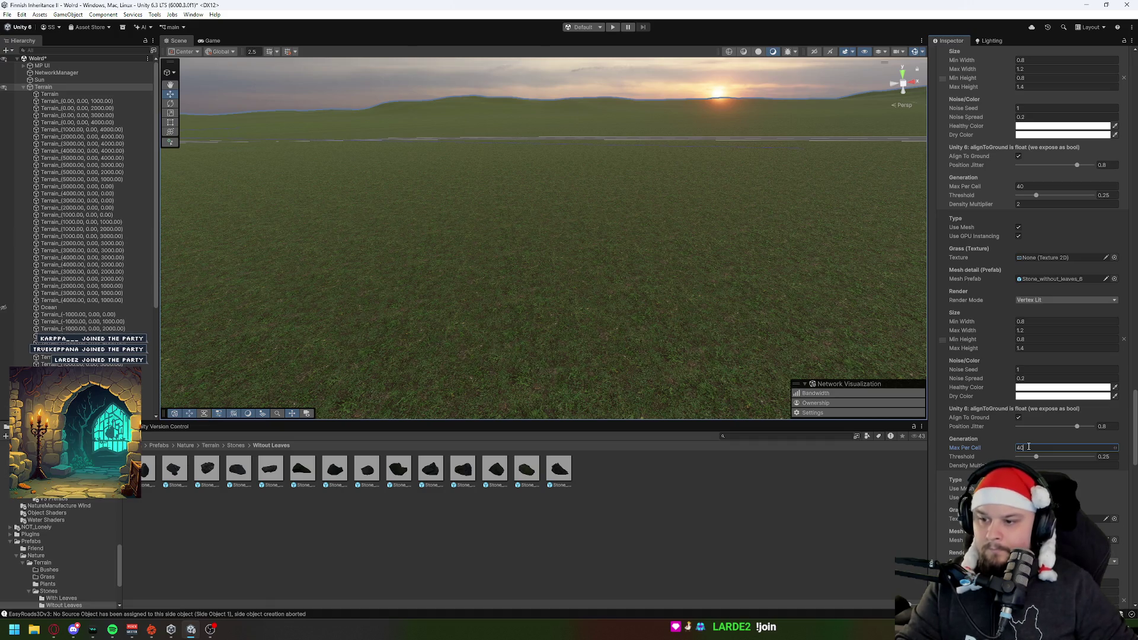
scroll(1028, 447, "down", 3)
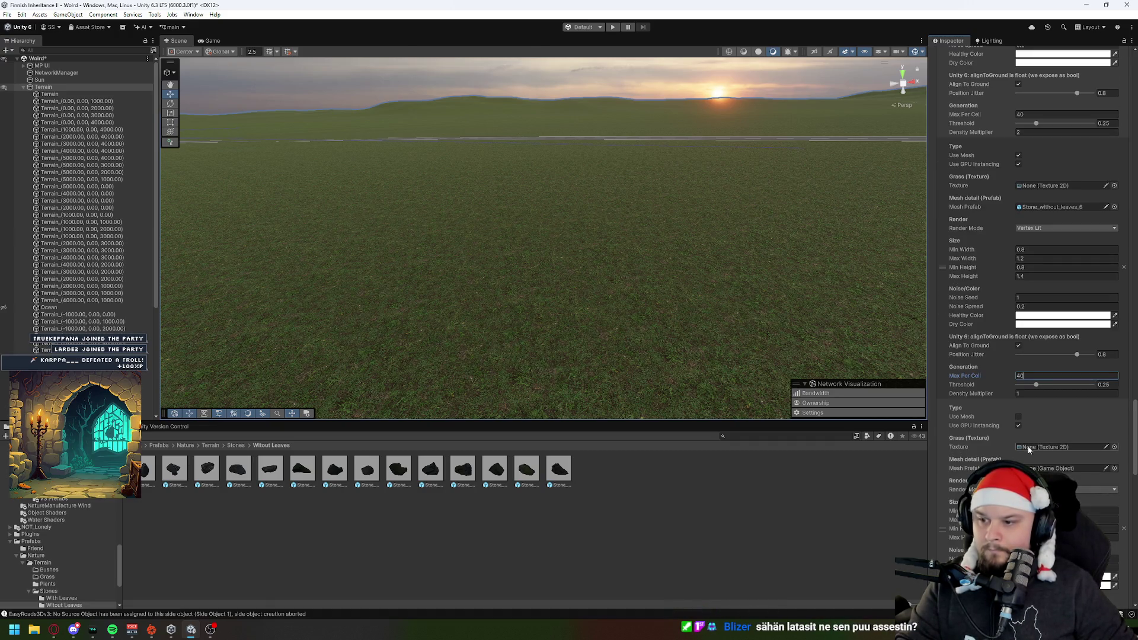
left_click(1023, 395)
type("2")
key("Tab")
key("Tab")
key("Tab")
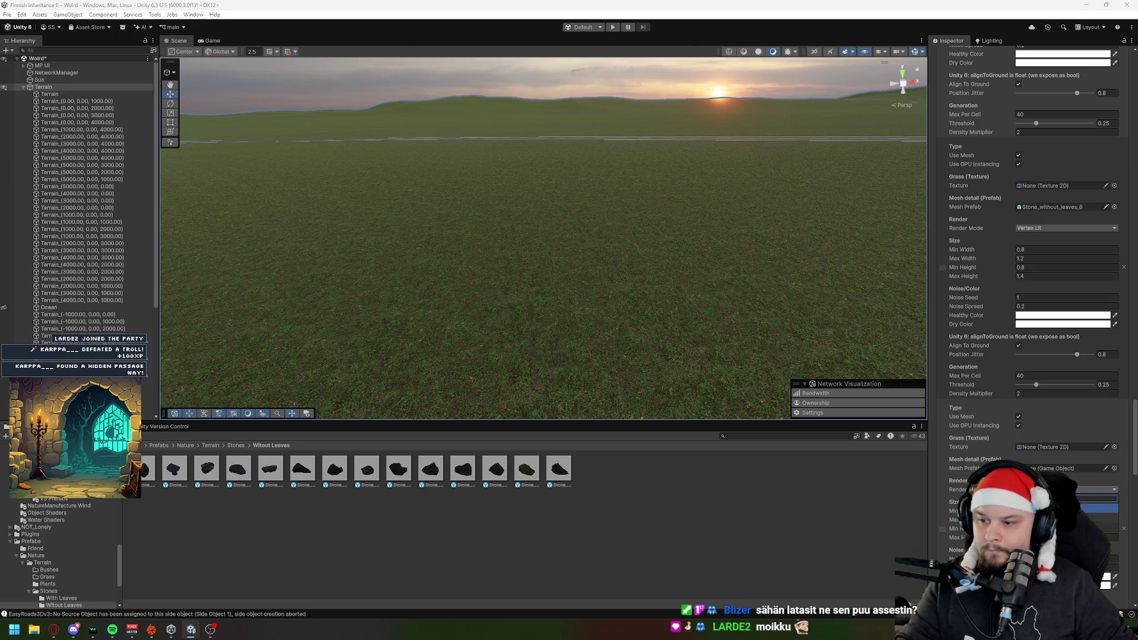
left_click(157, 477)
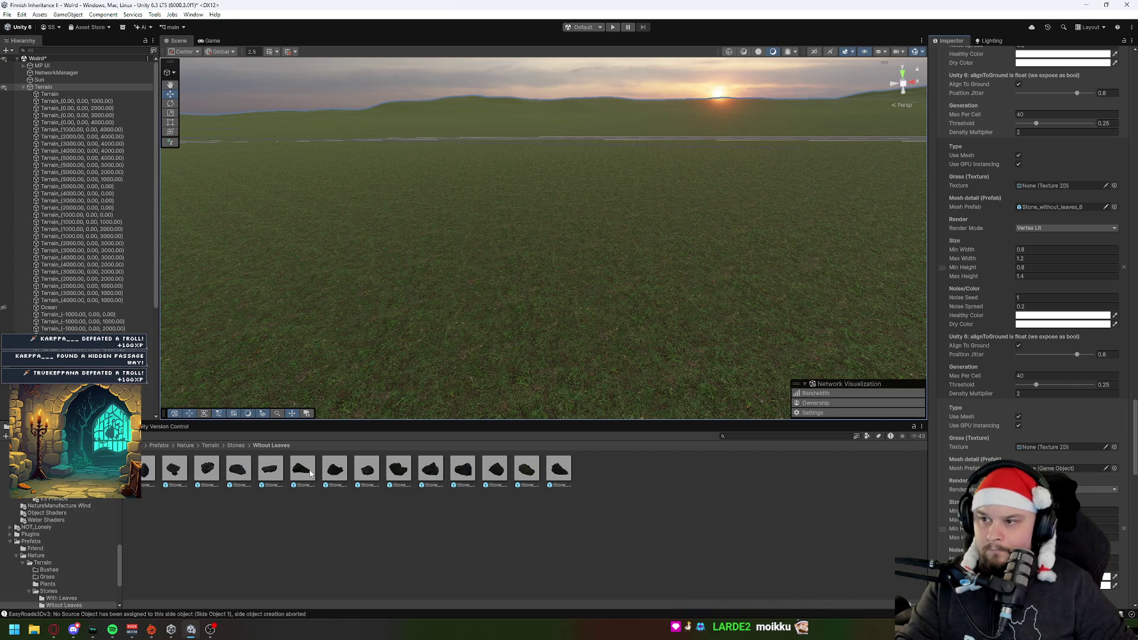
Step: Assign Stone_without_leaves_7 to the next layer and edit its Density Multiplier
mouse_move(340, 474)
left_mouse_down()
mouse_move(1019, 510)
mouse_move(1061, 469)
left_mouse_up()
scroll(1079, 497, "down", 3)
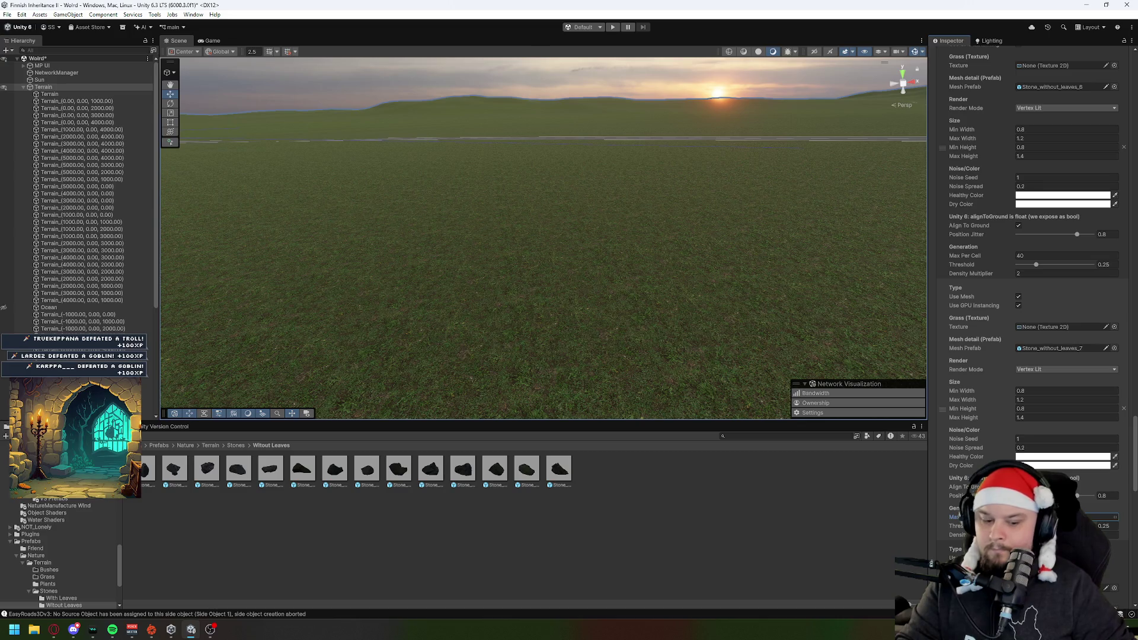
left_click(1067, 534)
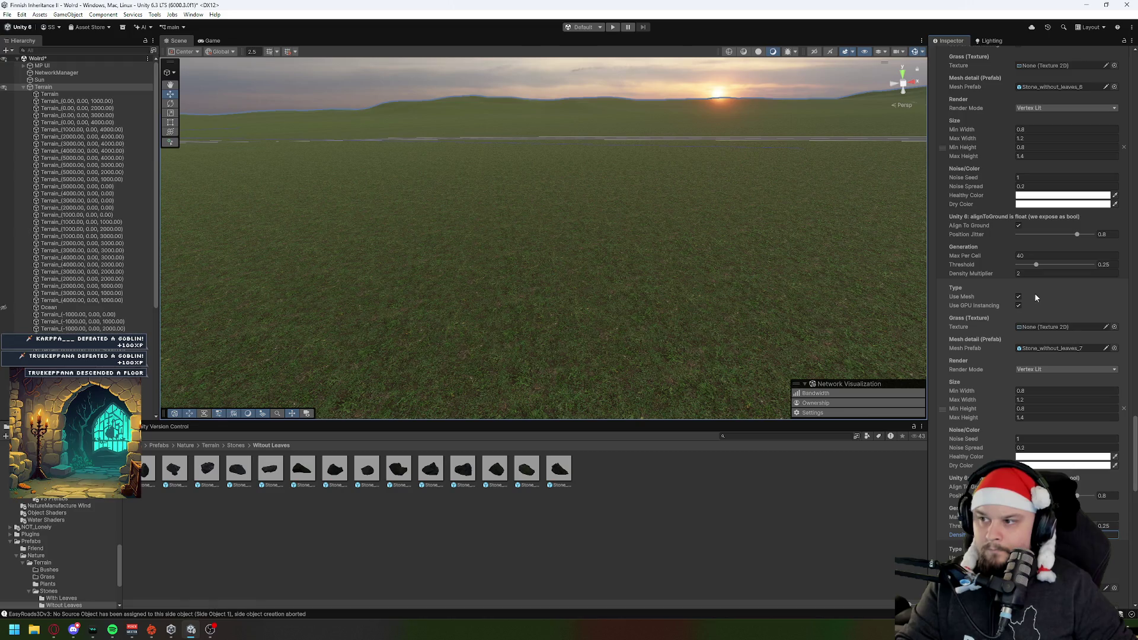
scroll(1001, 437, "down", 10)
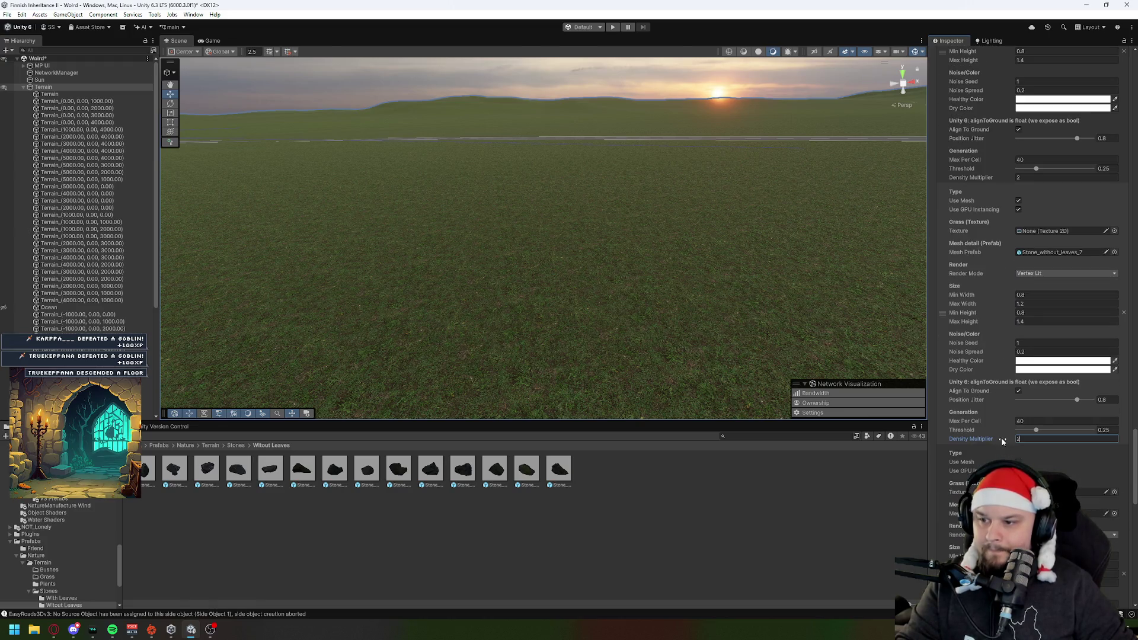
Step: Make the following layer a Vertex Lit mesh using Stone_without_leaves_8
left_click(1019, 294)
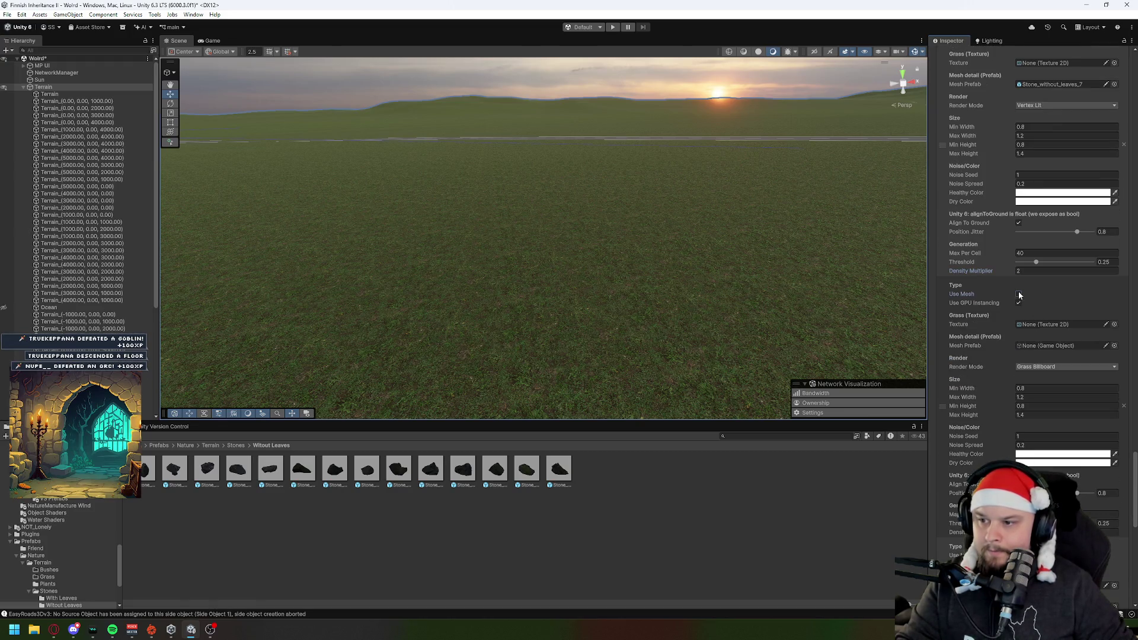
left_click(1037, 368)
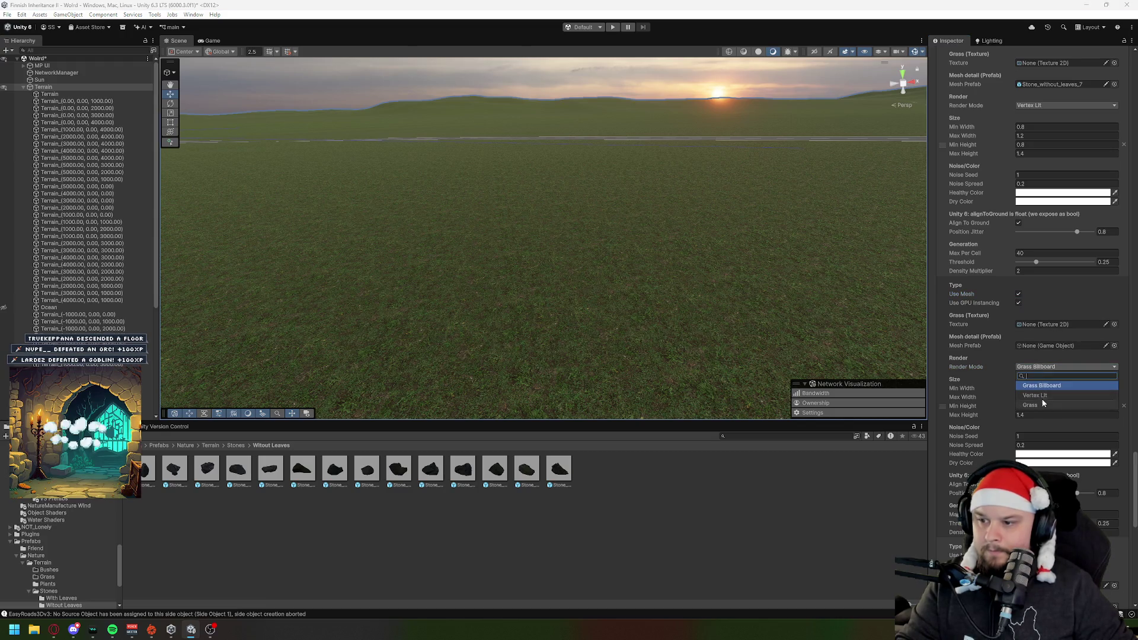
left_click(1041, 394)
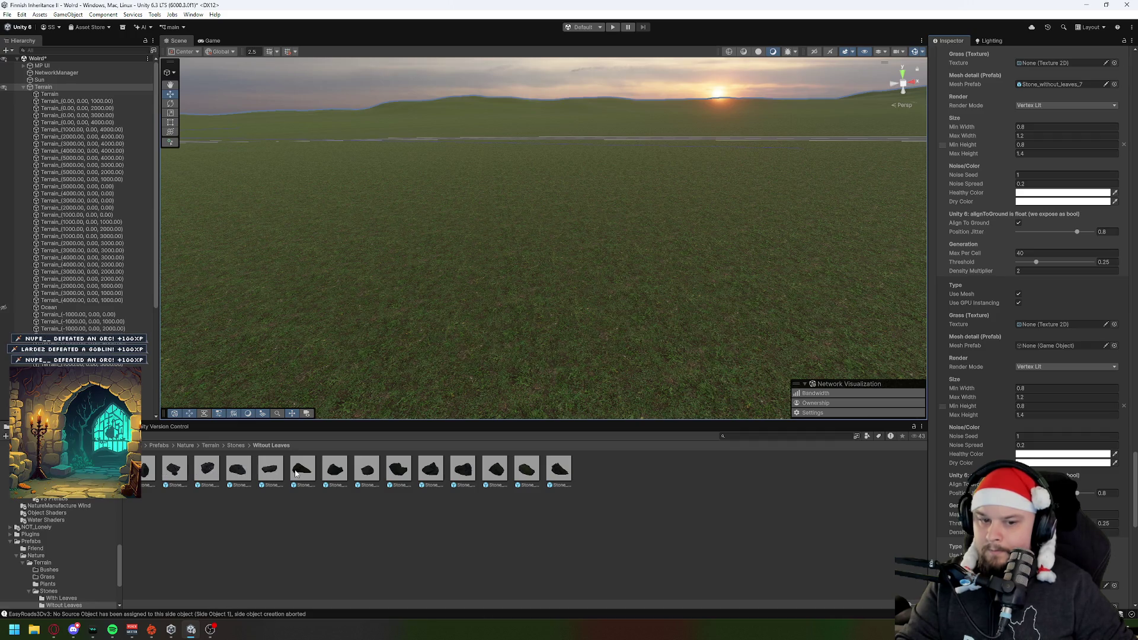
left_click_drag(366, 470, 1067, 348)
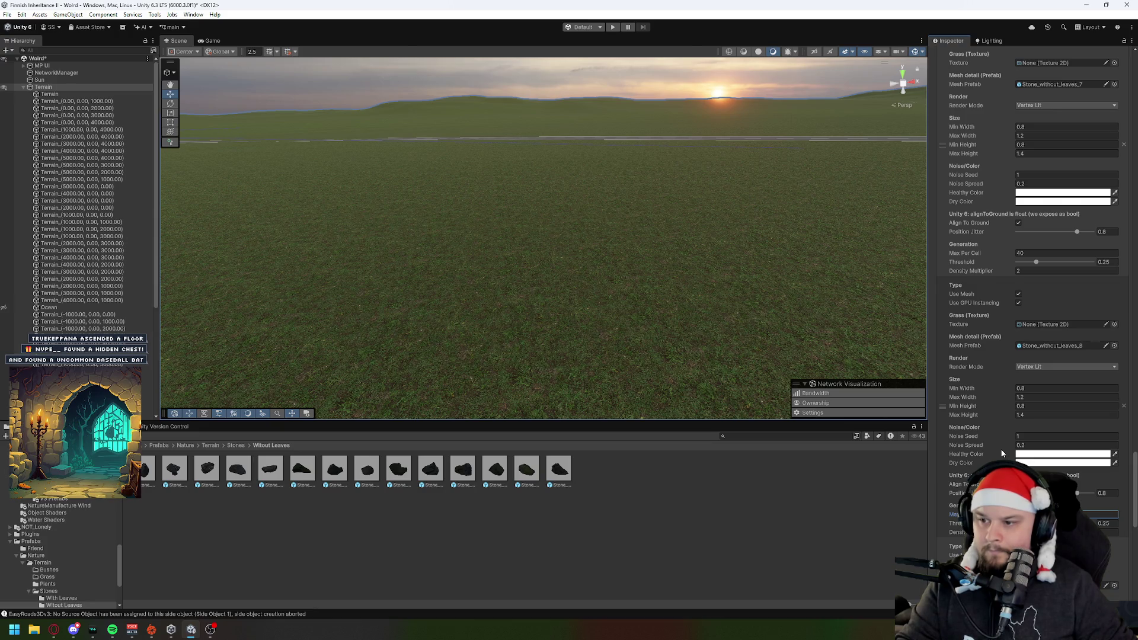
scroll(1002, 453, "down", 5)
Step: Make the next layer a Vertex Lit mesh using Stone_without_leaves_9
left_click(1019, 316)
left_click(1035, 389)
left_click(1035, 398)
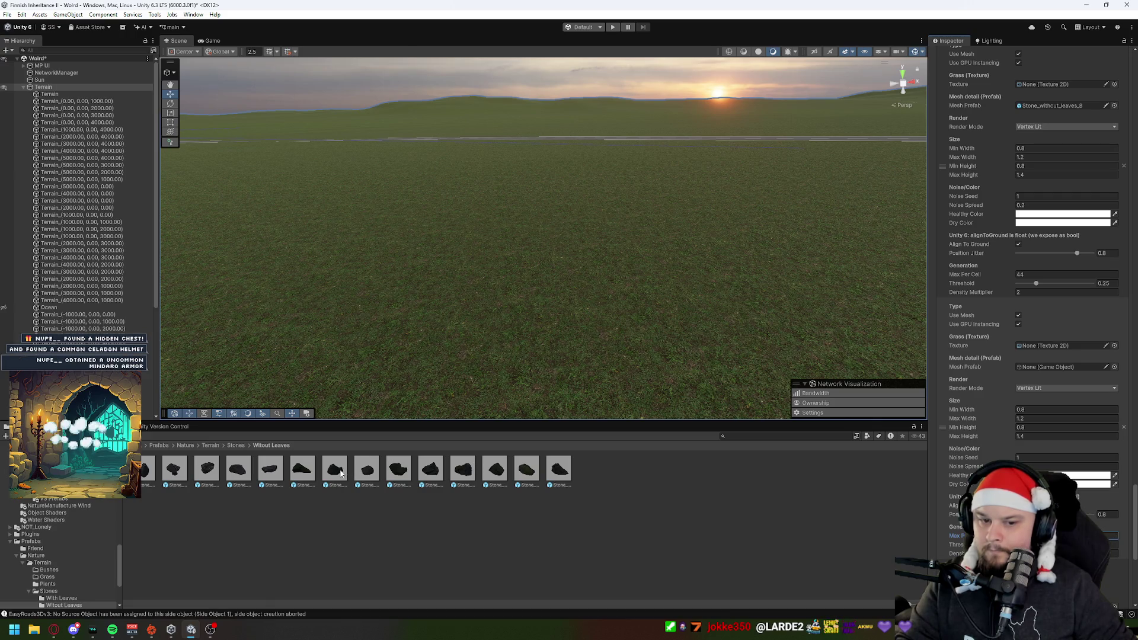
left_click_drag(1040, 456, 1046, 372)
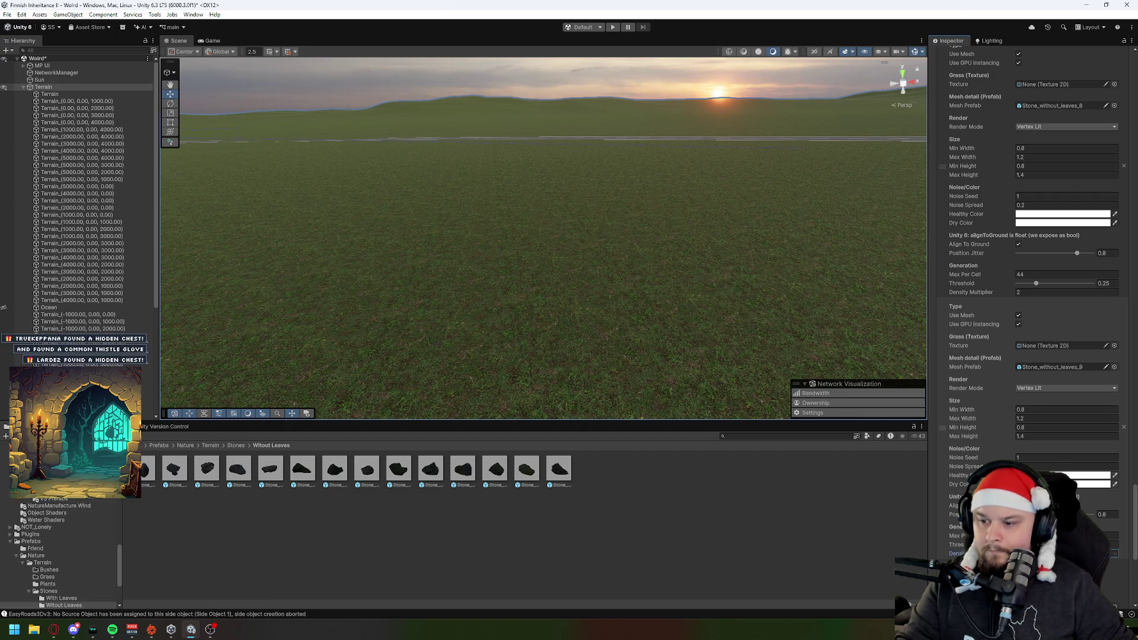
scroll(999, 449, "down", 5)
Step: Make the following layer a Vertex Lit mesh using Stone_without_leaves_10, then review the layers
left_click(1018, 289)
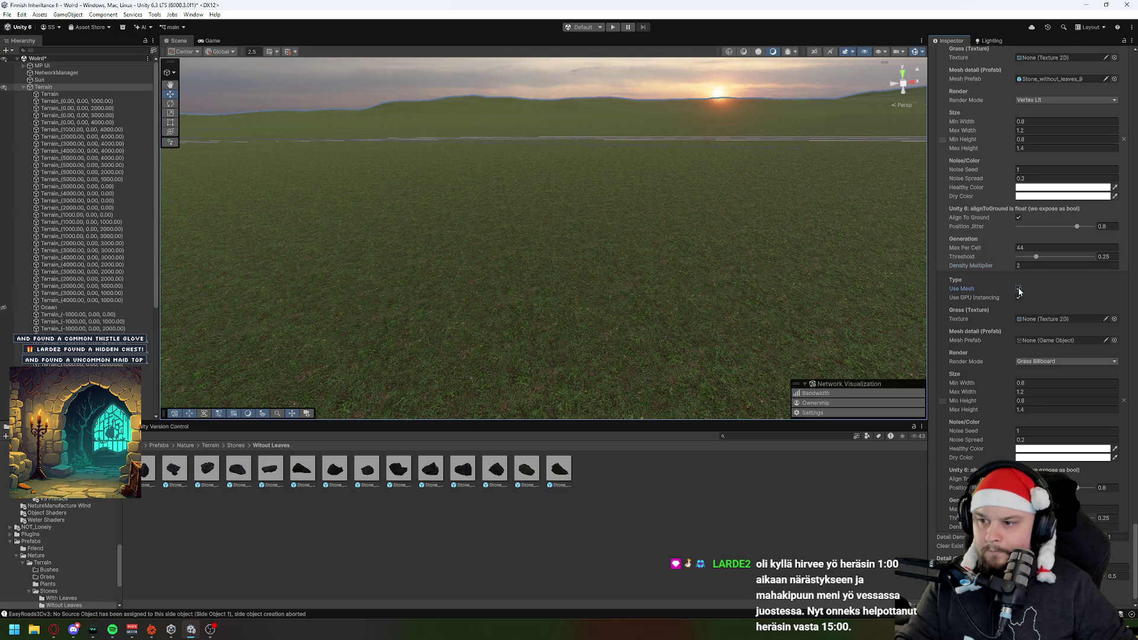
left_click(1041, 361)
left_click(1037, 390)
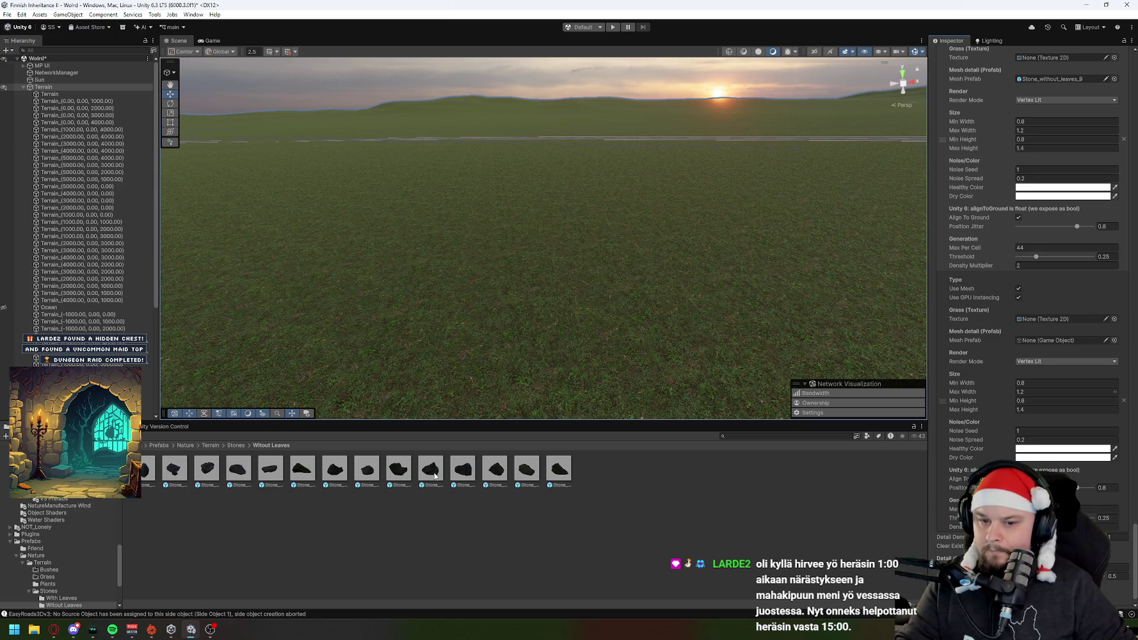
left_click_drag(1022, 377, 1071, 343)
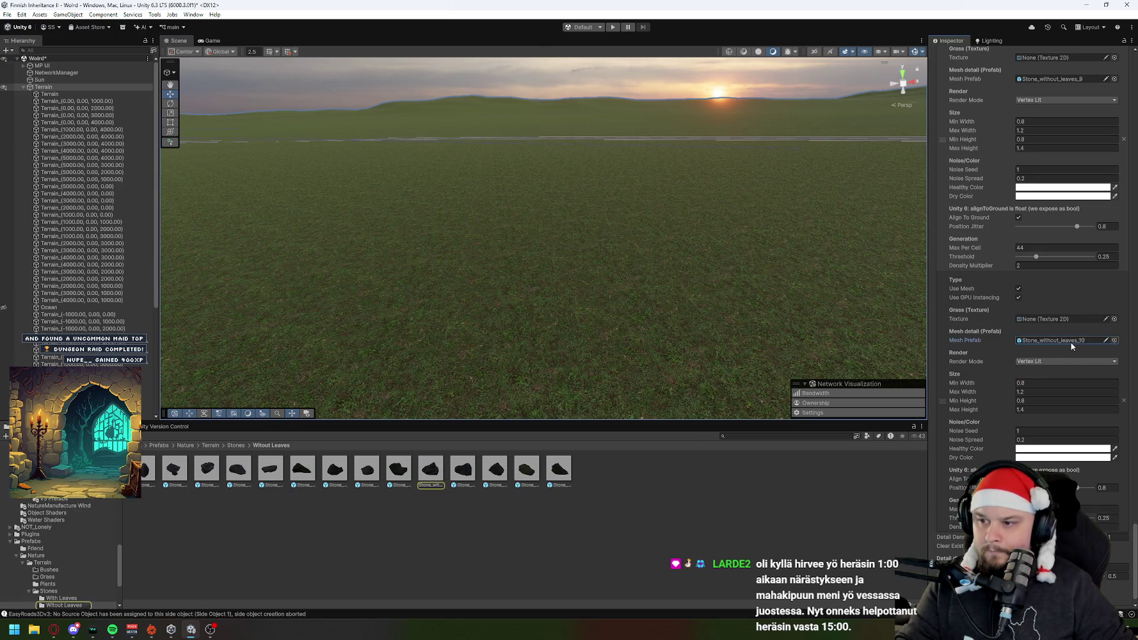
scroll(1060, 425, "down", 1)
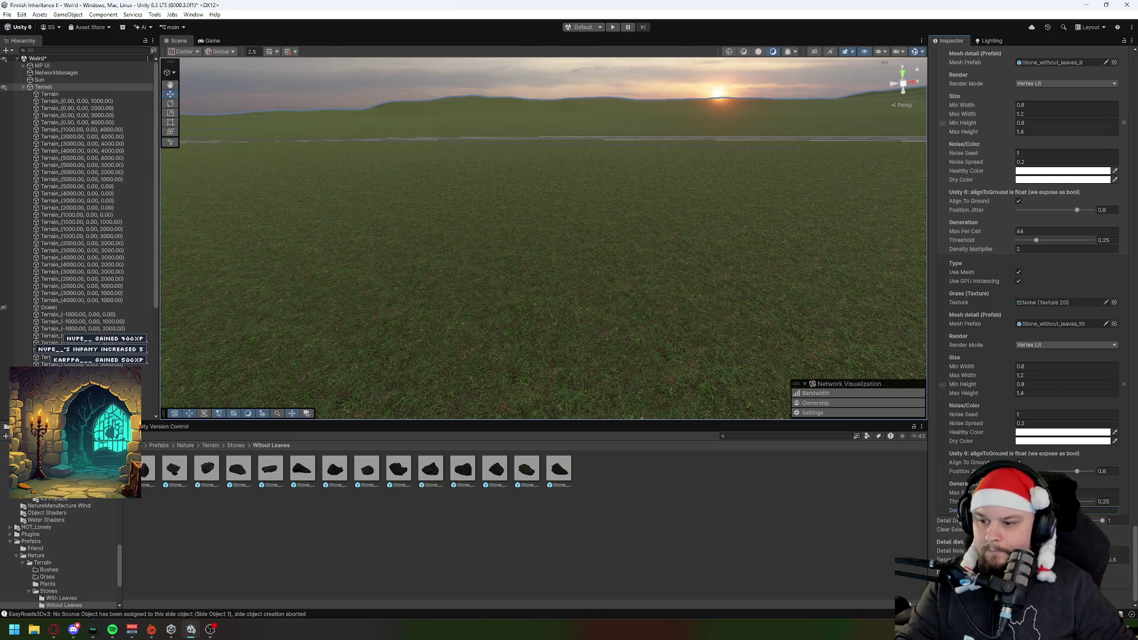
scroll(1031, 297, "up", 10)
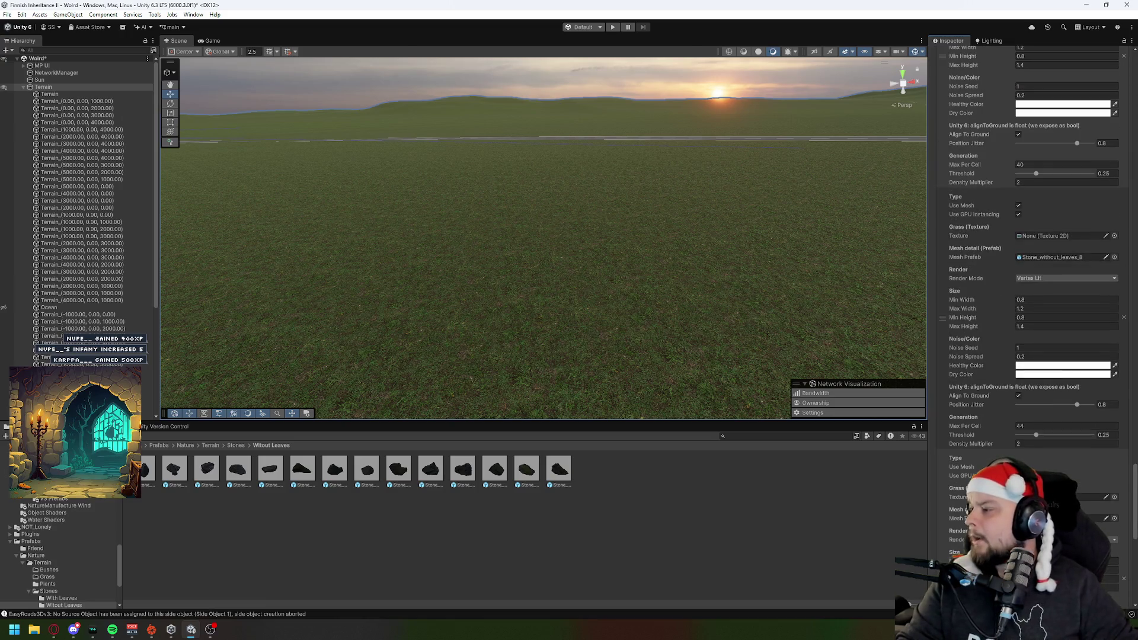
scroll(1032, 297, "down", 3)
scroll(1031, 297, "down", 5)
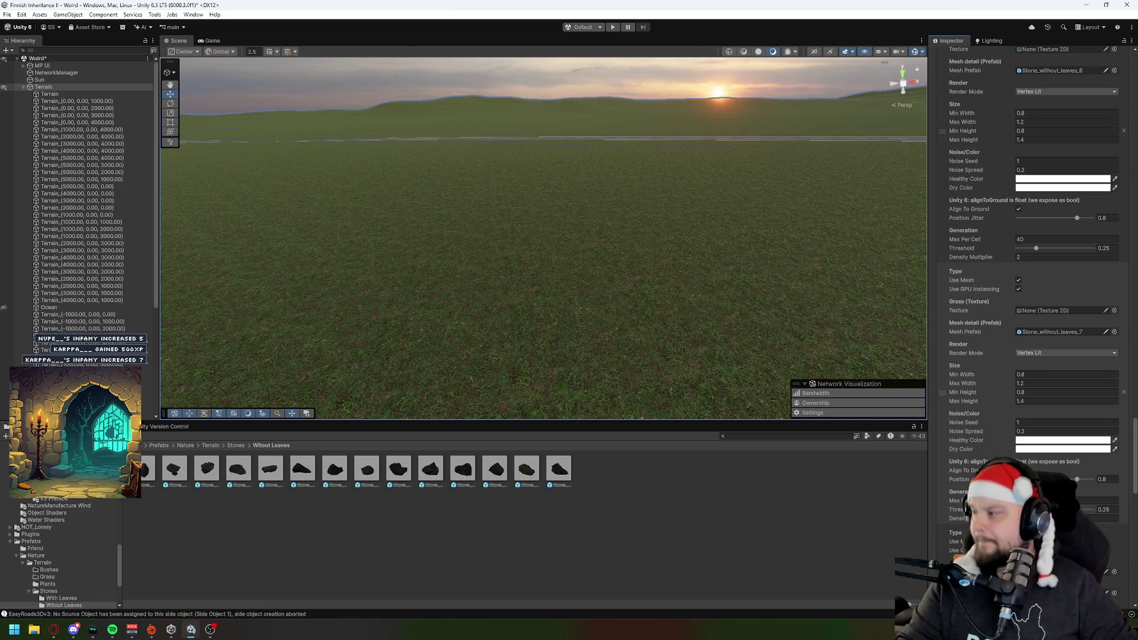
scroll(1005, 329, "up", 10)
scroll(1008, 323, "down", 20)
scroll(1012, 314, "up", 15)
scroll(1009, 308, "up", 15)
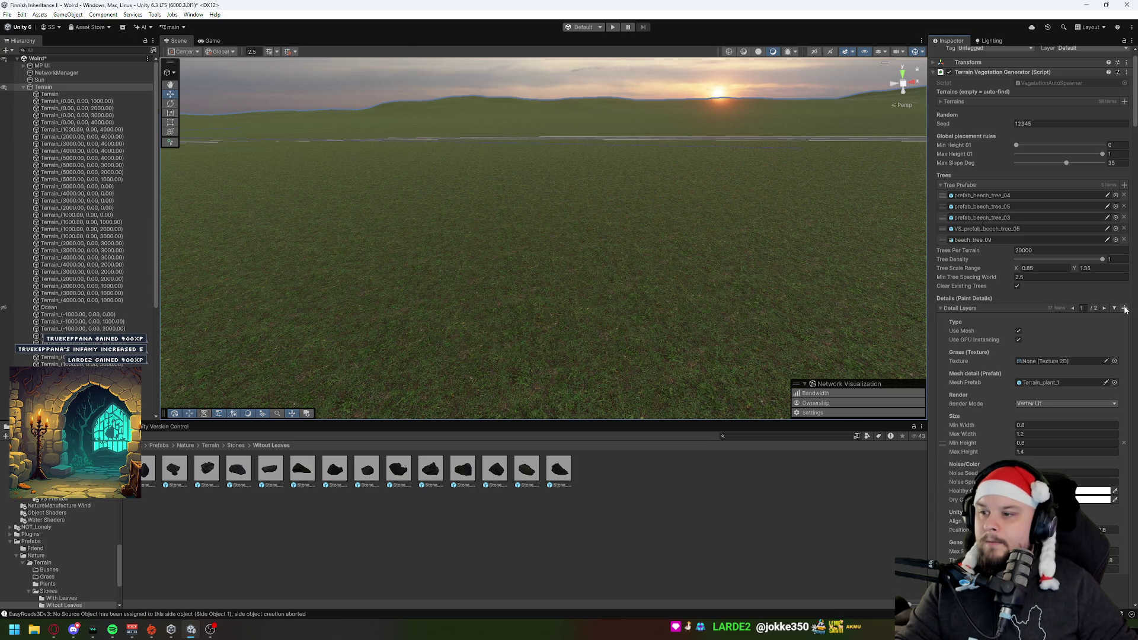
Step: Assign Stone_without_leaves_10 to another layer and render it Vertex Lit
scroll(1125, 310, "down", 15)
scroll(1031, 326, "down", 10)
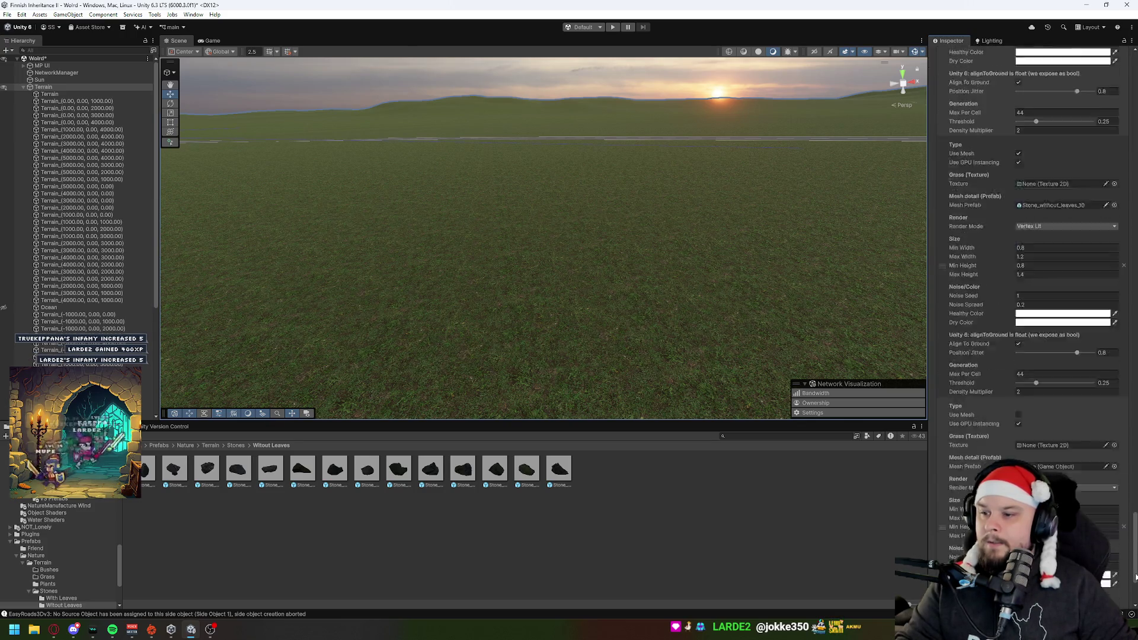
scroll(1032, 326, "down", 5)
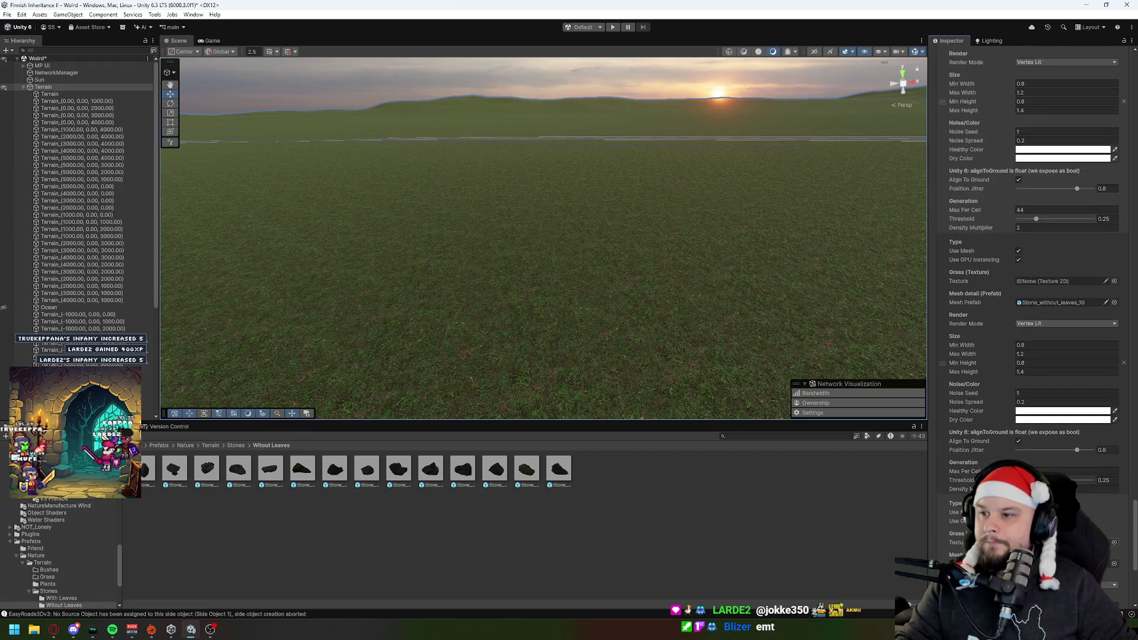
scroll(1031, 266, "down", 4)
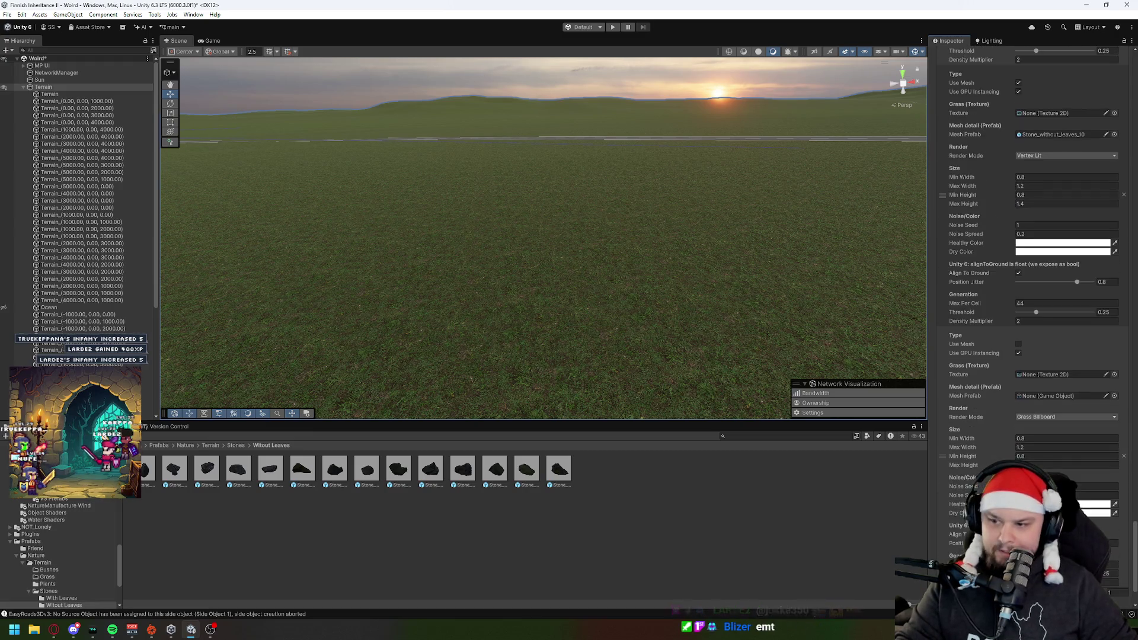
mouse_move(465, 469)
left_mouse_down()
mouse_move(1062, 373)
mouse_move(1055, 384)
mouse_move(1069, 370)
left_mouse_up()
left_click(432, 469)
mouse_move(432, 470)
left_mouse_down()
mouse_move(889, 409)
mouse_move(1061, 373)
left_mouse_up()
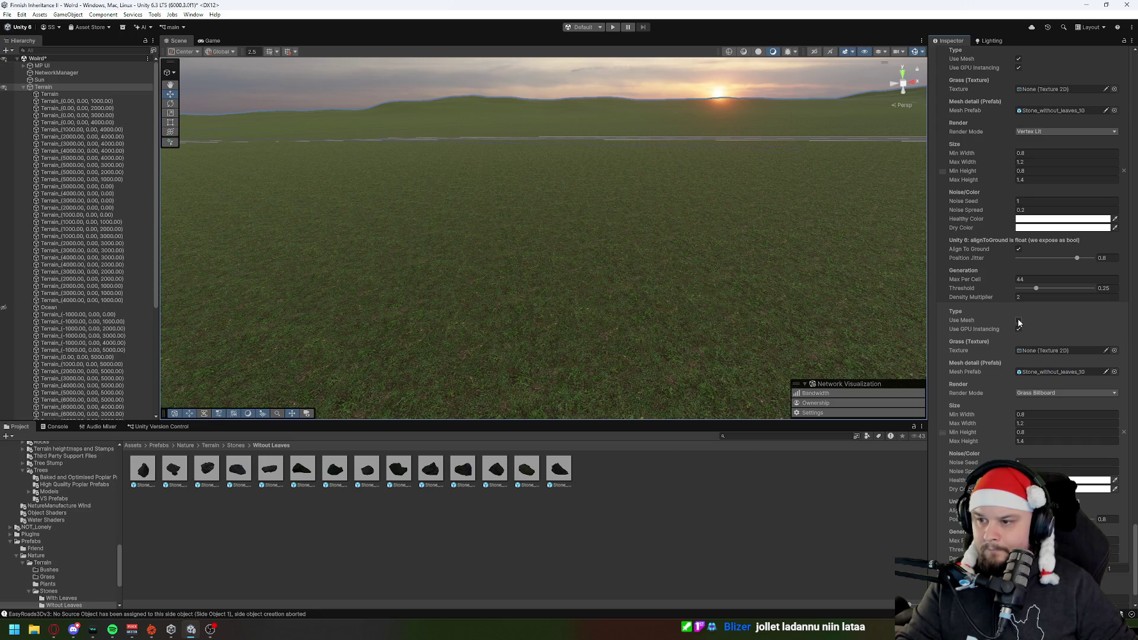
left_click(1042, 393)
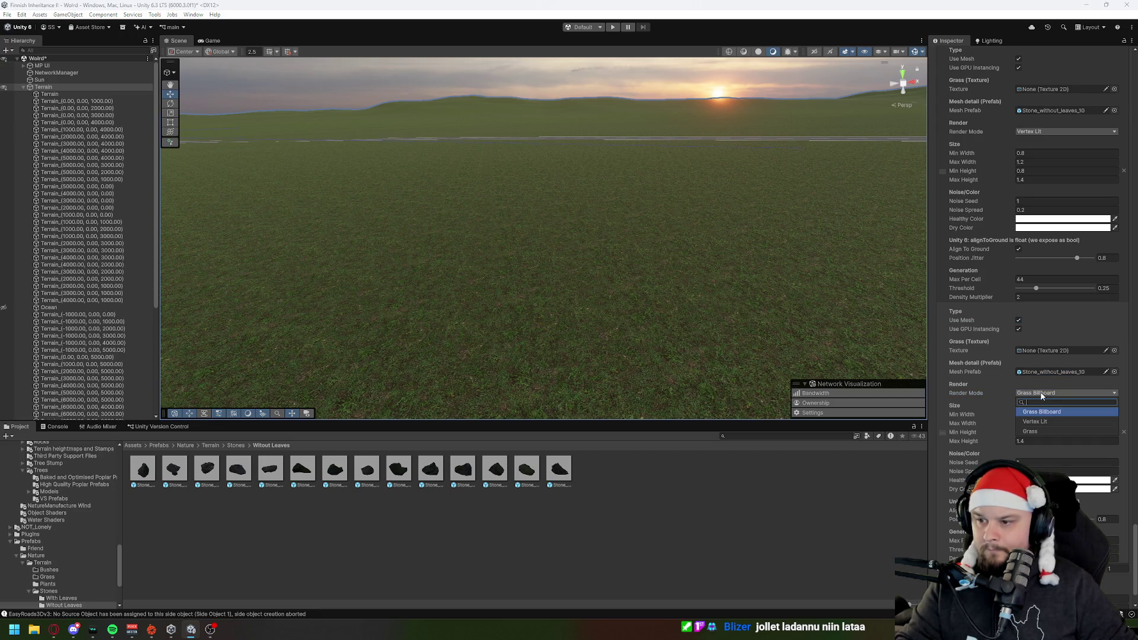
left_click(1036, 421)
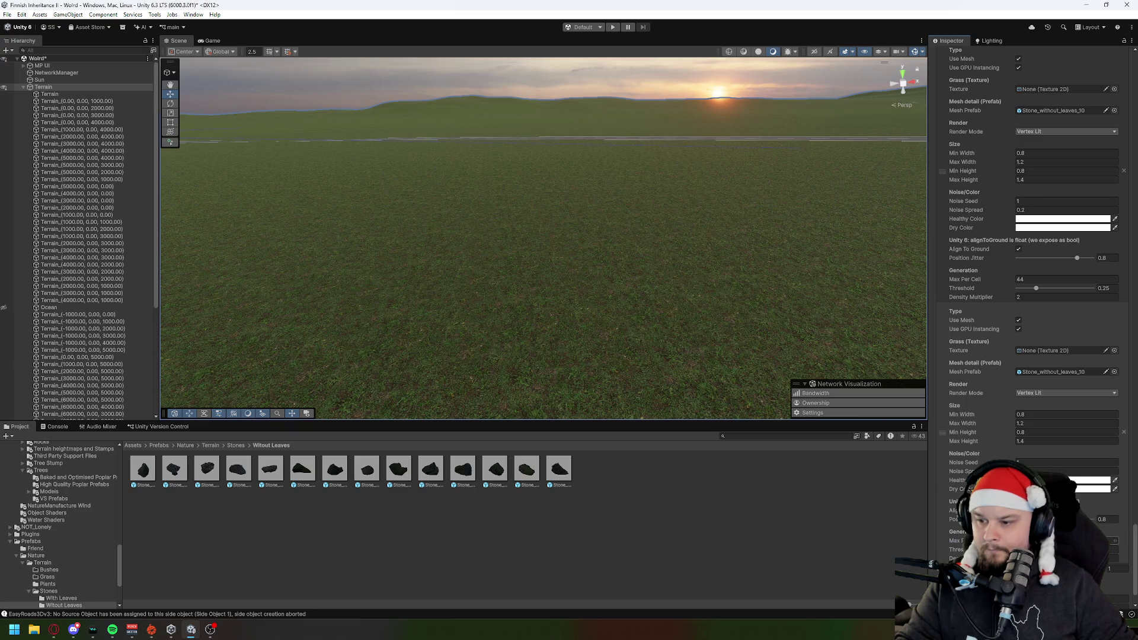
Step: Show page 2/2 of the Detail Layers list
scroll(1031, 297, "down", 2)
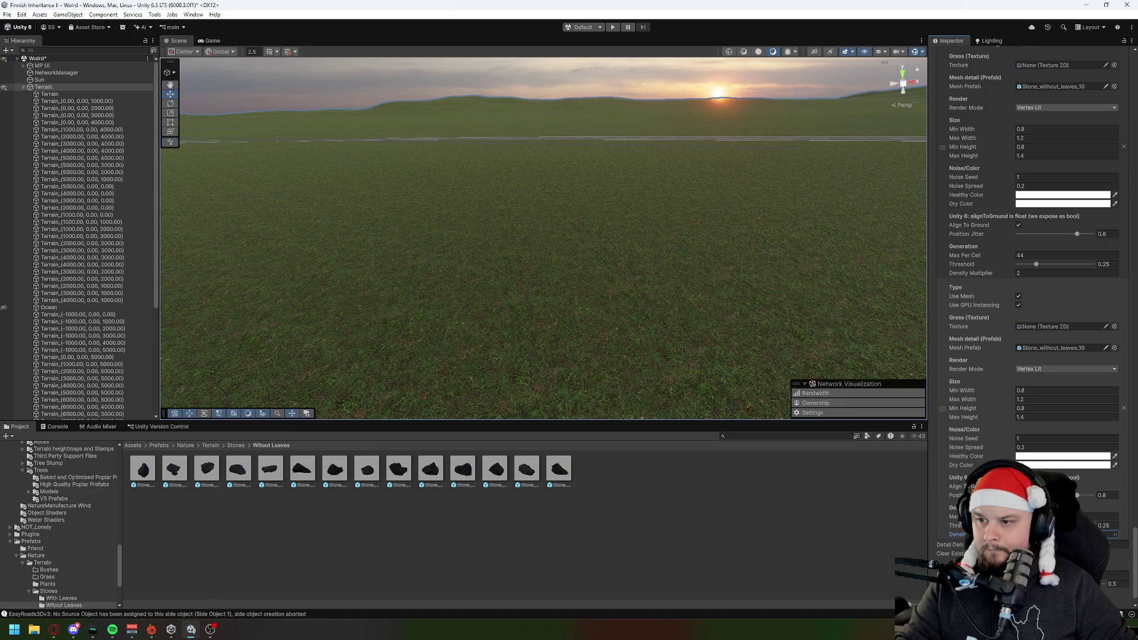
scroll(1032, 296, "down", 2)
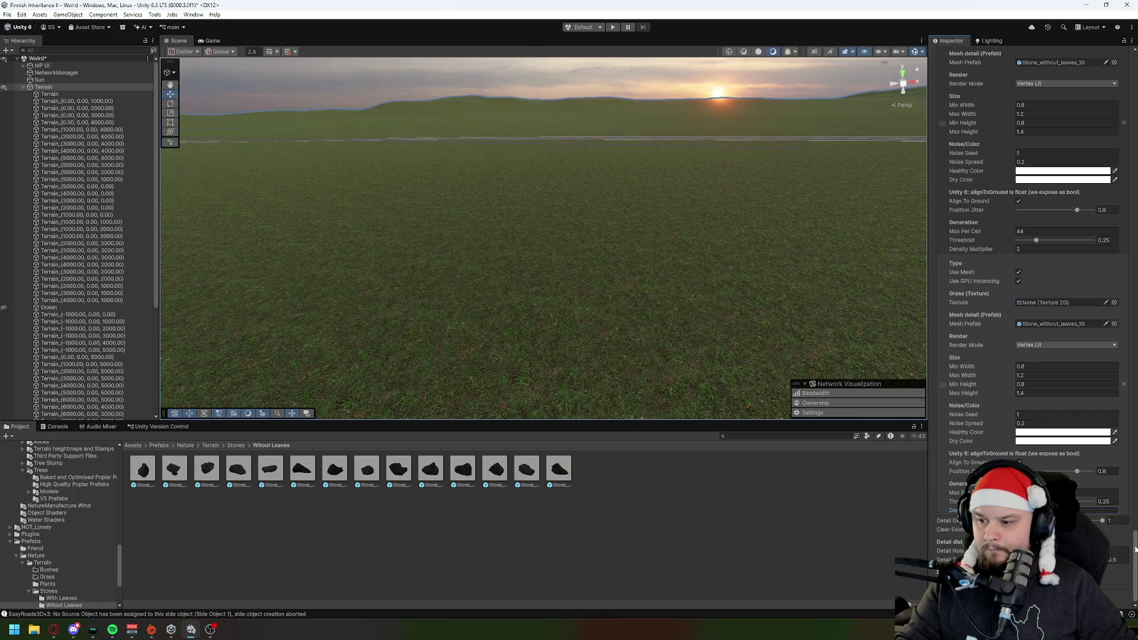
left_click_drag(1135, 550, 1134, 83)
left_click(1104, 273)
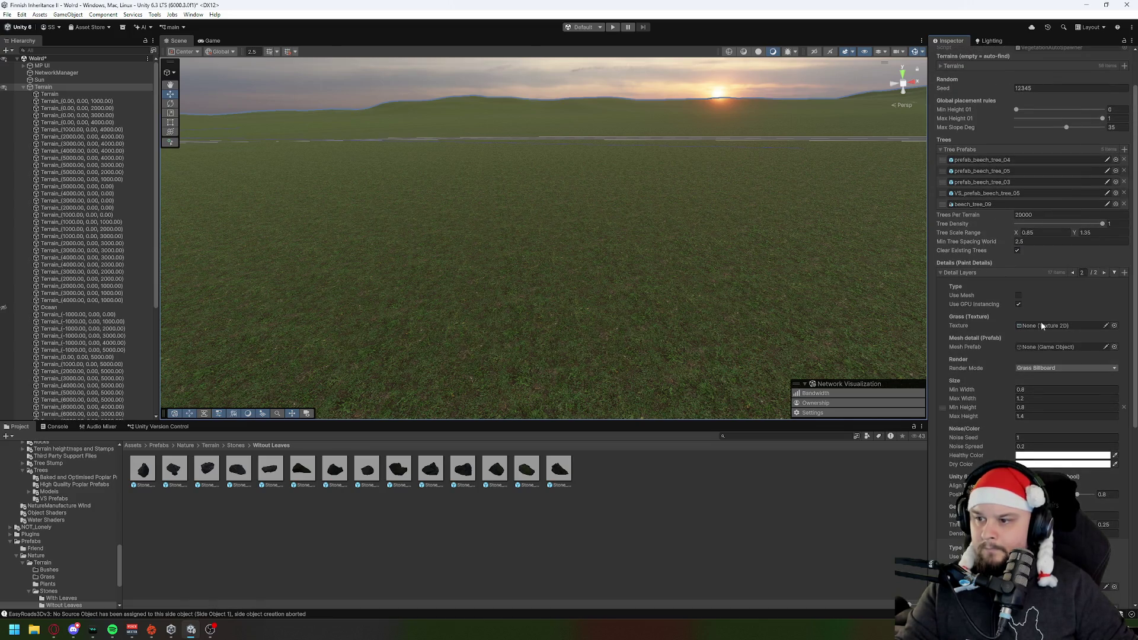
Step: Drag Stone_without_leaves_12 and another stone prefab into detail layers' Mesh Prefab slots
scroll(1052, 311, "down", 3)
mouse_move(464, 472)
left_mouse_down()
mouse_move(860, 355)
mouse_move(1074, 275)
left_mouse_up()
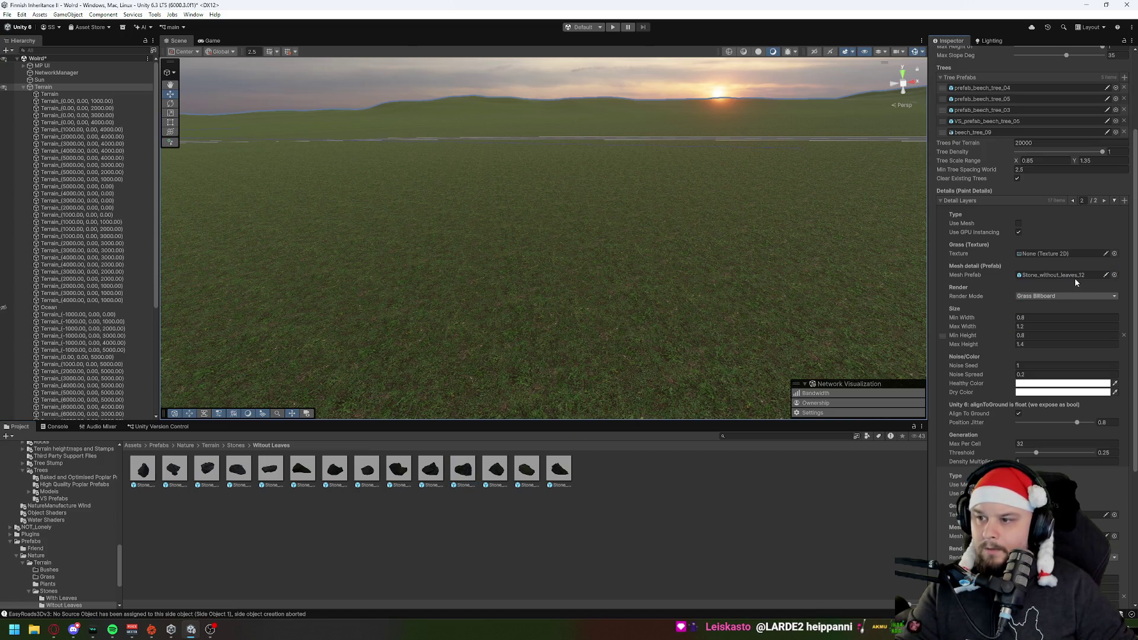
left_click(1073, 201)
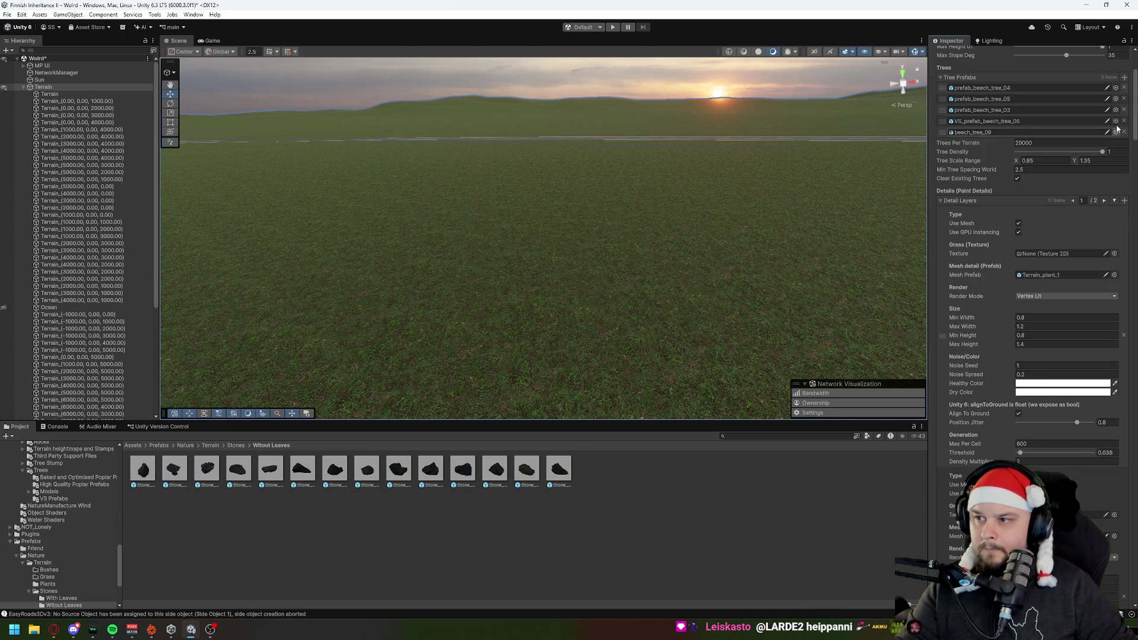
scroll(1122, 556, "down", 8)
scroll(1122, 555, "down", 5)
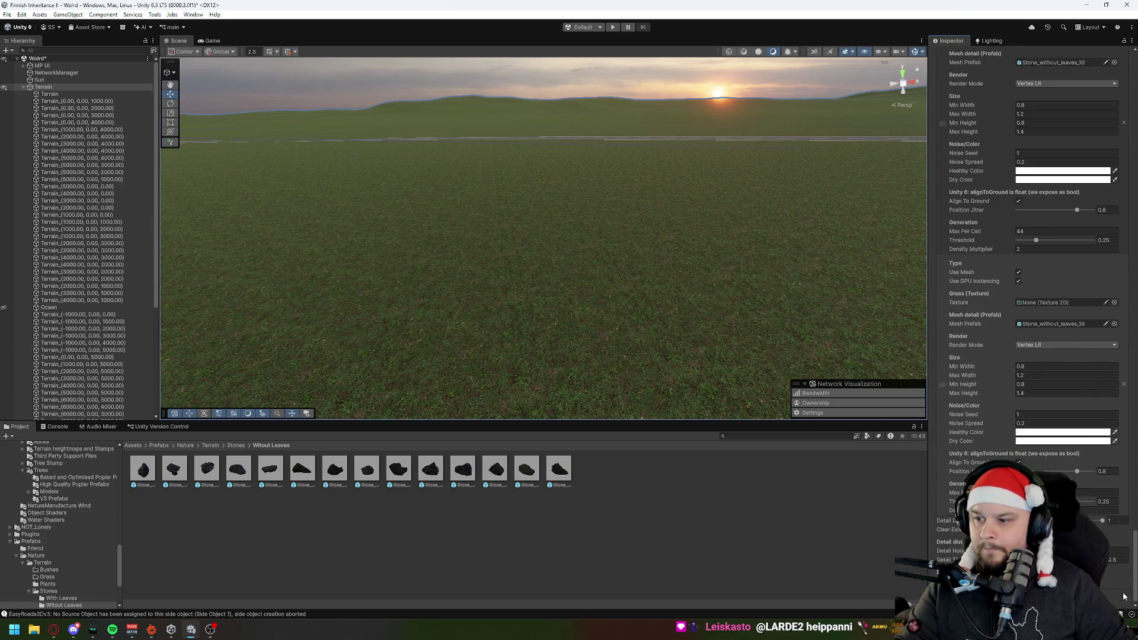
scroll(1123, 567, "down", 3)
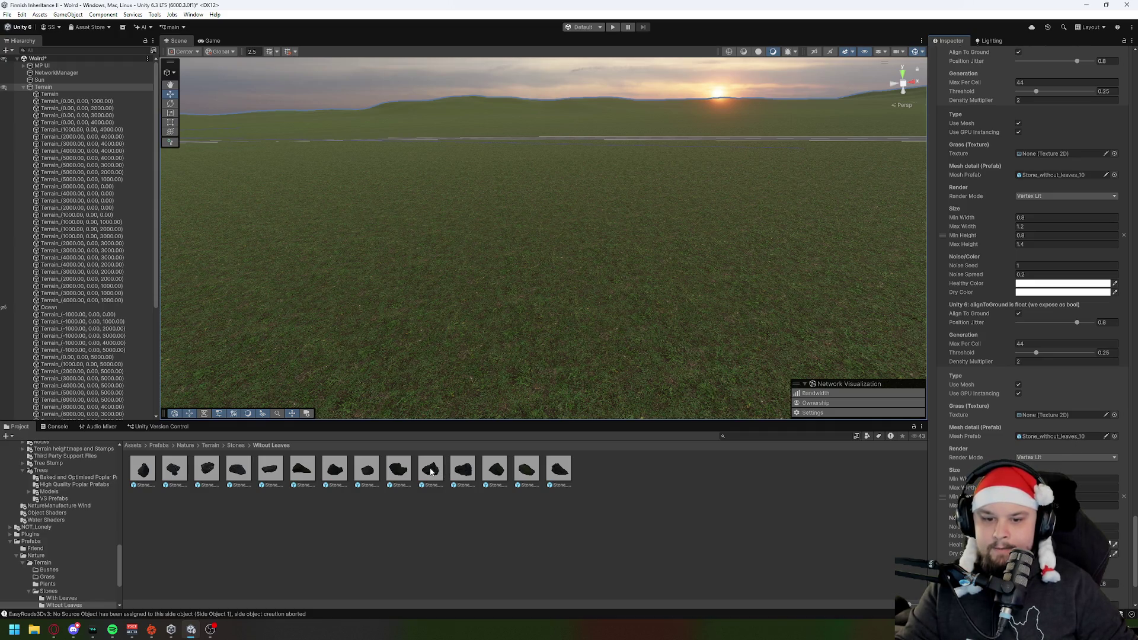
left_click_drag(436, 471, 1077, 437)
left_click_drag(1137, 523, 1135, 243)
scroll(1046, 226, "up", 15)
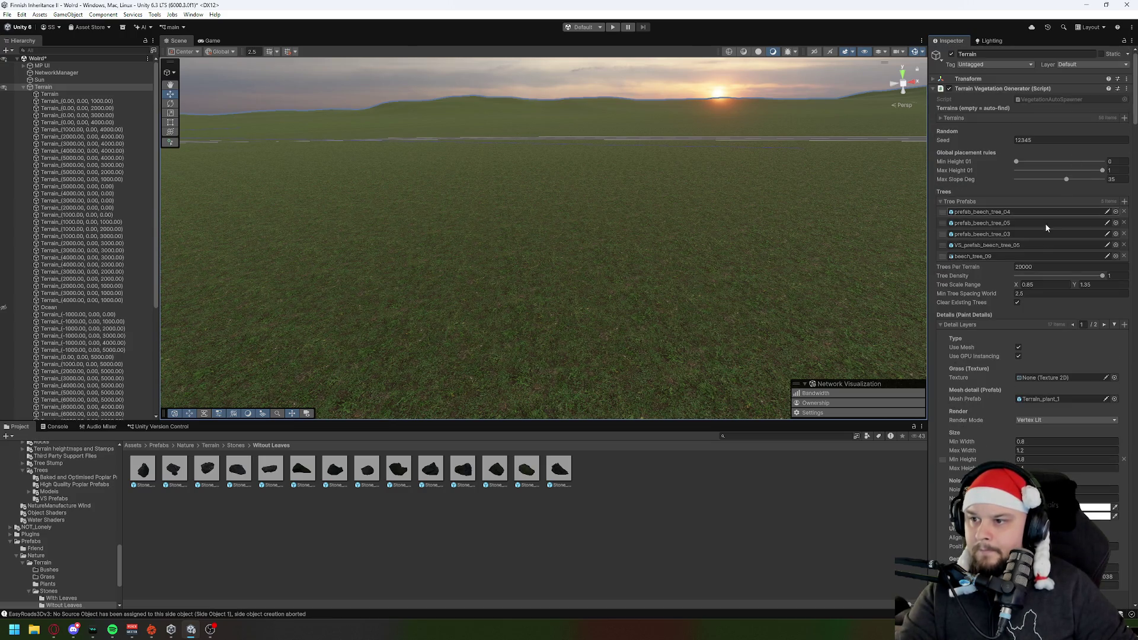
Step: On the second page, assign a stone prefab to a layer and set it to Vertex Lit
left_click(1104, 326)
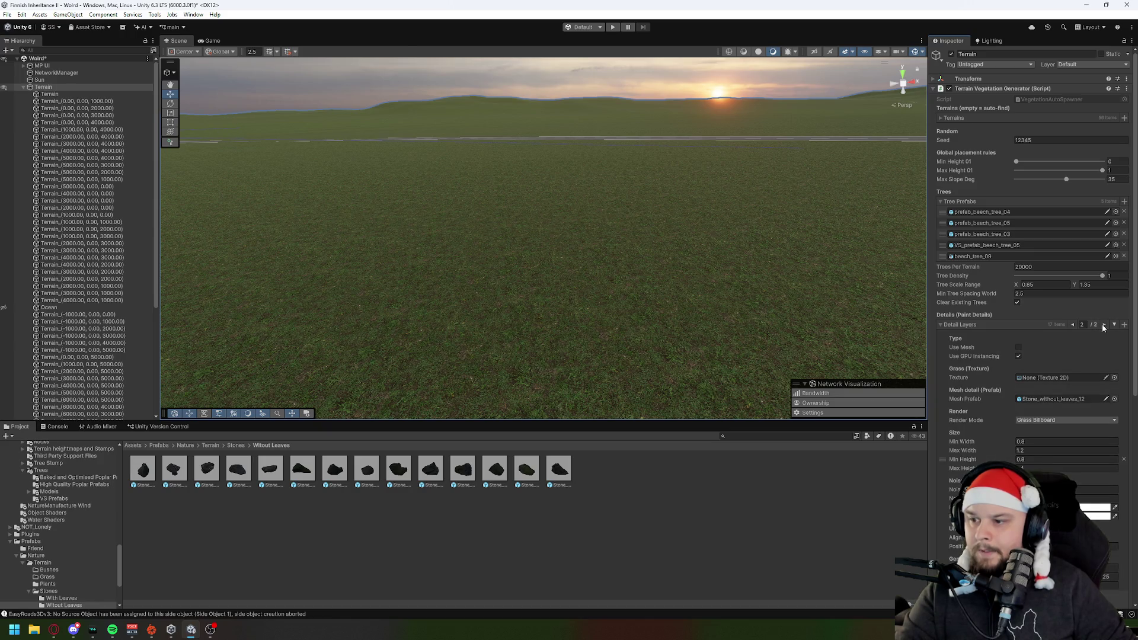
scroll(1015, 395, "down", 3)
left_click_drag(495, 468, 1067, 331)
left_click(1045, 349)
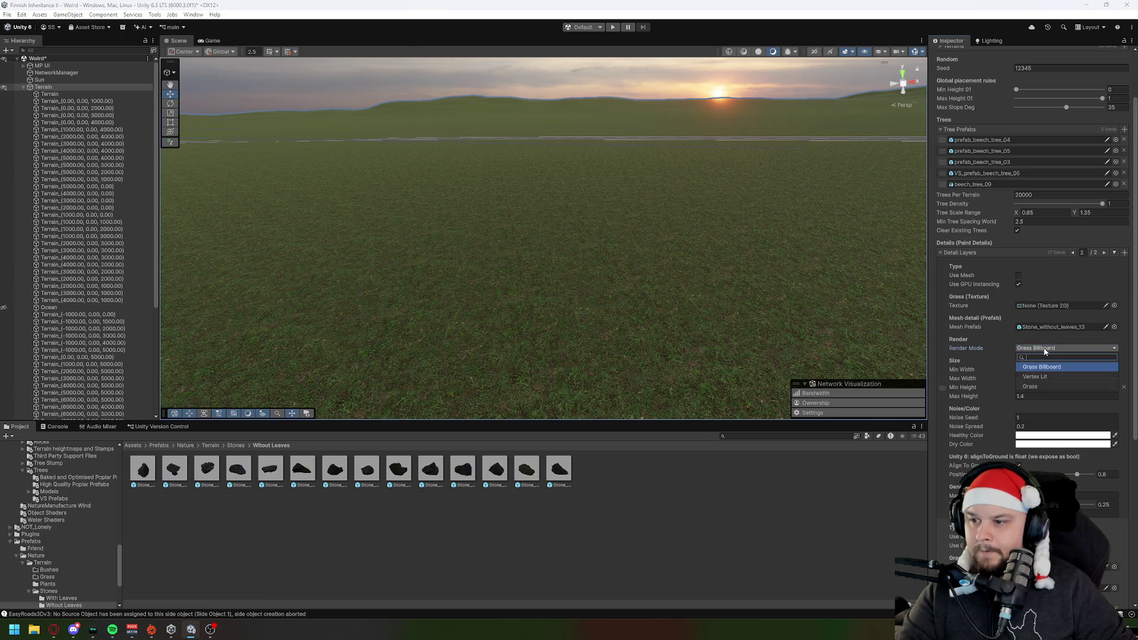
left_click(1043, 377)
left_click(1018, 275)
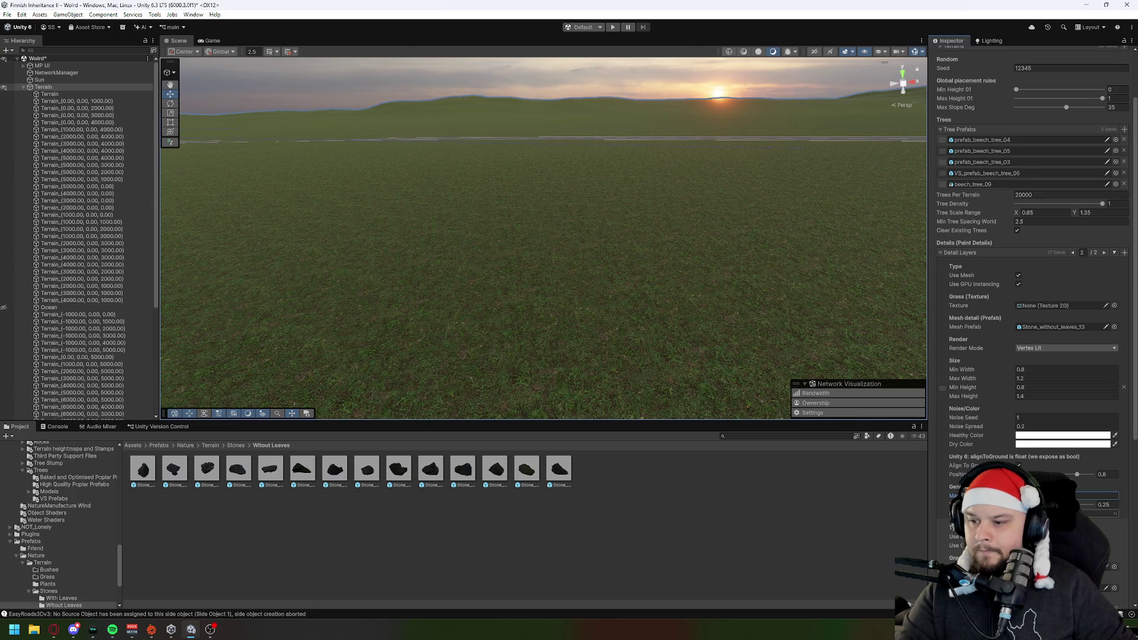
Step: Enable Use Mesh on the next stone layer, fill its mesh slot, and render it Vertex Lit
scroll(1019, 368, "down", 5)
left_click(1018, 369)
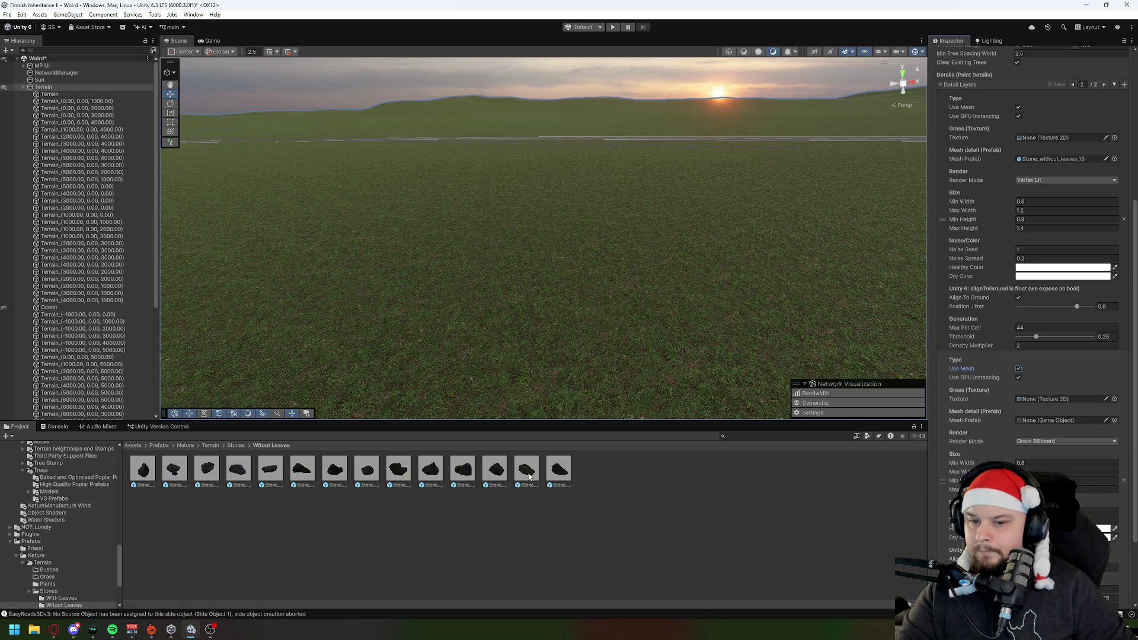
left_click(1046, 421)
left_click_drag(1047, 420, 1047, 420)
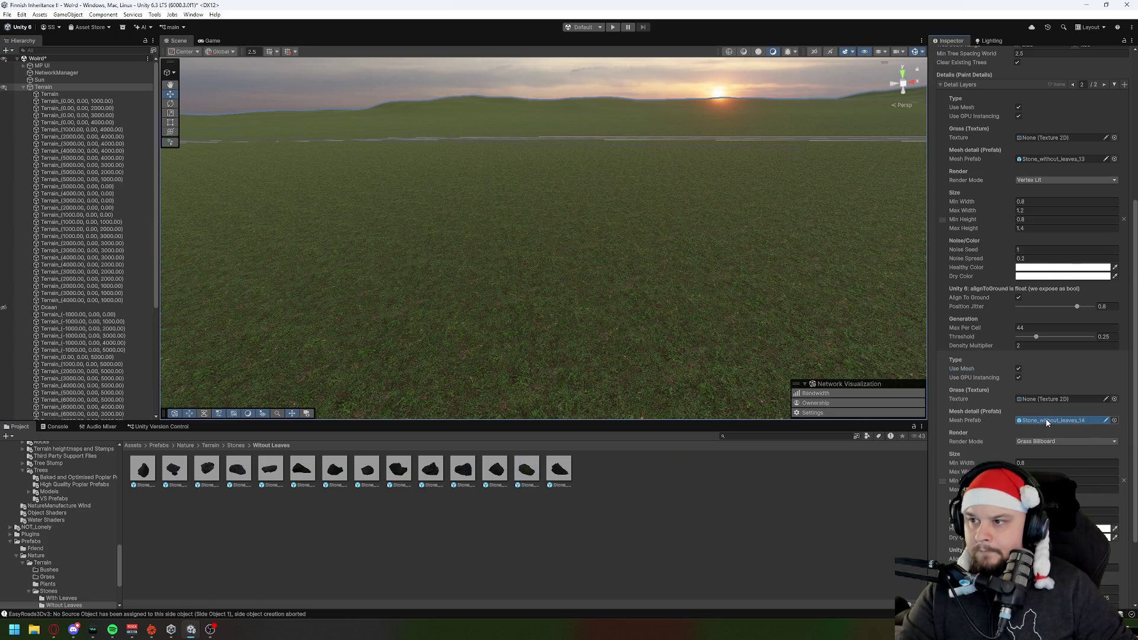
scroll(1047, 421, "down", 3)
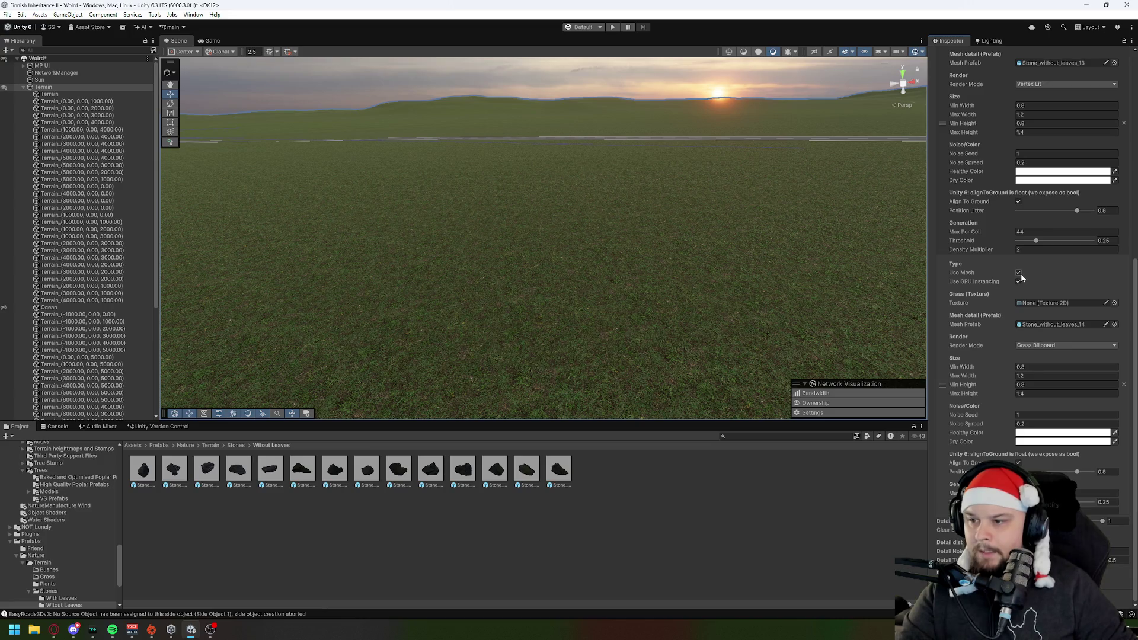
left_click(1043, 346)
left_click(1035, 374)
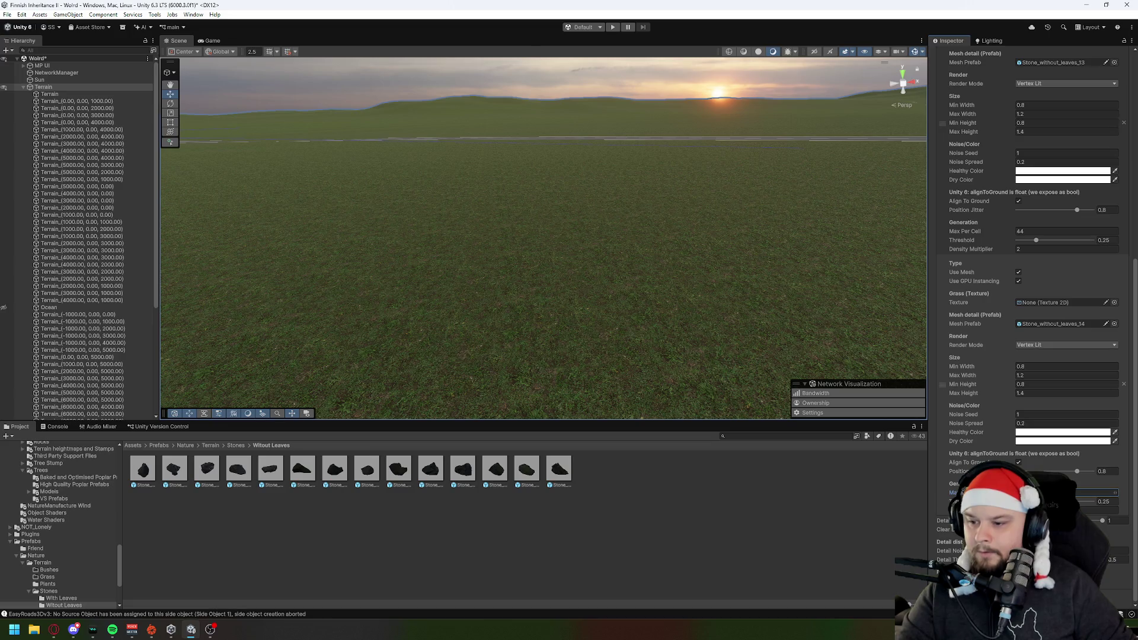
scroll(1029, 345, "up", 5)
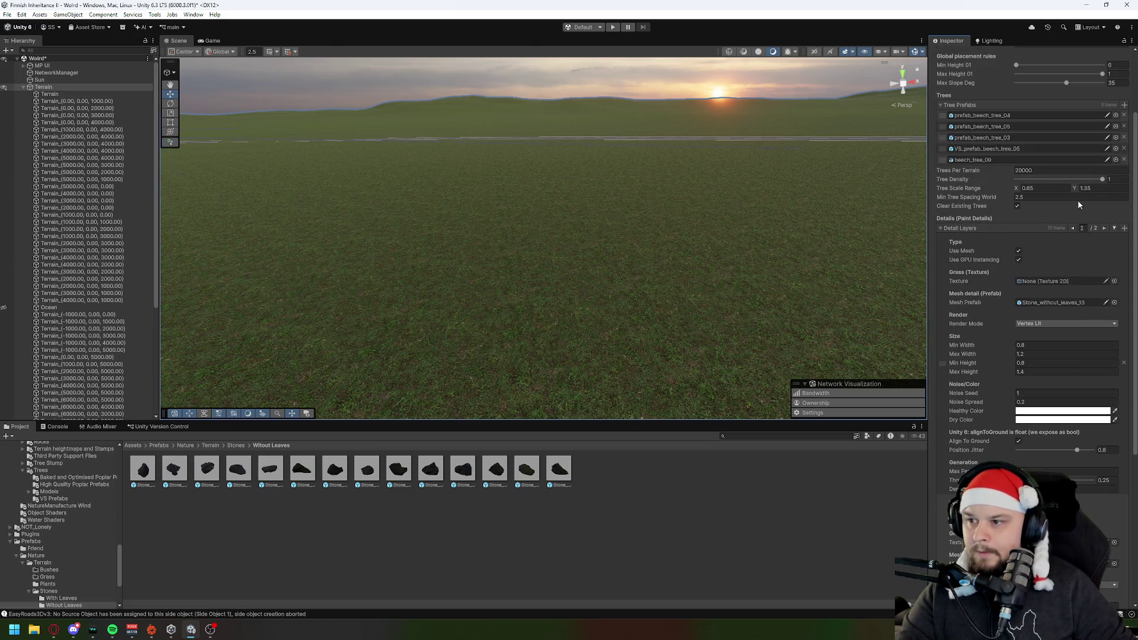
Step: Add a new detail layer using Stone_without_leaves_15, rendered Vertex Lit, then return to page 1
left_click(1125, 229)
scroll(988, 385, "down", 5)
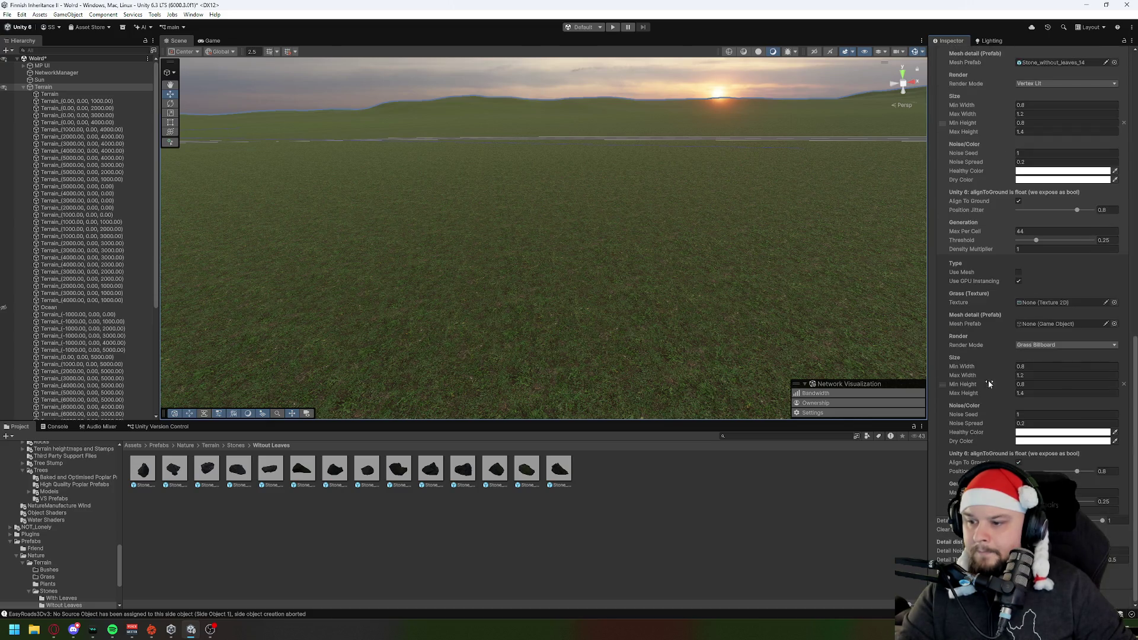
mouse_move(569, 472)
left_mouse_down()
mouse_move(1089, 319)
mouse_move(1076, 323)
left_mouse_up()
left_click(1019, 272)
left_click(1050, 345)
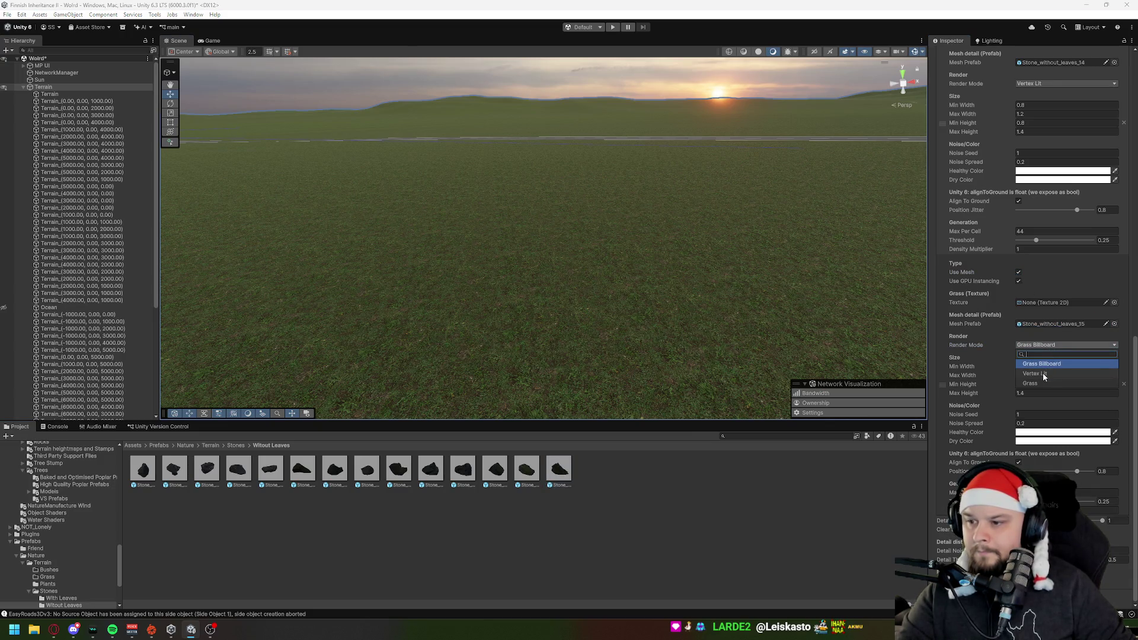
left_click(1044, 373)
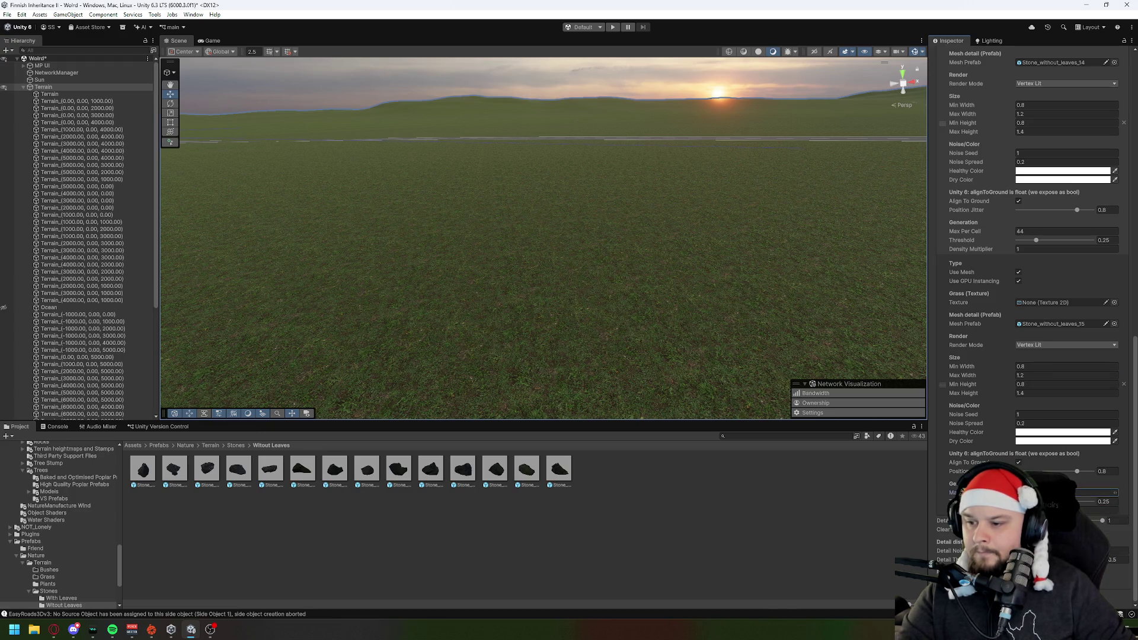
scroll(1095, 370, "up", 20)
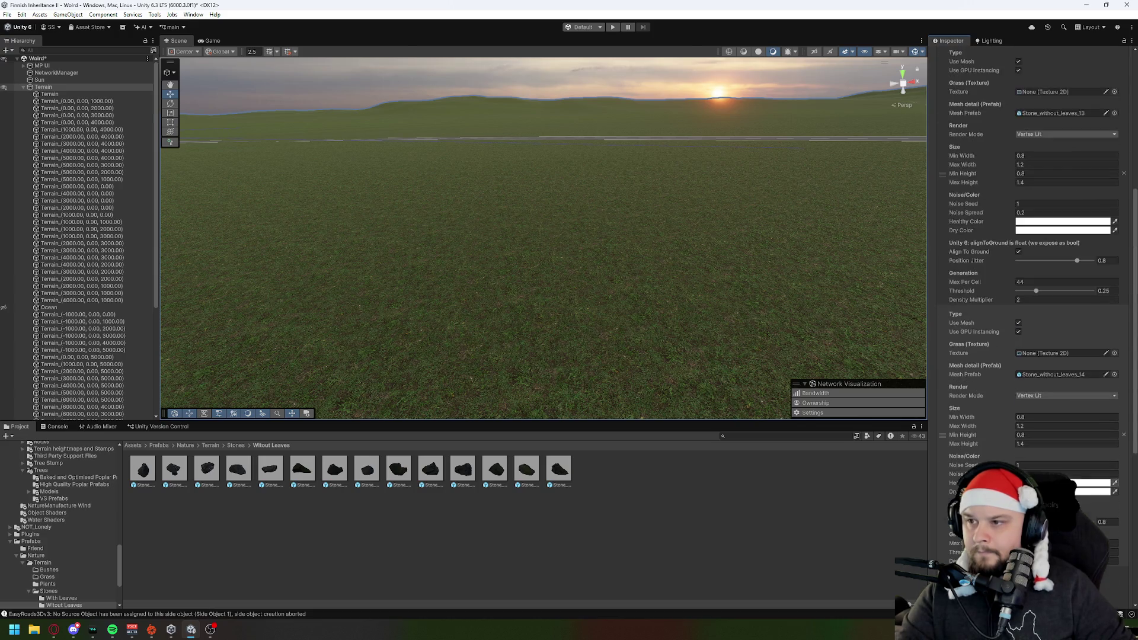
left_click(1073, 325)
scroll(1056, 459, "down", 2)
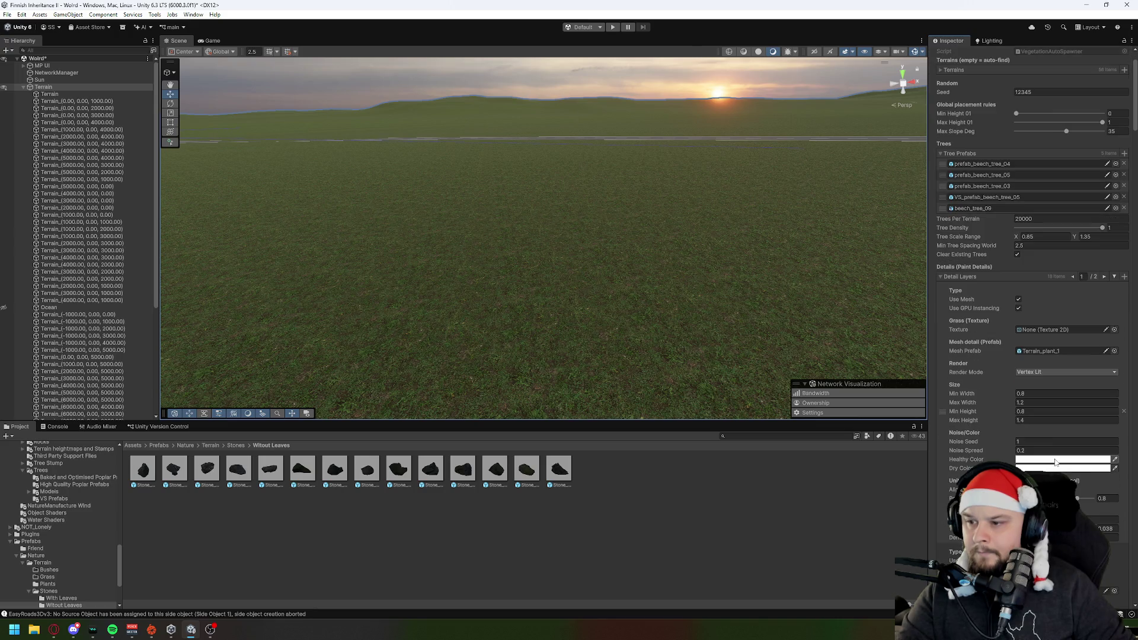
Step: Browse to the Terrain/Plants prefab folder and select a Terrain tile to show its tree-painting settings
left_click(722, 551)
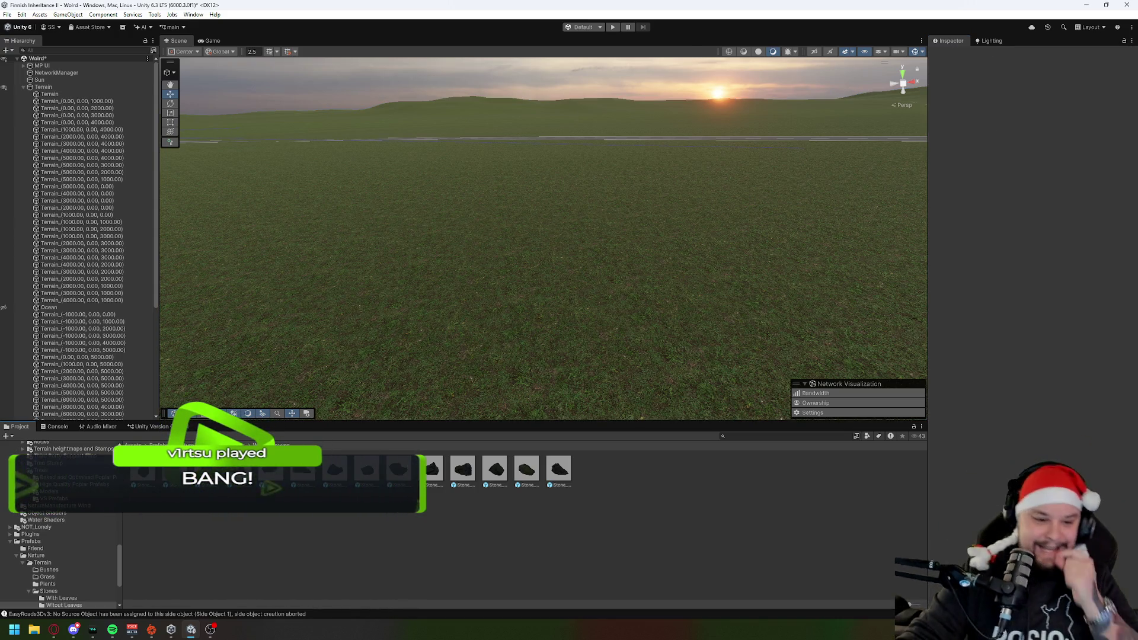
left_click(42, 563)
left_click(47, 583)
left_click(69, 95)
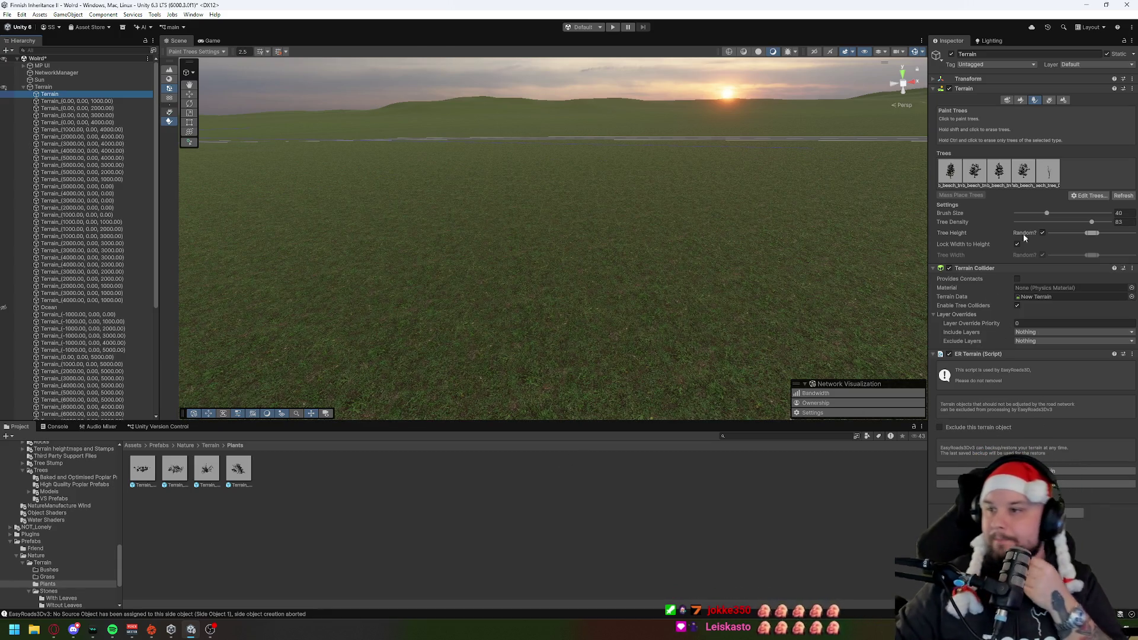
Step: Select the parent Terrain and assign Terrain_plant_1 and Terrain_plant_2 to the first two detail layers
left_click(53, 87)
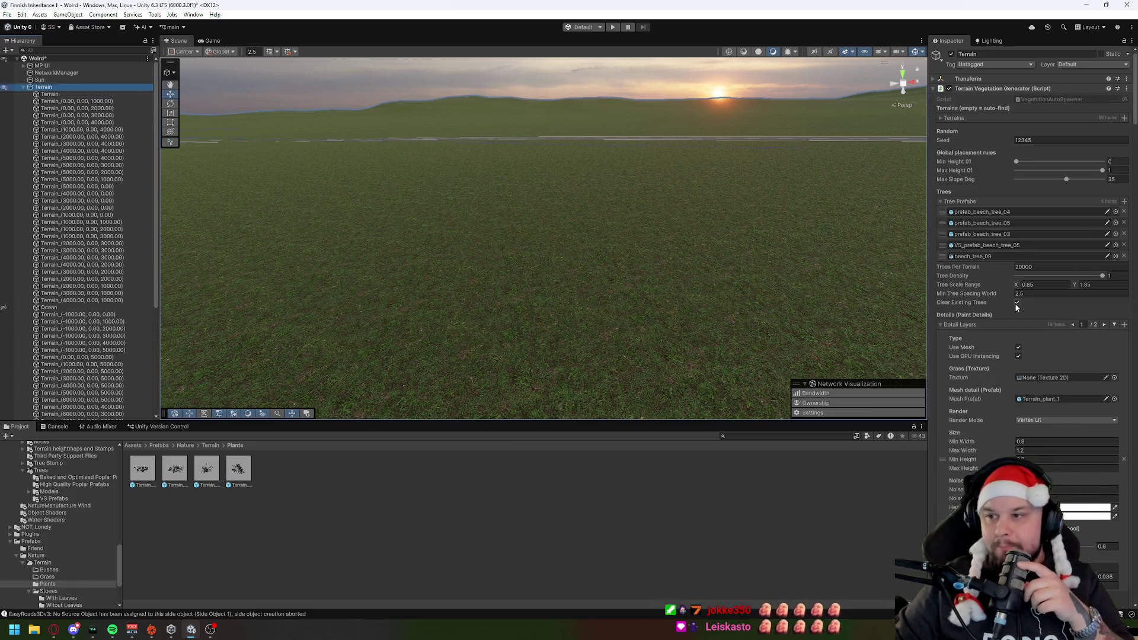
scroll(1015, 304, "down", 5)
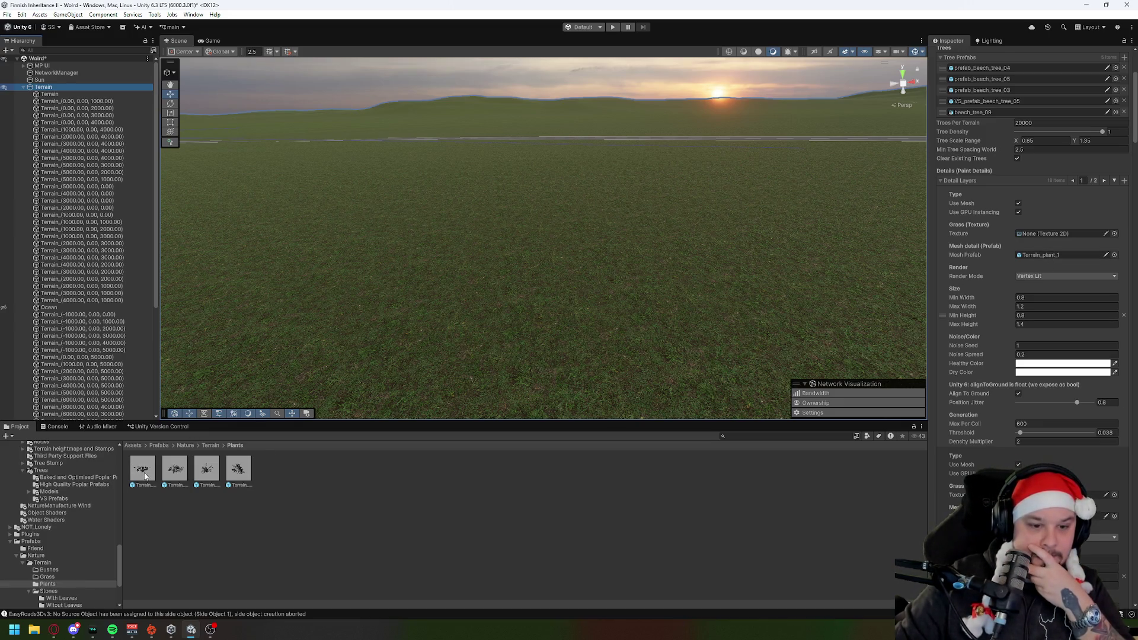
mouse_move(140, 471)
left_mouse_down()
mouse_move(1067, 279)
mouse_move(1058, 255)
left_mouse_up()
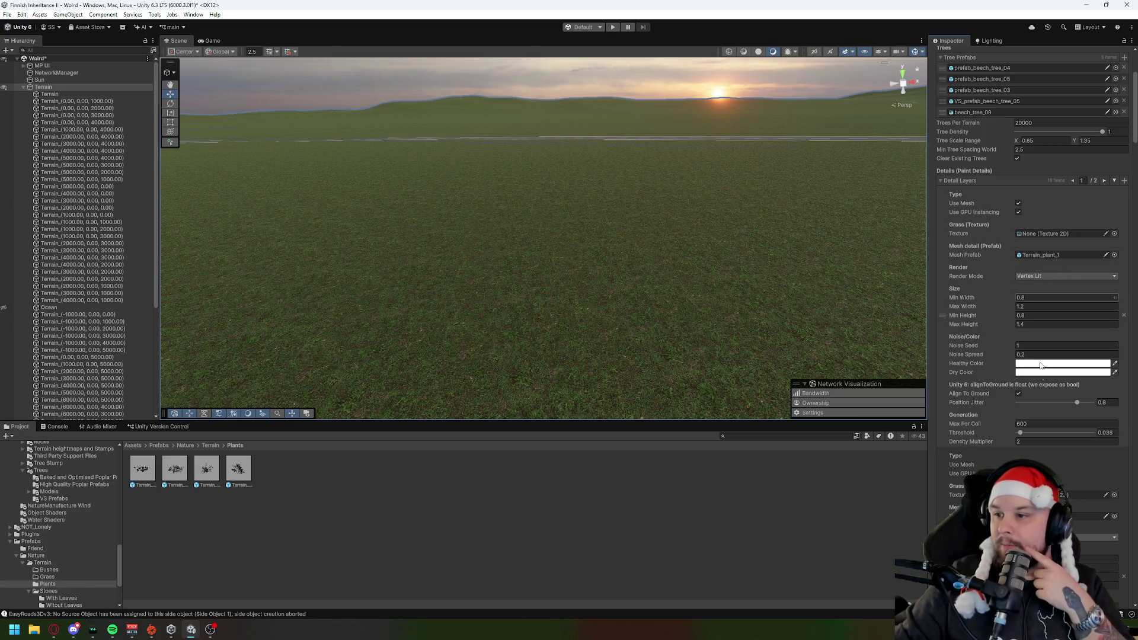
scroll(1038, 392, "down", 1)
scroll(1032, 408, "down", 6)
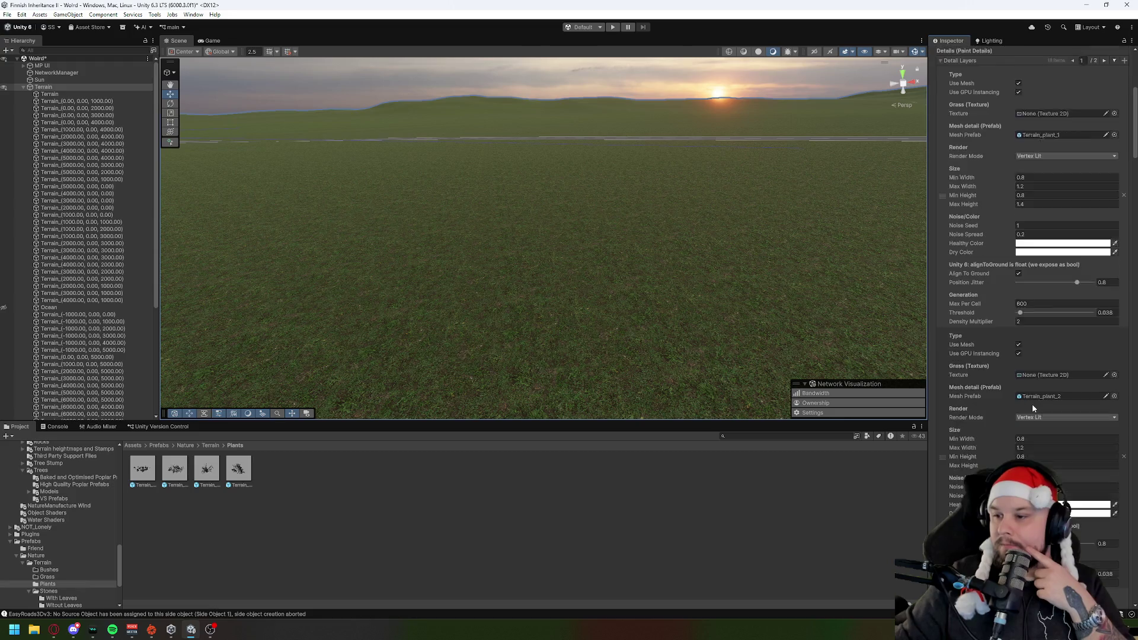
left_click_drag(174, 469, 1061, 325)
Step: Enter Max Per Cell 600 on the Terrain_plant_2 layer and 500 on Terrain_plant_3
scroll(1068, 413, "down", 3)
left_click(1035, 396)
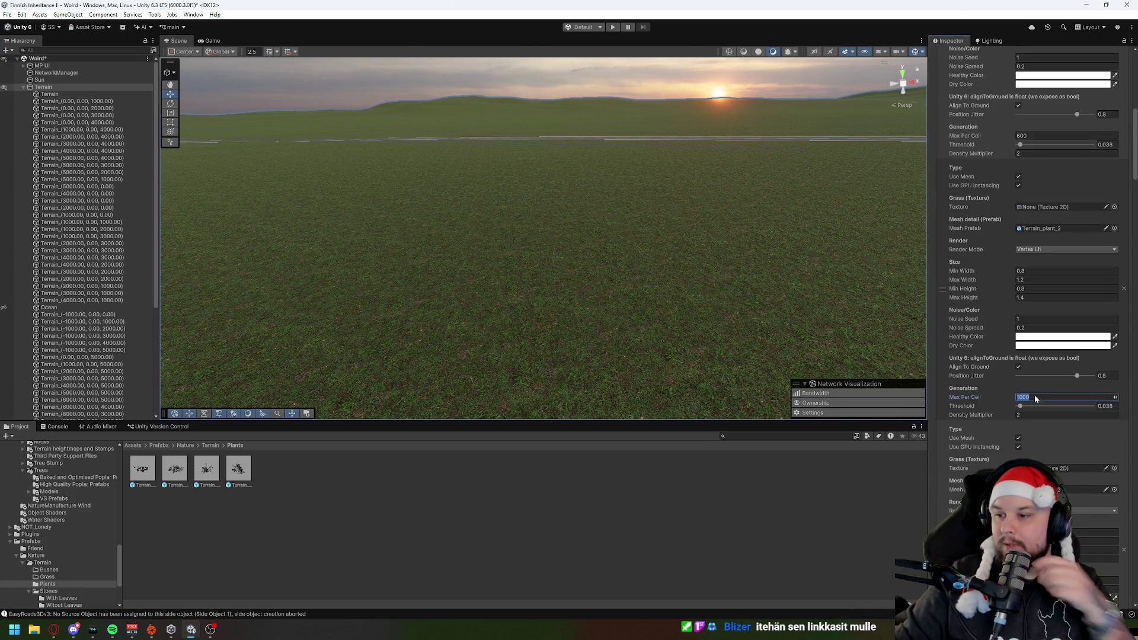
type("600")
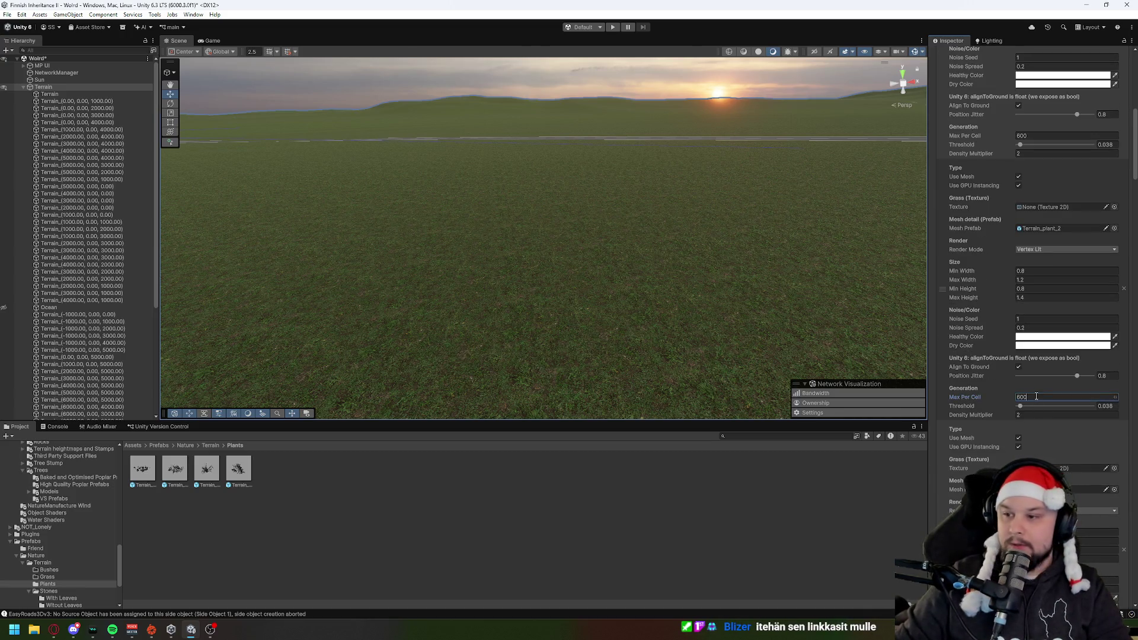
scroll(1035, 395, "down", 6)
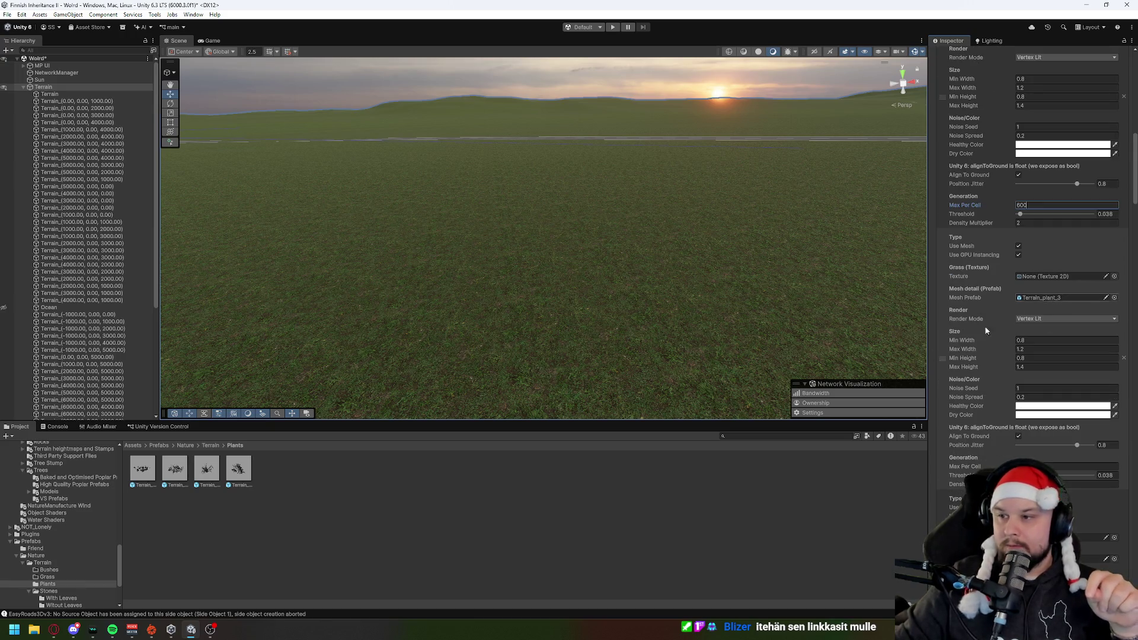
left_click(1064, 298)
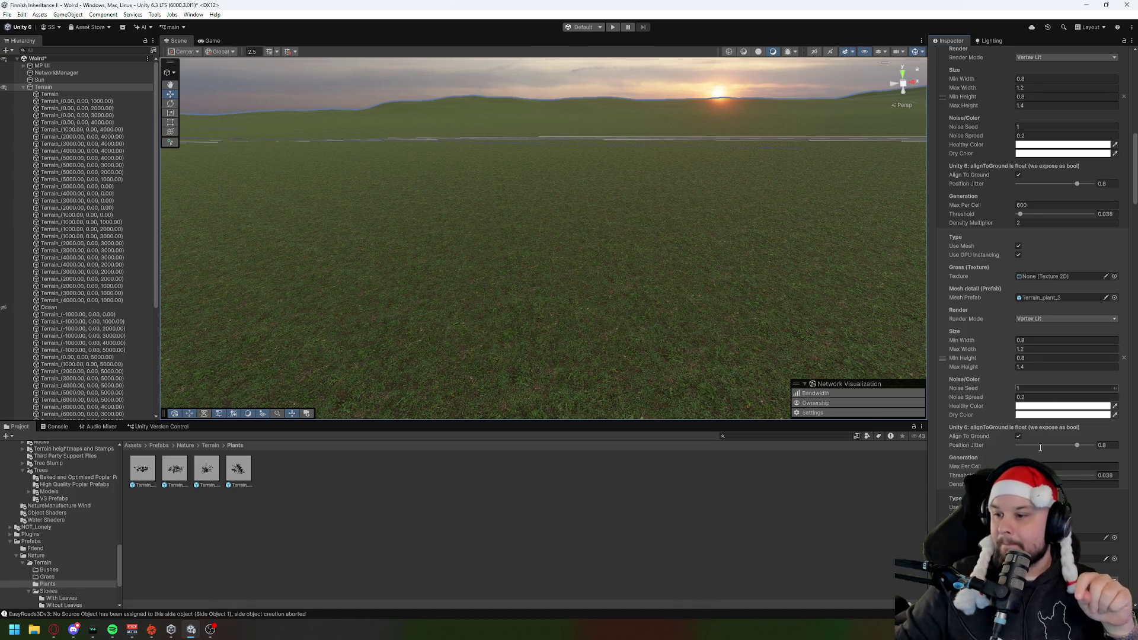
left_click(1061, 467)
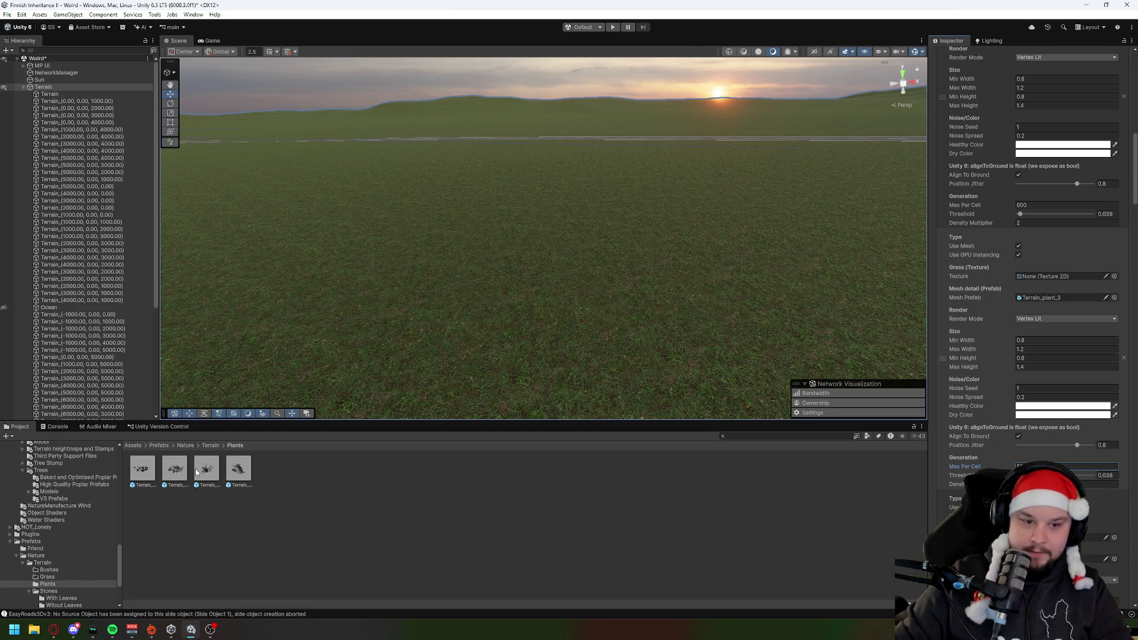
scroll(1016, 396, "down", 4)
scroll(1016, 396, "down", 8)
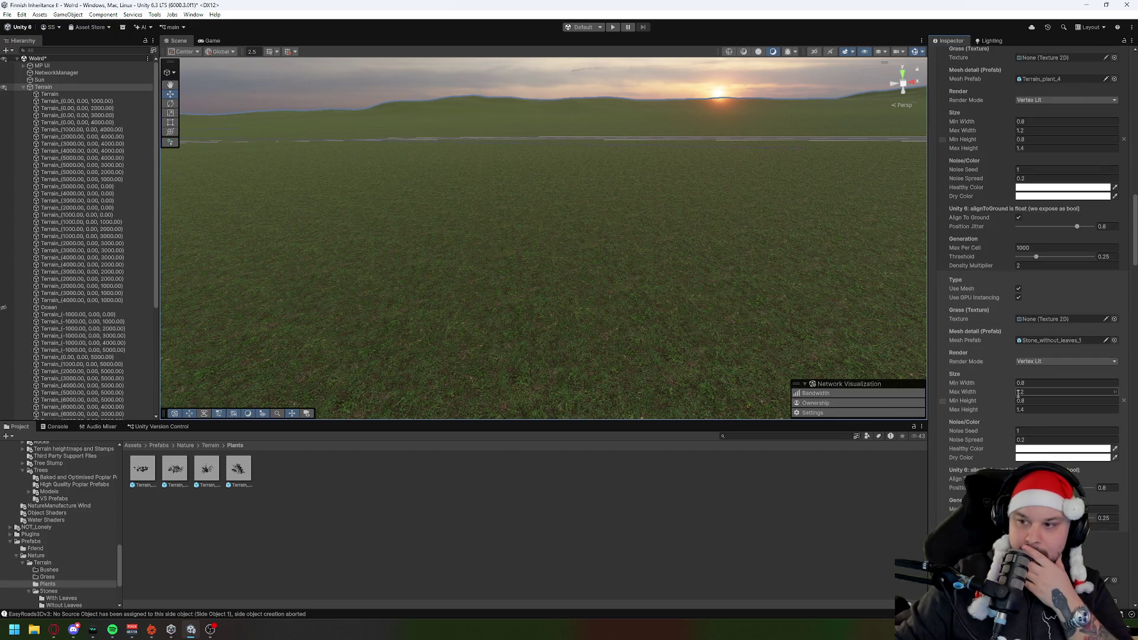
scroll(1008, 345, "up", 1)
scroll(1010, 348, "up", 1)
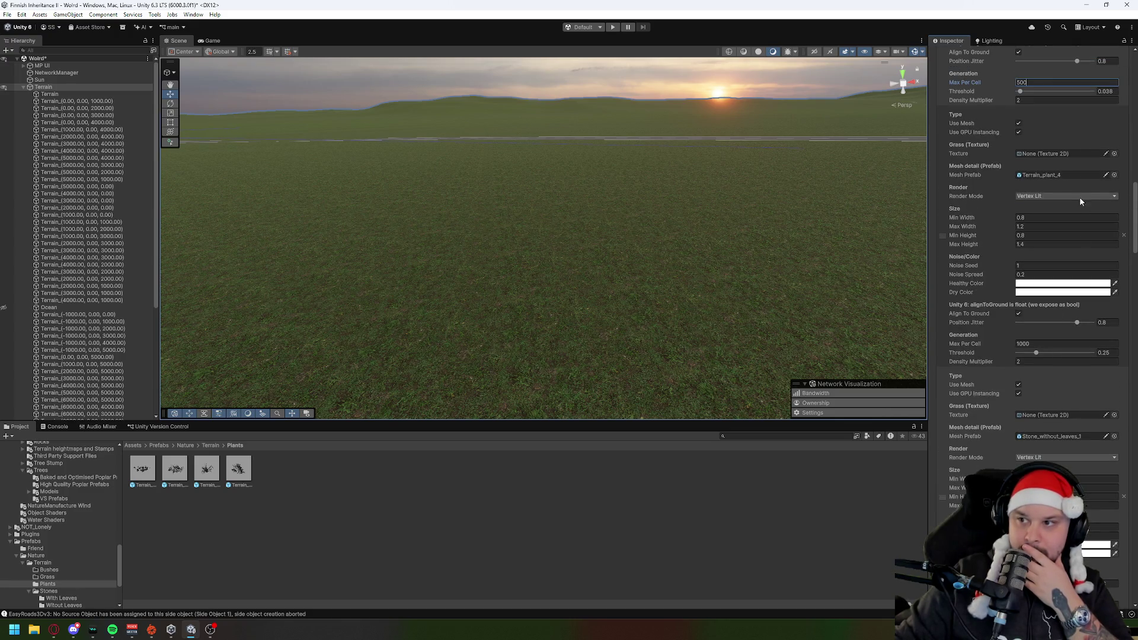
scroll(999, 437, "up", 2)
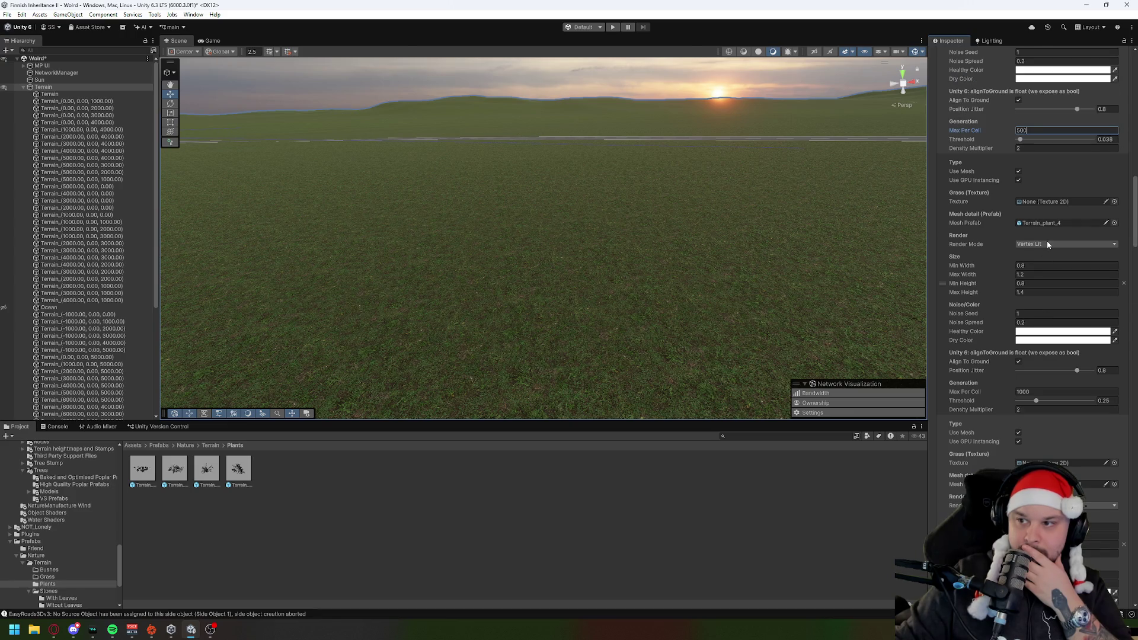
key("Return")
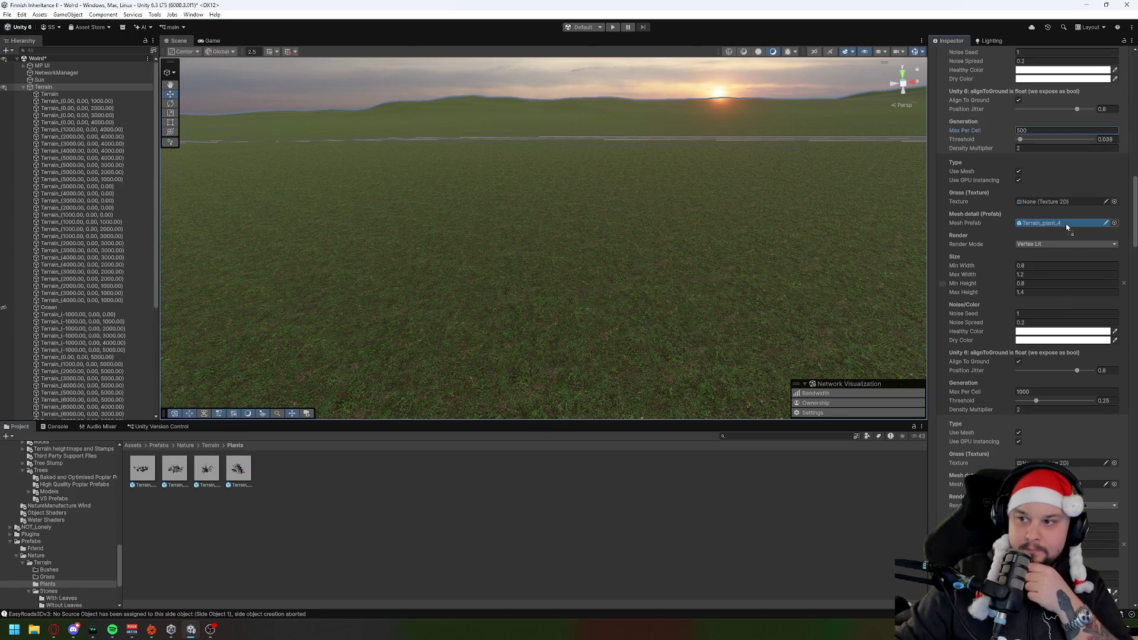
Step: Set the Terrain_plant_4 layer's Max Per Cell to 300
left_click(1036, 391)
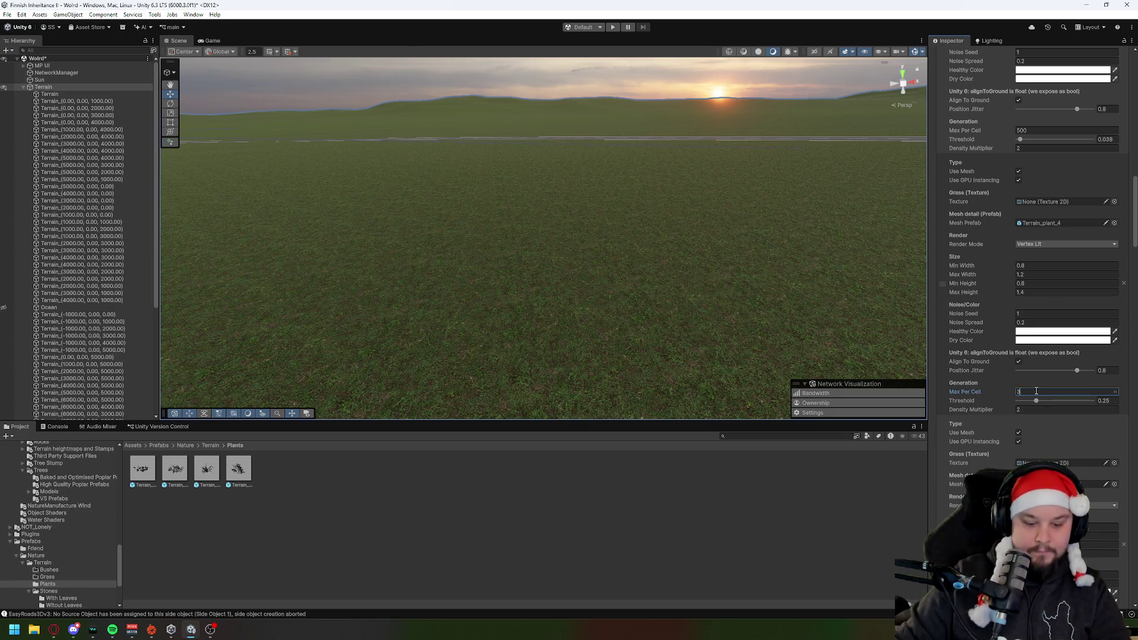
type("00")
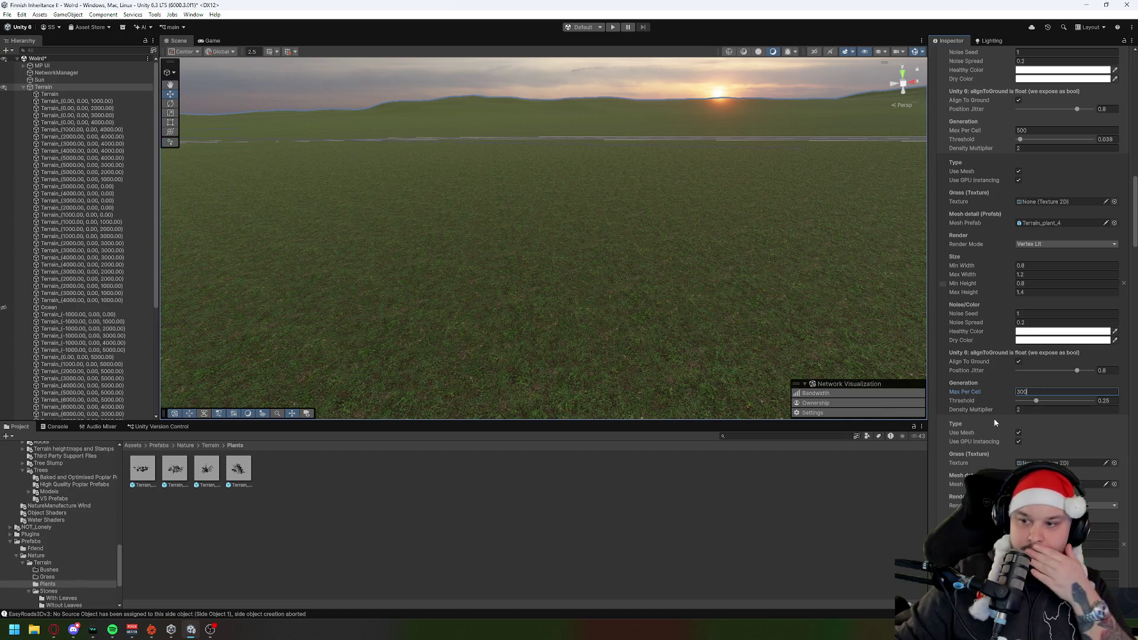
scroll(996, 423, "up", 4)
scroll(995, 422, "up", 7)
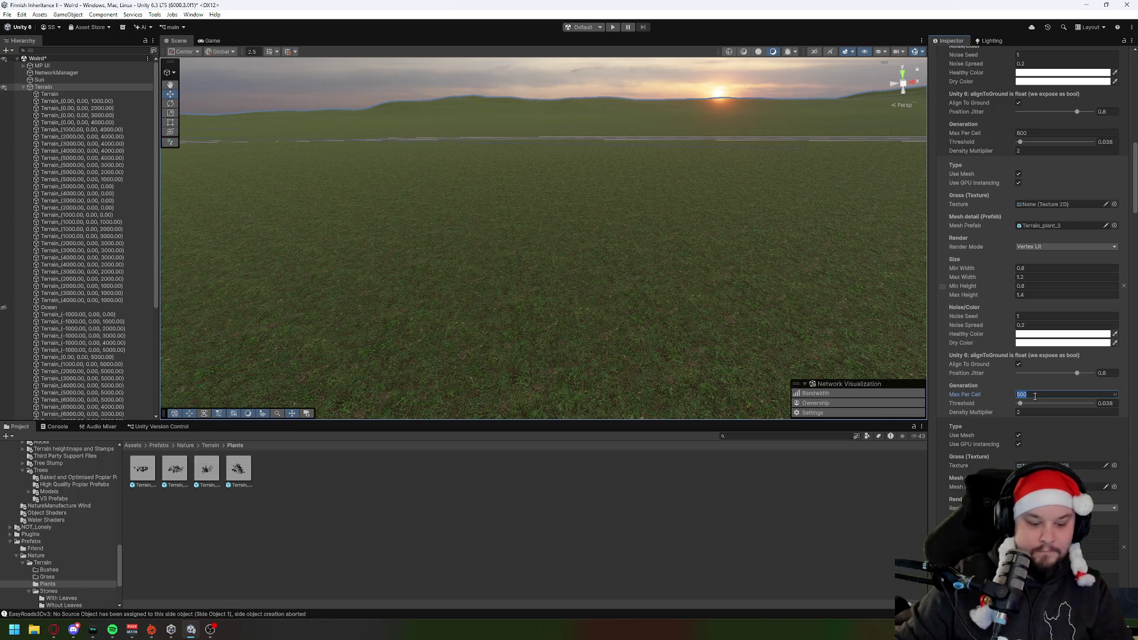
type("6")
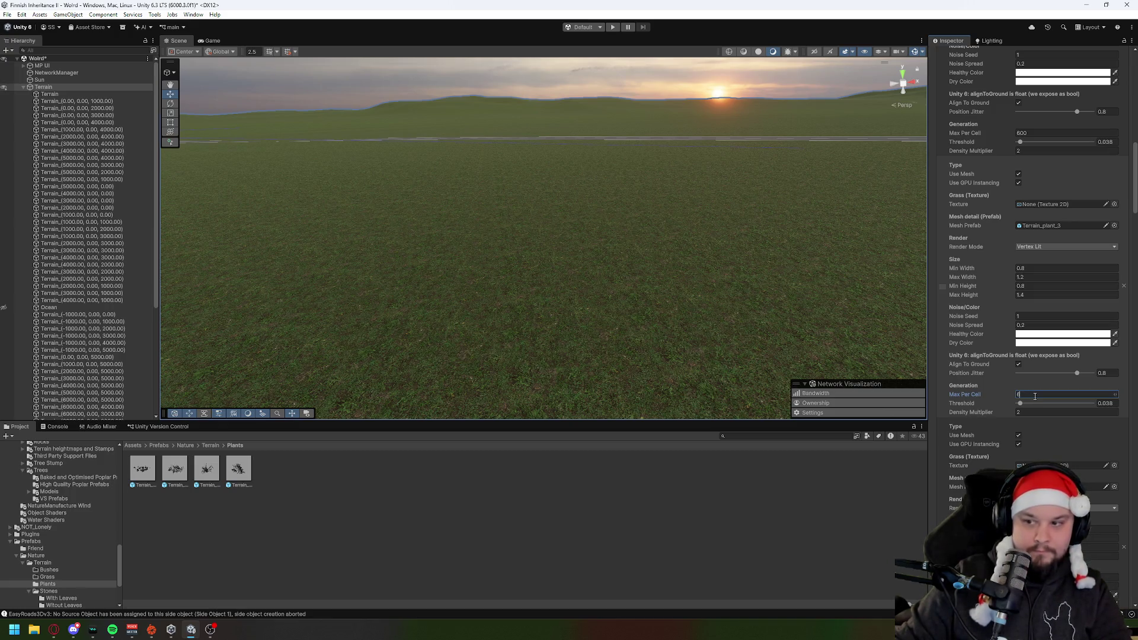
key("BackSpace")
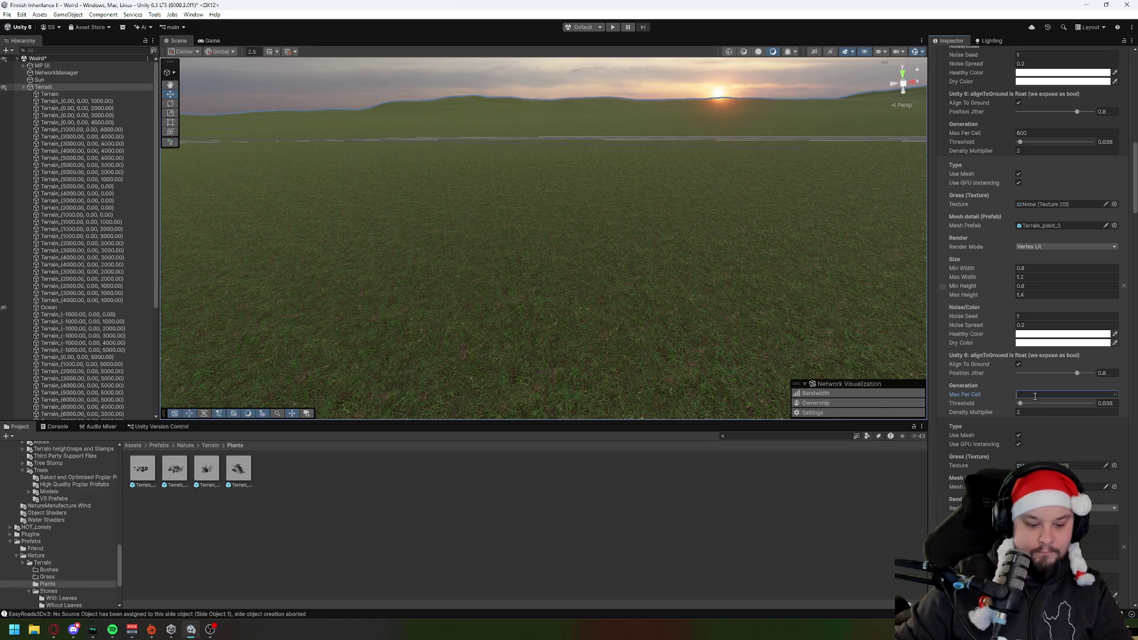
type("400")
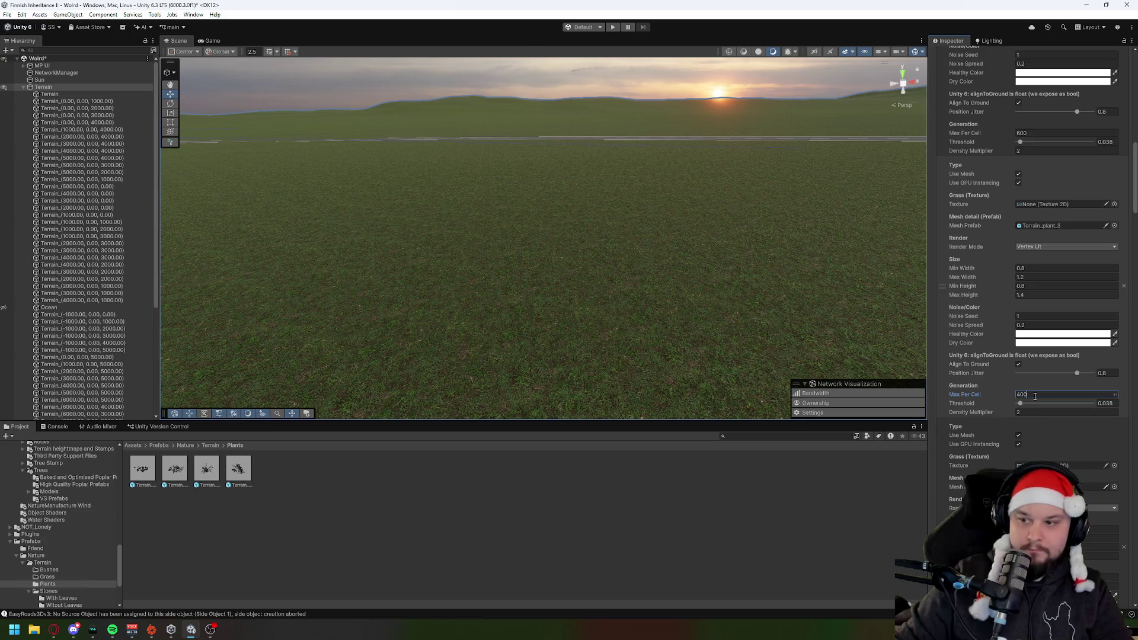
scroll(1035, 396, "up", 3)
Step: Change Terrain_plant_2's Max Per Cell to 800 and open the Terrain_plant_1 prefab
left_click(1040, 227)
type("7")
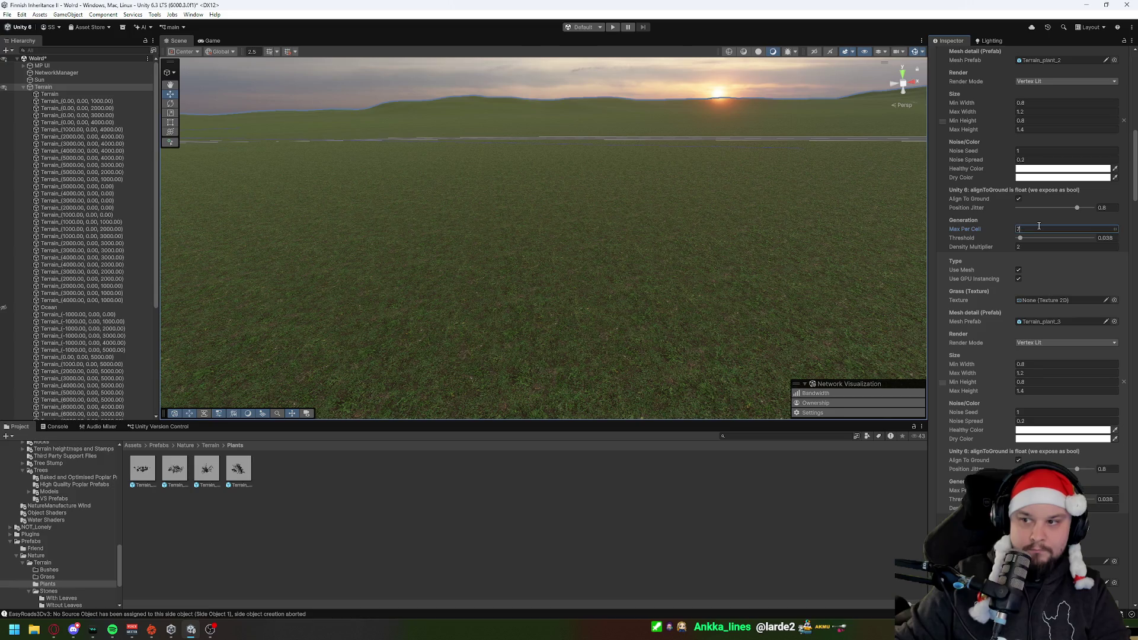
key("BackSpace")
type("800")
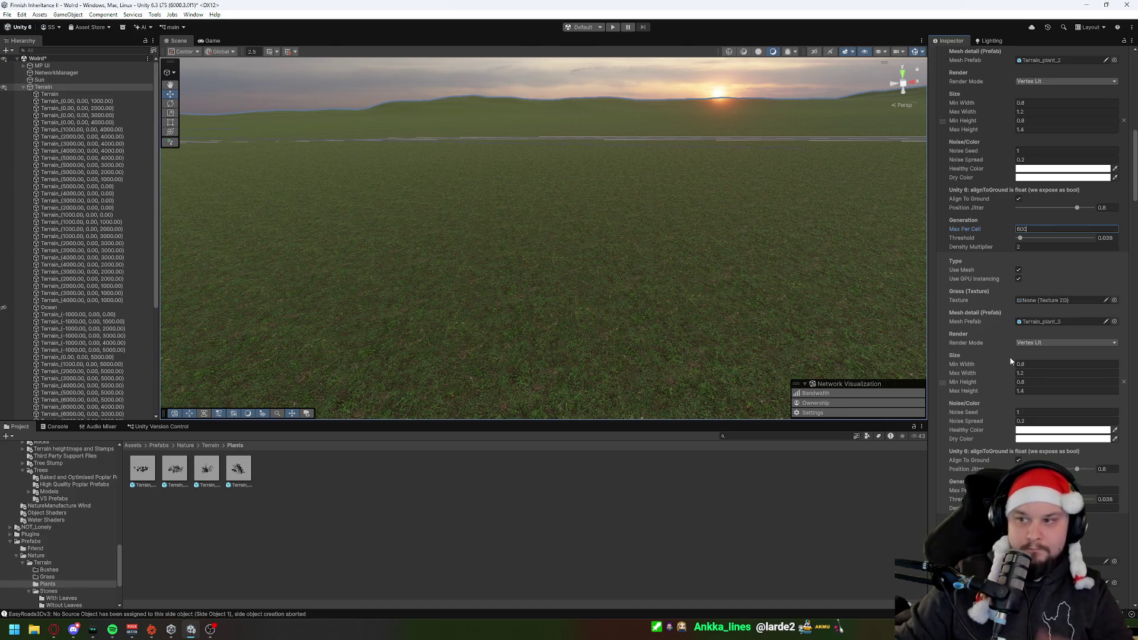
scroll(1008, 359, "up", 10)
scroll(1008, 359, "up", 2)
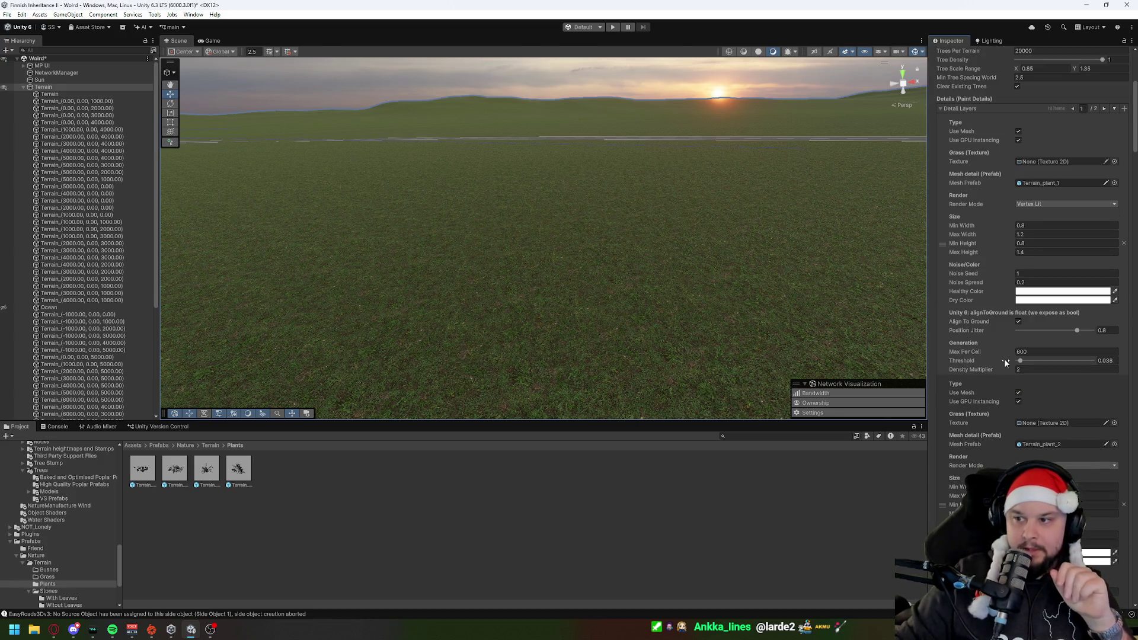
double_click(143, 471)
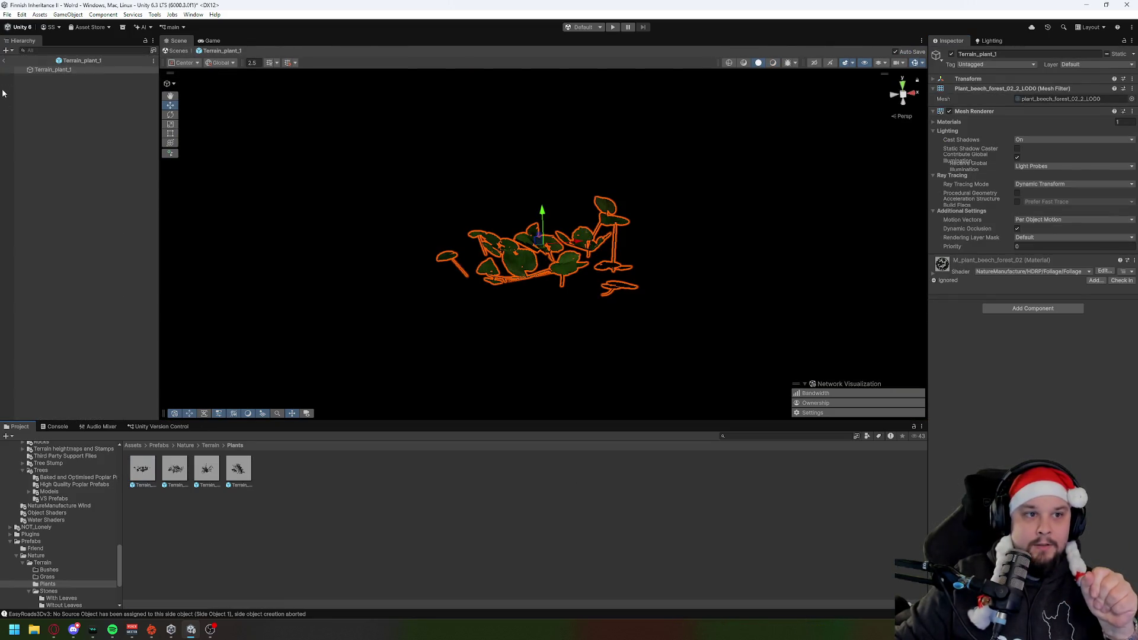
Step: Exit Prefab Mode, reselect Terrain, and visit the browser's Mountain Trees store page and back
left_click(4, 61)
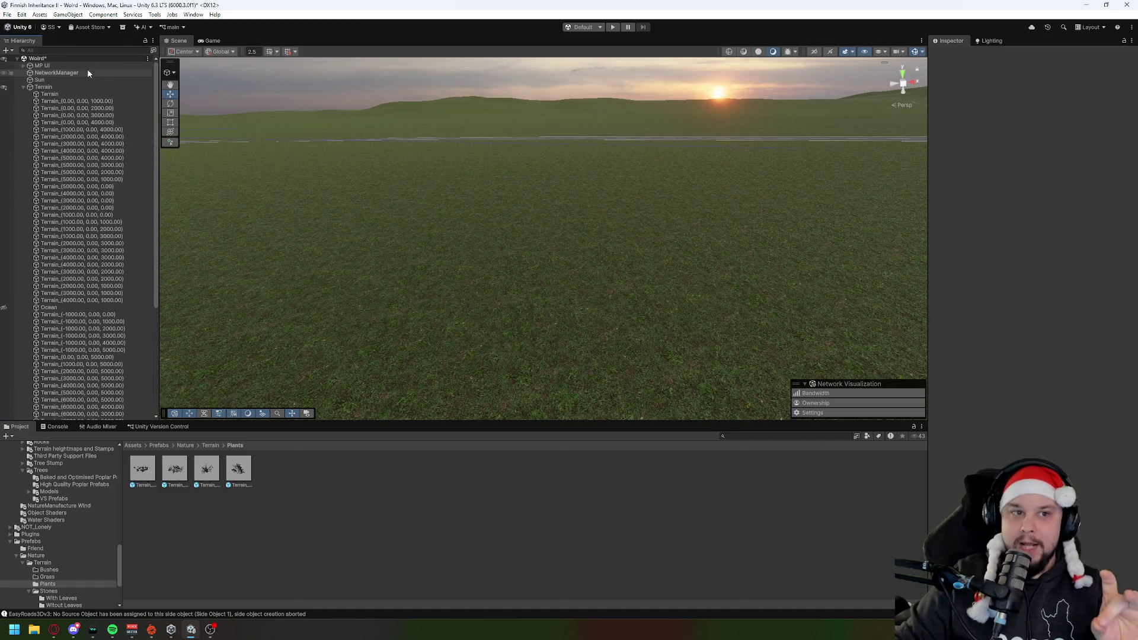
left_click(59, 86)
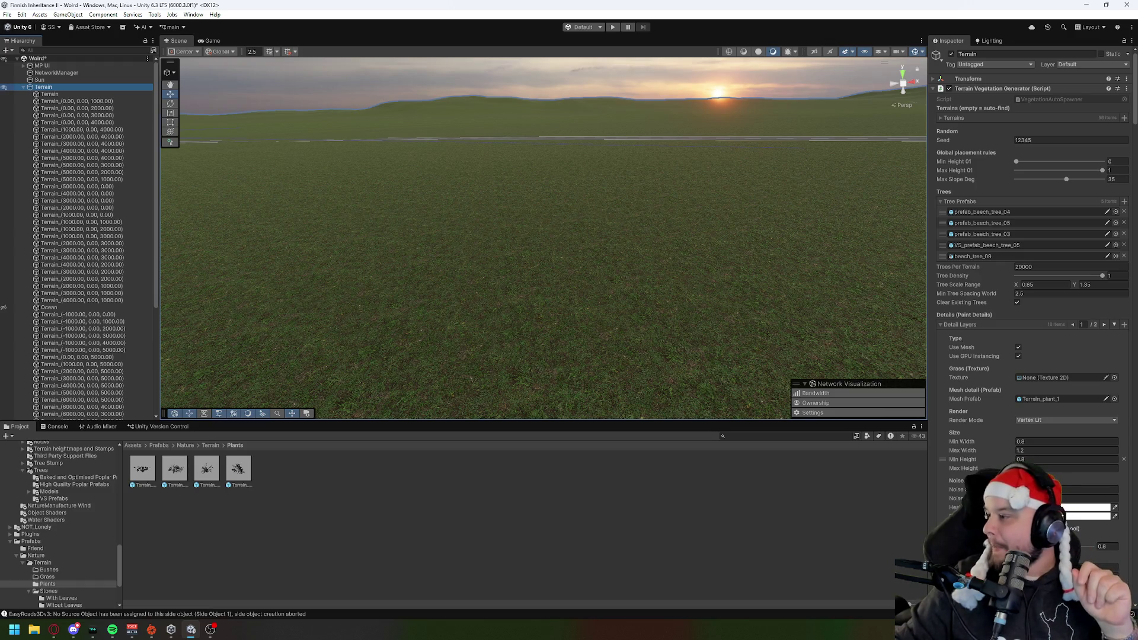
key("alt+Tab")
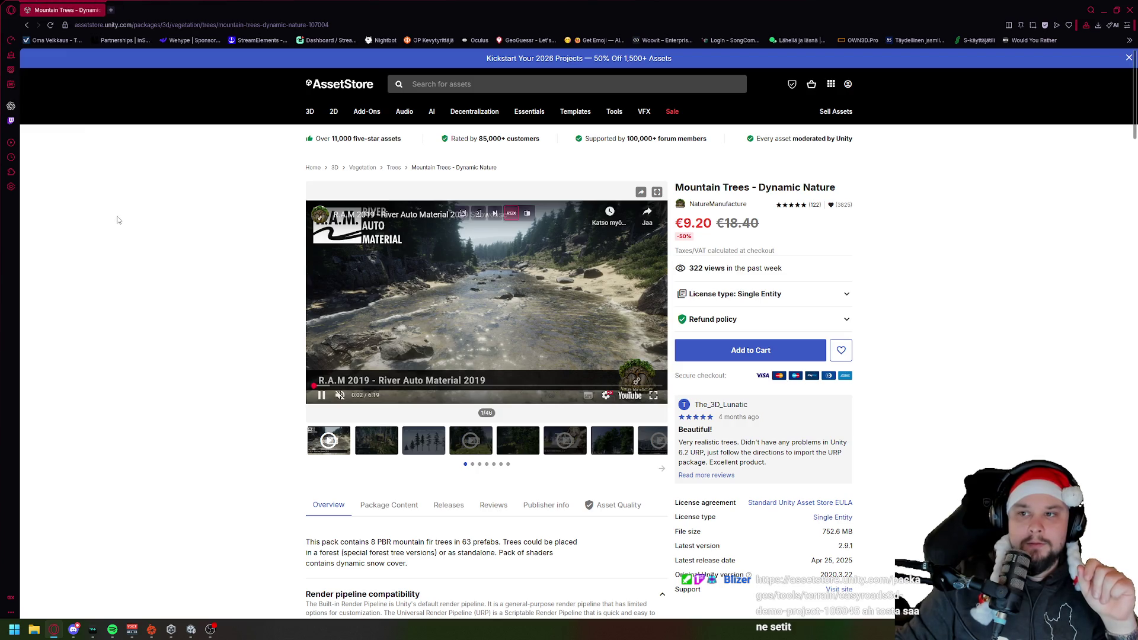
key("alt+Tab")
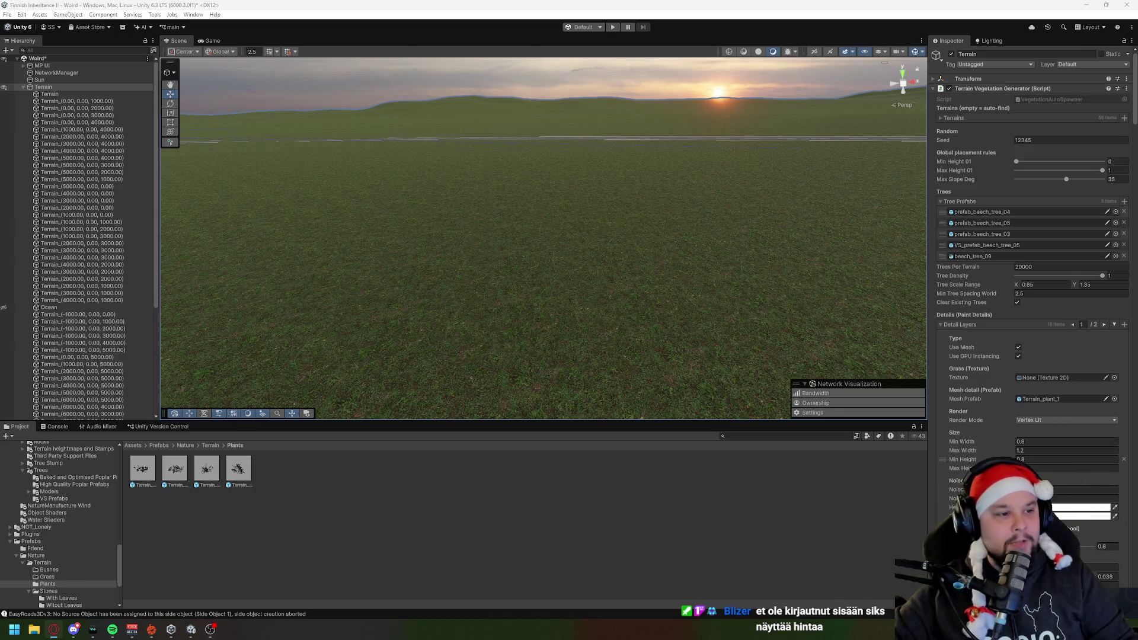
Step: Open My Assets from the Window menu and search for 'Mountain Trees - Dynamic Nature'
left_click(192, 15)
mouse_move(224, 142)
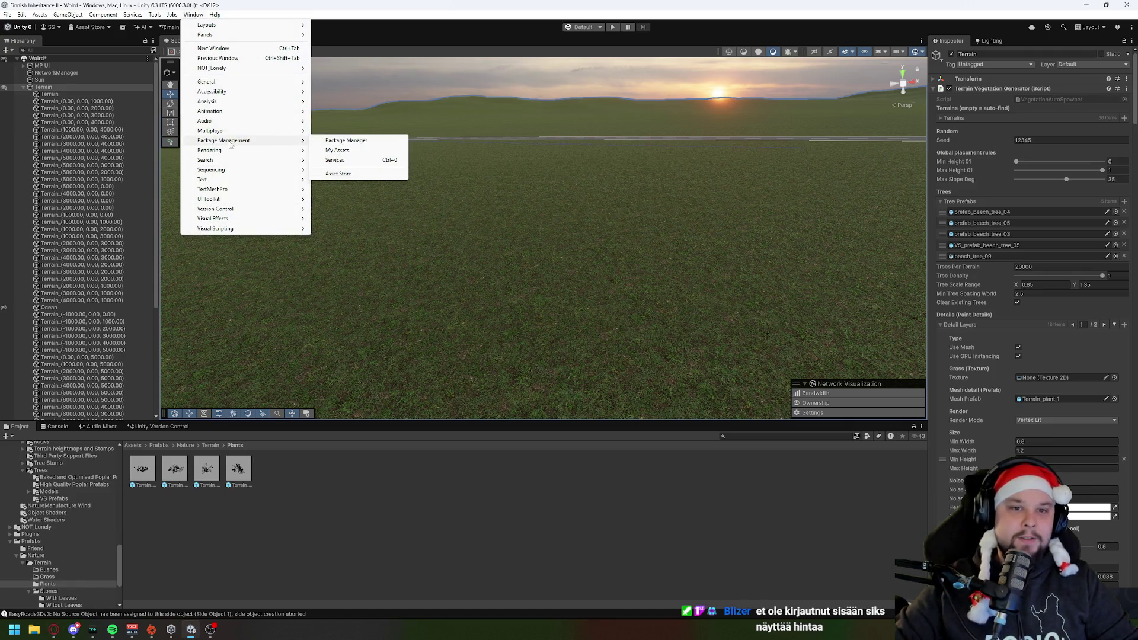
left_click(350, 151)
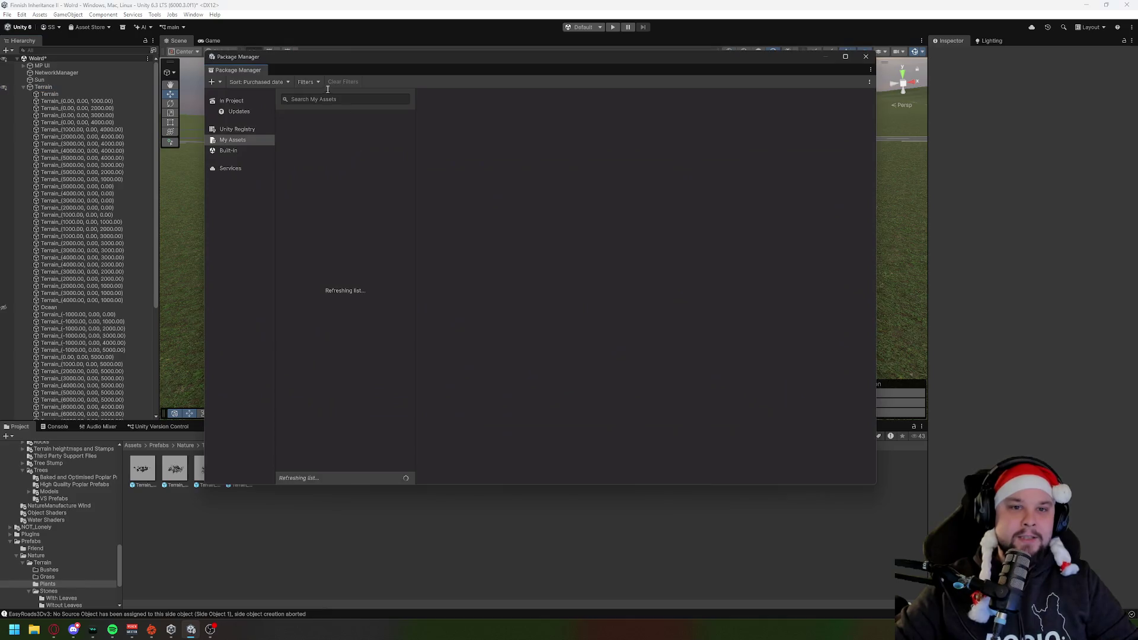
type("Mountain Trees - Dynamic Nature")
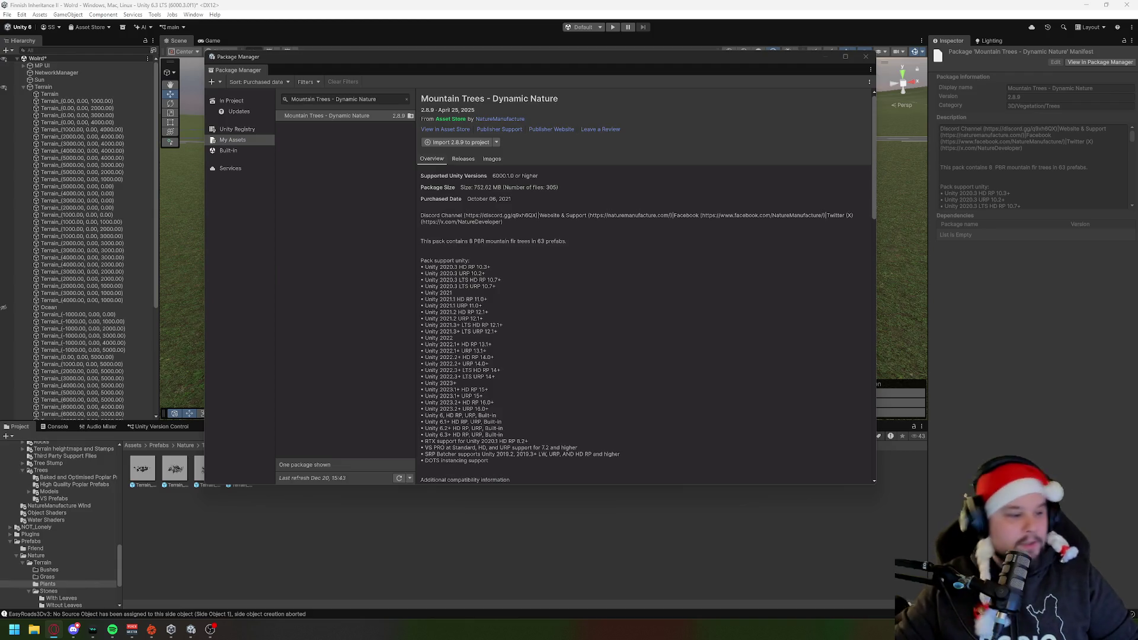
Step: Import the Mountain Trees - Dynamic Nature package into the project, confirming its files
left_click(474, 143)
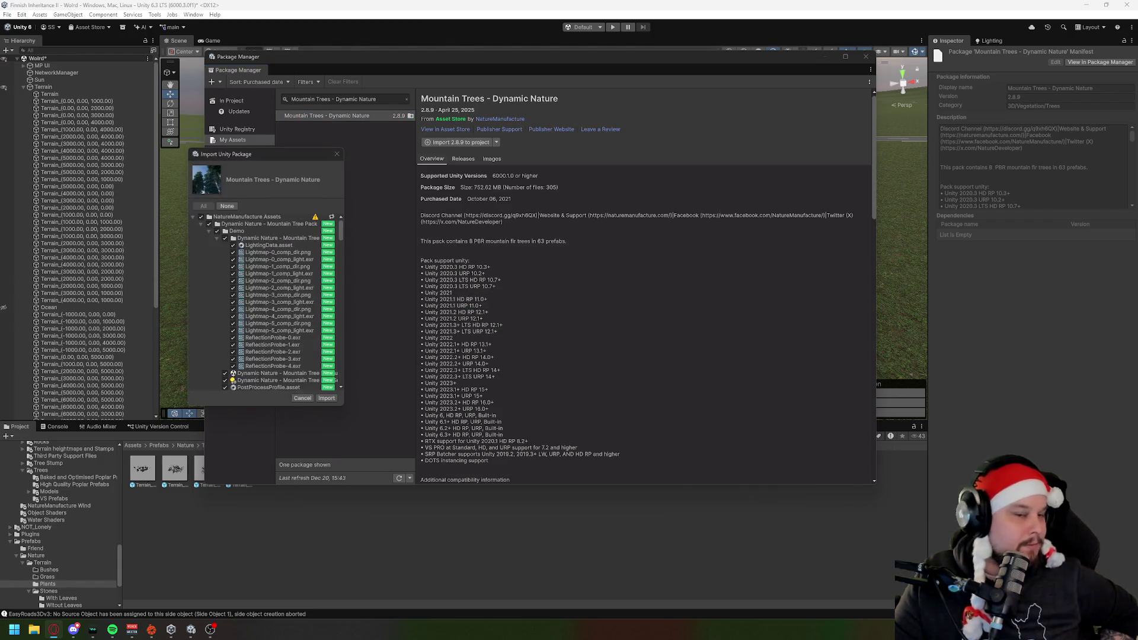
left_click(332, 400)
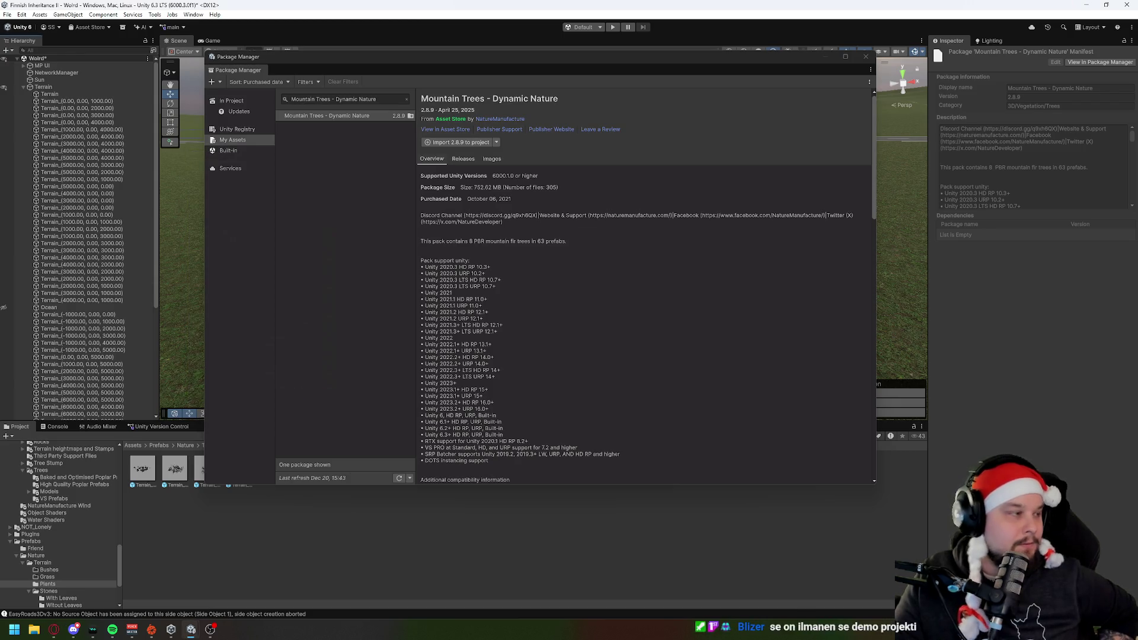